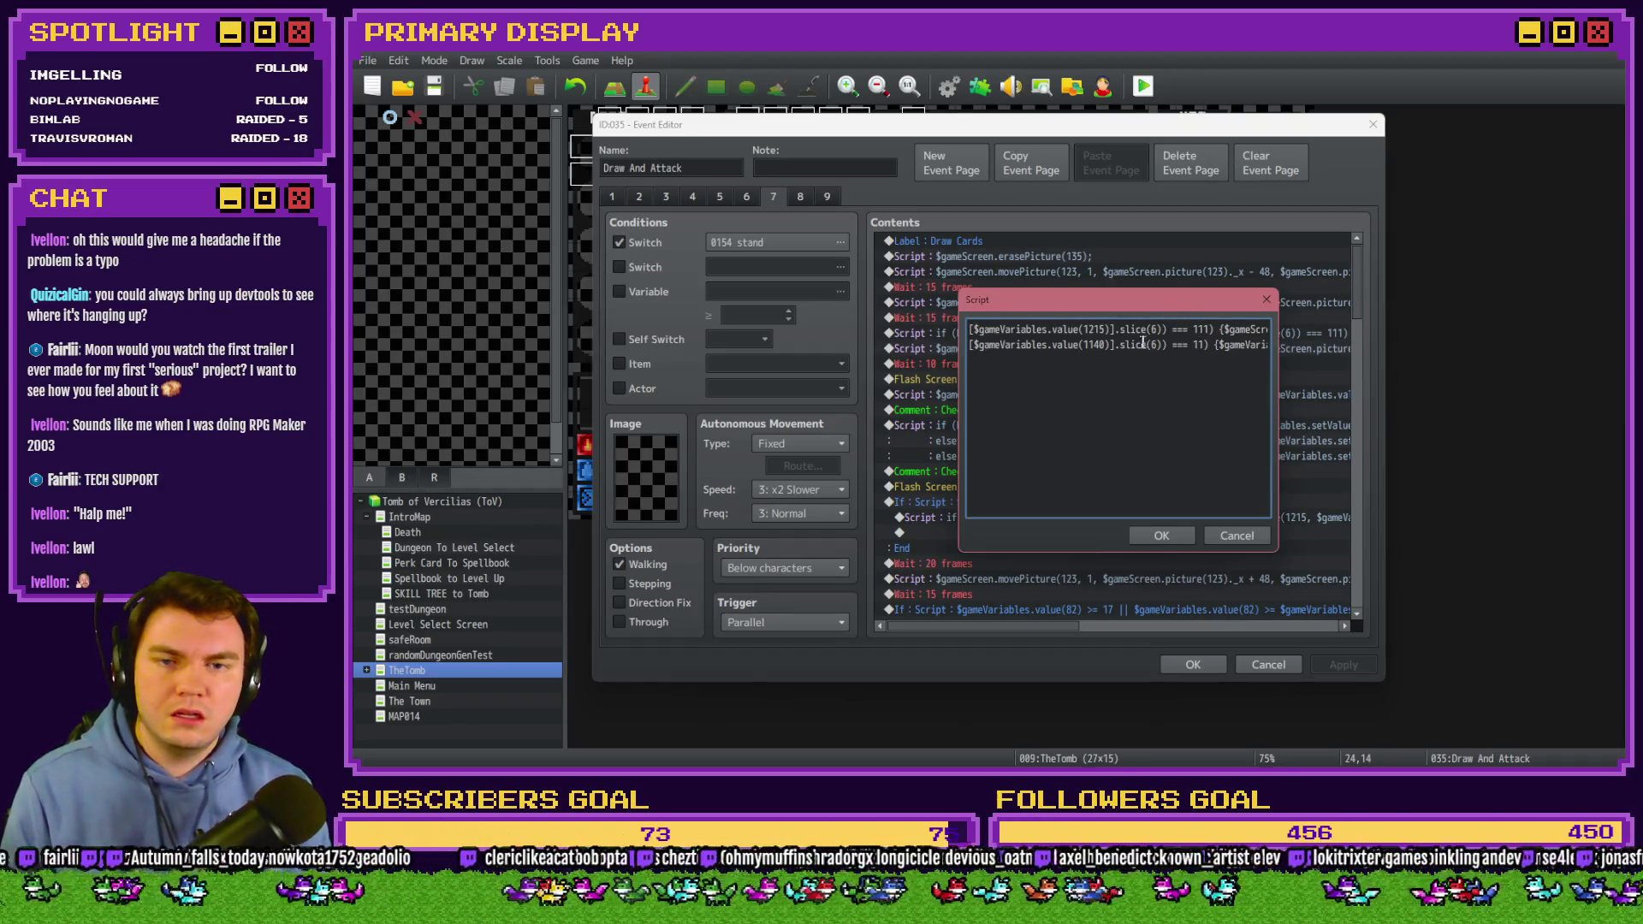
Wrap the first card-check if-line of the Draw And Attack script in /* */ comment markers and confirm.
left_click_drag(1142, 344, 939, 354)
left_click(1040, 344)
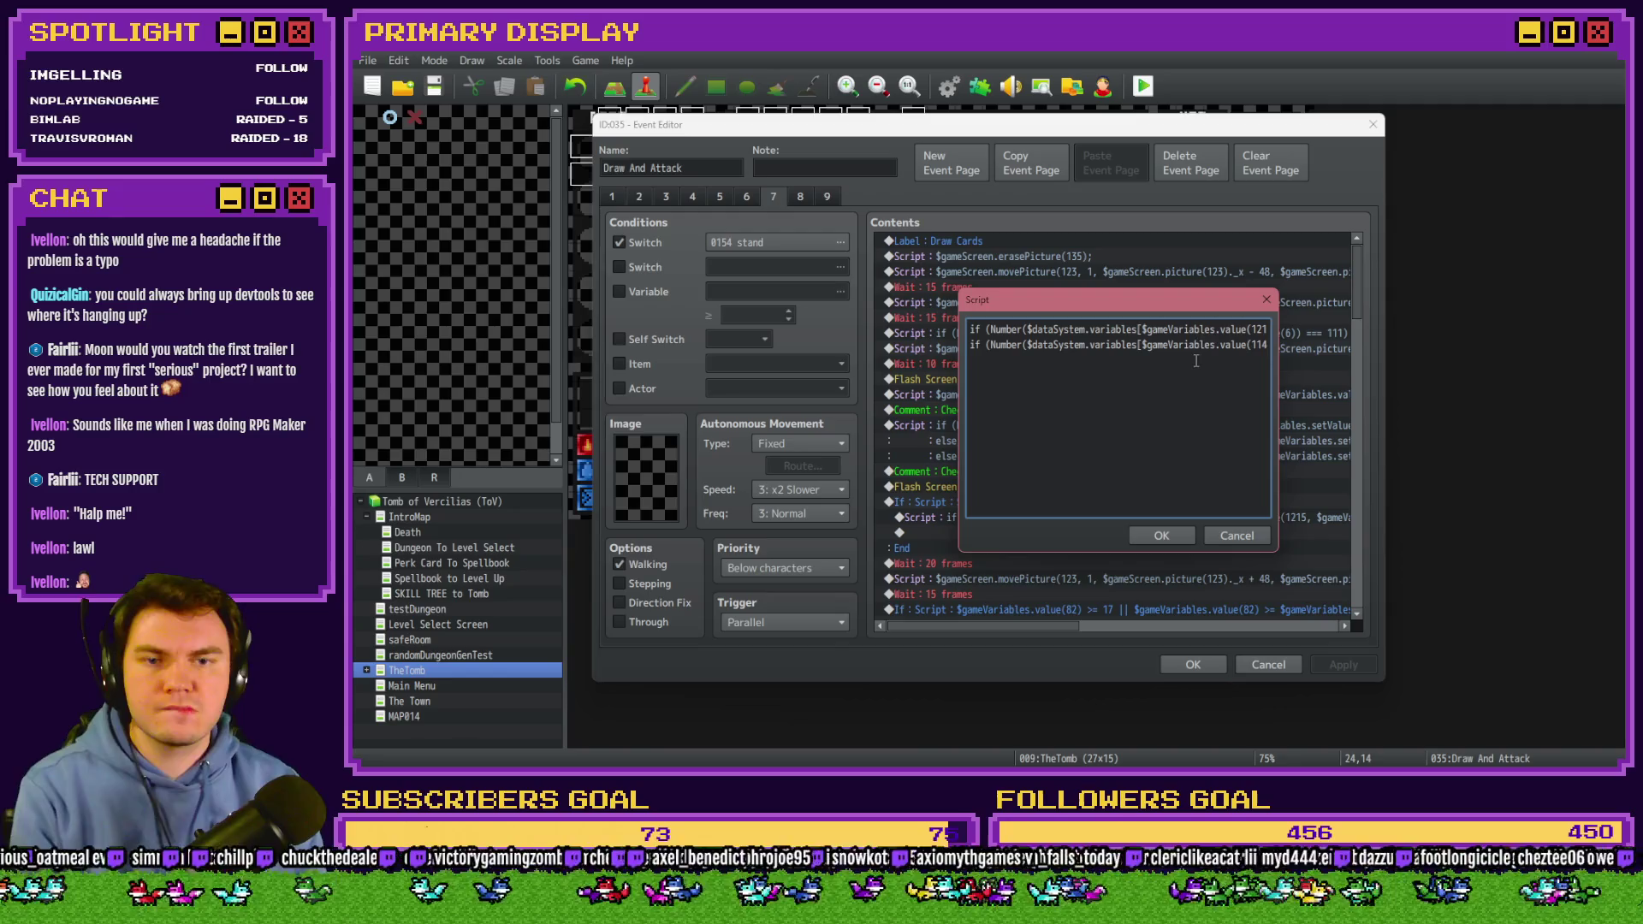
key("Right")
key("Right")
key("Right")
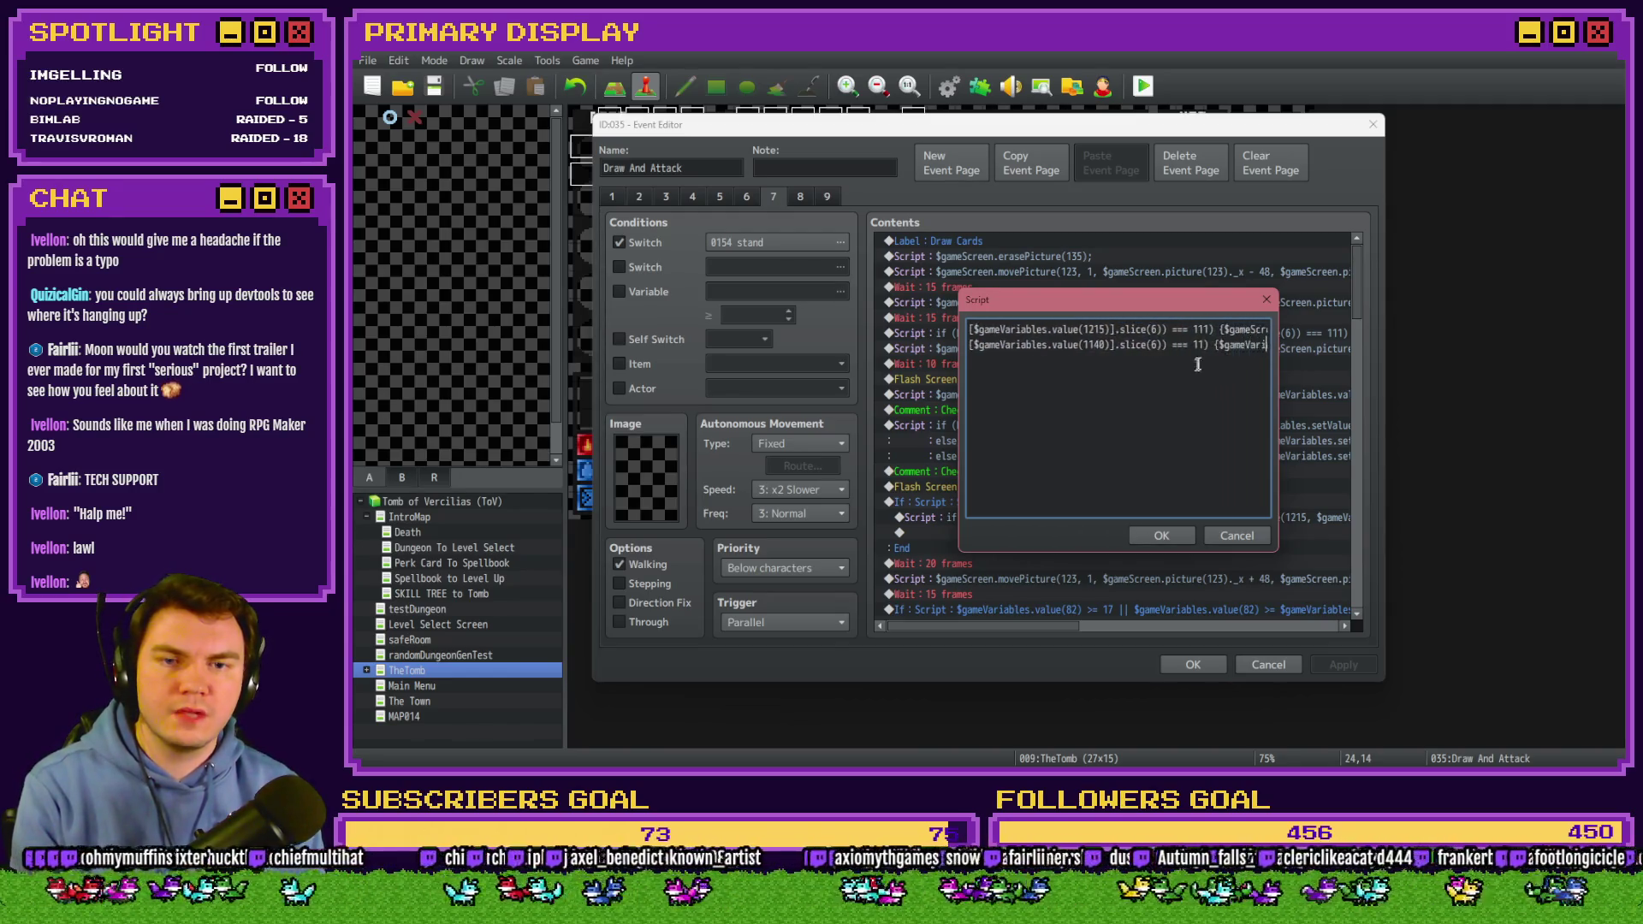
key("Right")
key("Right")
key("Right")
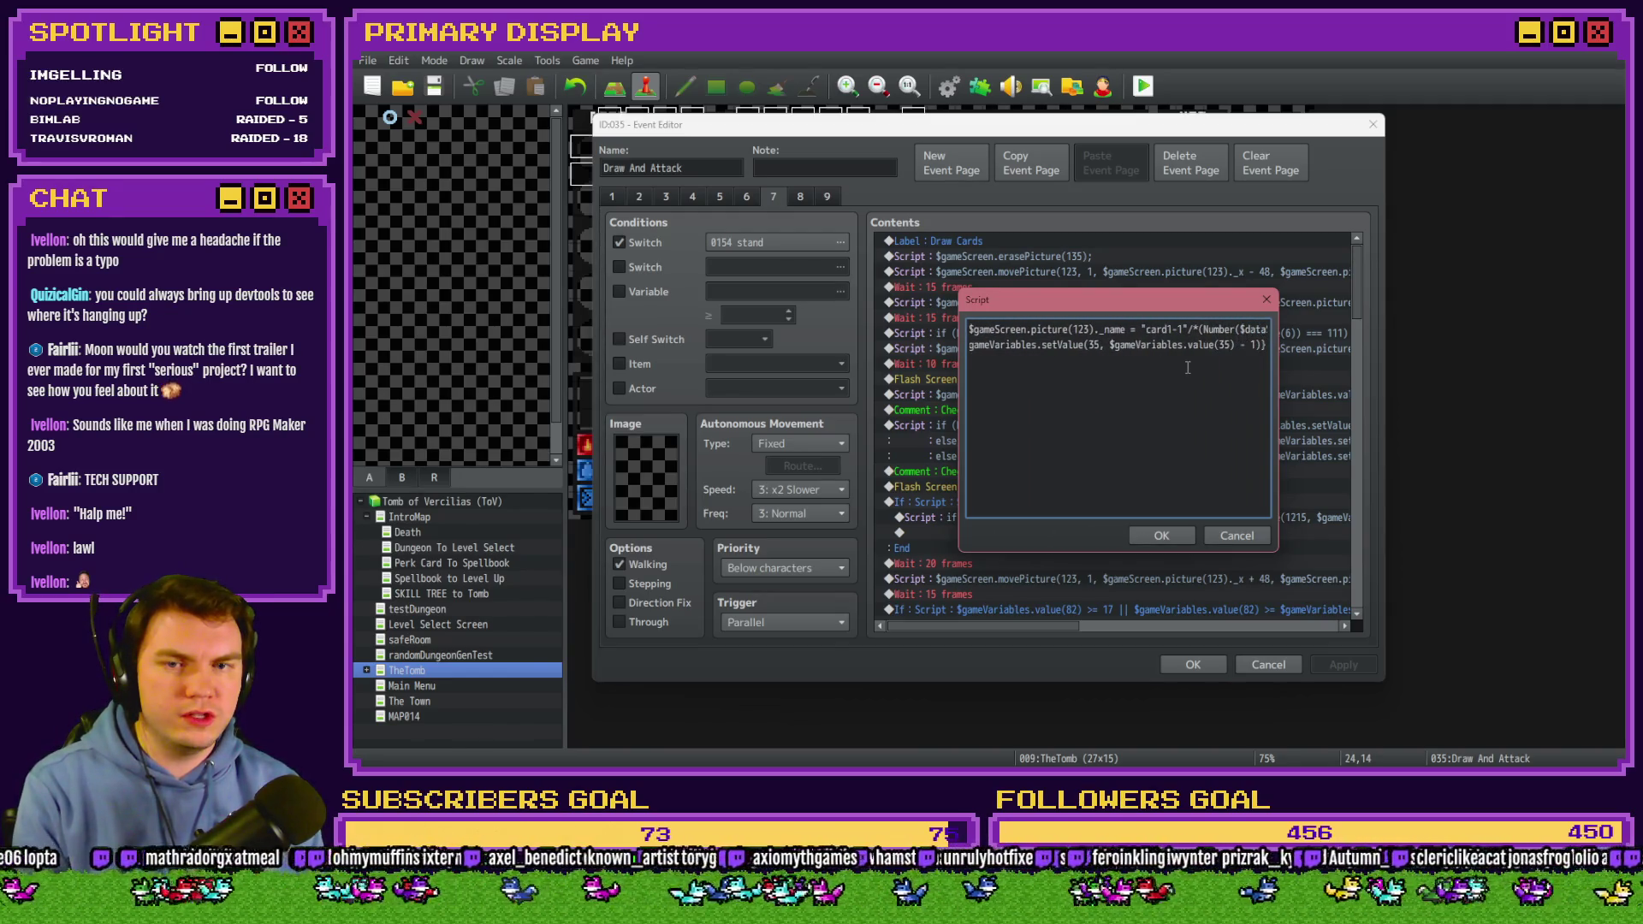
key("Up")
key("End")
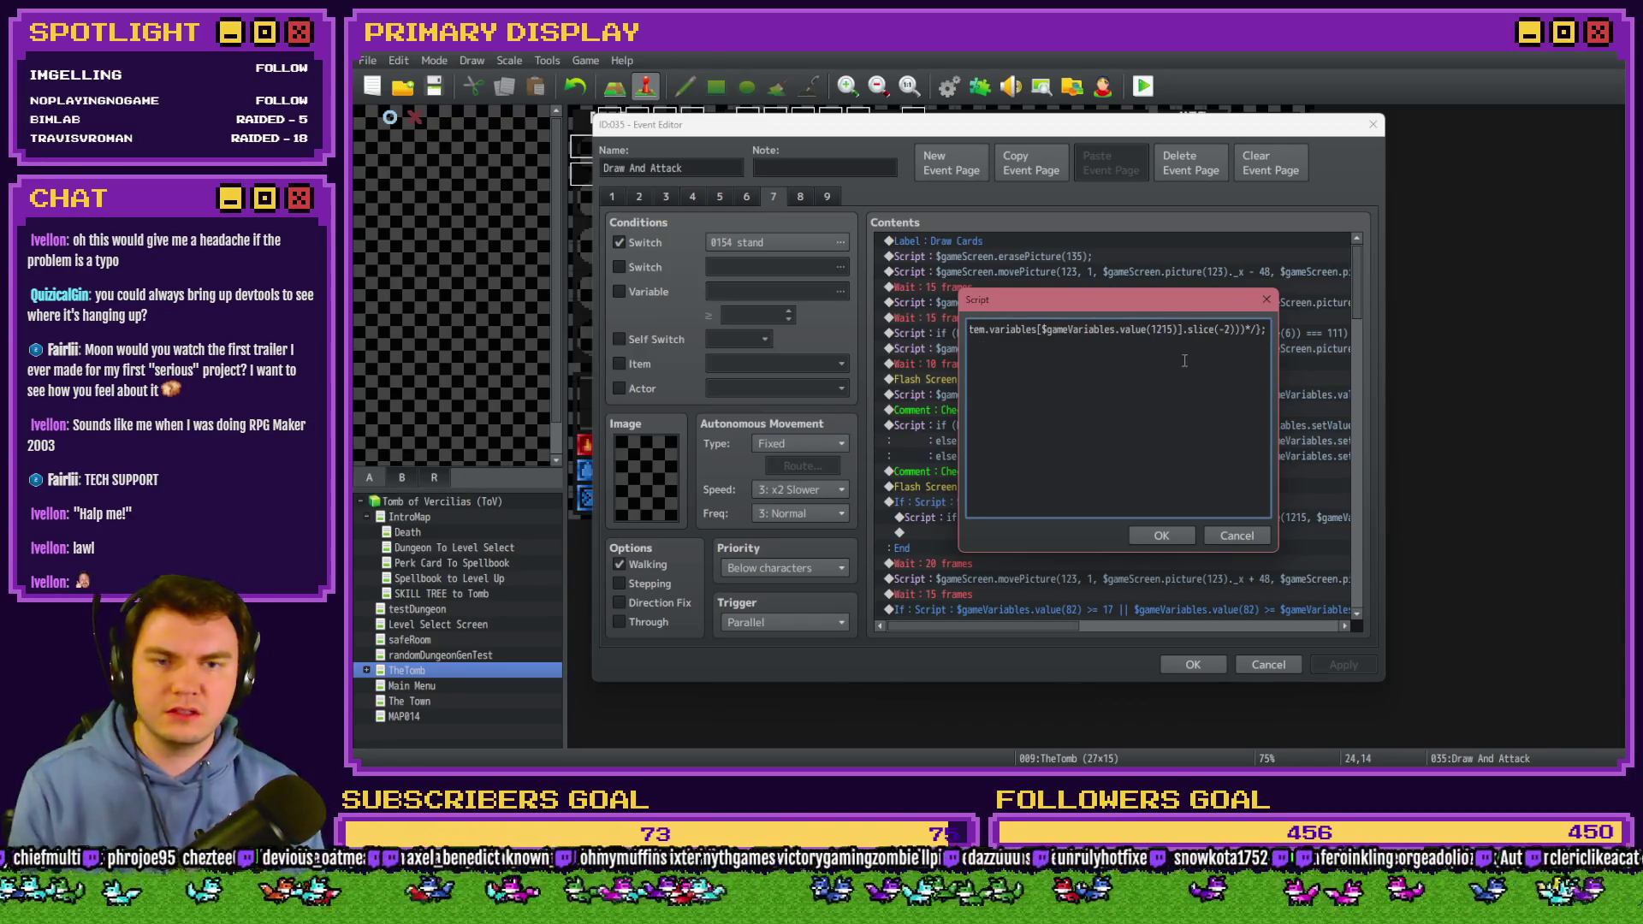
key("Home")
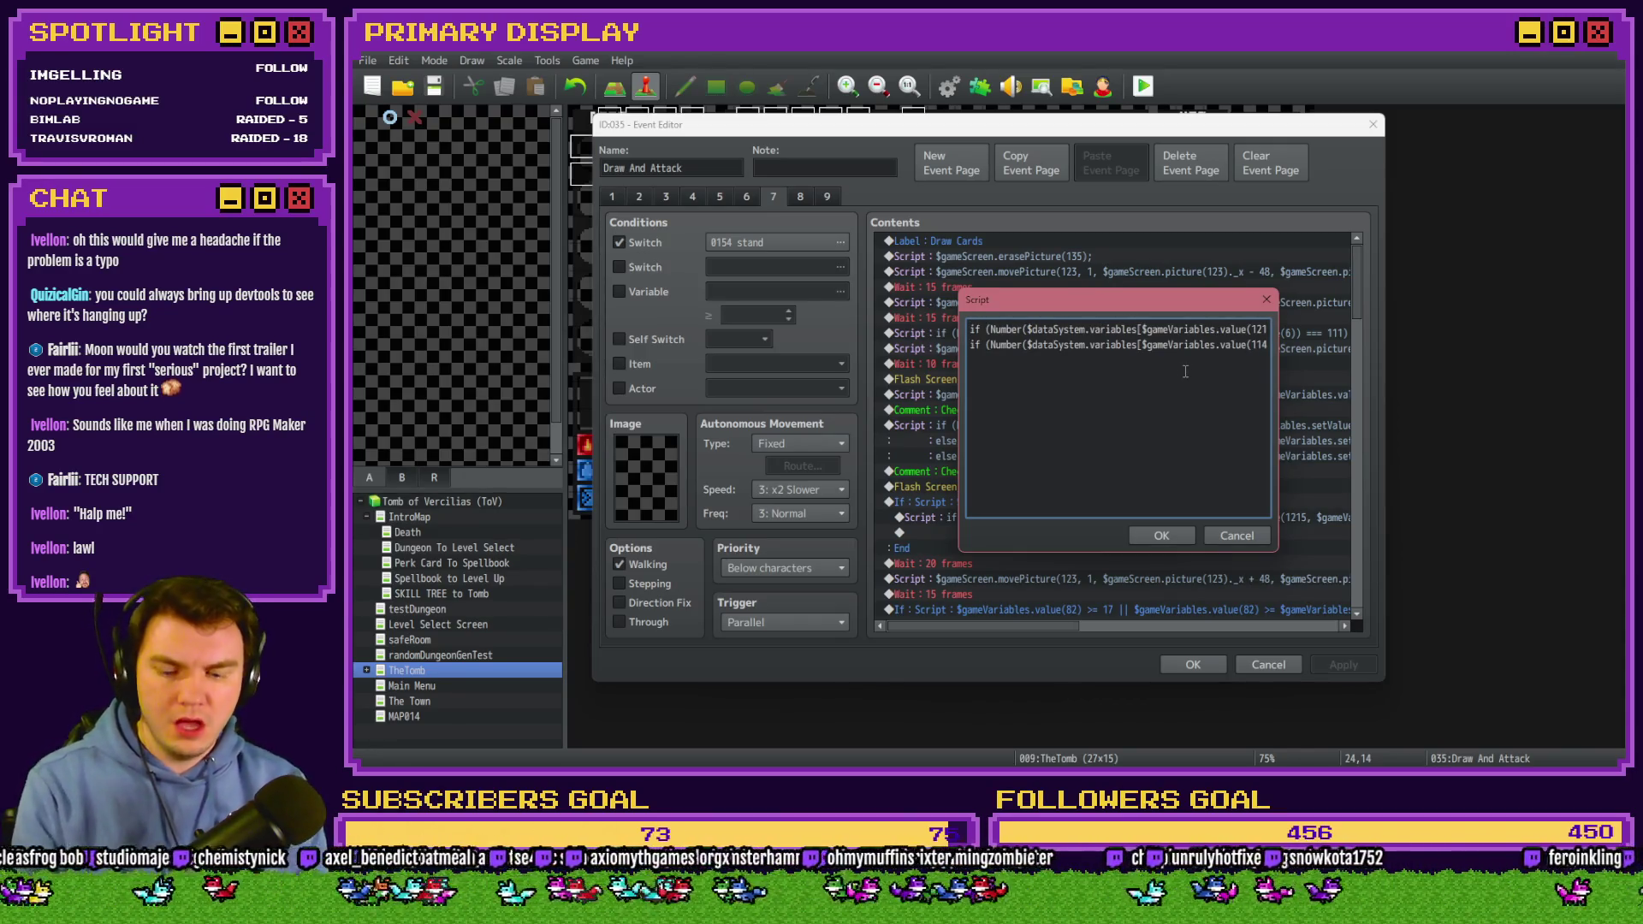
key("End")
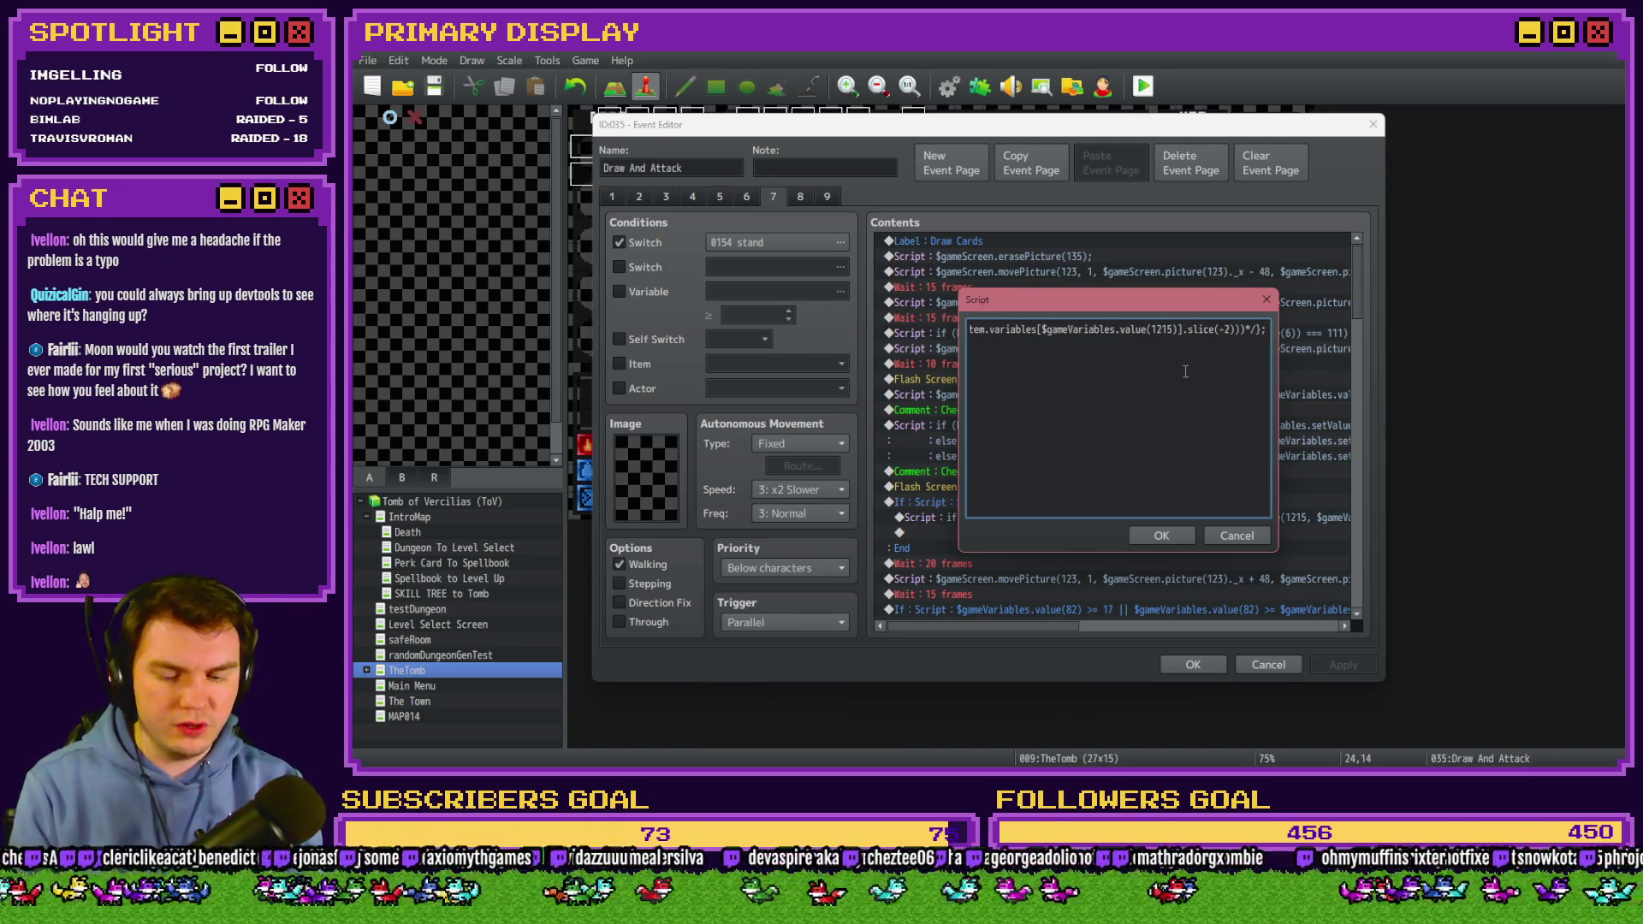
left_click_drag(1084, 366, 810, 353)
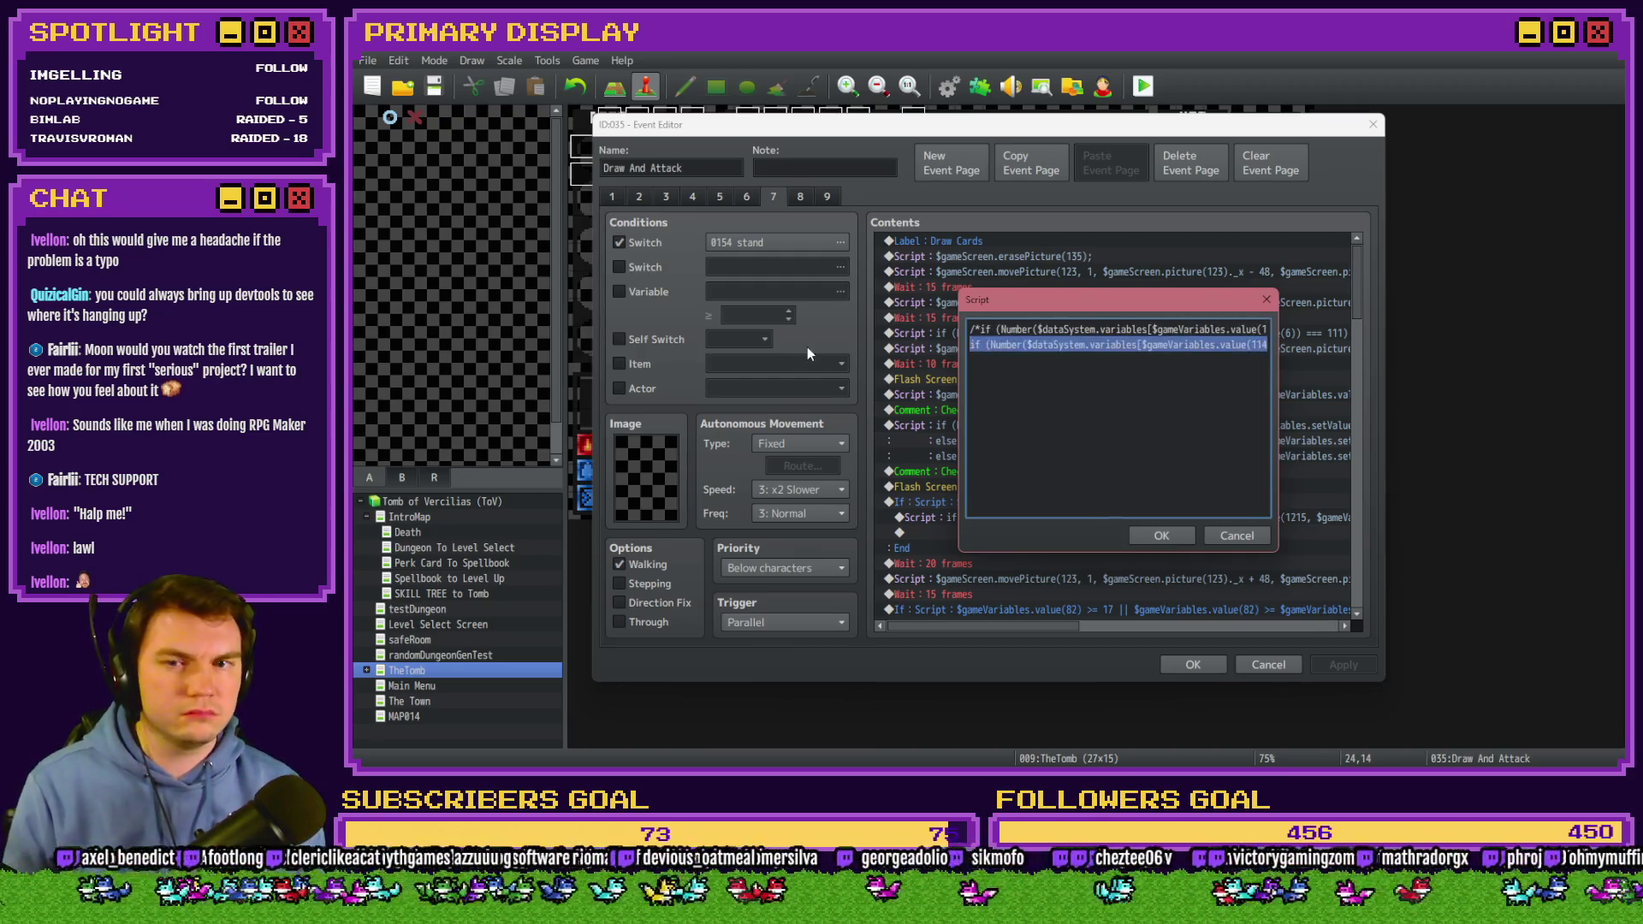
left_click(1111, 345)
left_click(1144, 536)
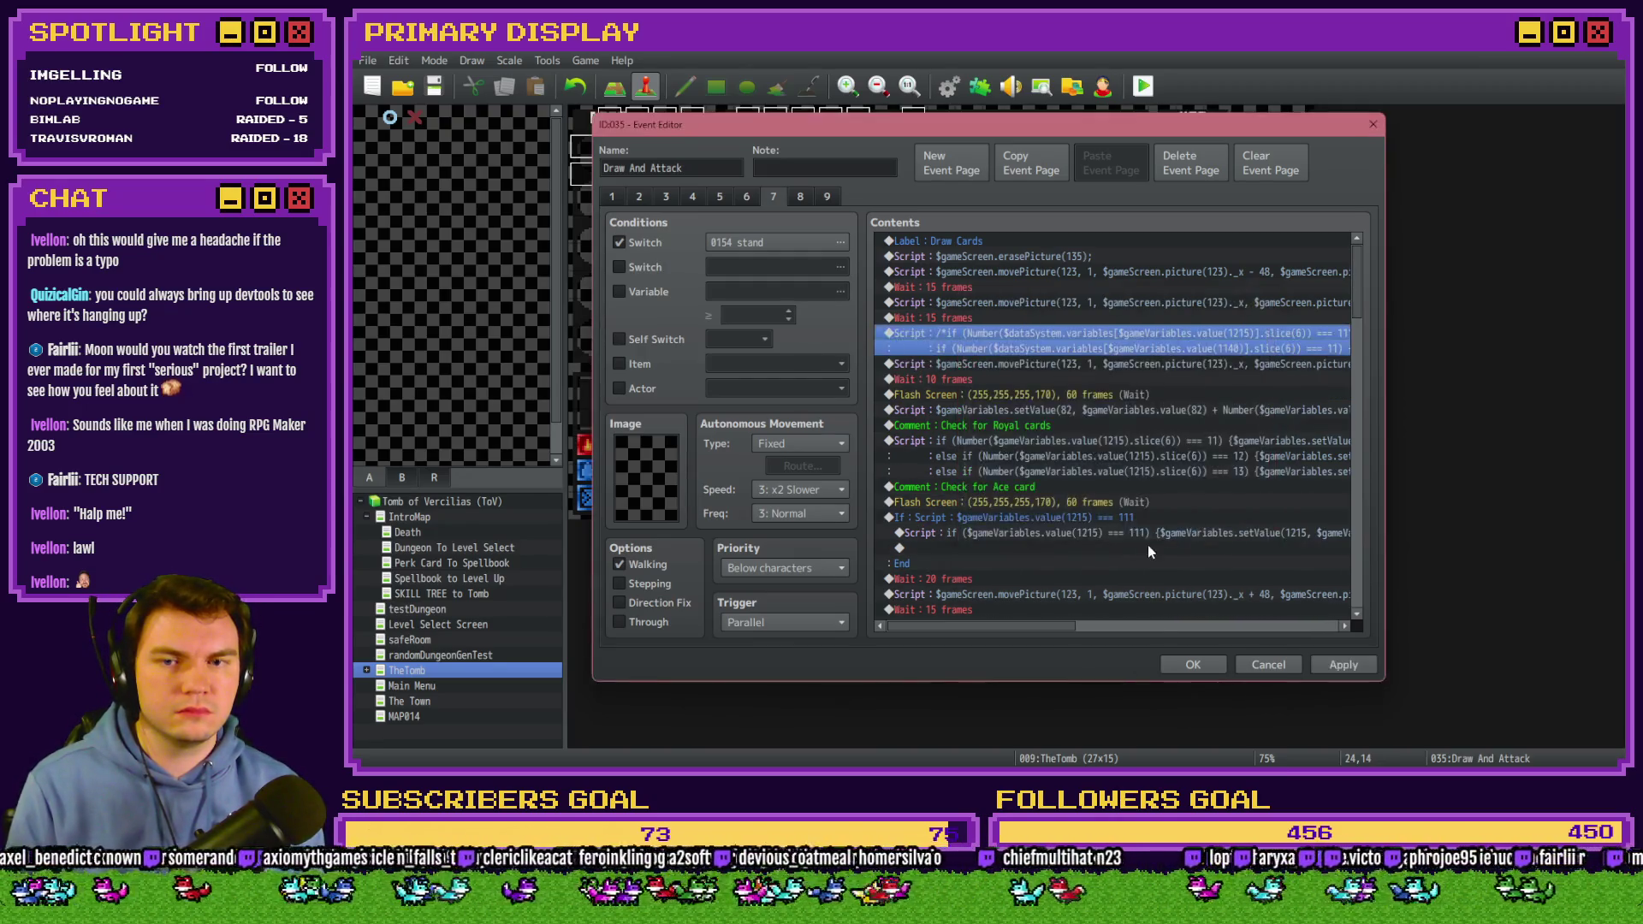
Save and playtest the project, choosing the scroll perk and stepping into the dungeon fight.
left_click(1186, 661)
left_click(1143, 86)
left_click(940, 430)
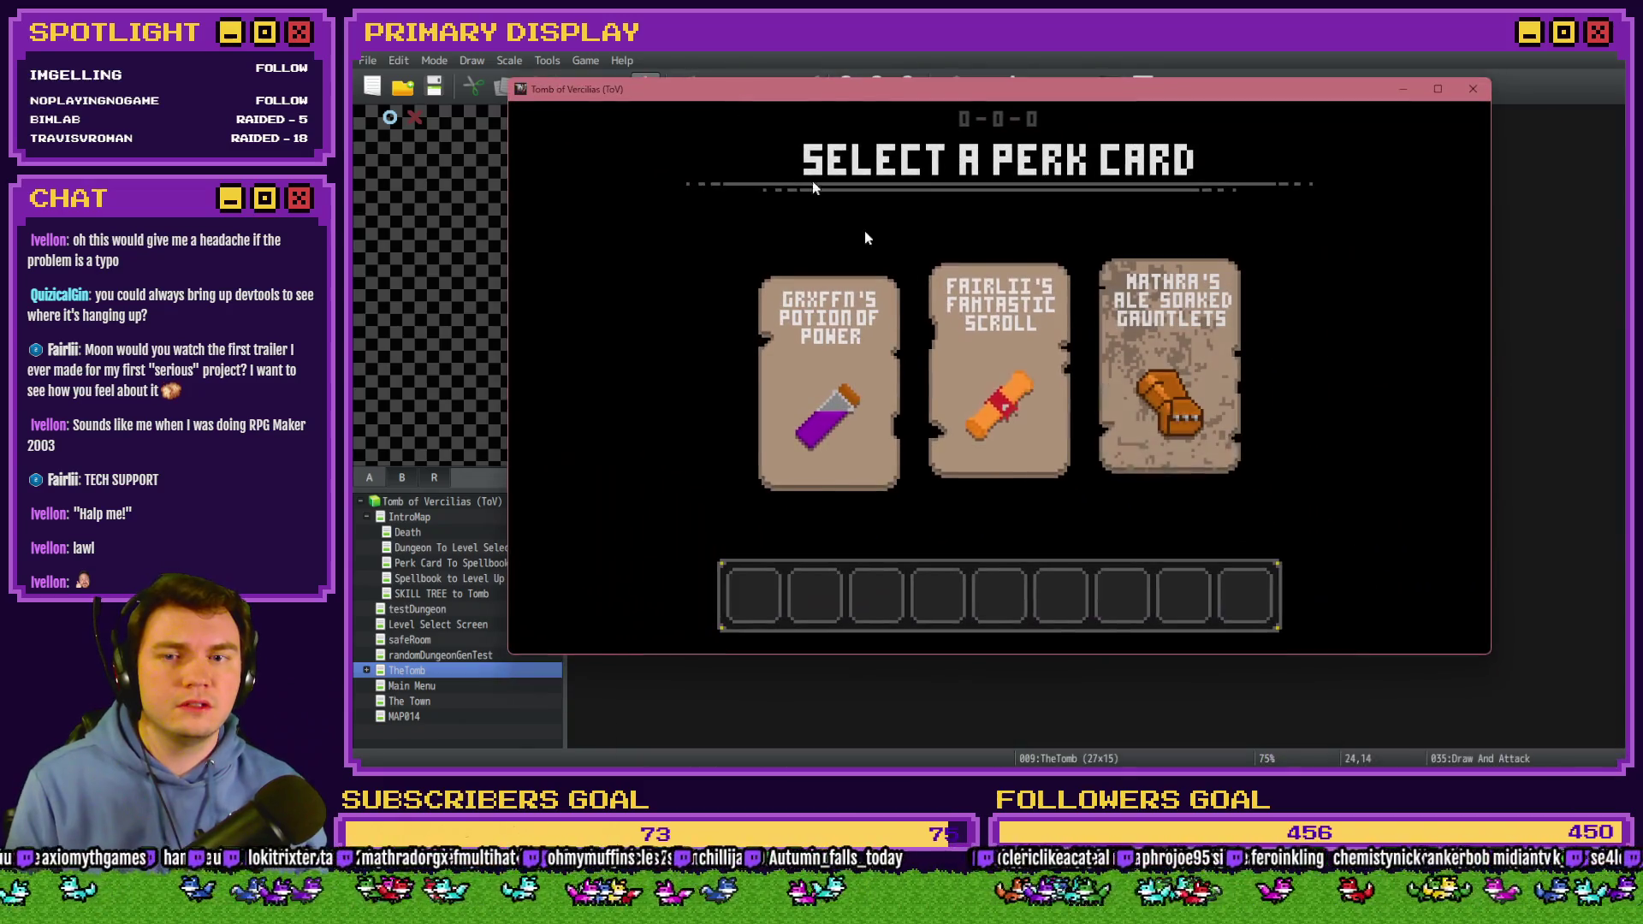
left_click(994, 351)
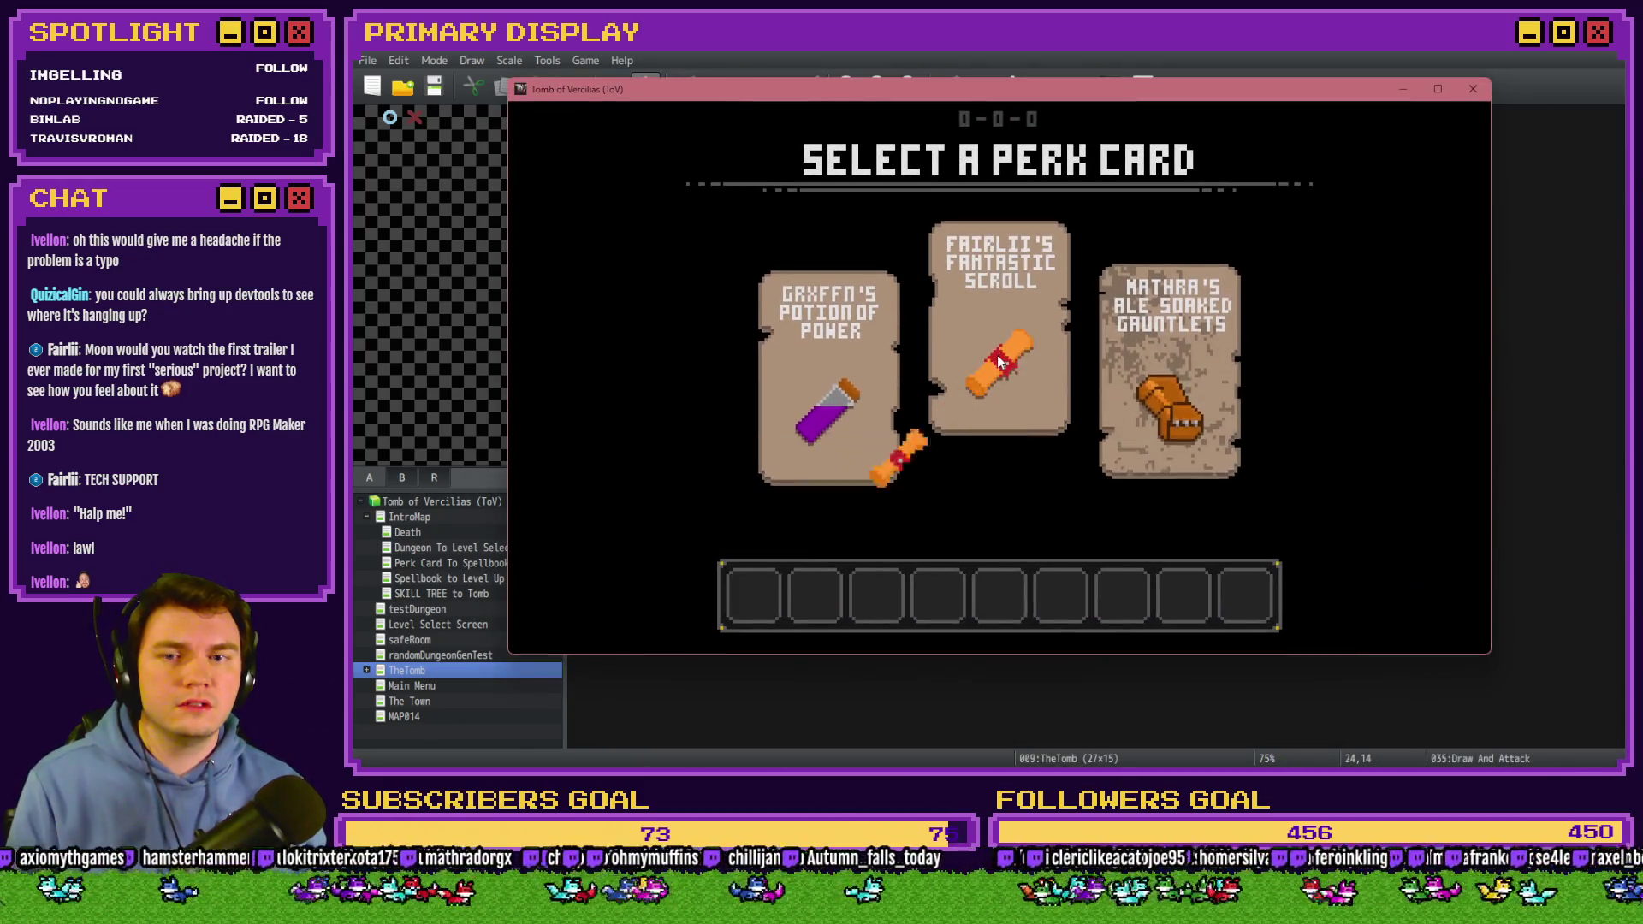
key("Up")
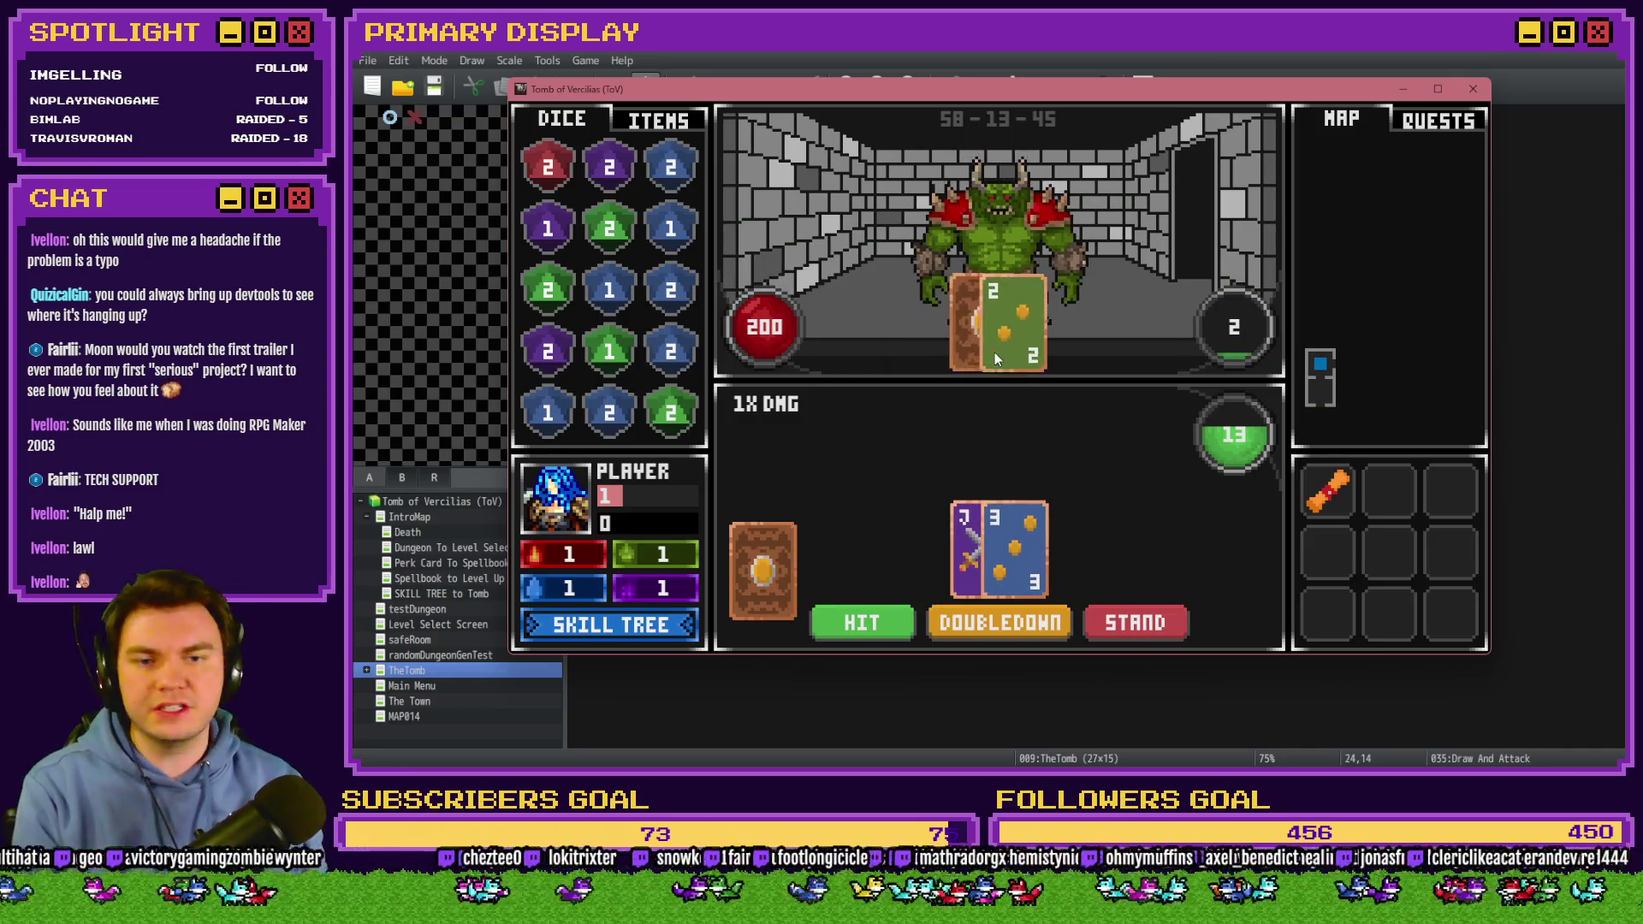
Stand to hit the unexpected-token SyntaxError, then close the game and reopen Draw And Attack.
left_click(1145, 623)
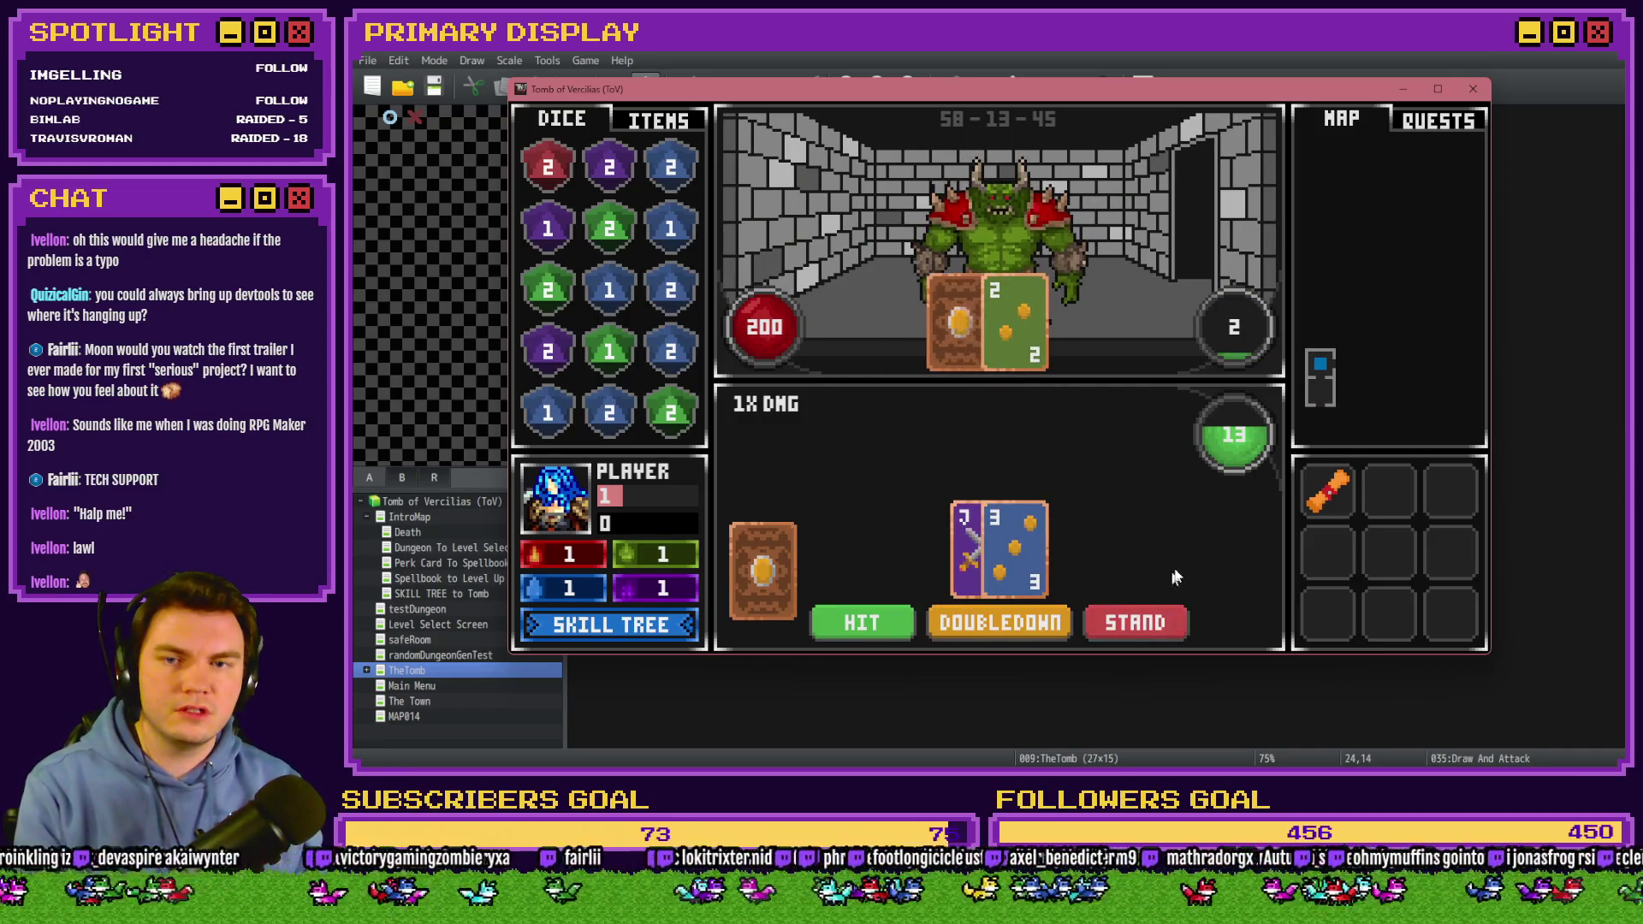
left_click(1472, 89)
double_click(1245, 505)
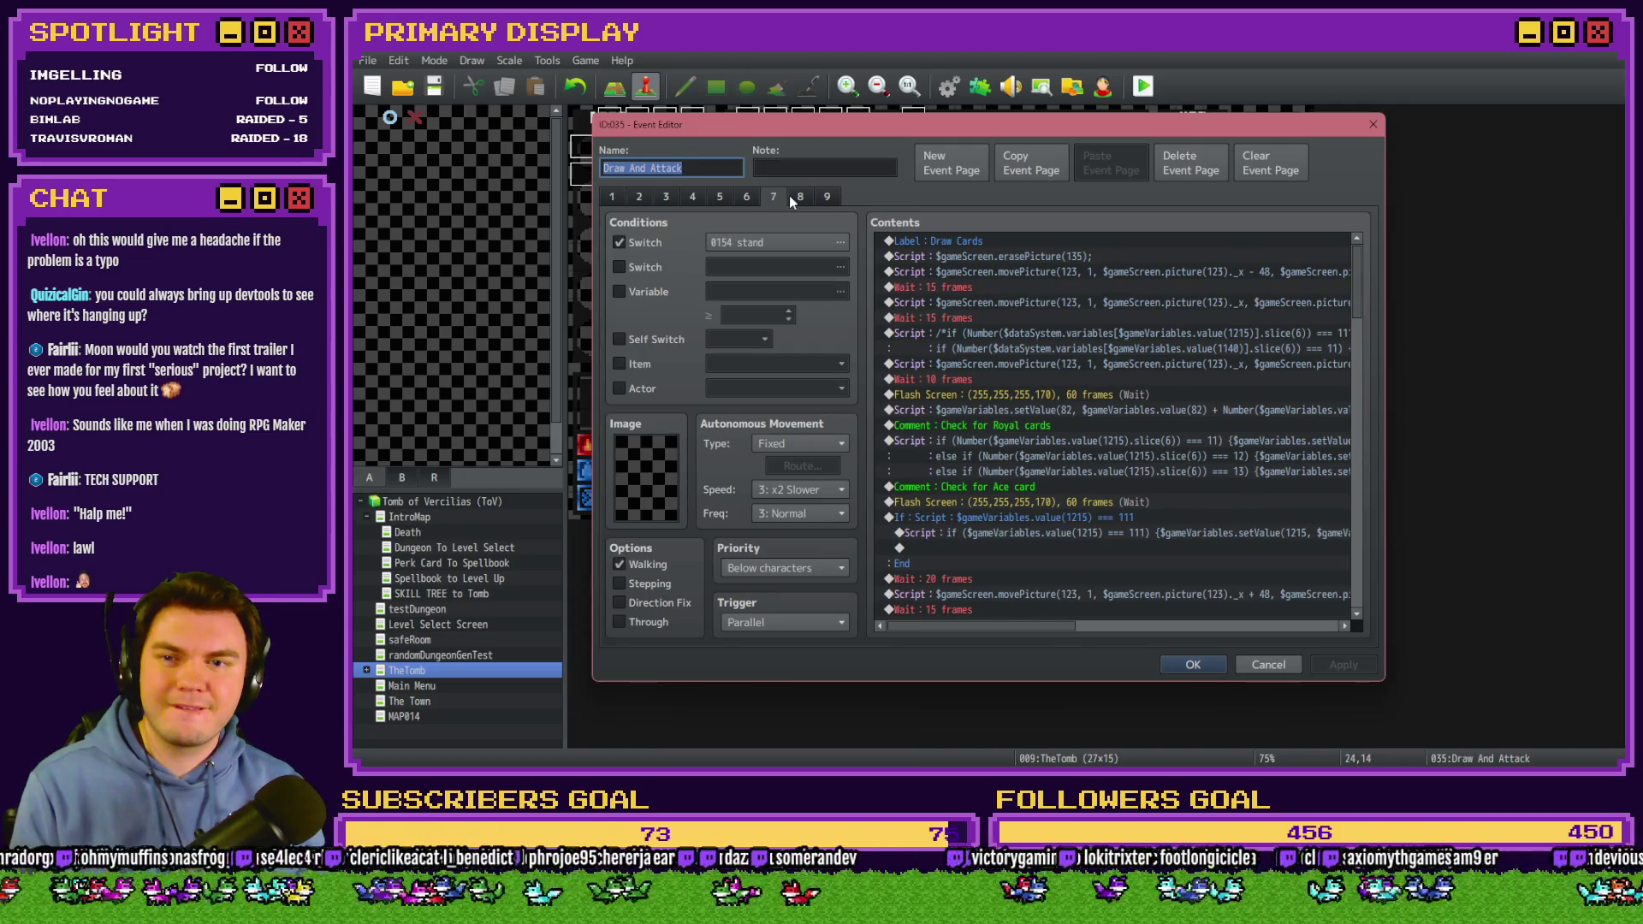
Delete the stray comment closer at the end of the script's first line and confirm.
double_click(1101, 341)
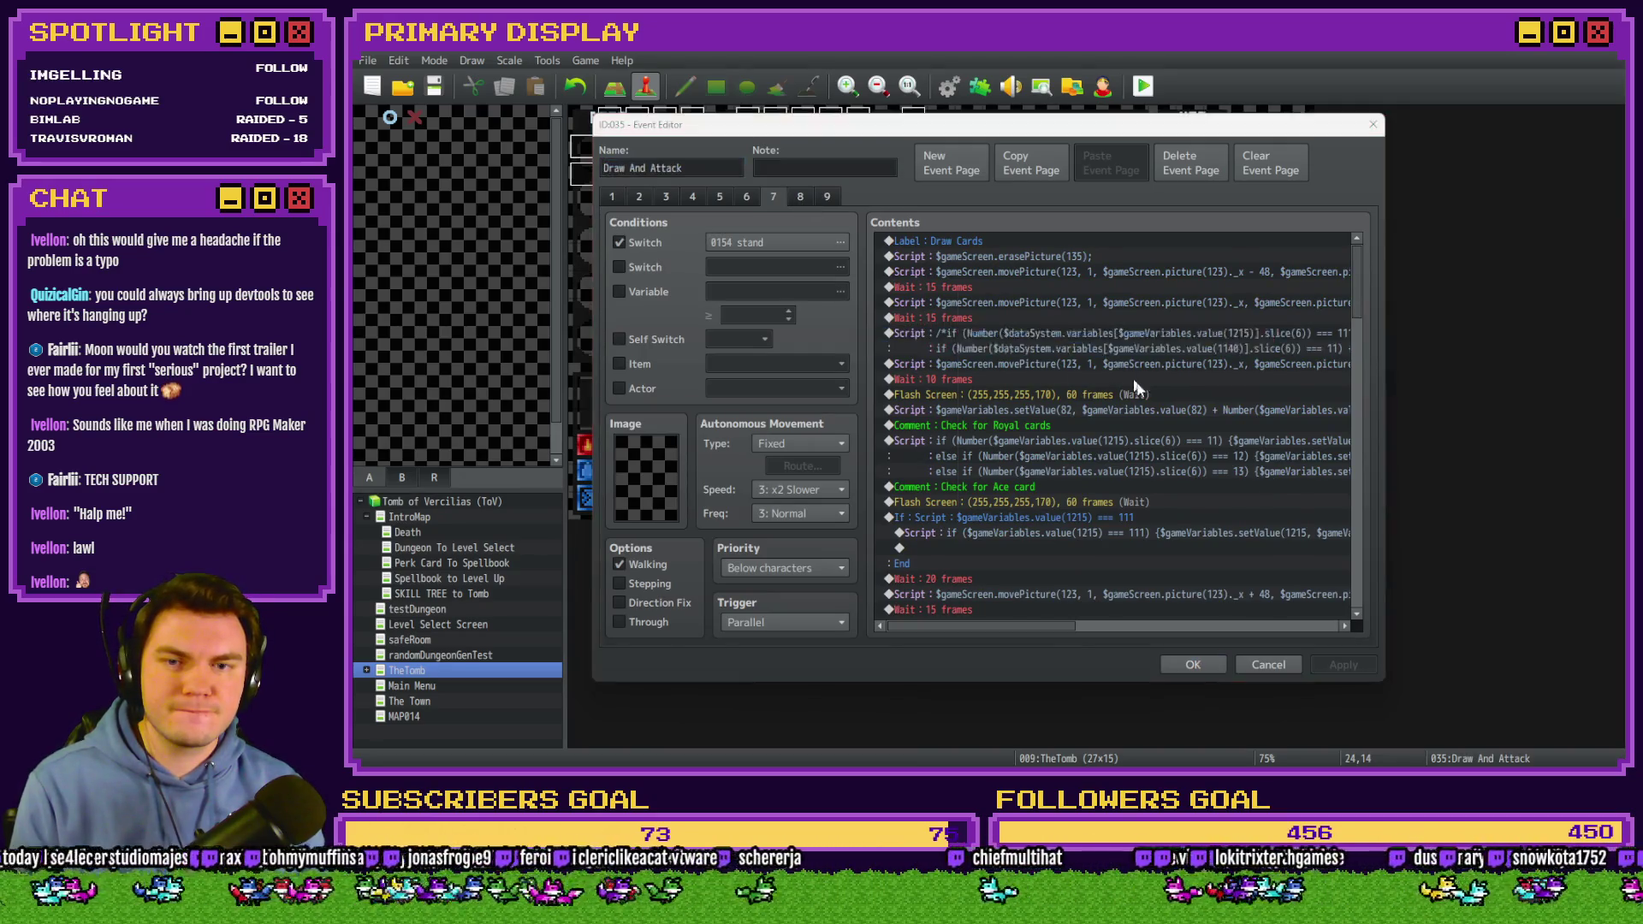
key("Home")
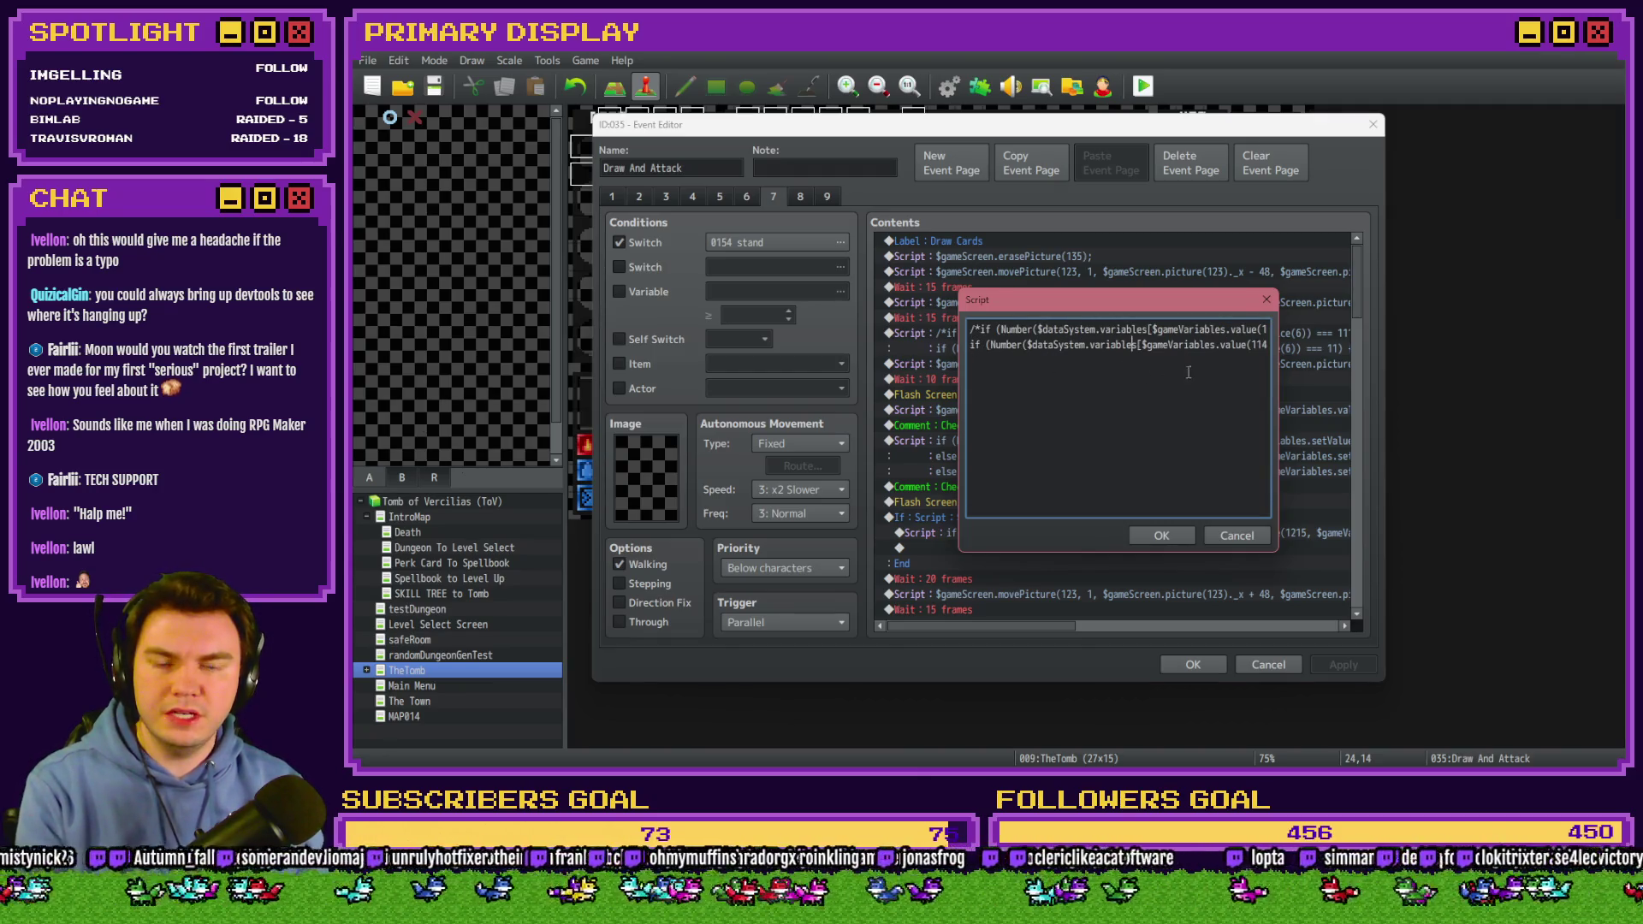
key("End")
key("Left")
key("Left")
key("Left")
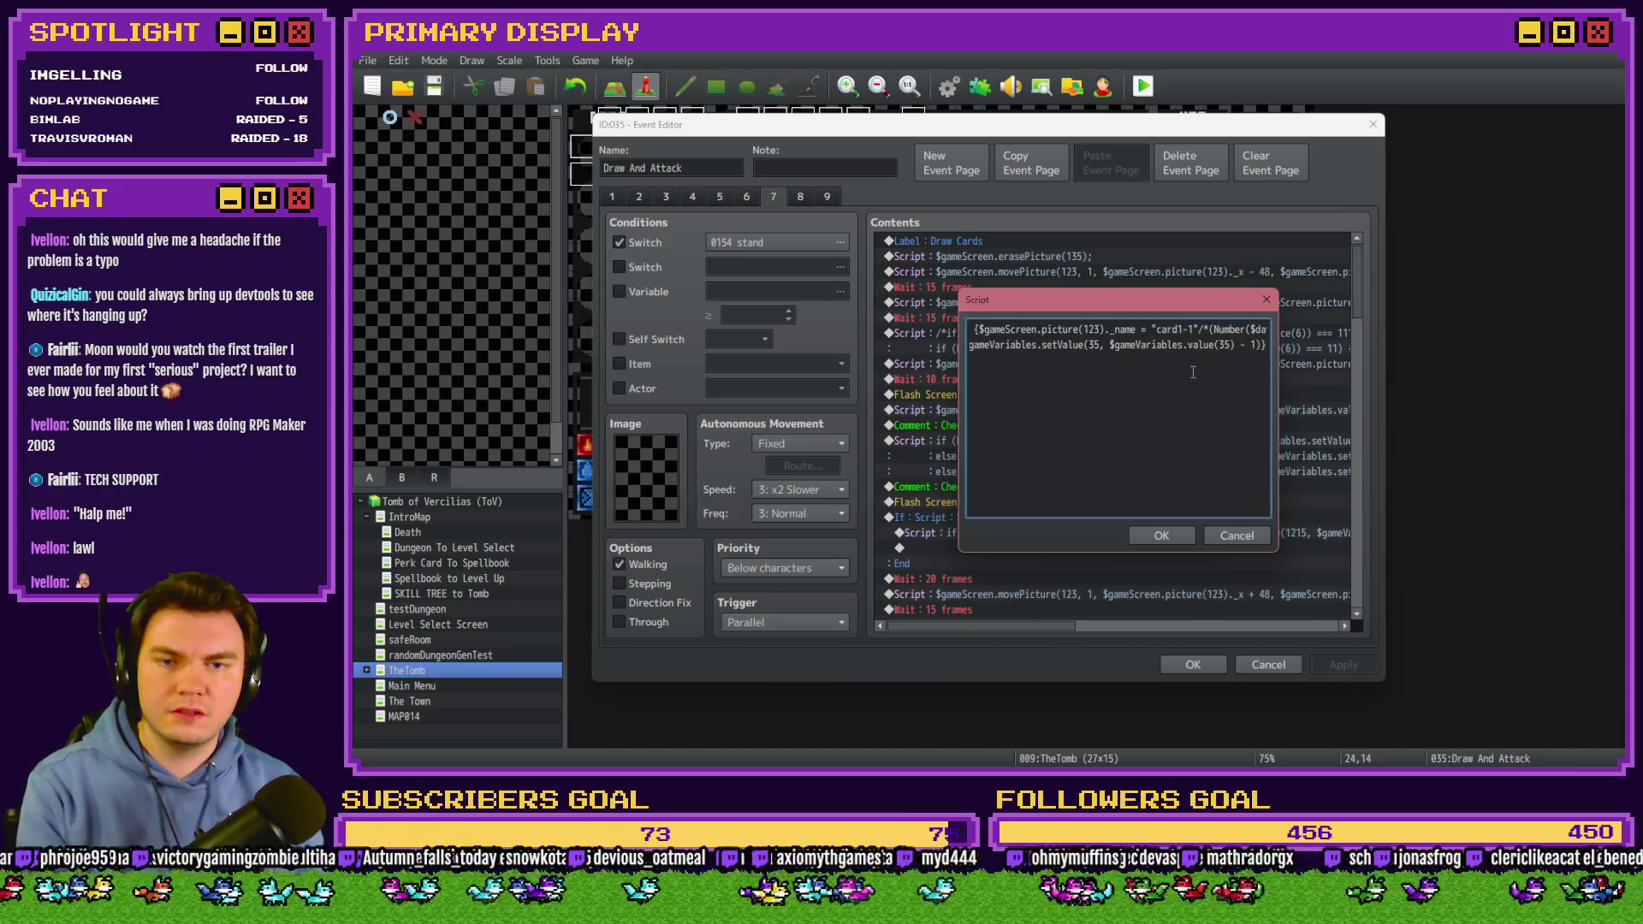
key("End")
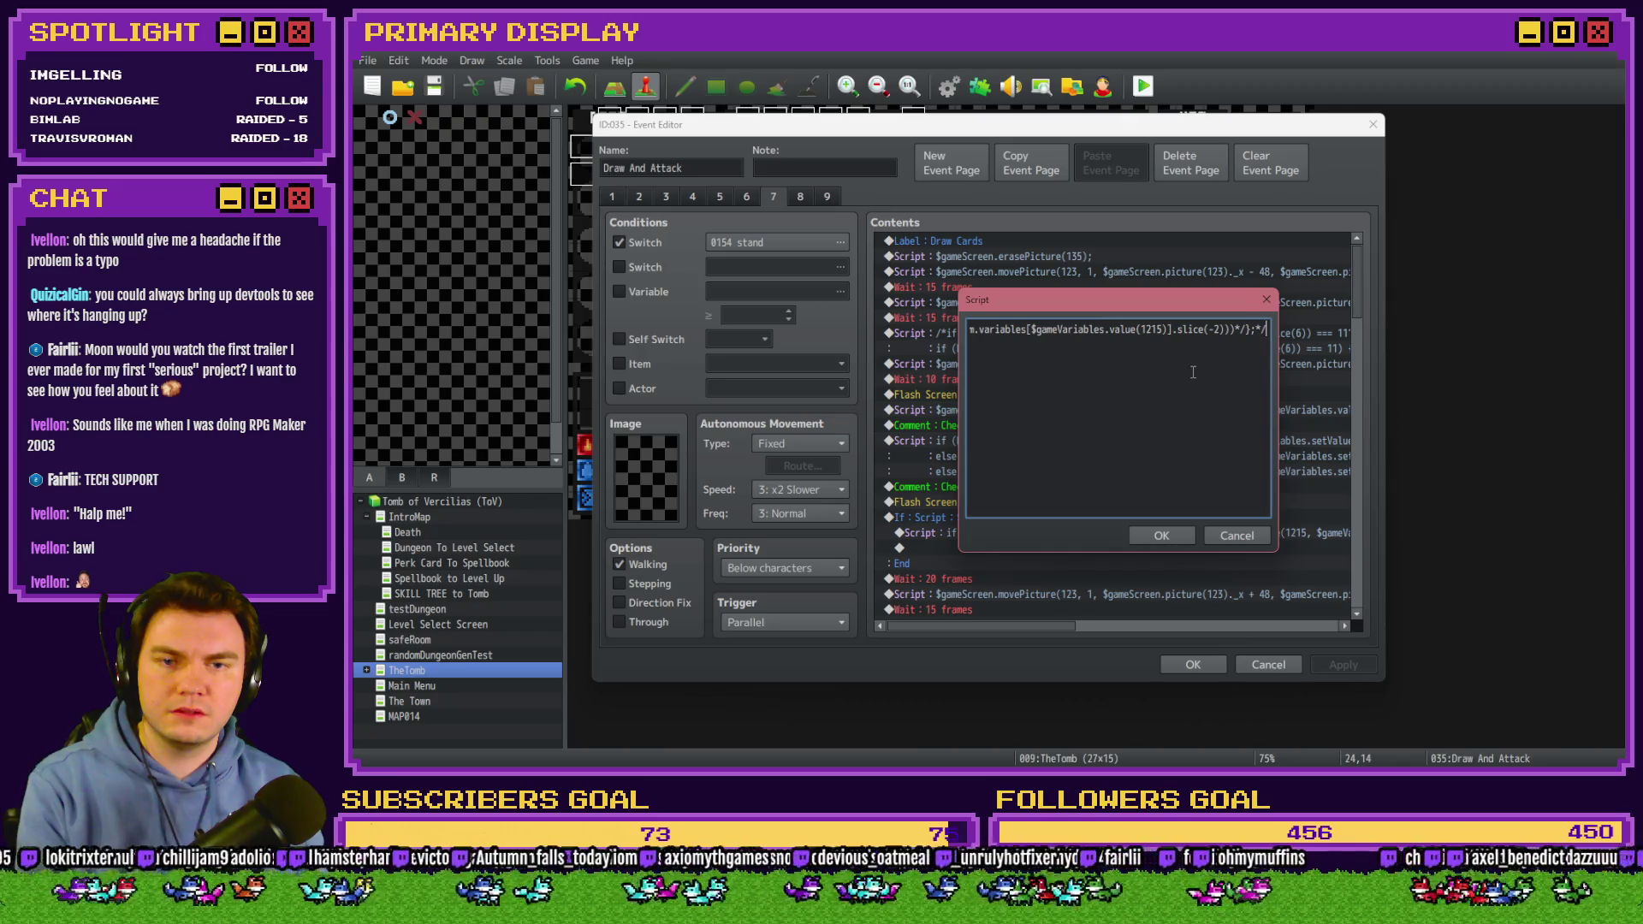
key("Left")
key("Left")
key("Left")
key("BackSpace")
key("BackSpace")
key("Left")
key("Left")
key("Left")
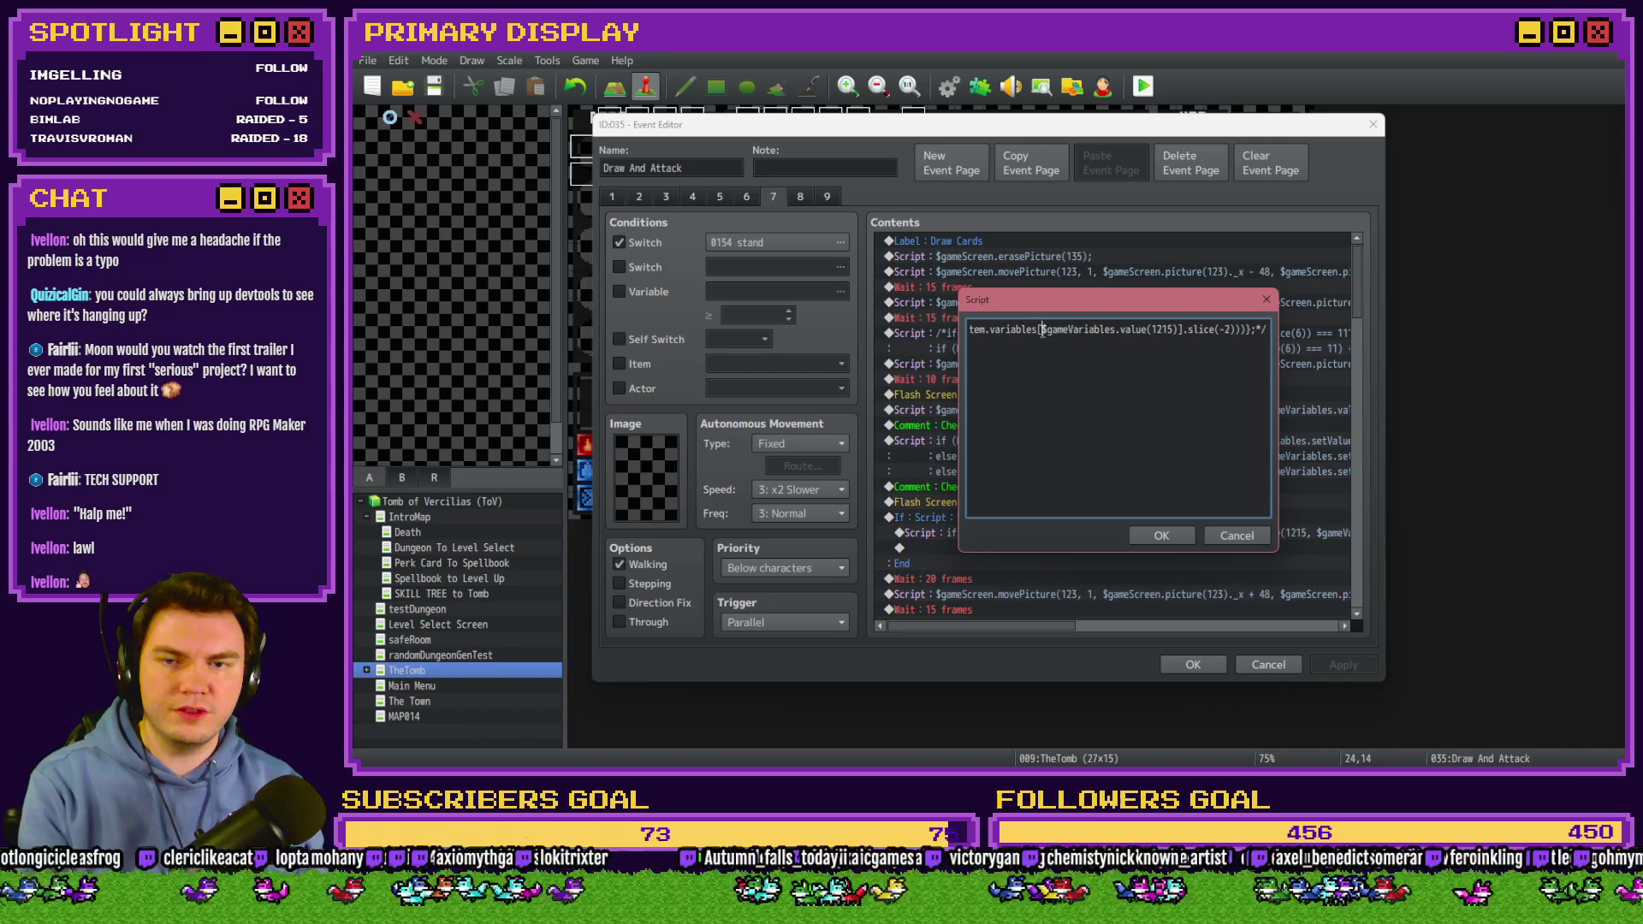
key("Left")
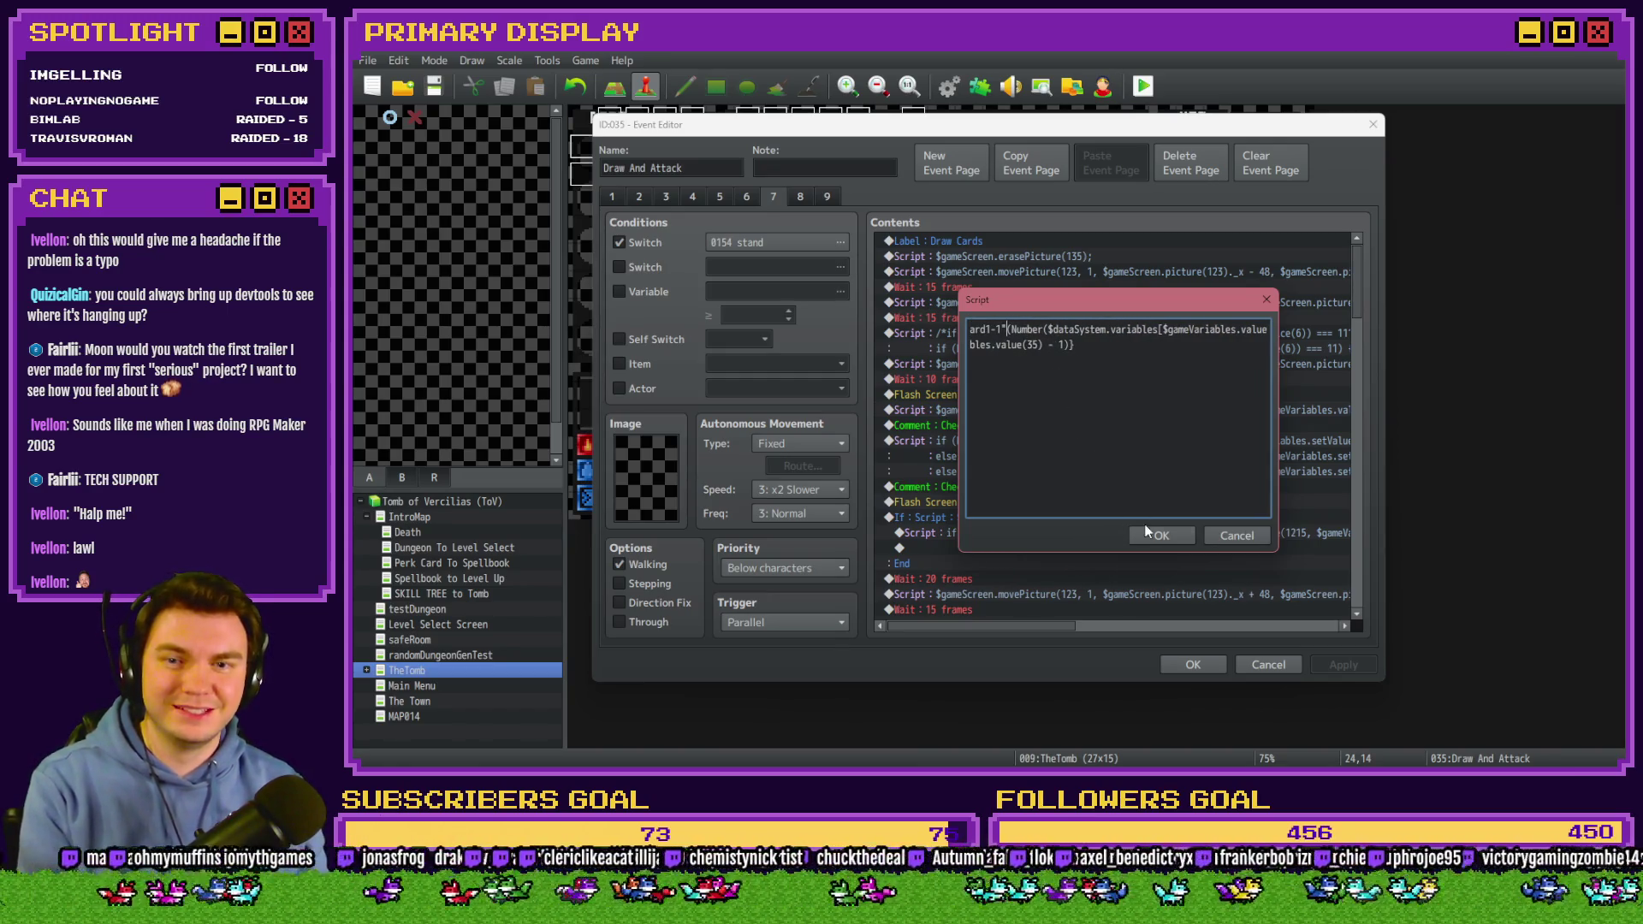
left_click(1158, 534)
Save the event and project, and start a new playtest.
left_click(1193, 665)
key("ctrl+r")
left_click(933, 430)
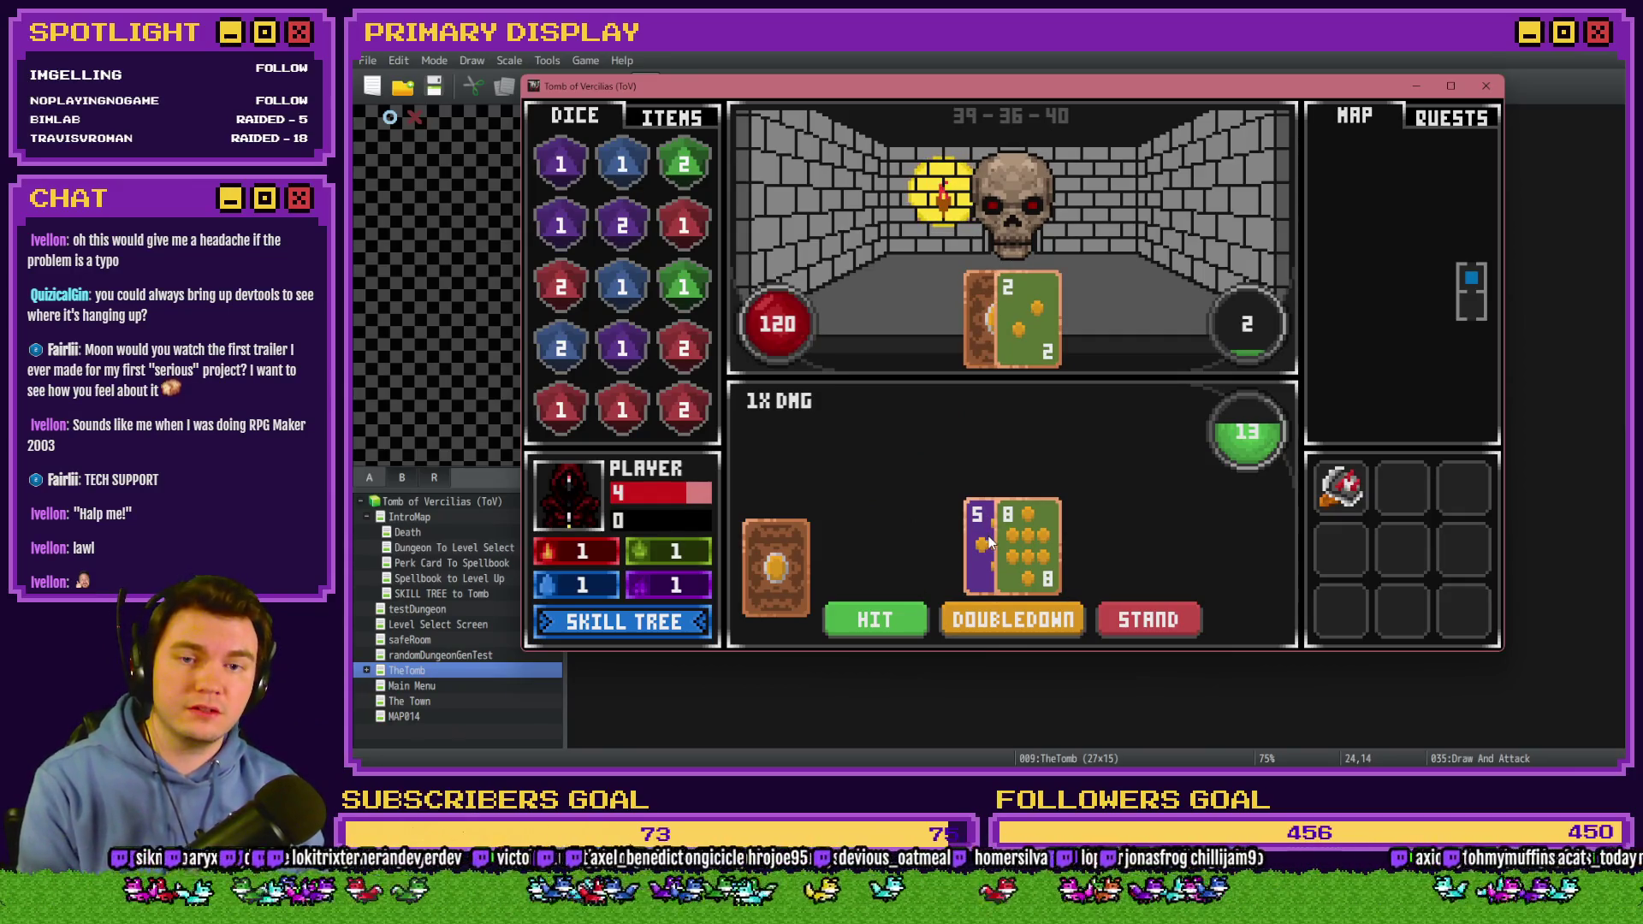
Stand, check variables 1211-1220 (CARD1-111, CARD2-2) in the F9 debug window, then open DevTools.
left_click(1115, 610)
key("F9")
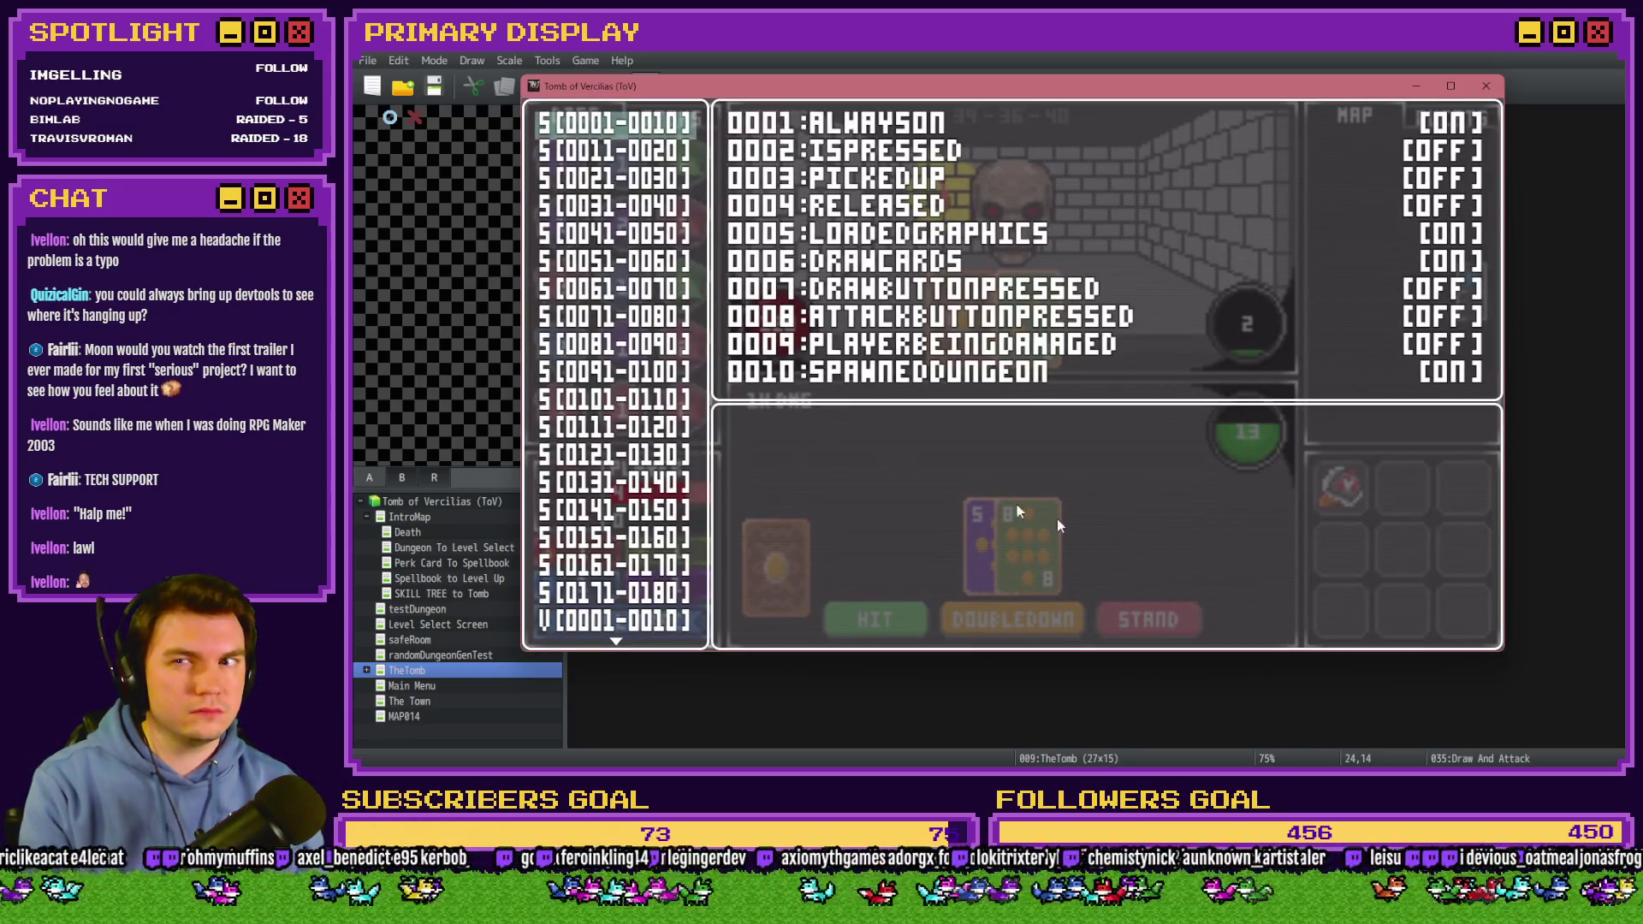
key("Up")
key("Up")
key("Up")
key("Up")
key("Up")
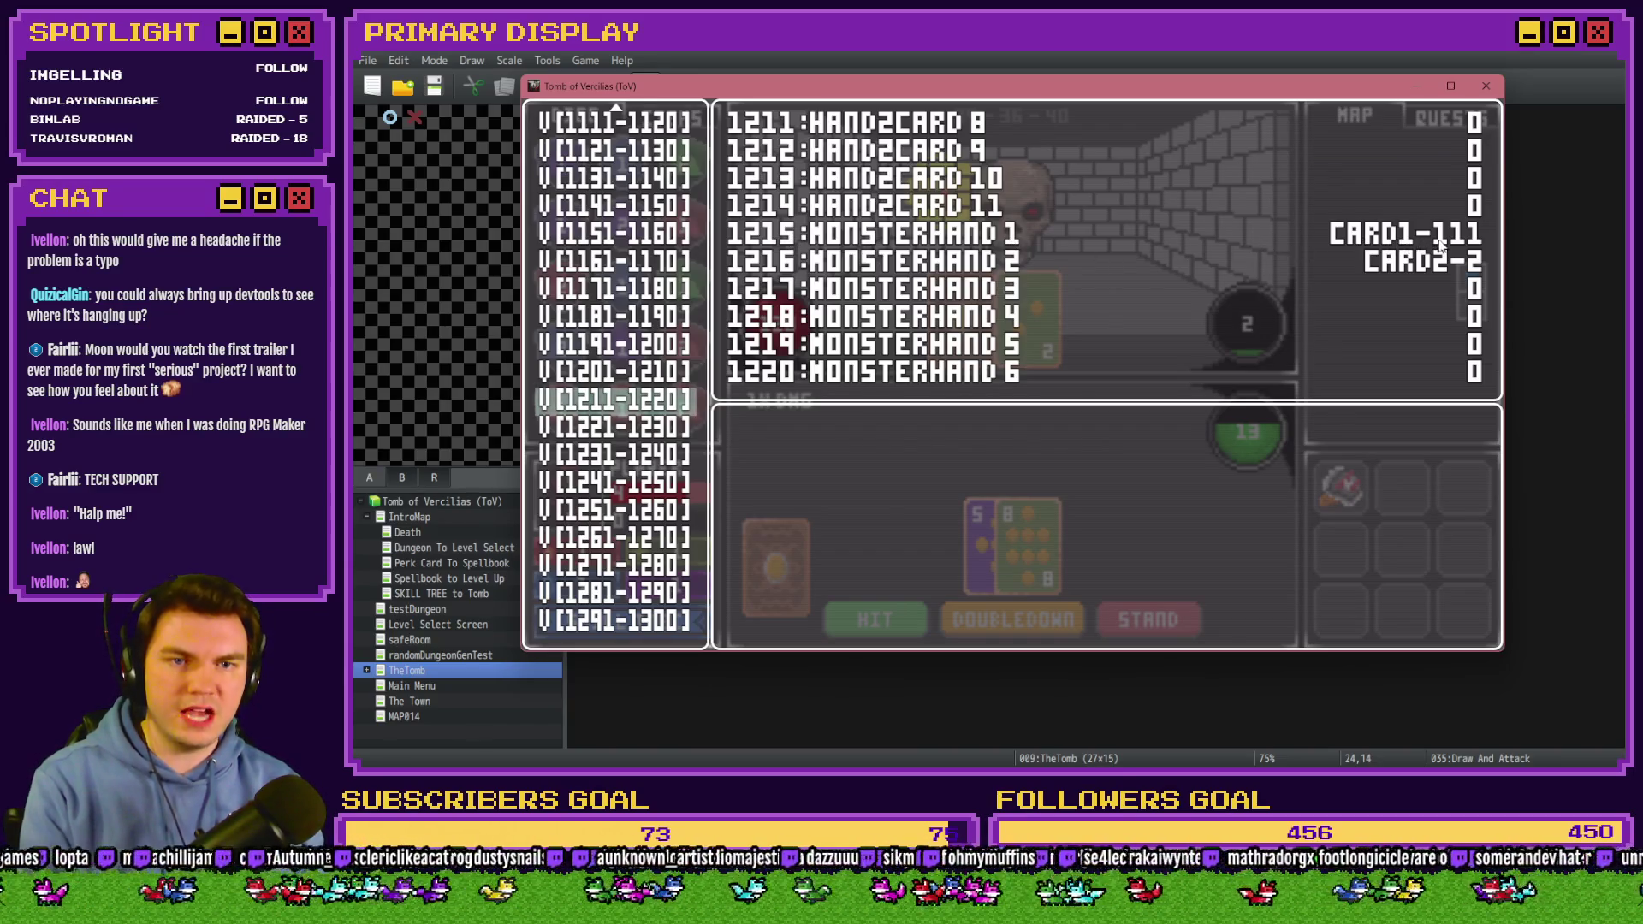
key("F8")
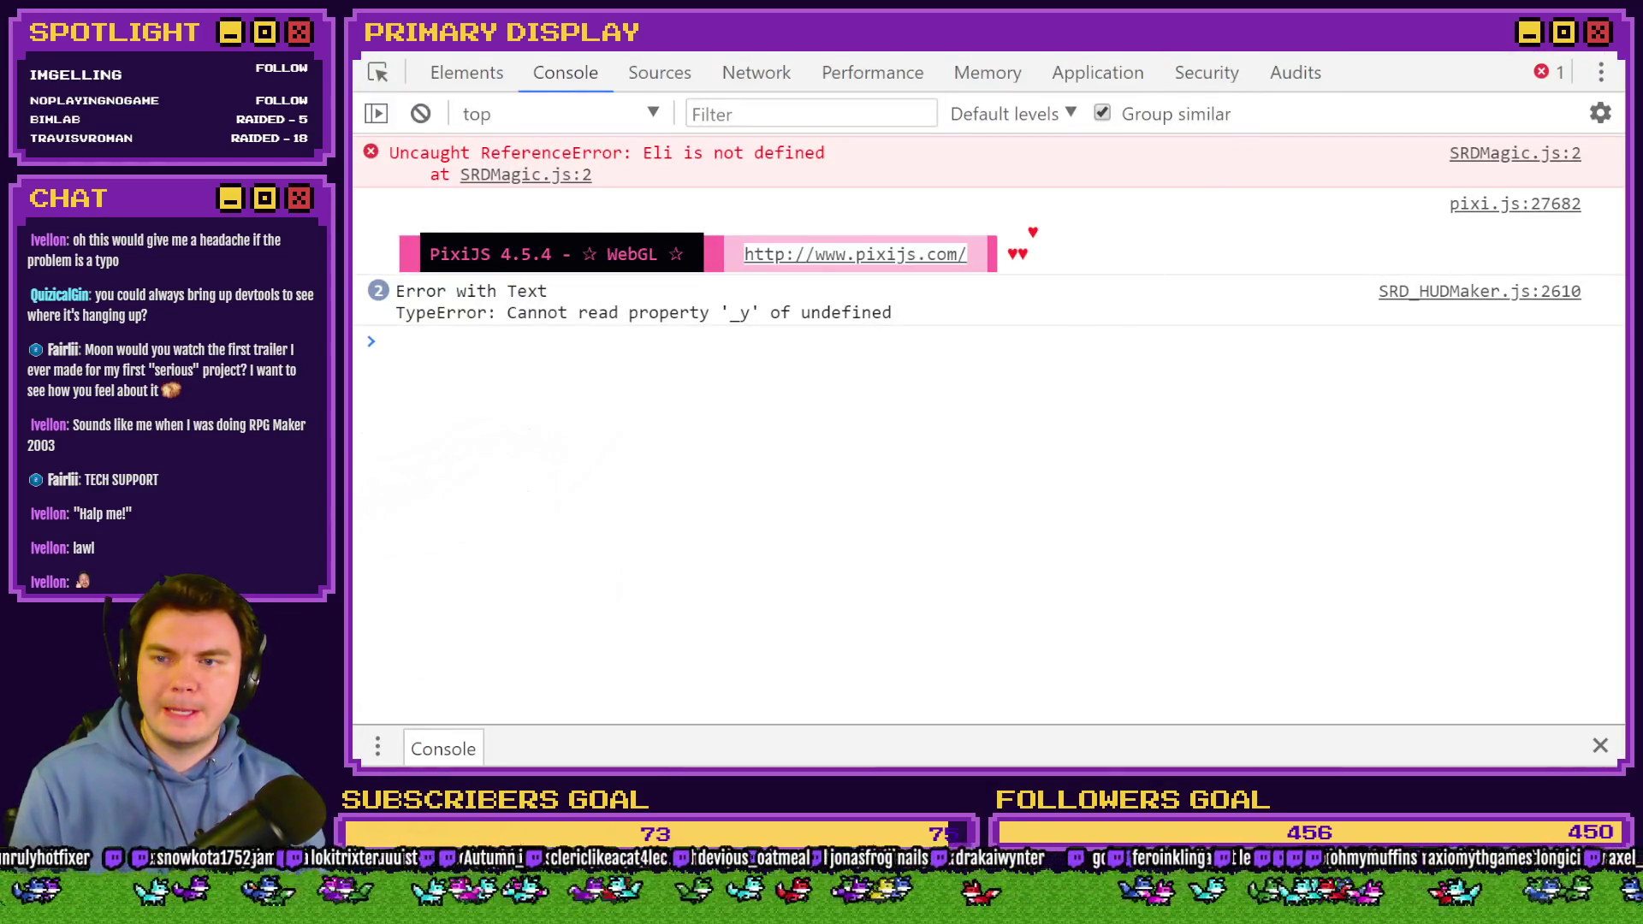
Query $gameScreen.picture(123)._name in the console, getting card0, and return to the RPG Maker MV editor.
left_click(879, 368)
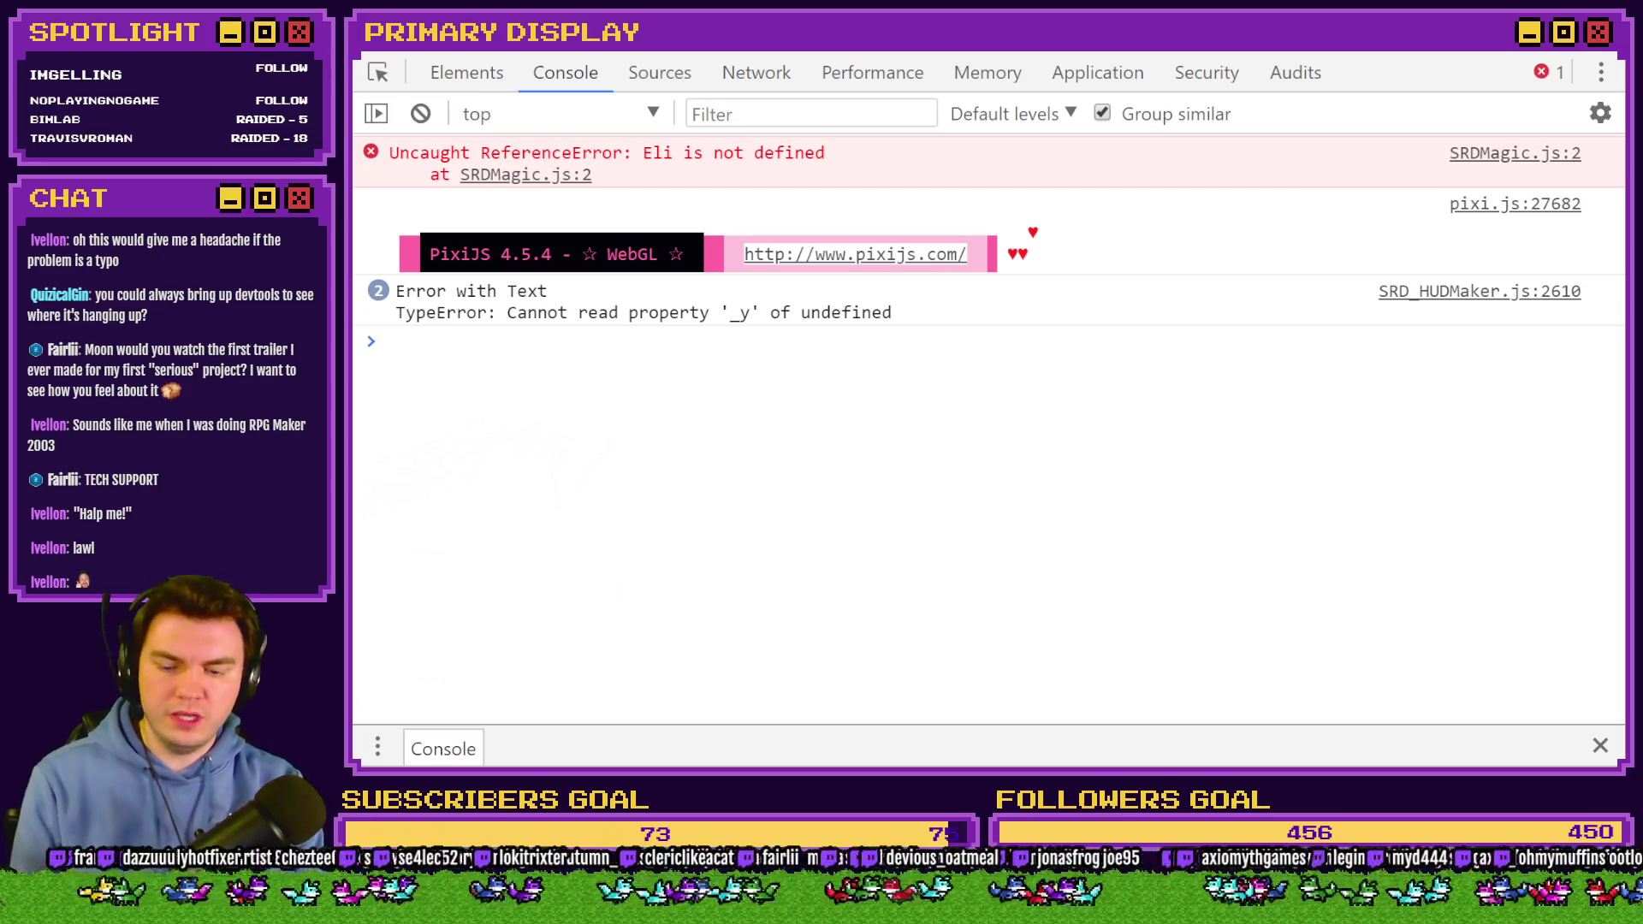
type("$gameScreen.")
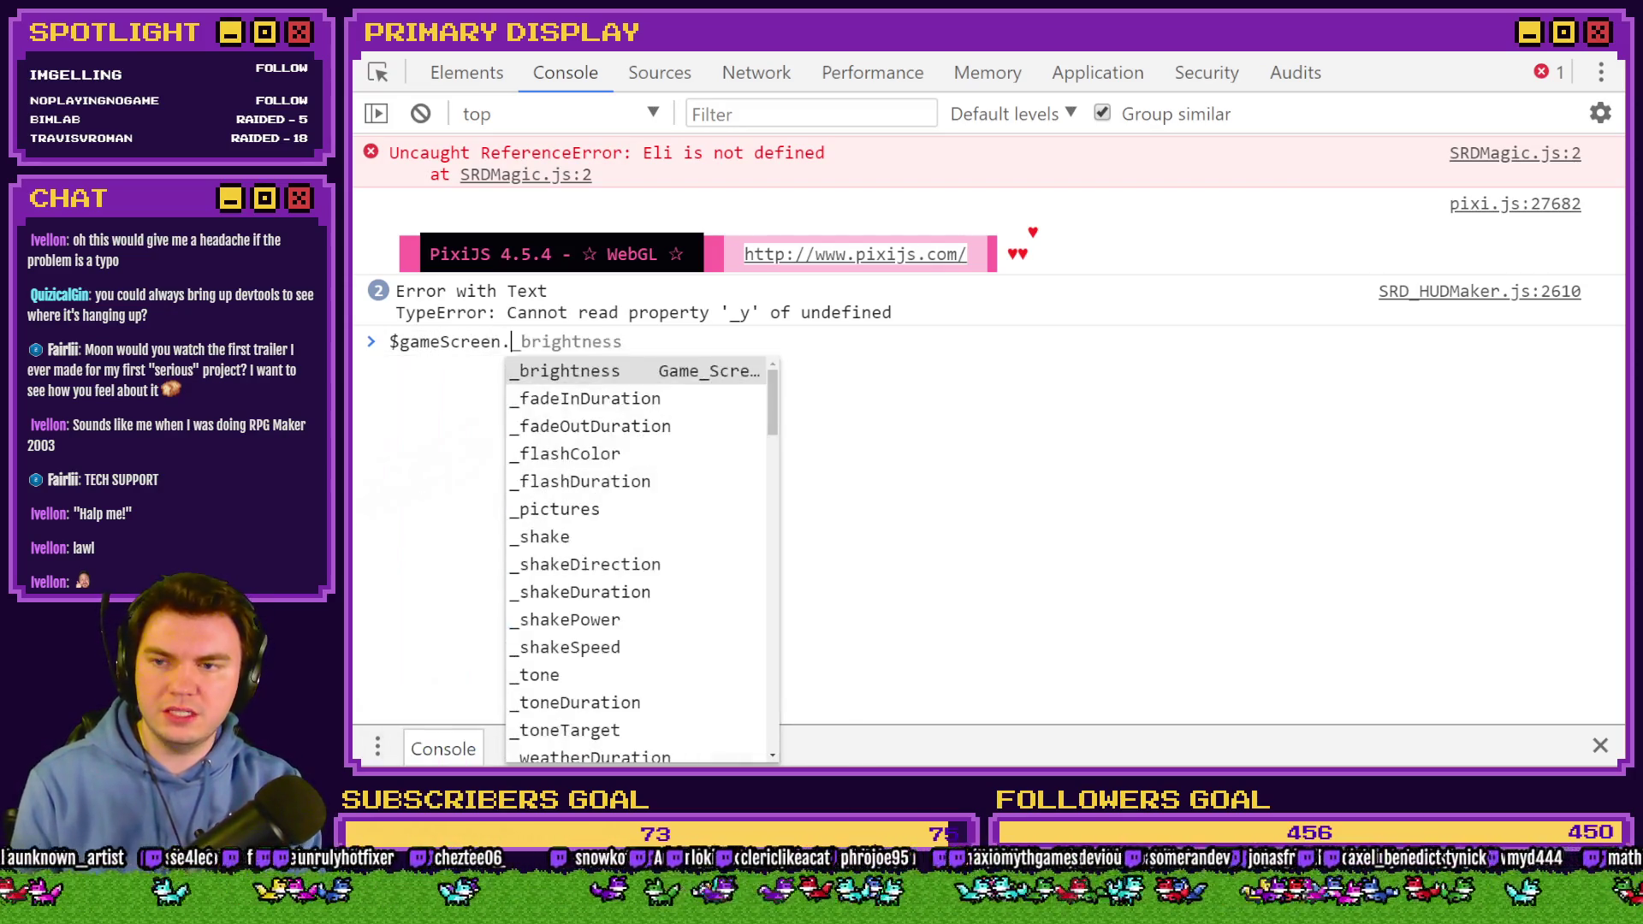
type("picture")
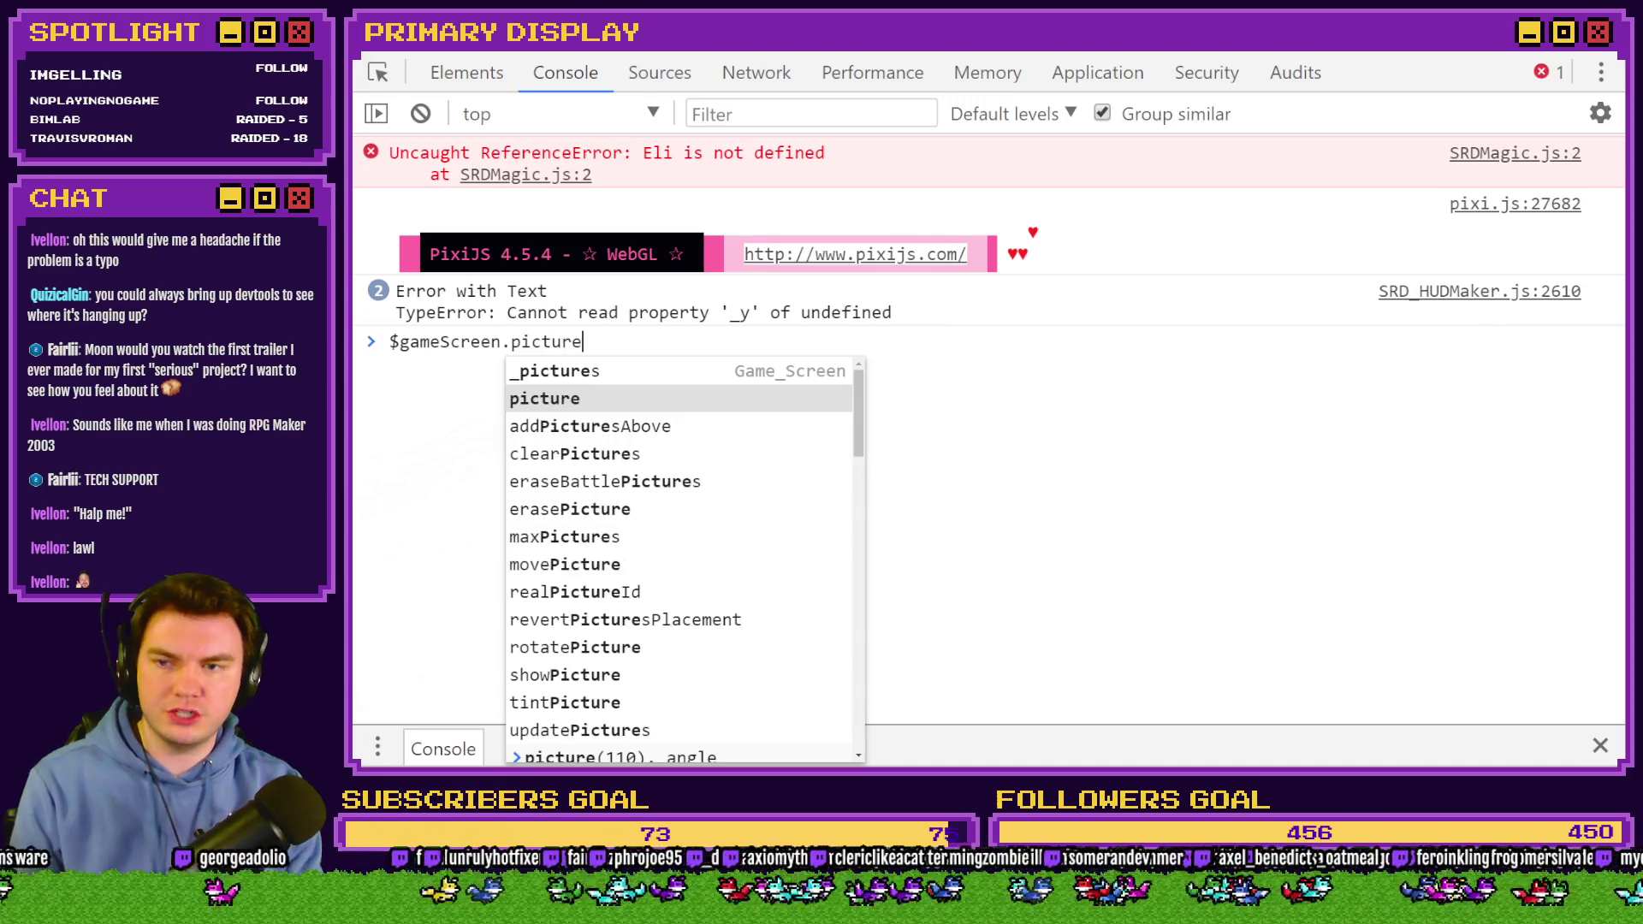
type("(123")
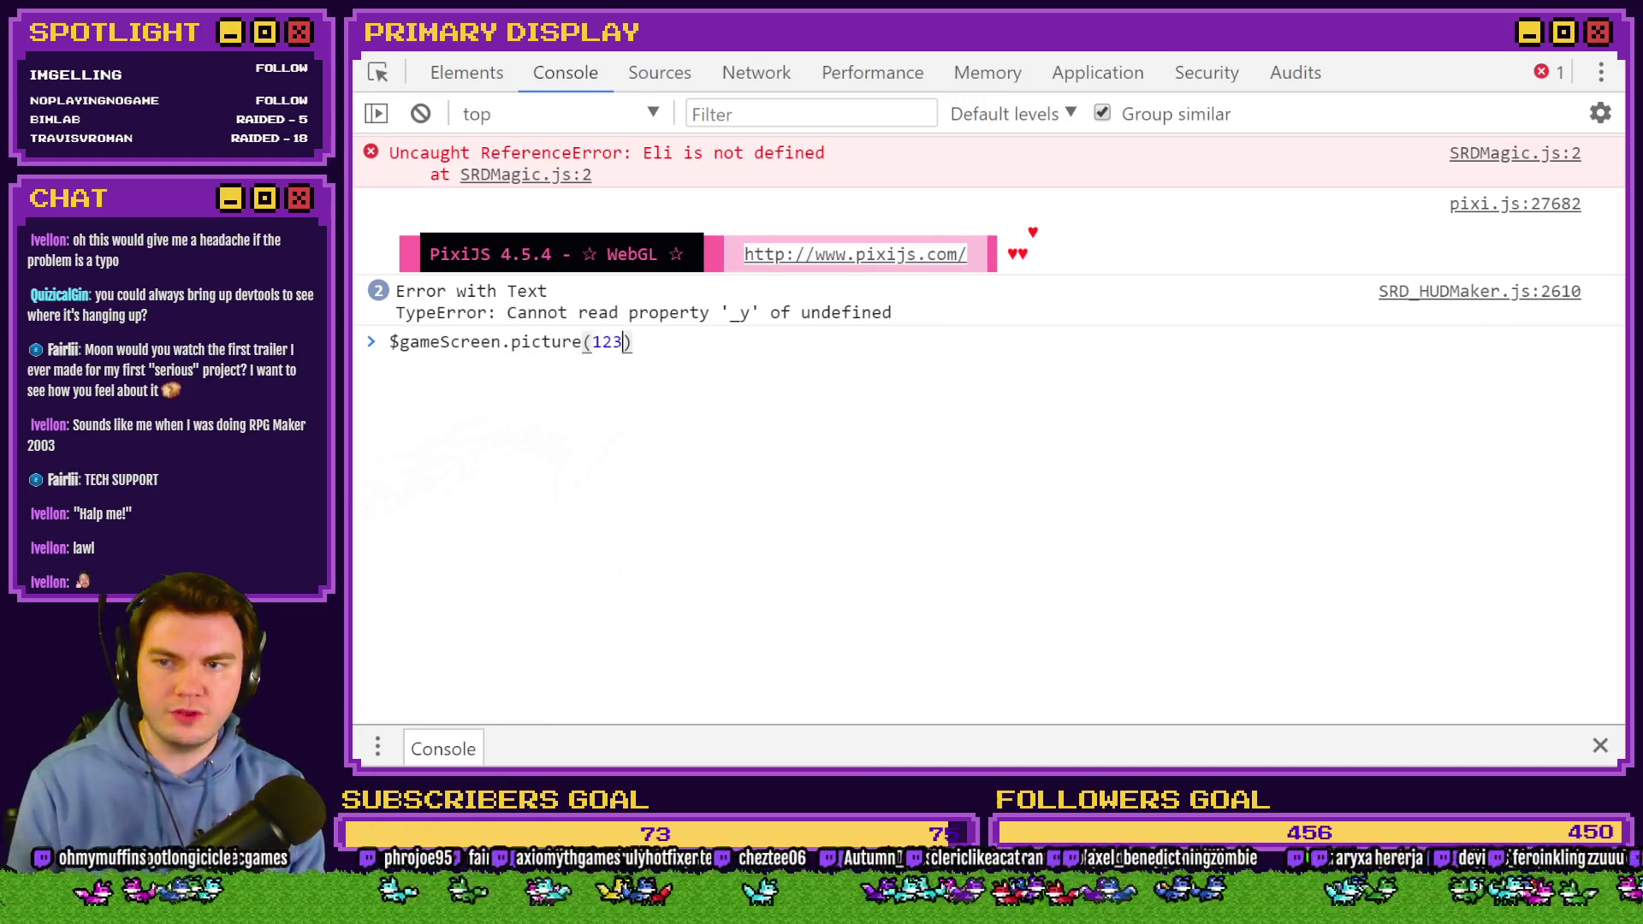
type(")._name")
key("Return")
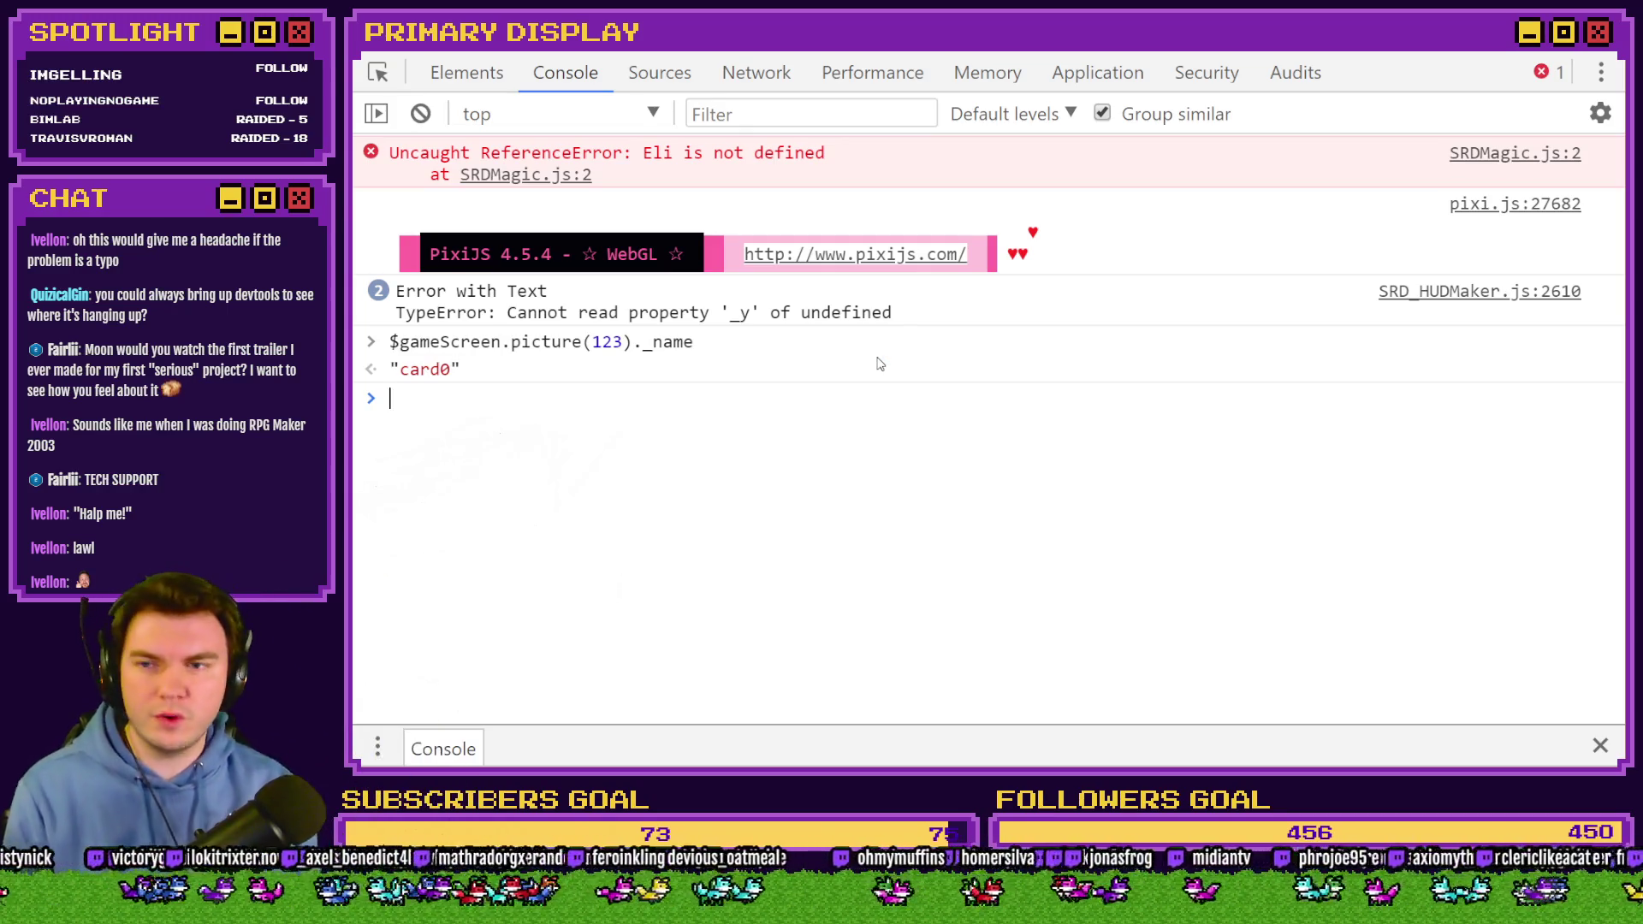
key("alt+Tab")
key("alt+Tab")
key("Tab")
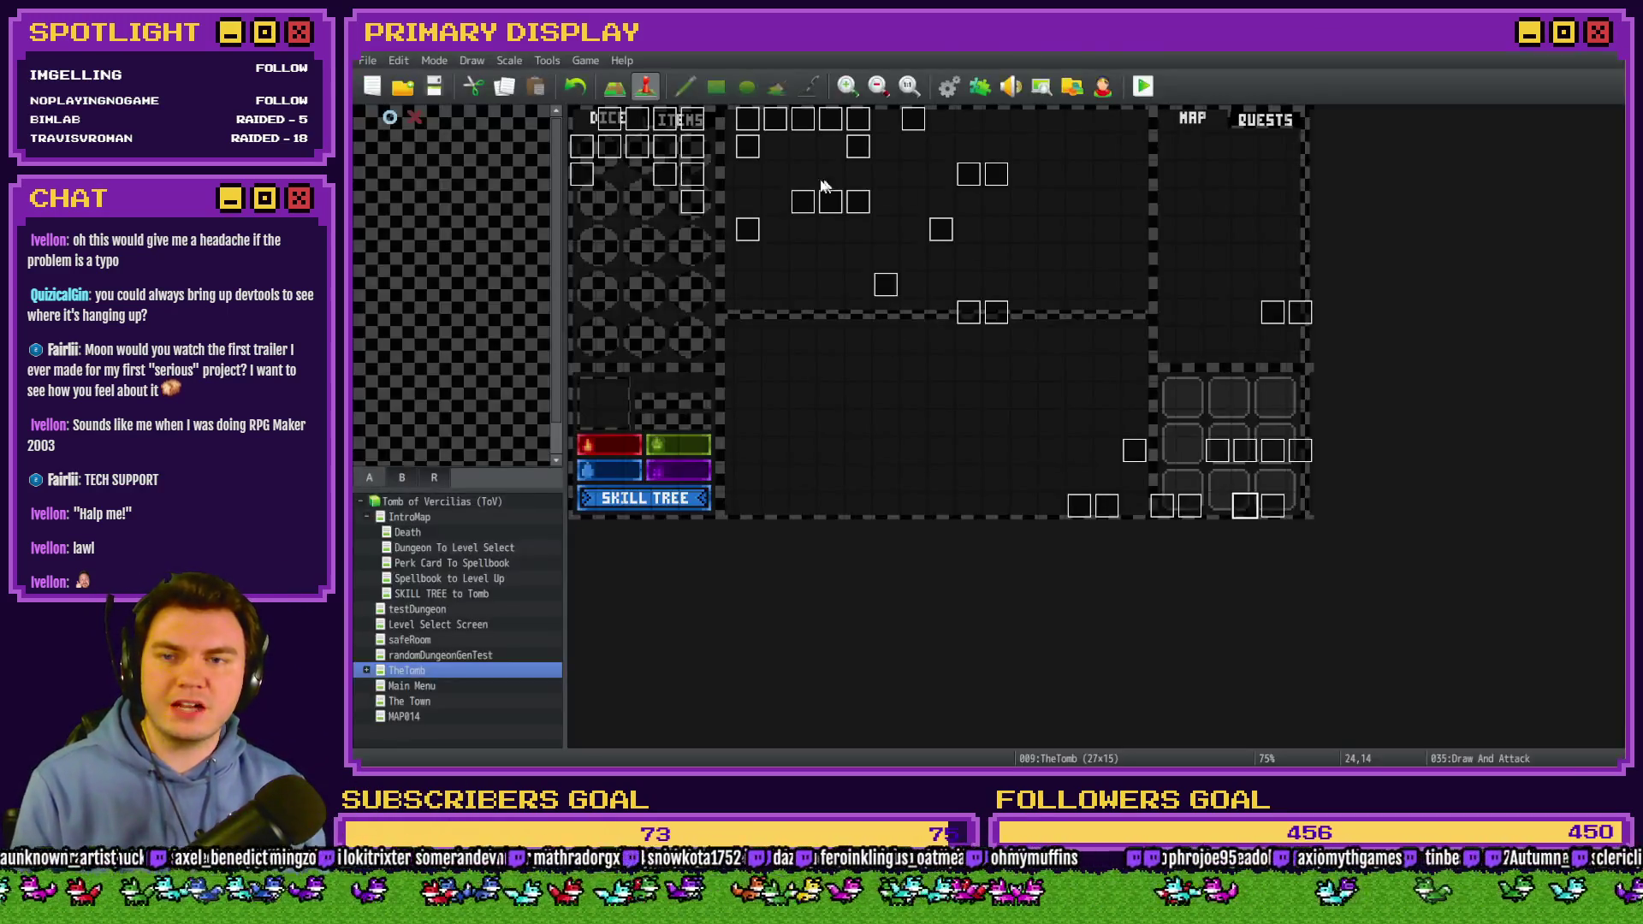
Reopen the commented card script on Draw And Attack's page 7 and remove the comment opener.
double_click(1243, 505)
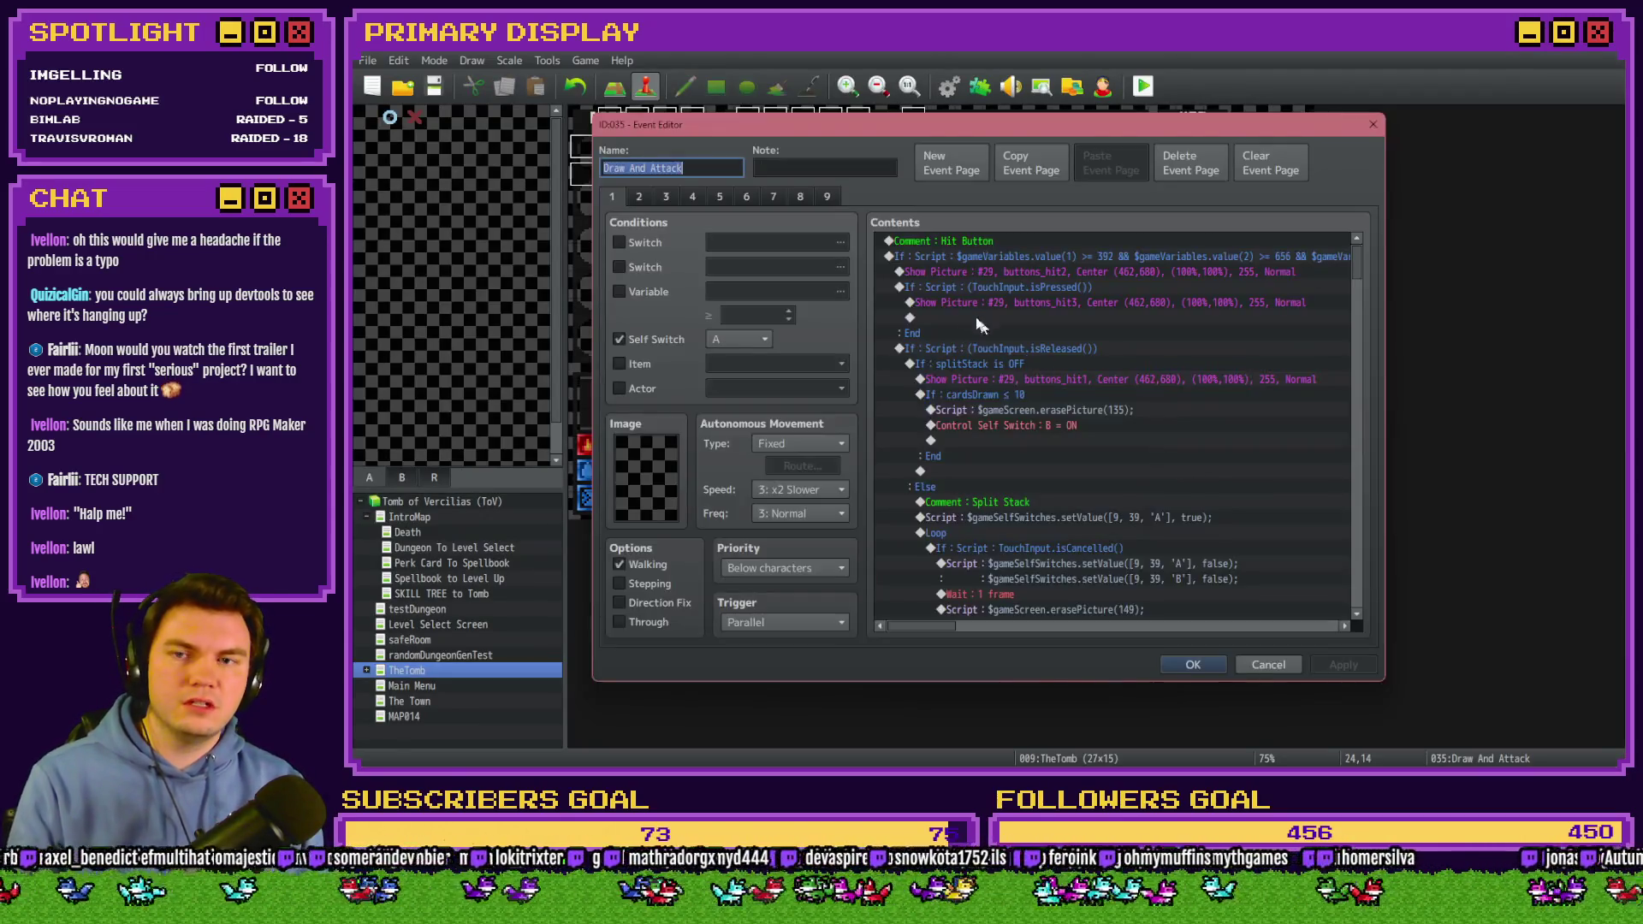
left_click(773, 197)
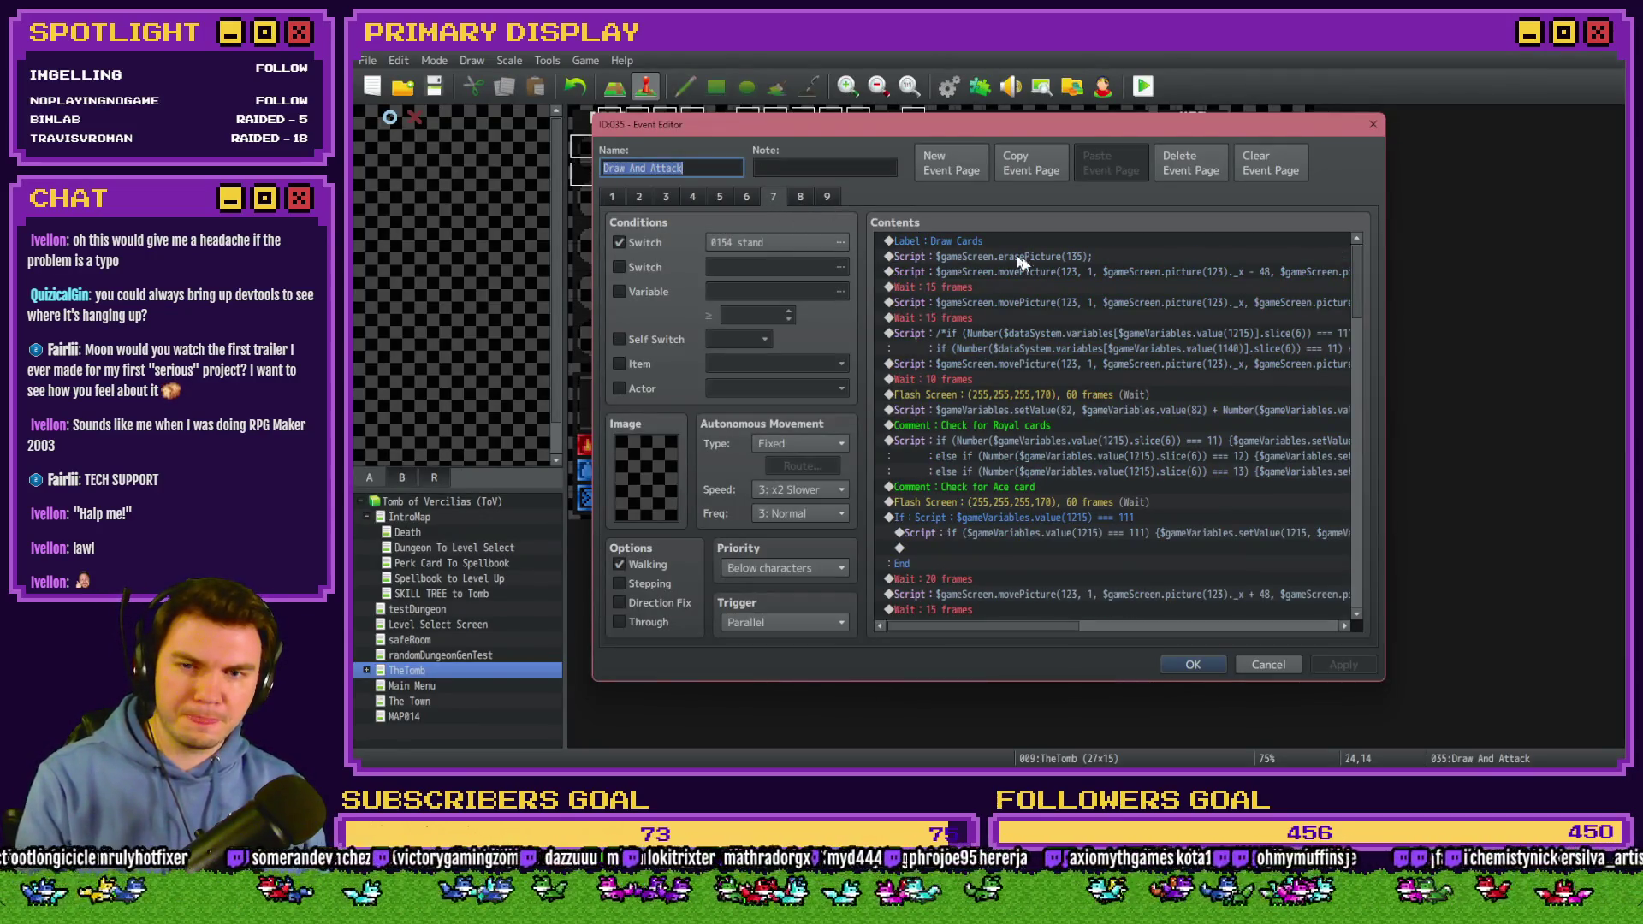
double_click(1076, 332)
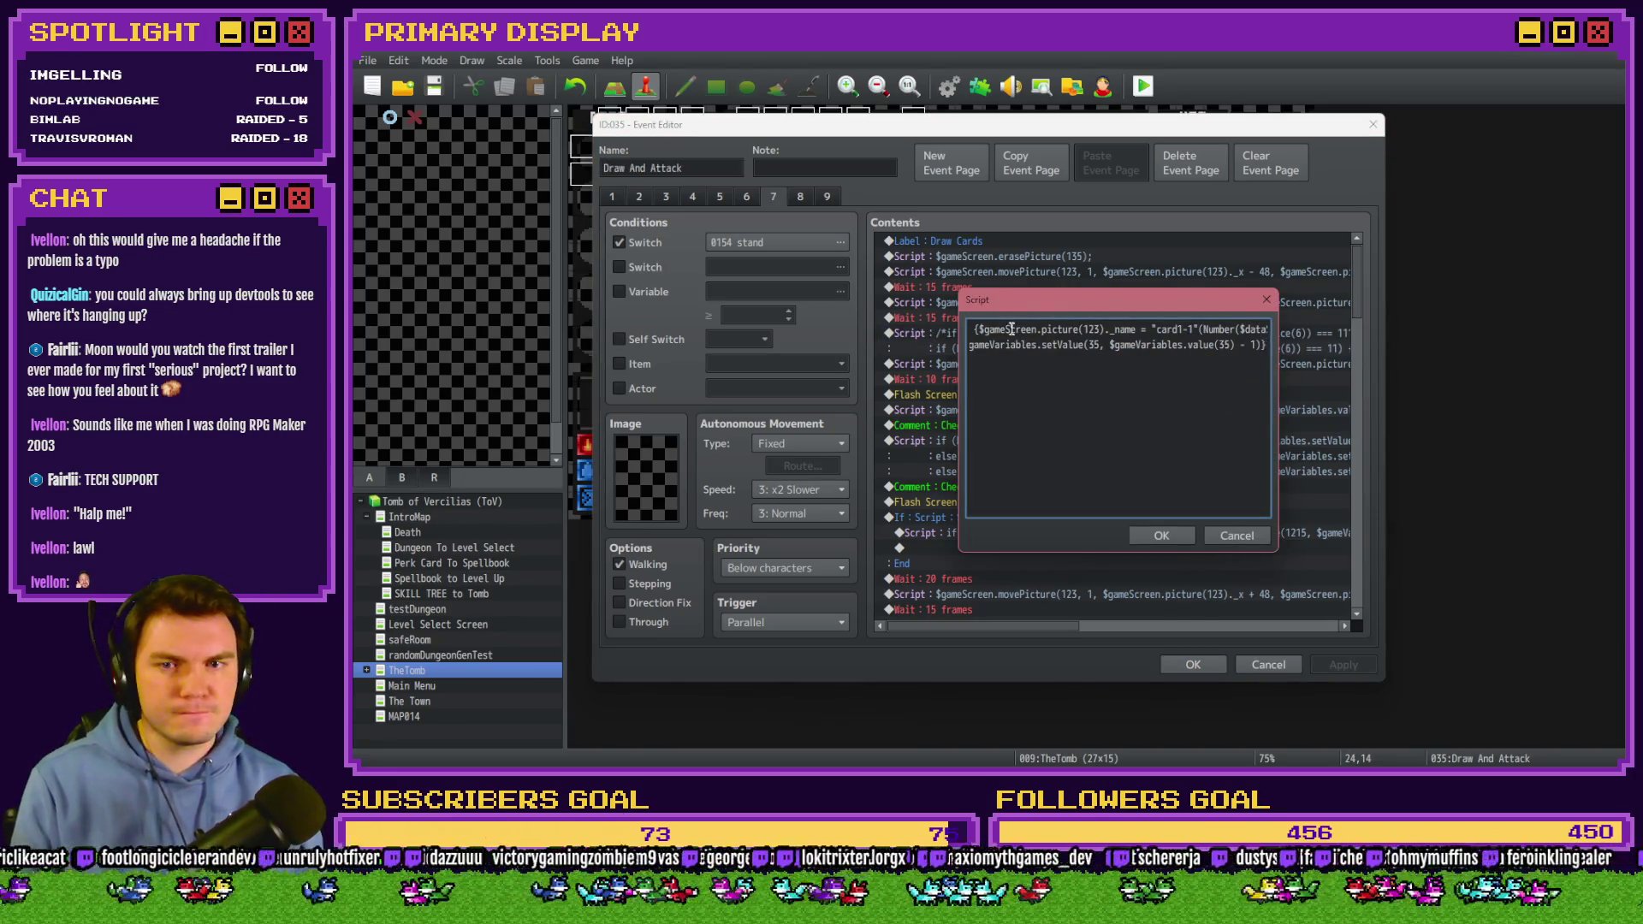
left_click(1003, 331)
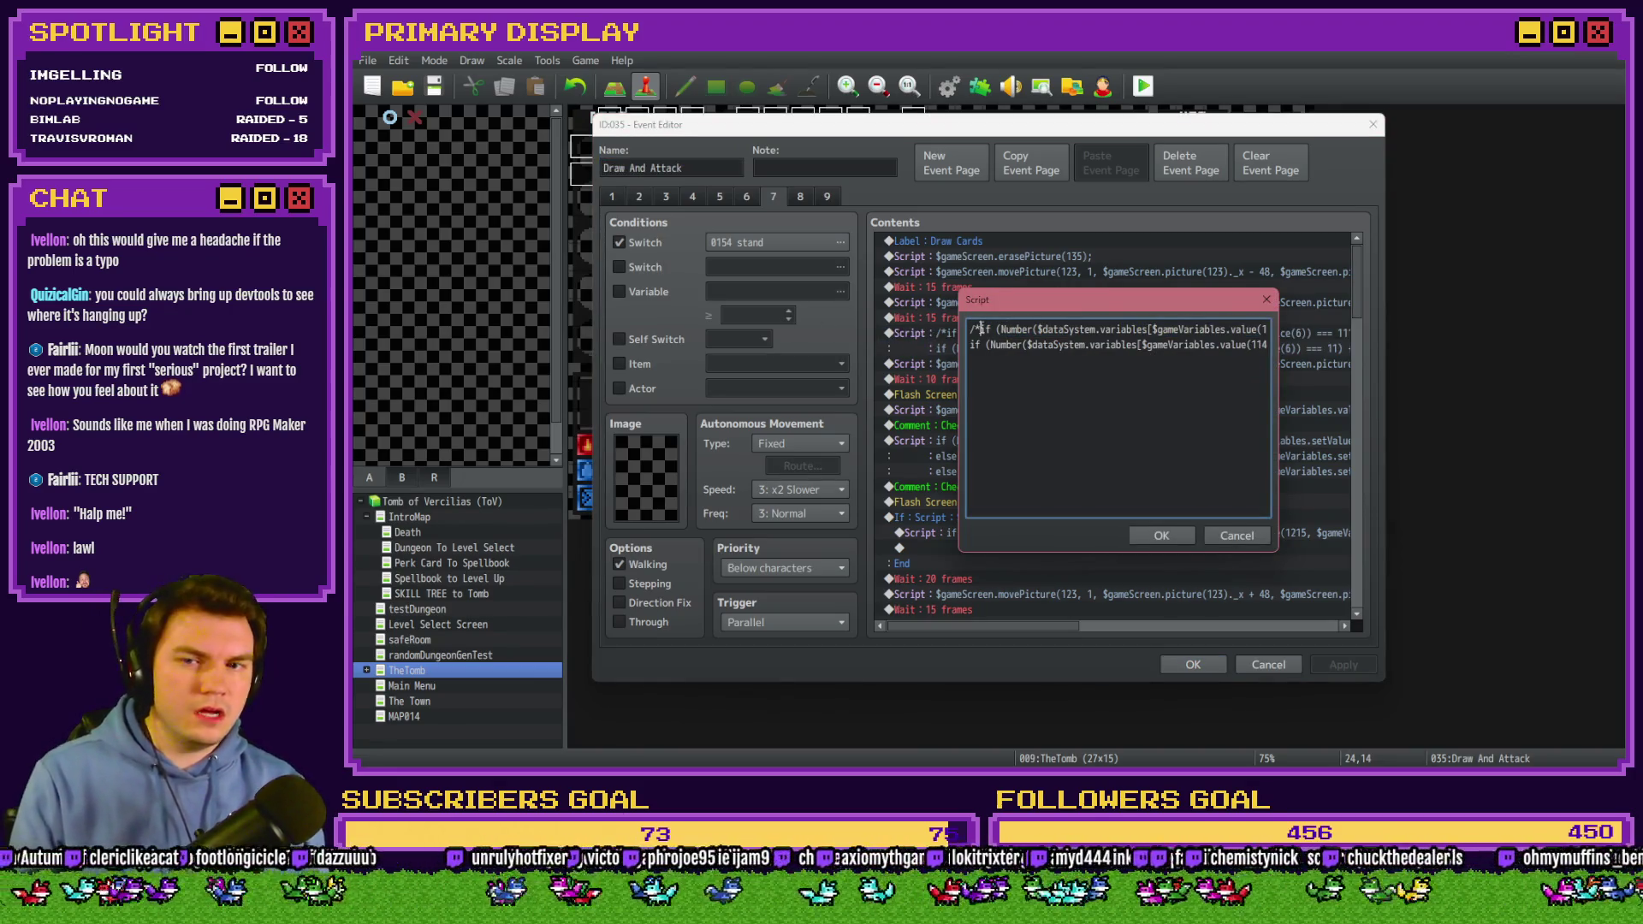
key("BackSpace")
key("BackSpace")
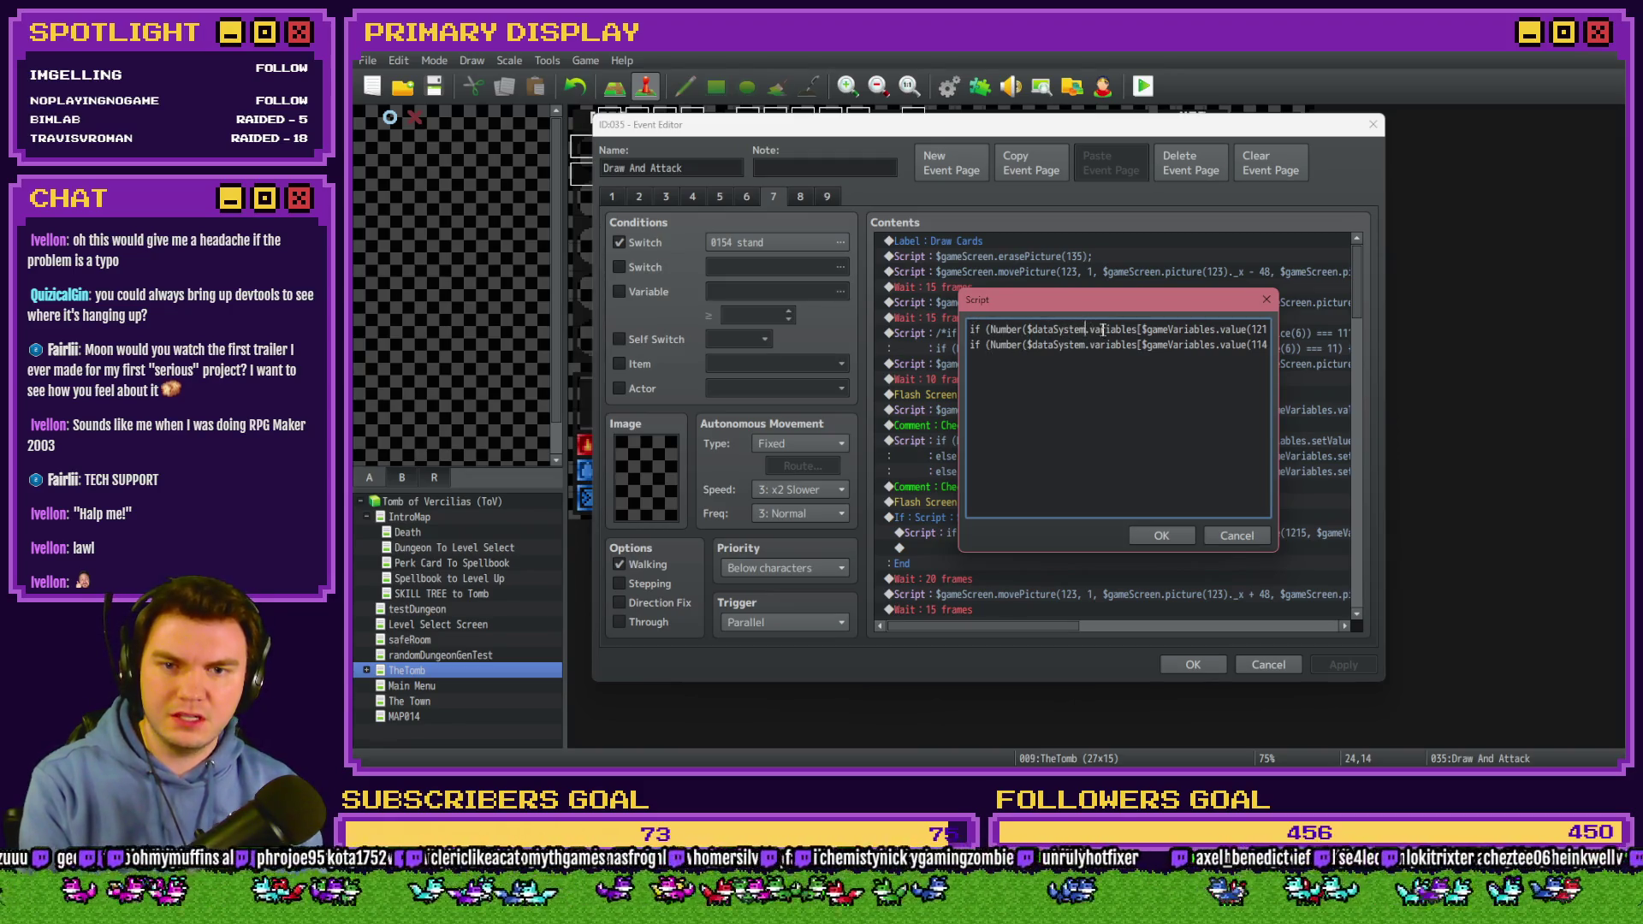
Delete the second if line, leaving a single condition on variable 1215, and confirm the script.
scroll(1158, 334, "right", 3)
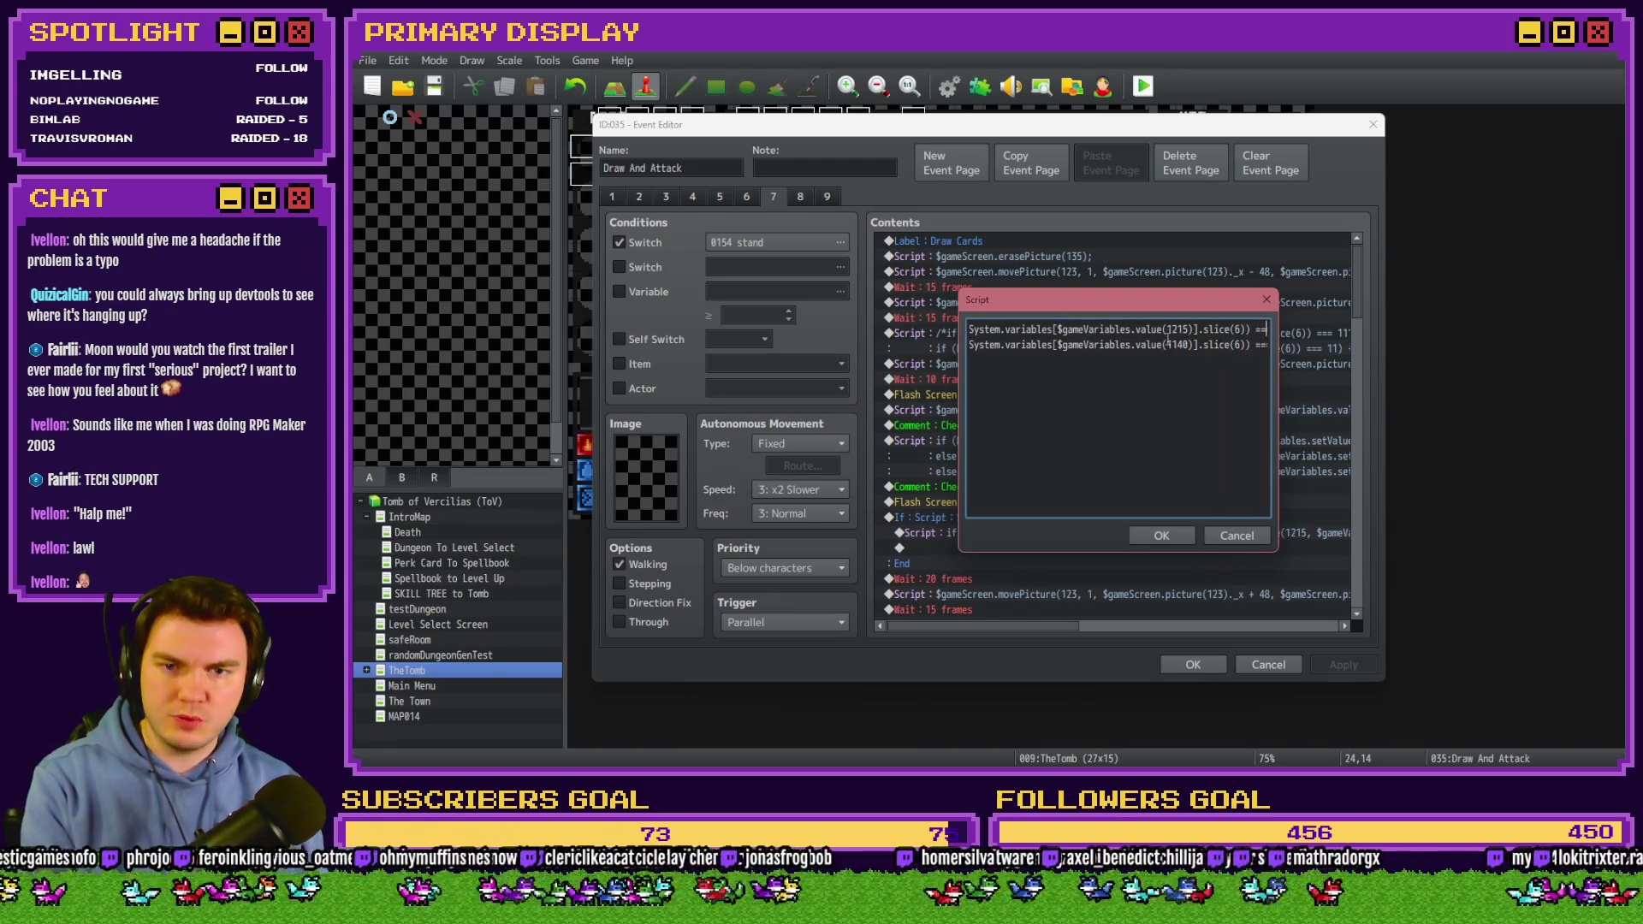
double_click(1177, 331)
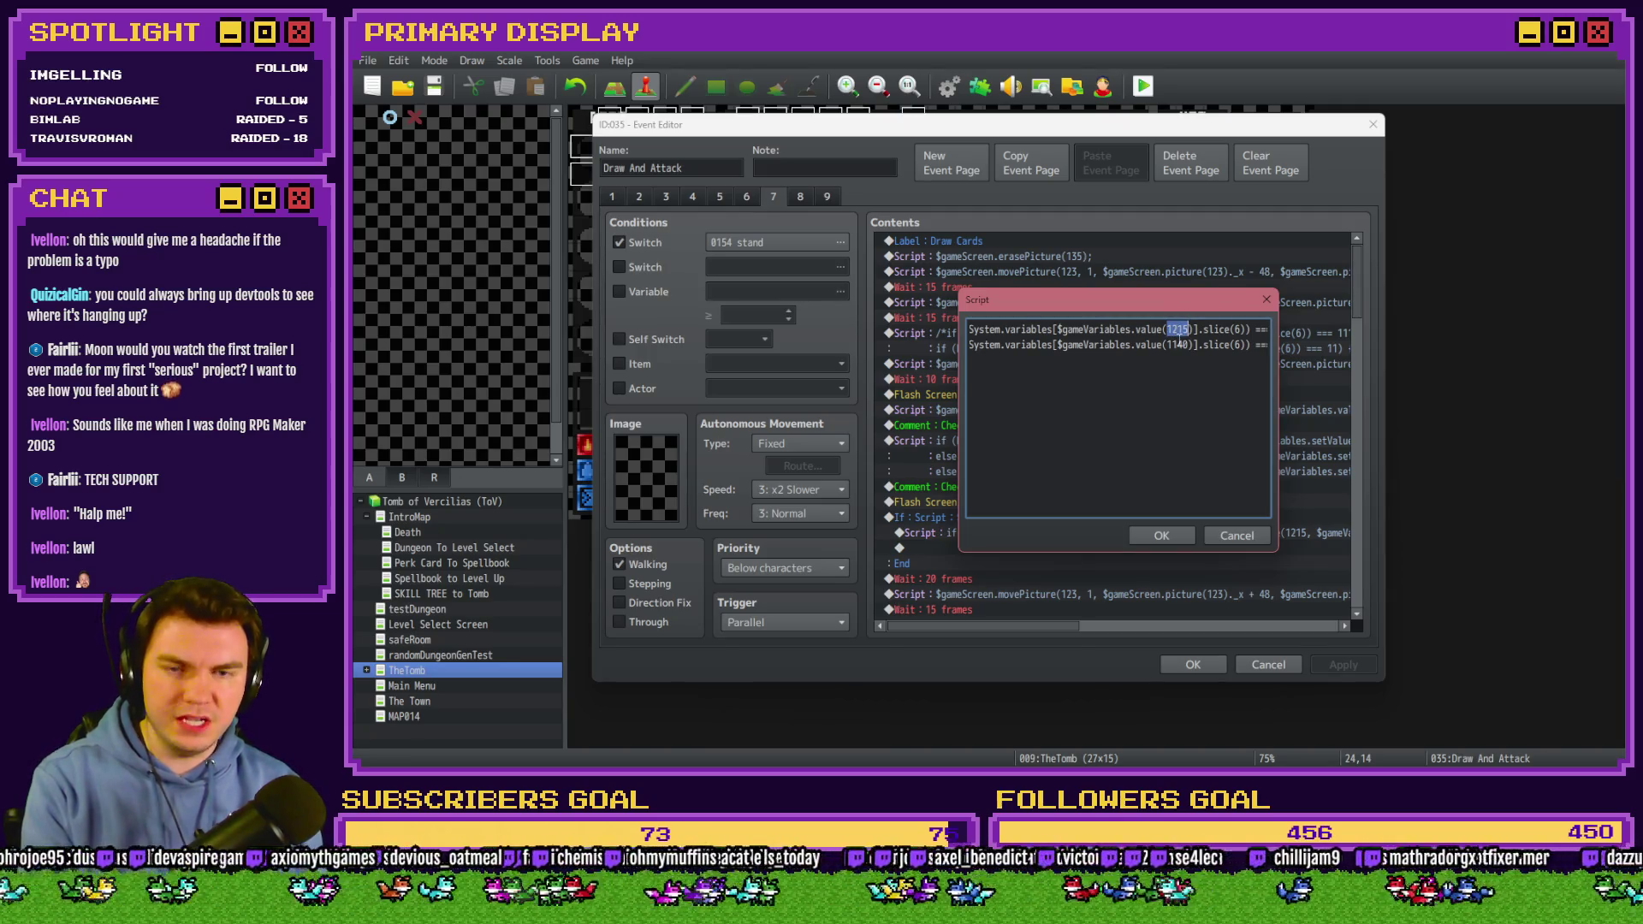
left_click(1179, 345)
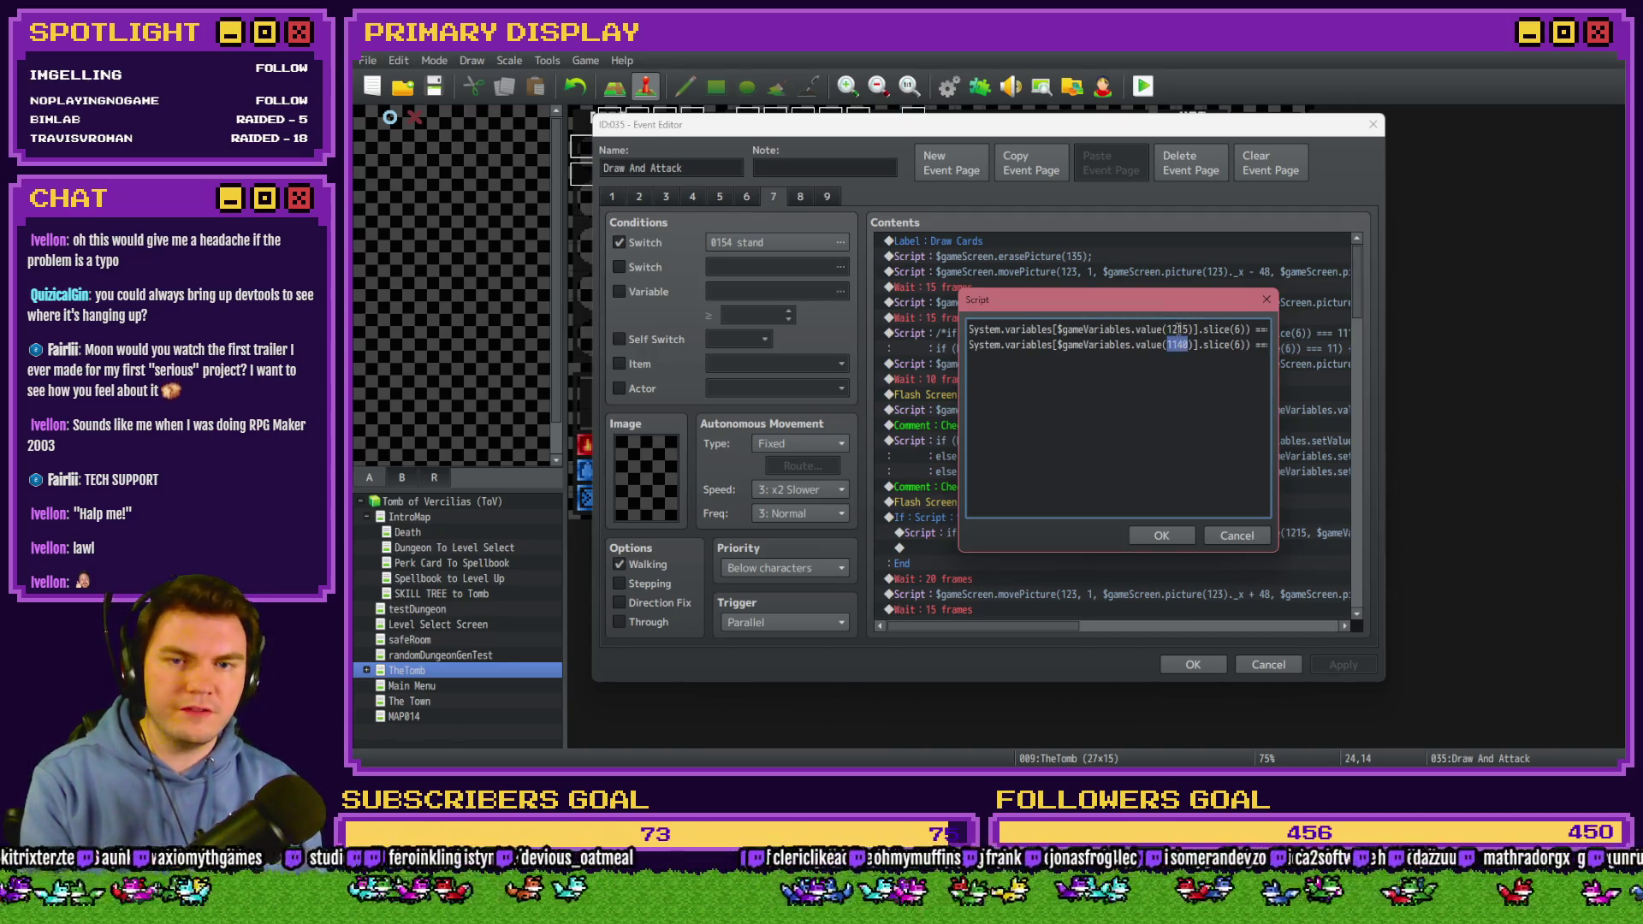
scroll(1177, 347, "right", 2)
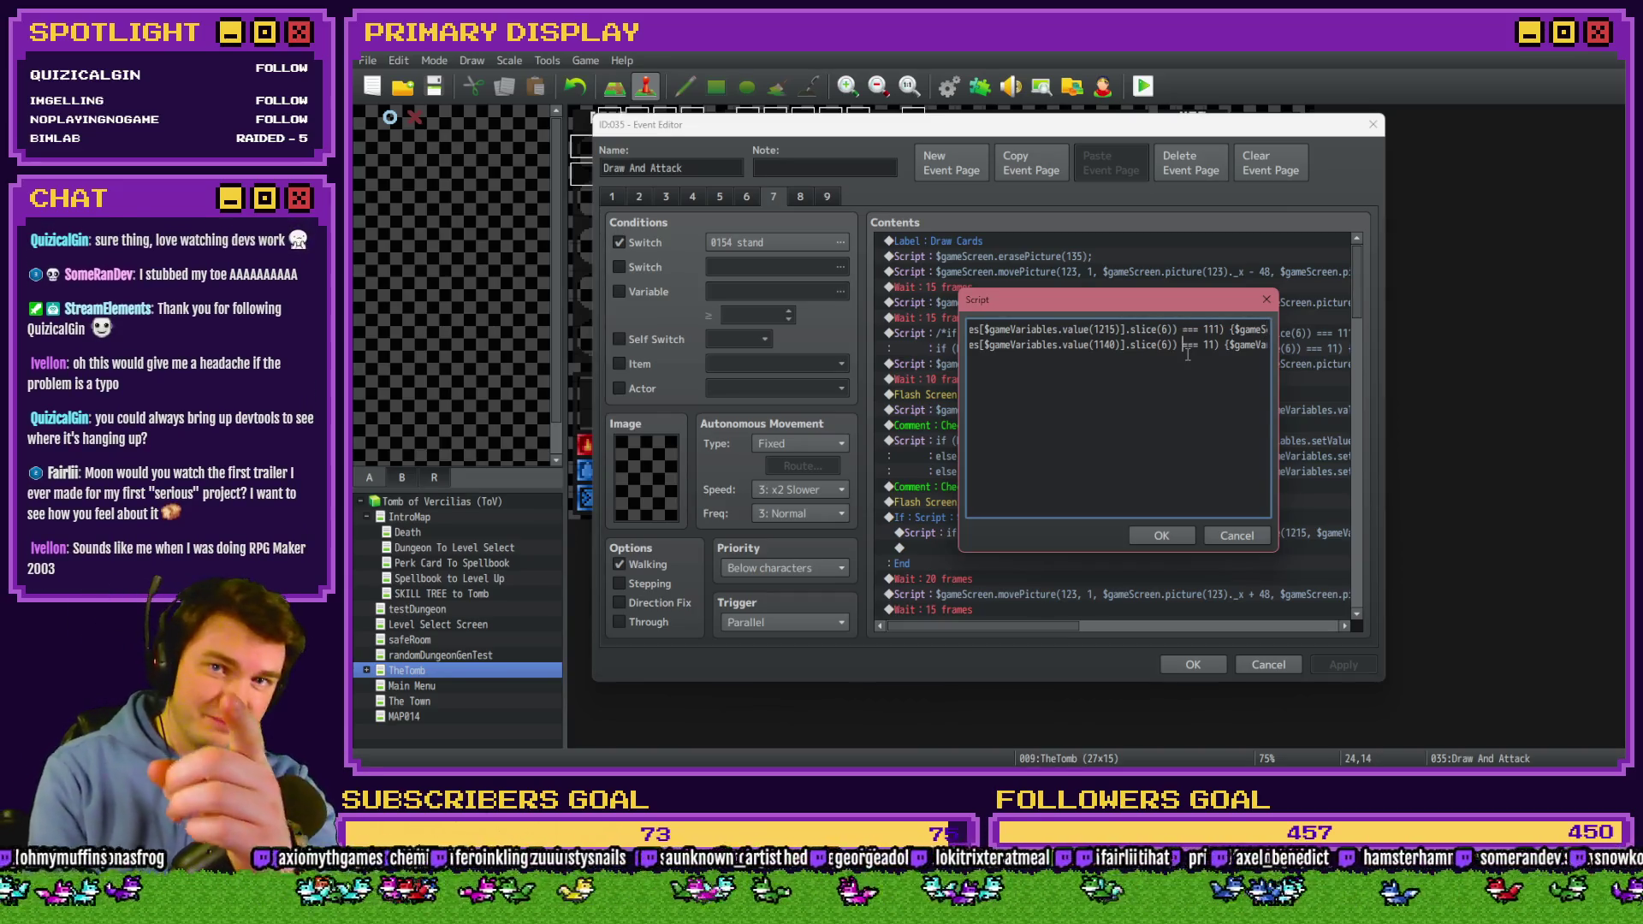
key("End")
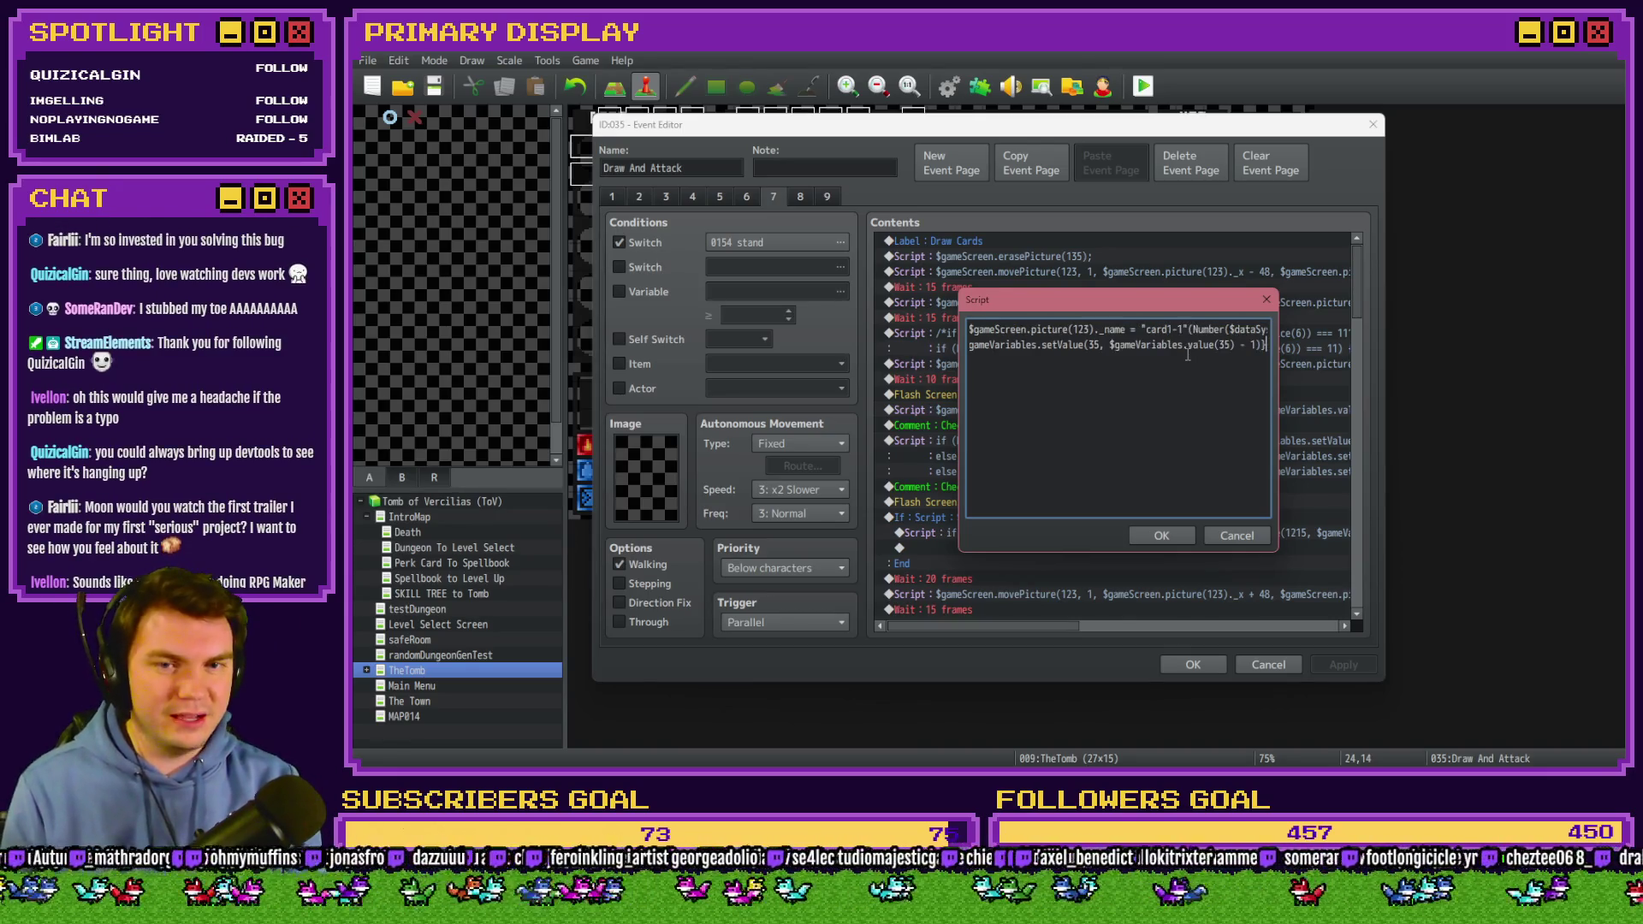
key("shift+Home")
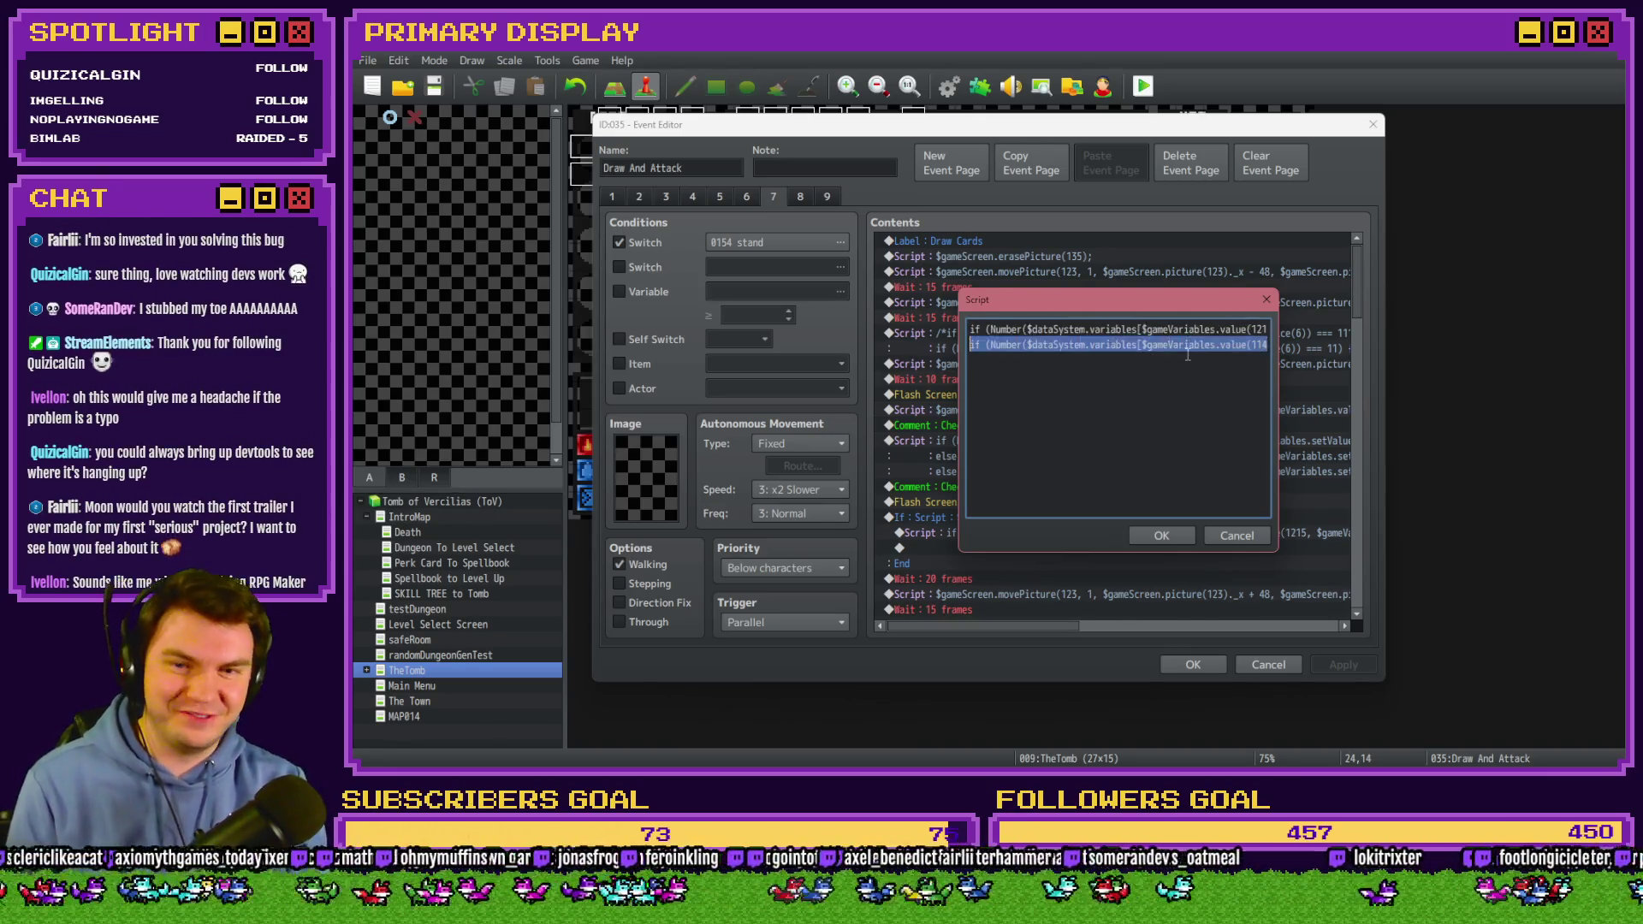
key("BackSpace")
key("BackSpace")
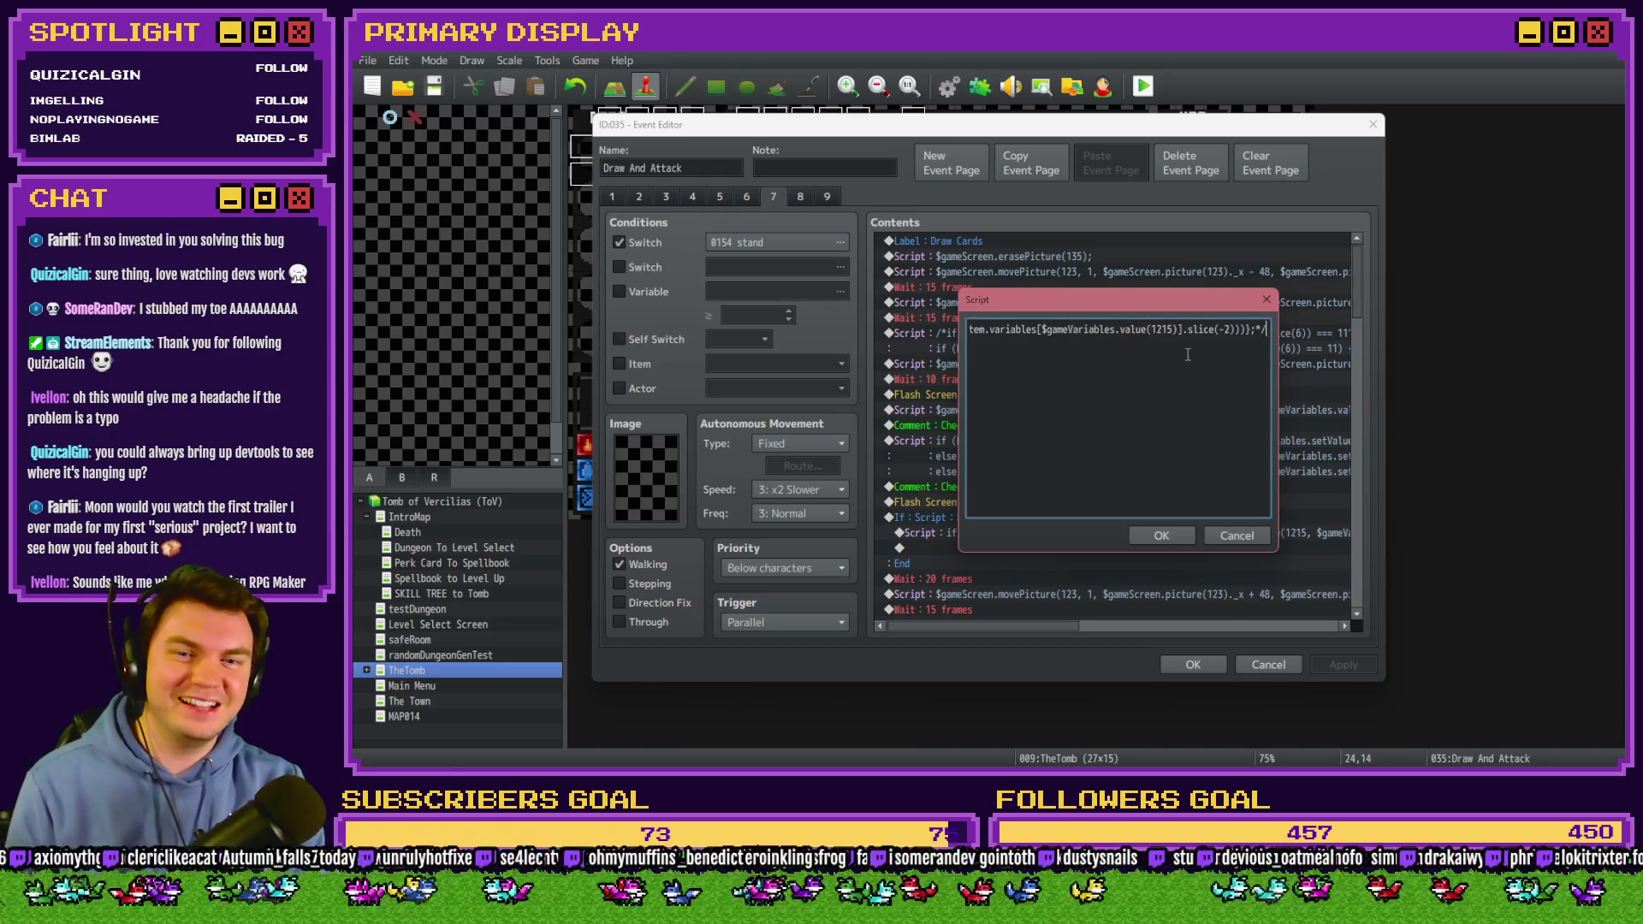
key("Home")
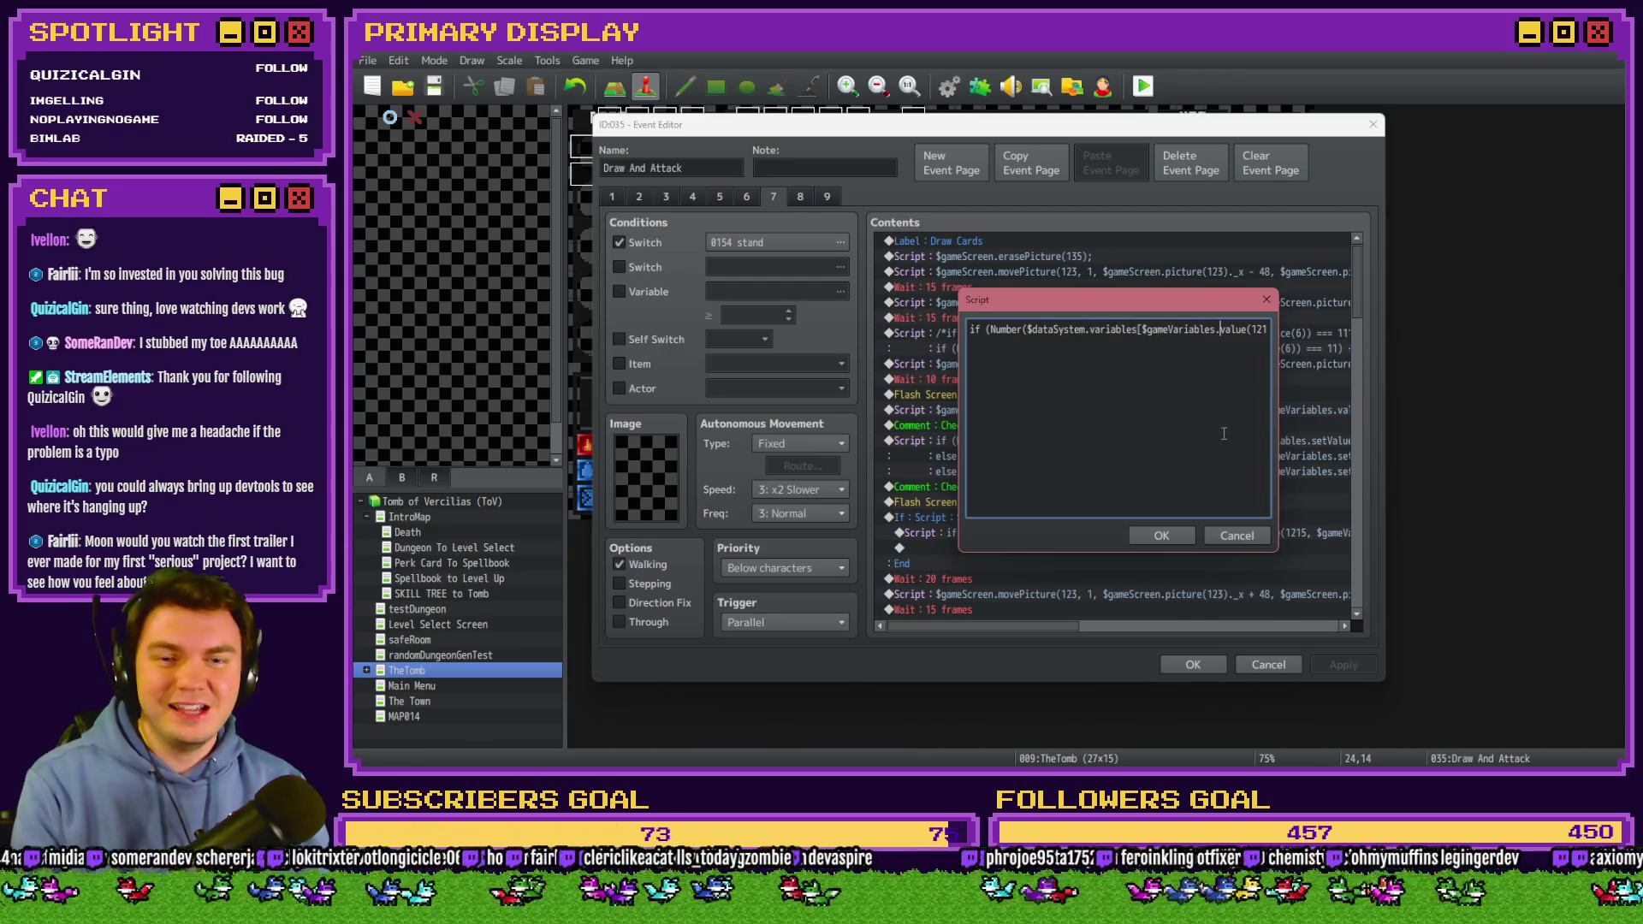
key("Right")
key("Right")
key("Right")
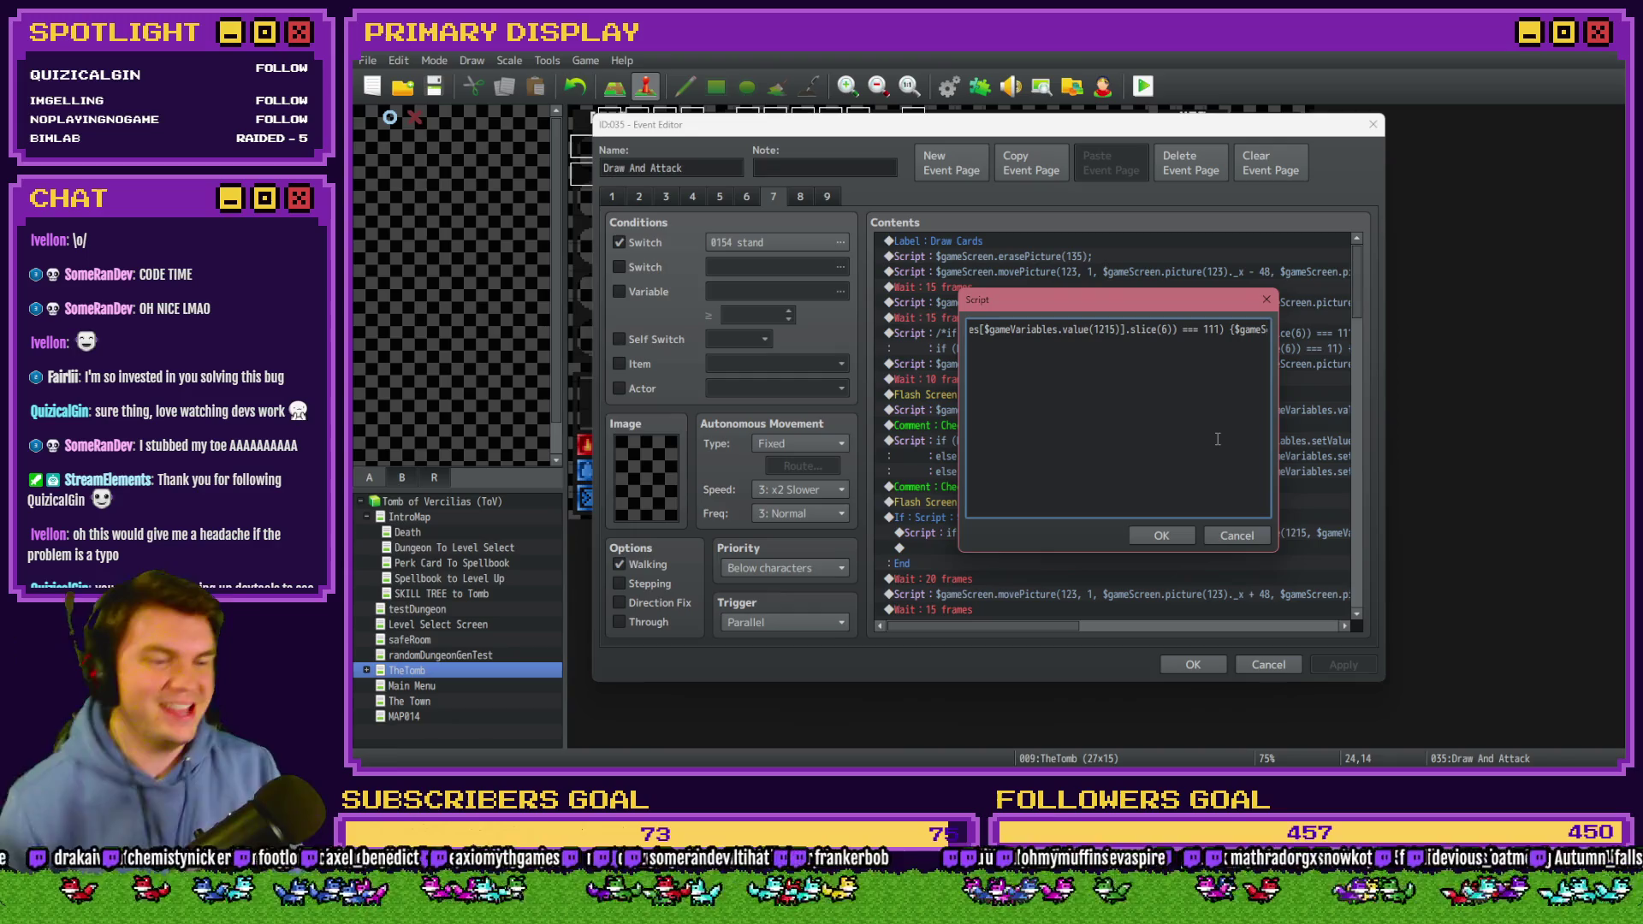
left_click(1173, 536)
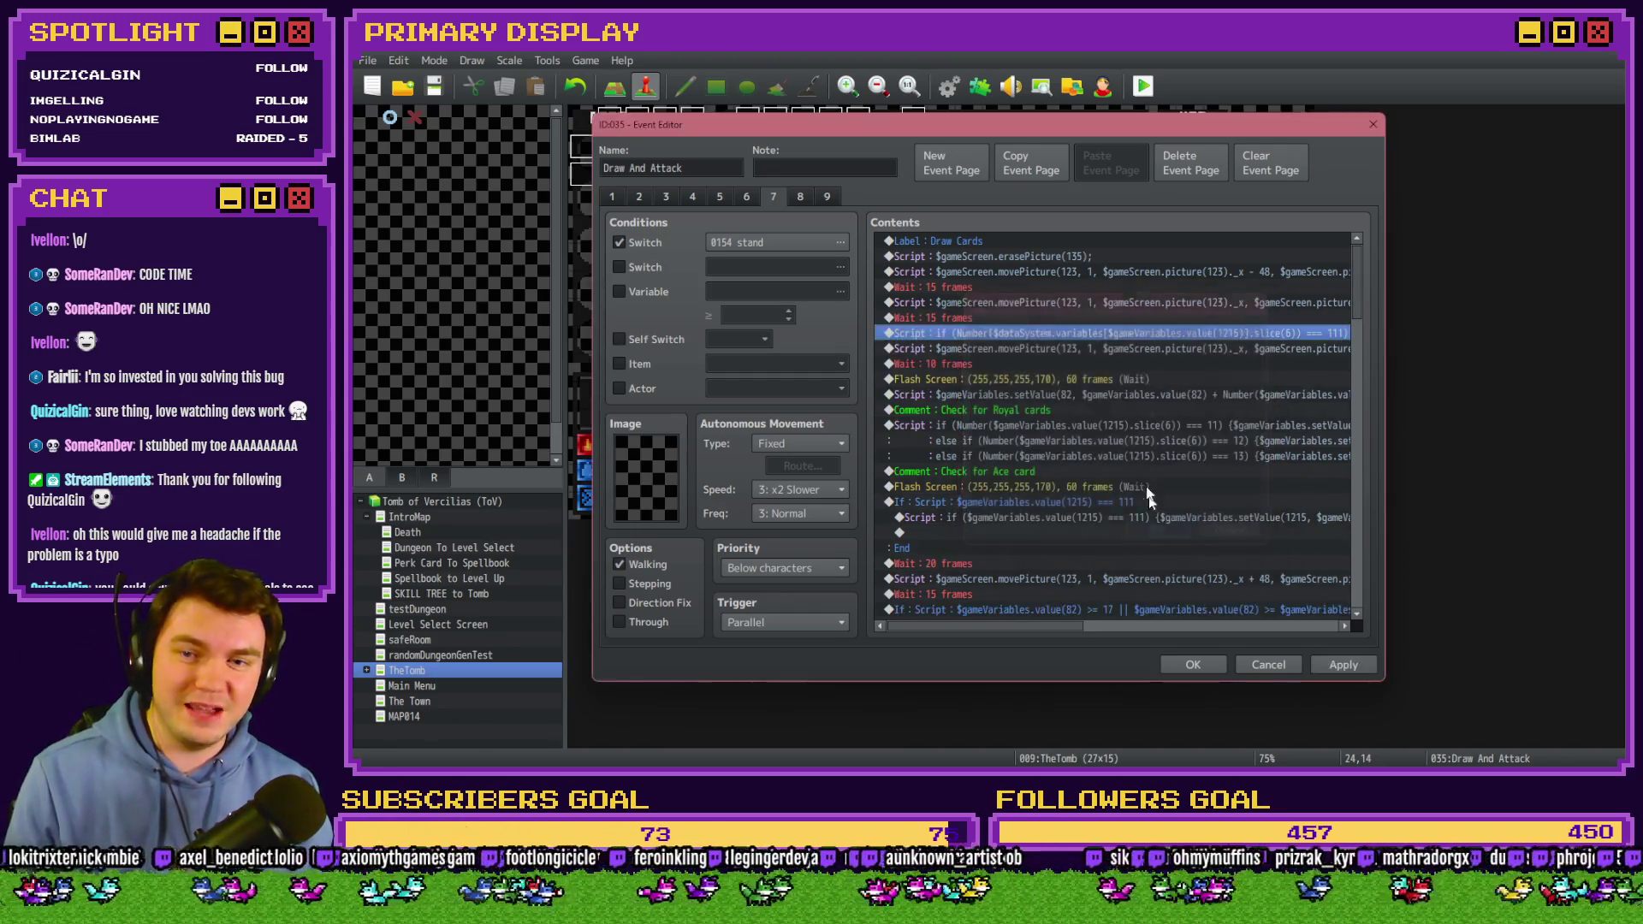
Save the event and reopen the card-draw script on Draw And Attack's page 7.
left_click(1193, 666)
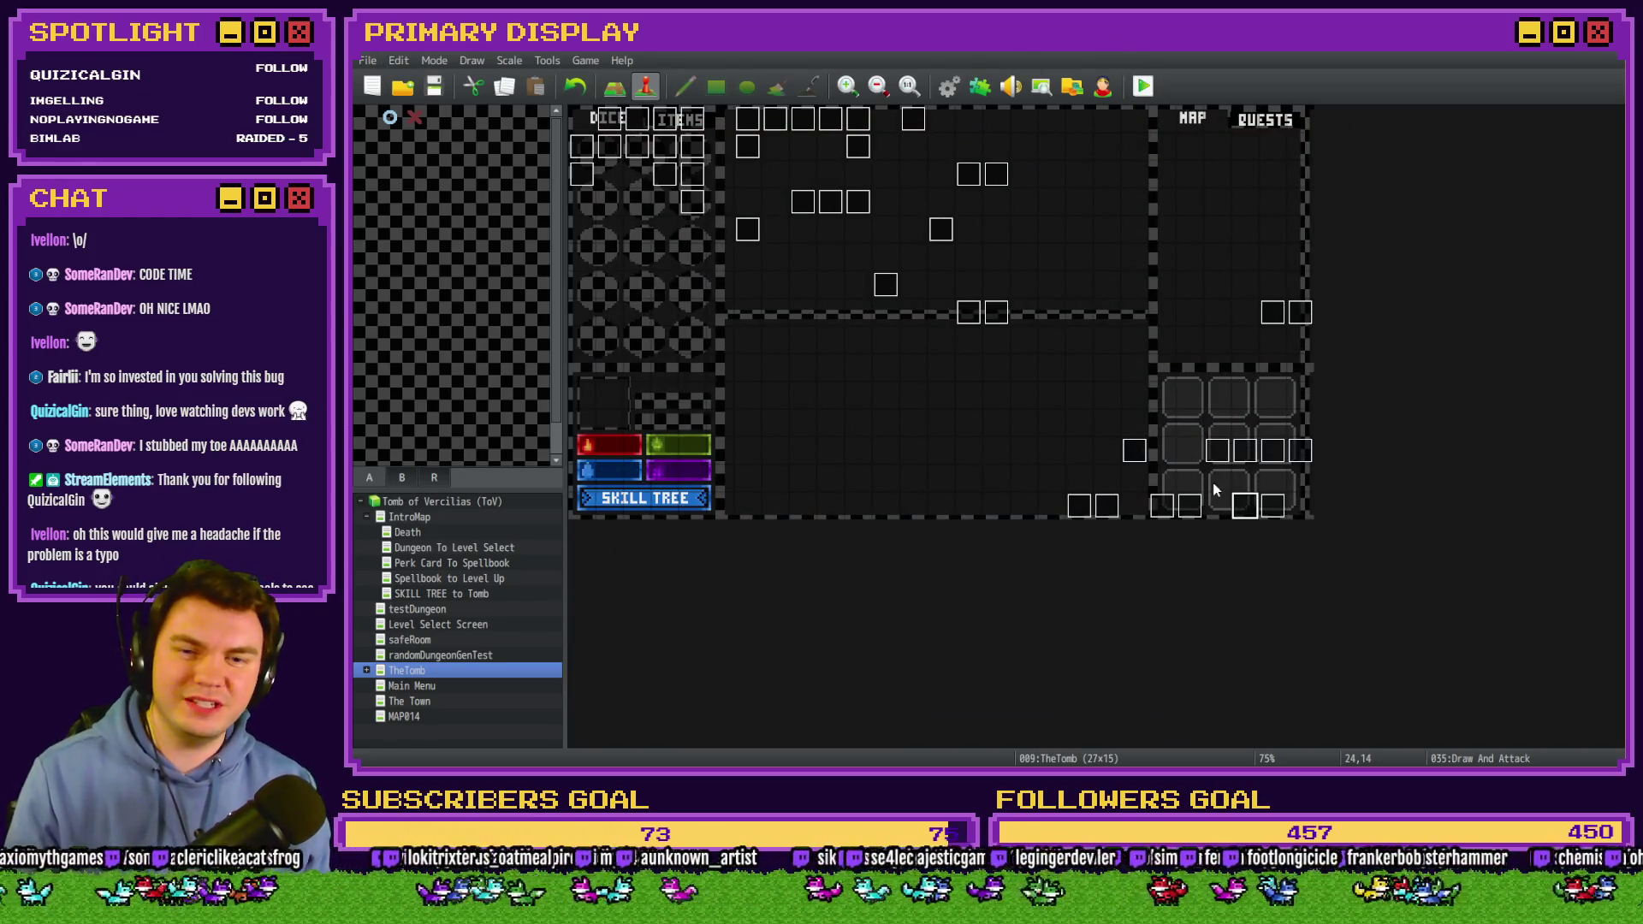
double_click(1247, 503)
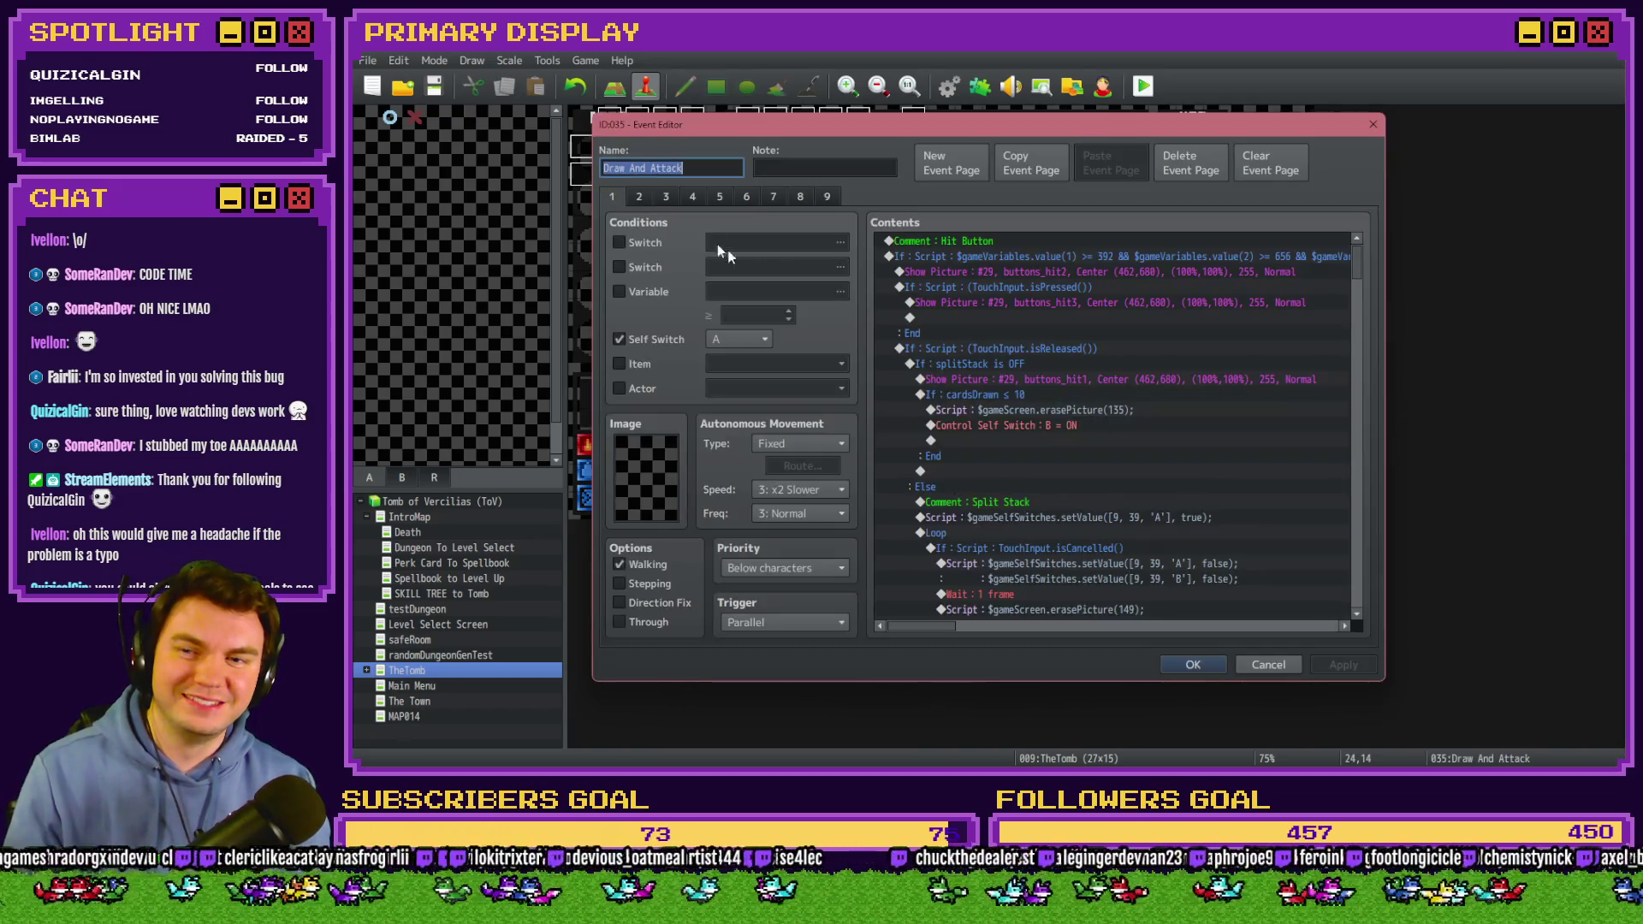
left_click(753, 197)
left_click(780, 197)
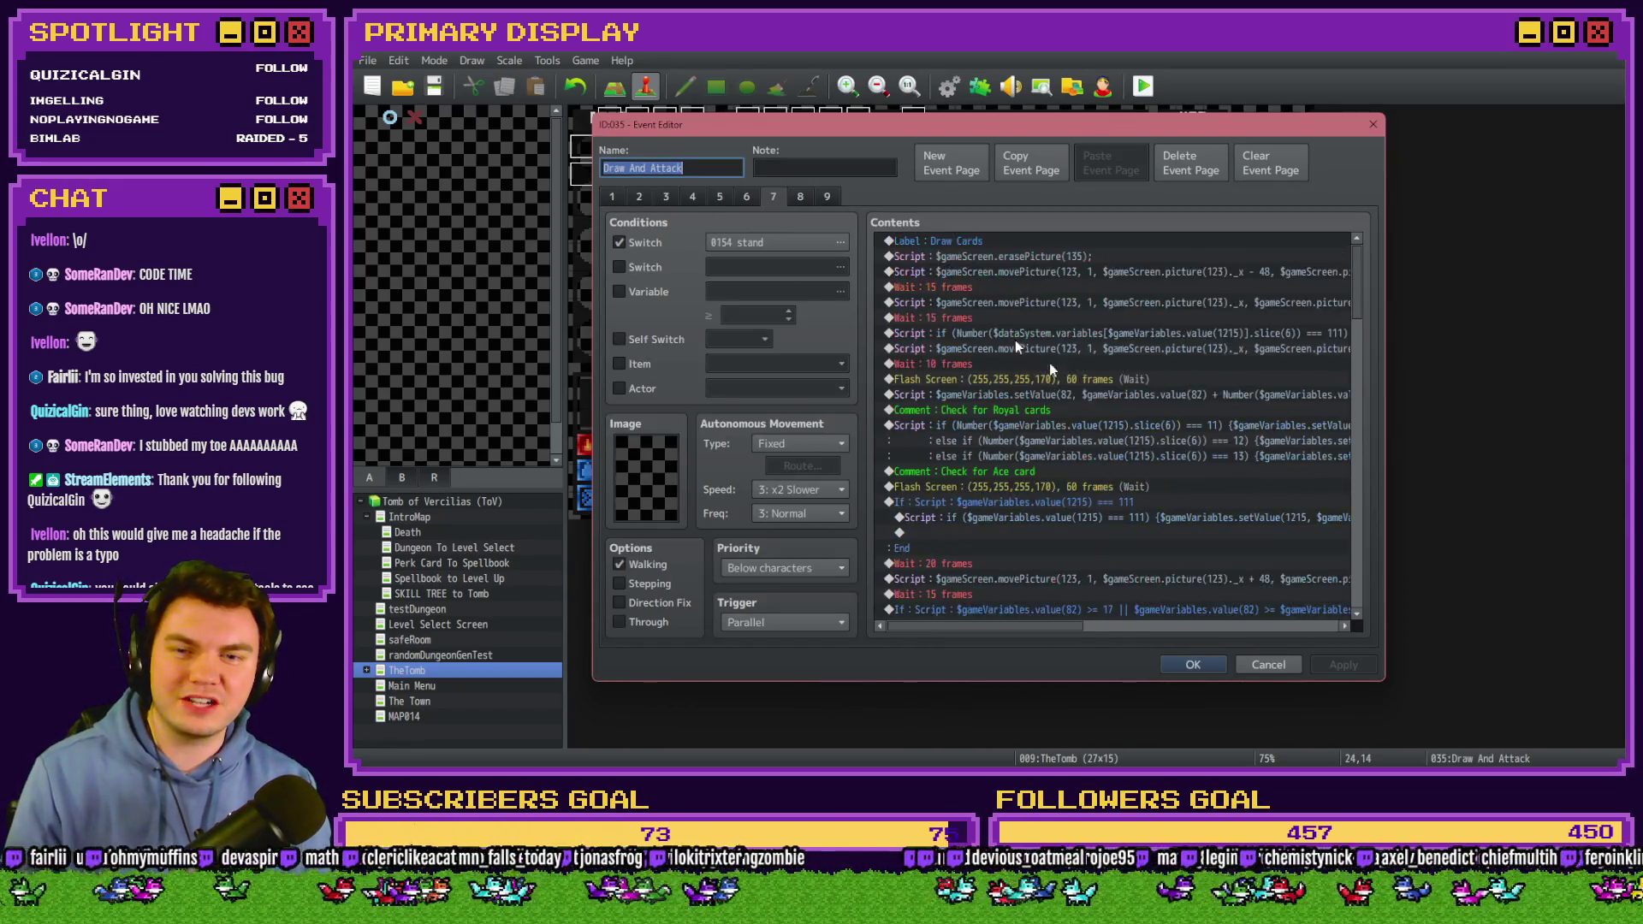
double_click(1122, 337)
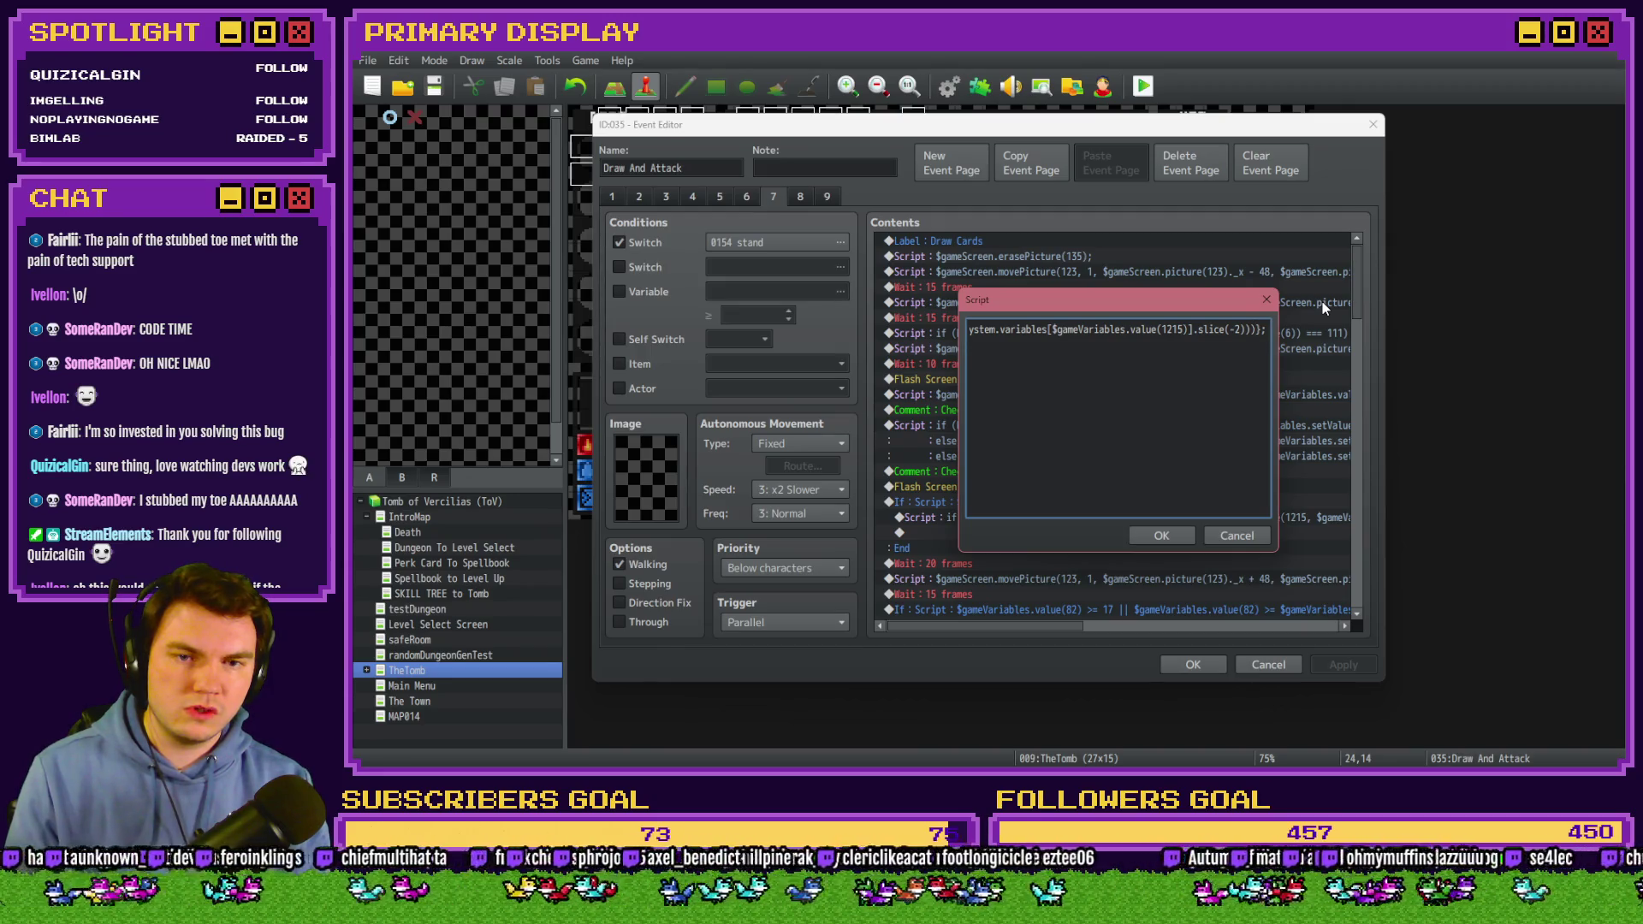
Delete the Number(...) concatenation so picture 123 is named 'card1-1', then save the event.
key("shift+Left")
key("shift+Left")
key("shift+Left")
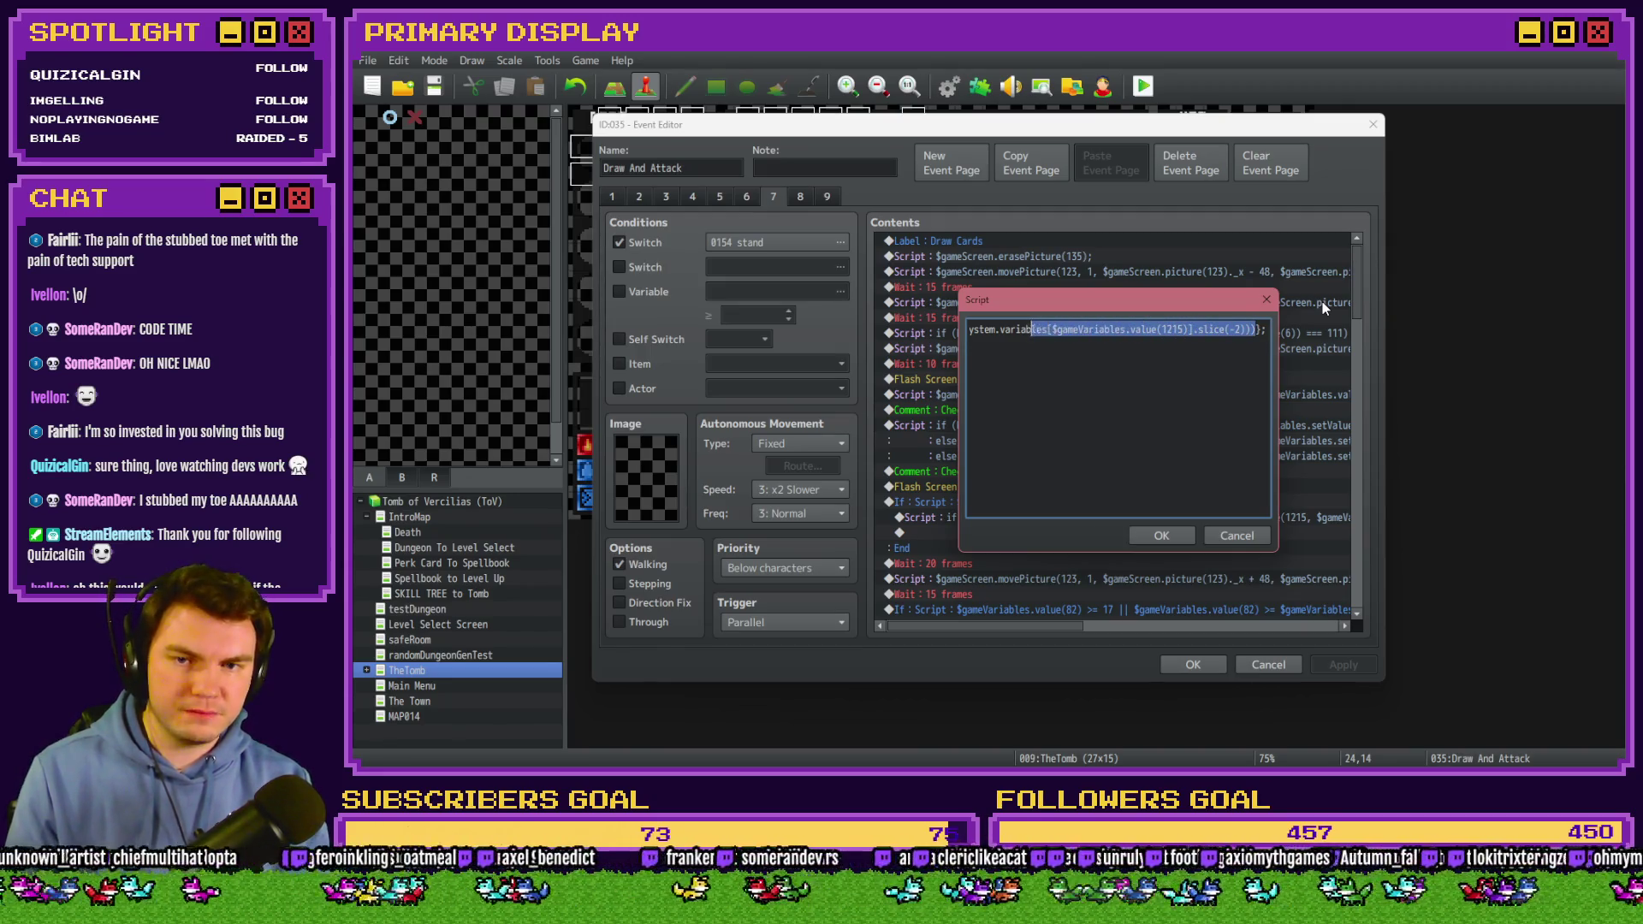
key("shift+Left")
key("shift+Left")
key("shift+Left")
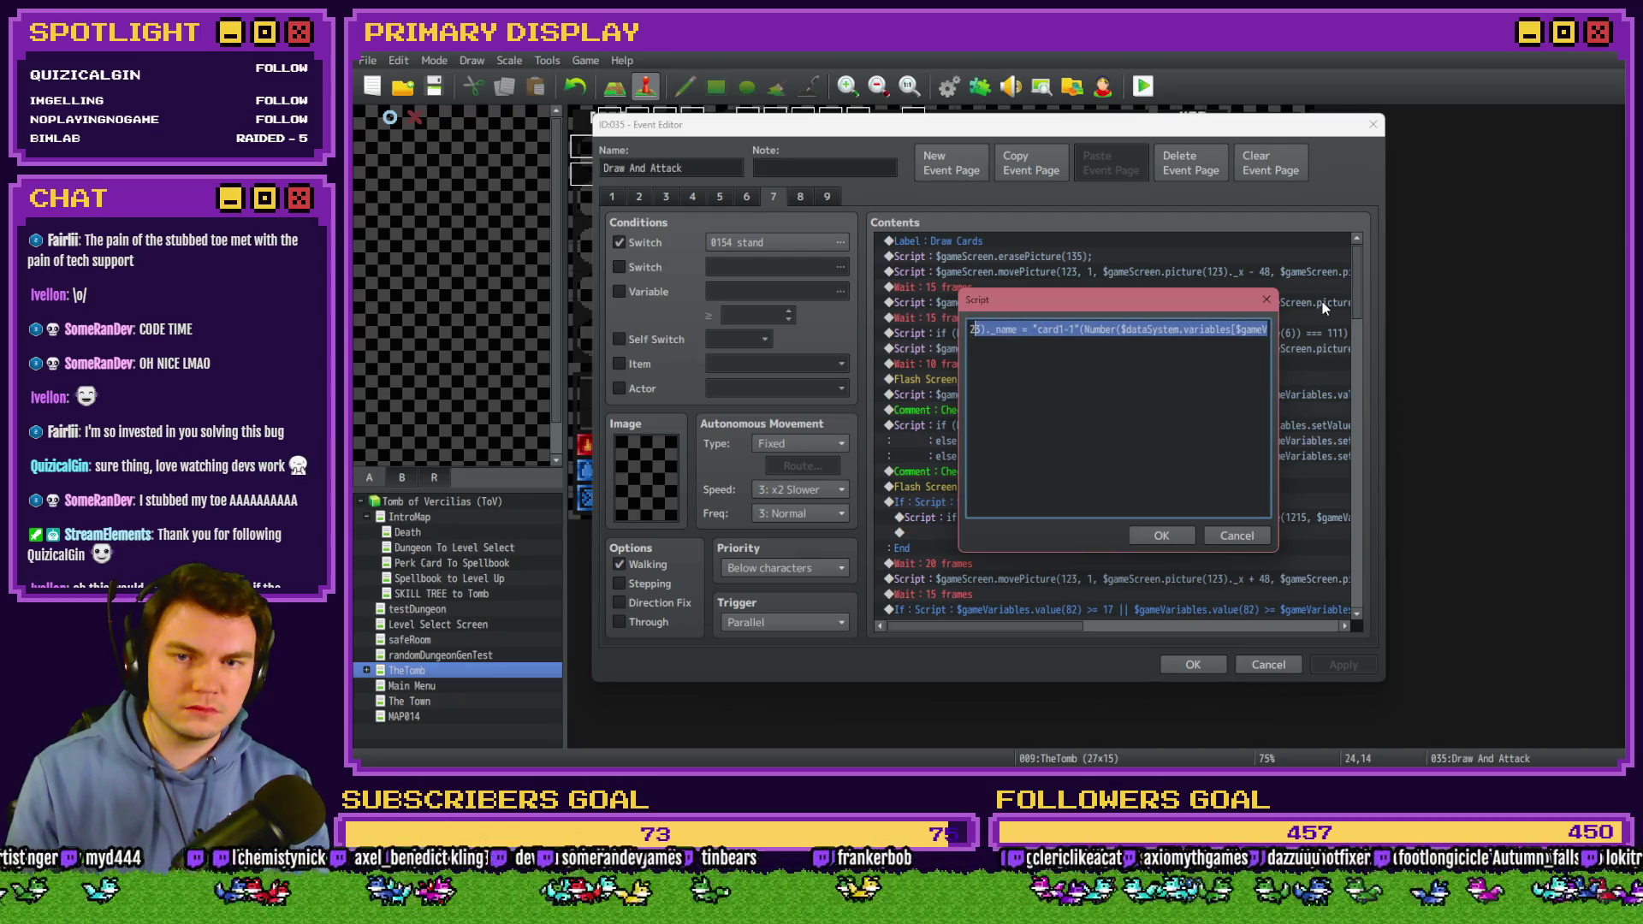
key("shift+Right")
key("shift+Right")
key("shift+Right")
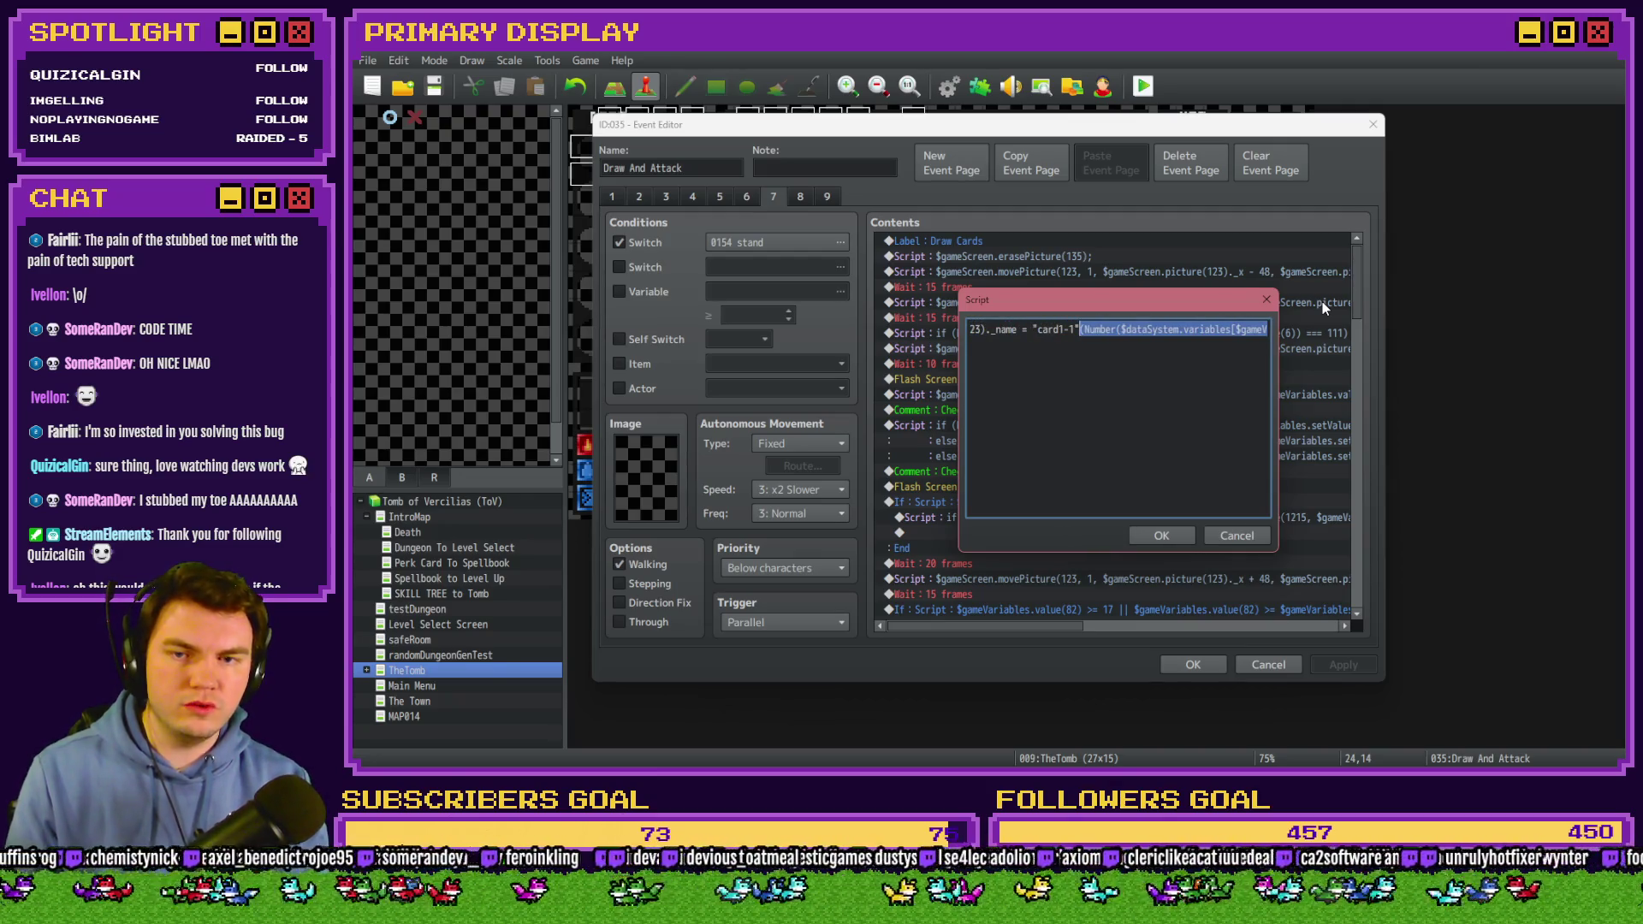
key("End")
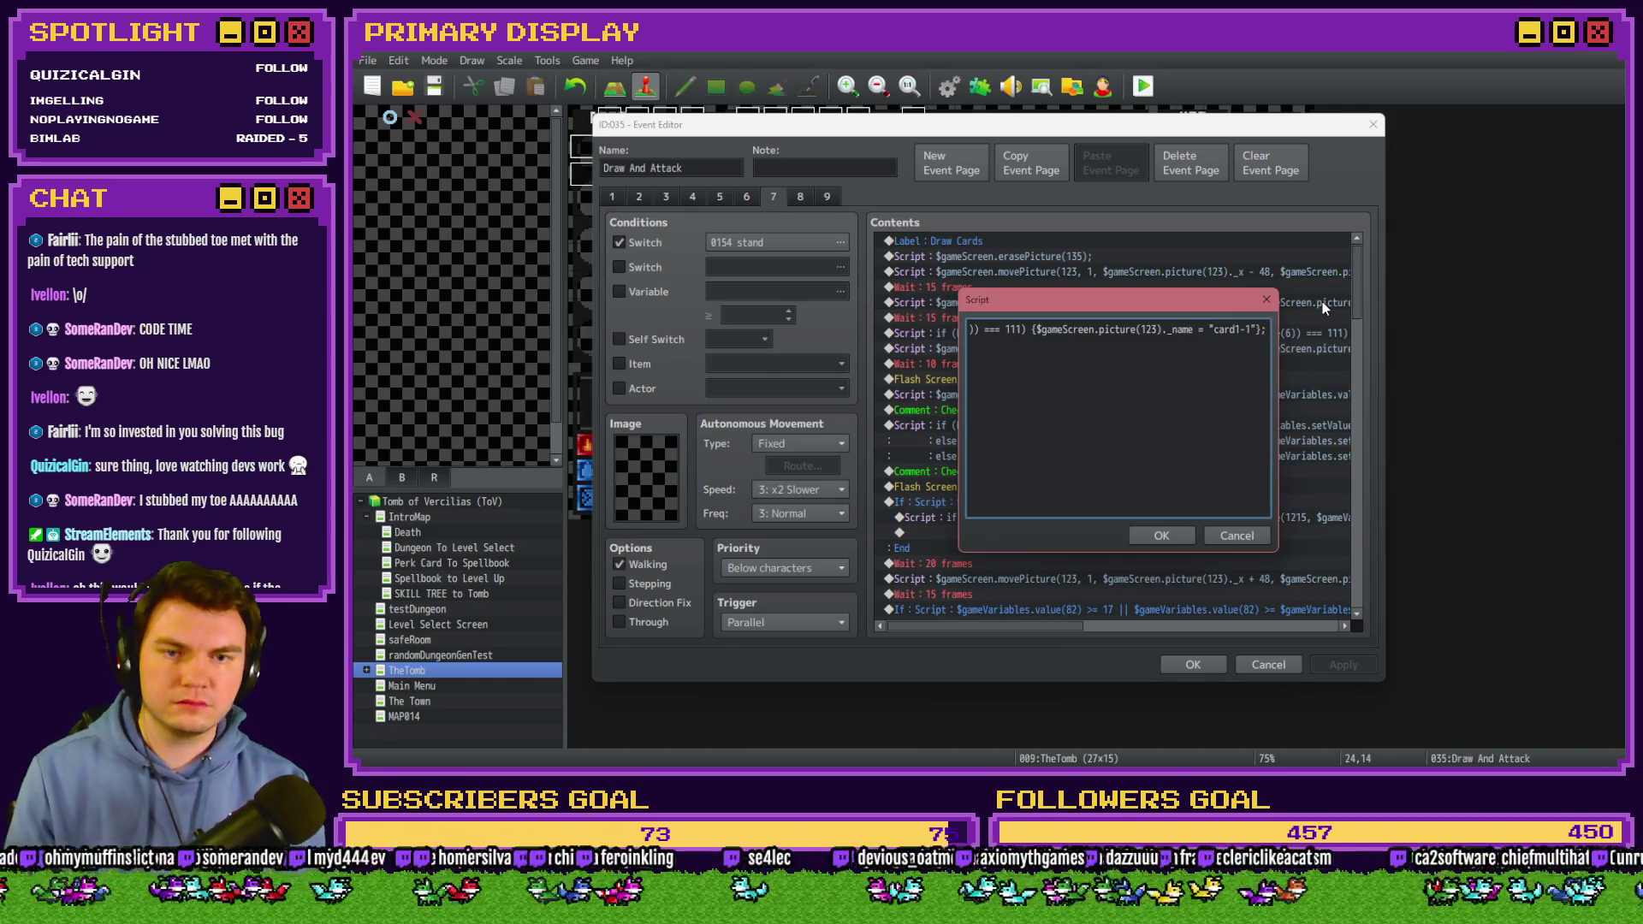
left_click(1178, 537)
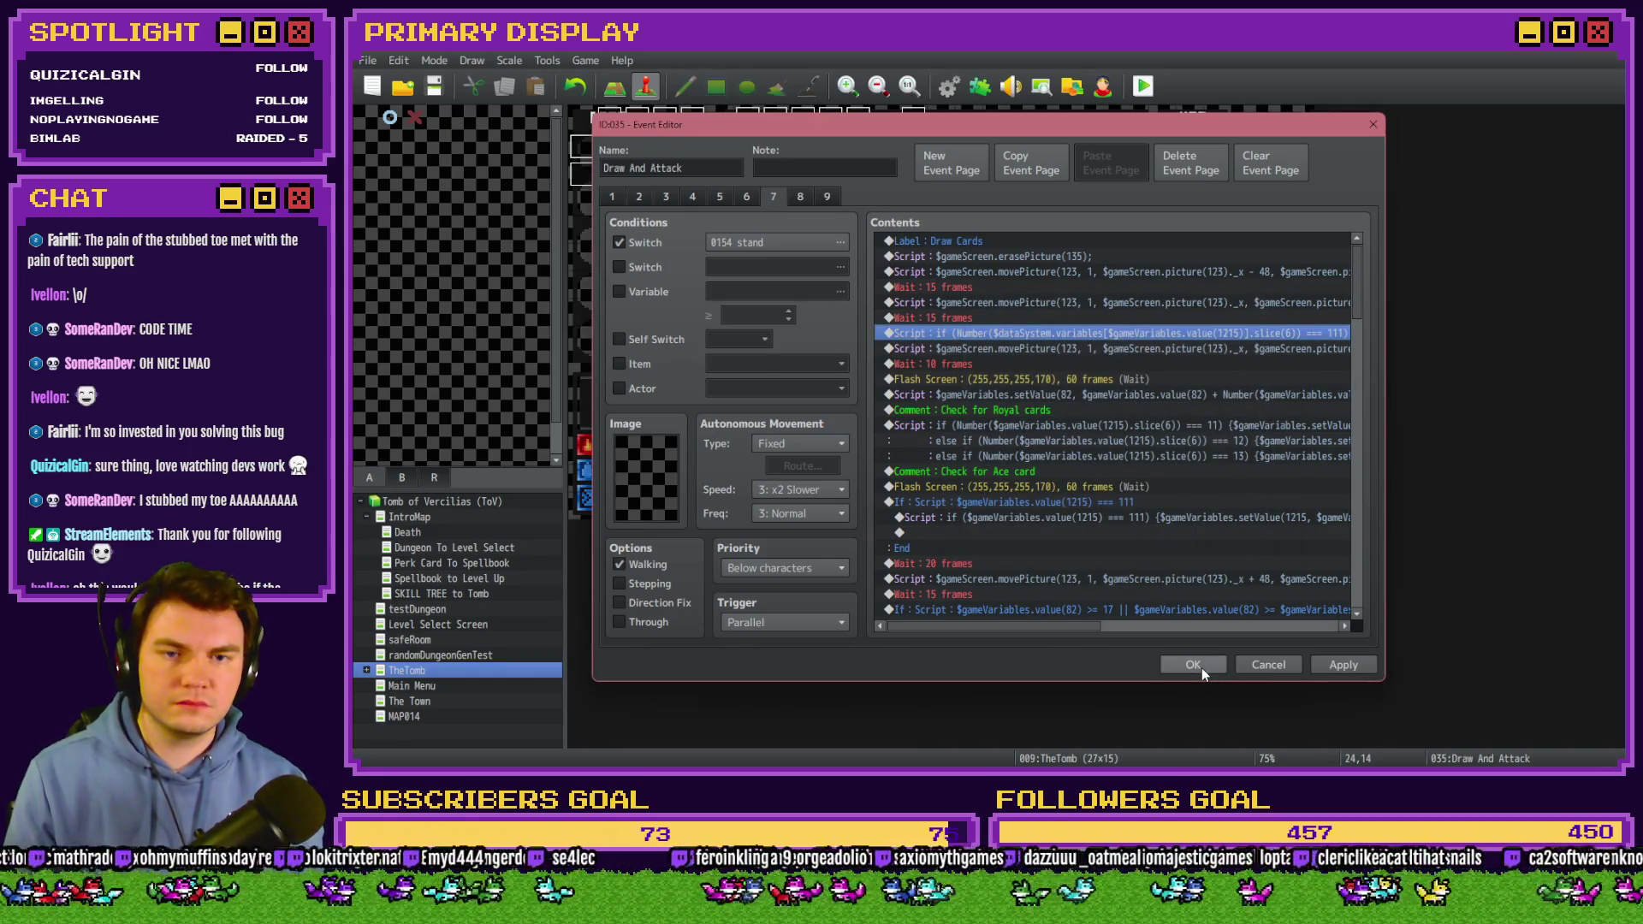
left_click(1202, 667)
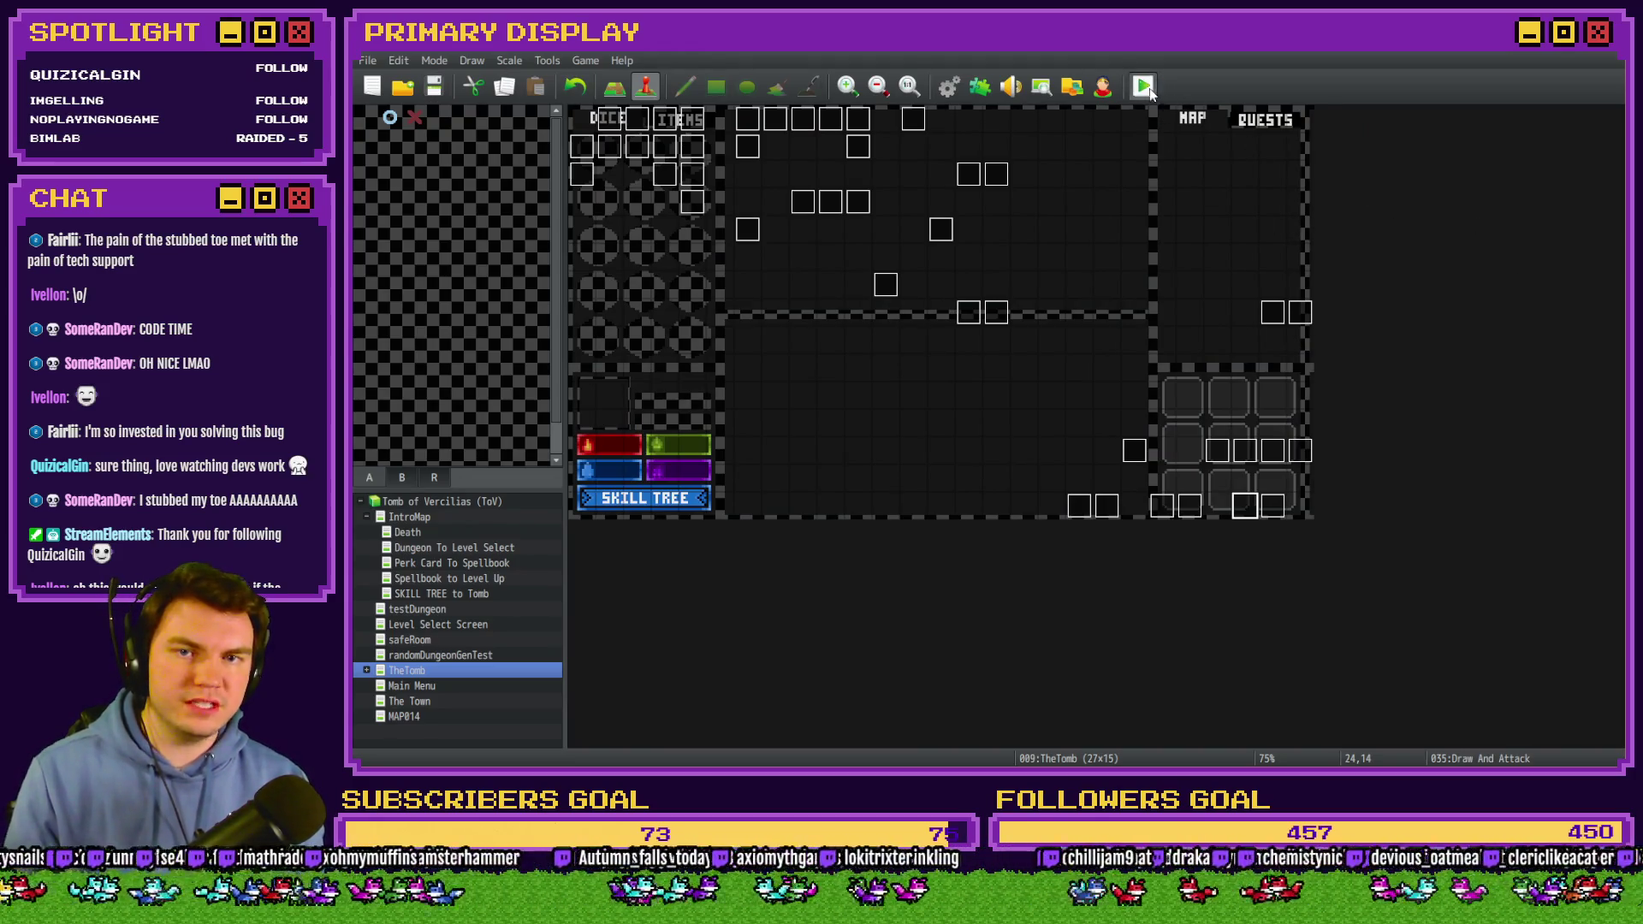
Close the debug list and old playtest, then launch a fresh playtest.
key("alt+Tab")
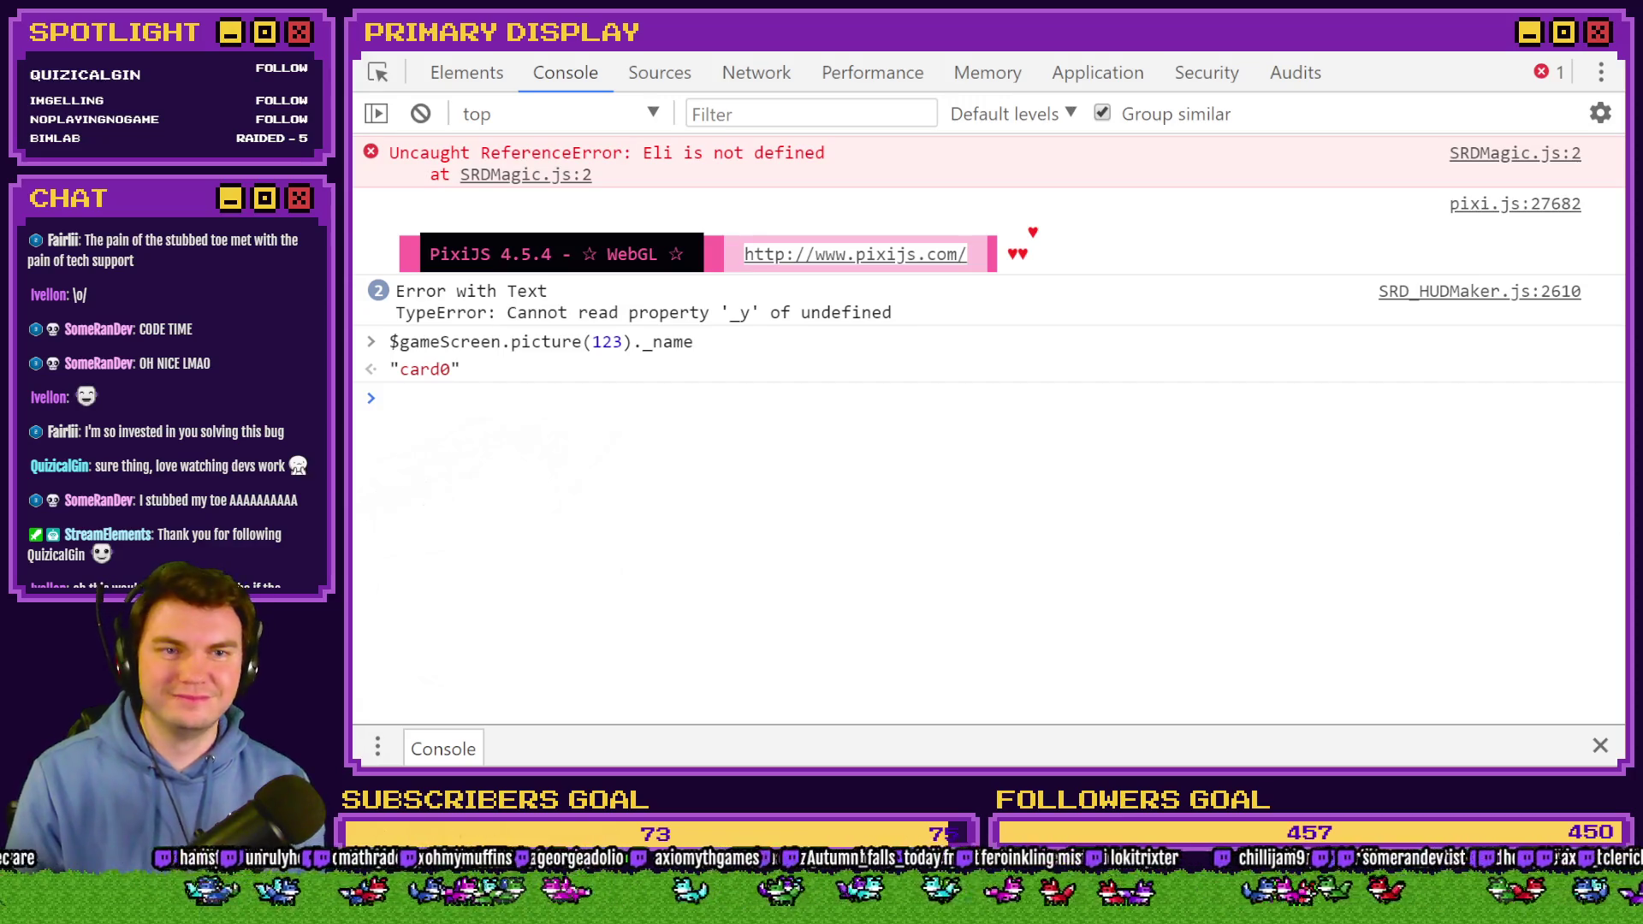
key("alt+Tab")
key("Escape")
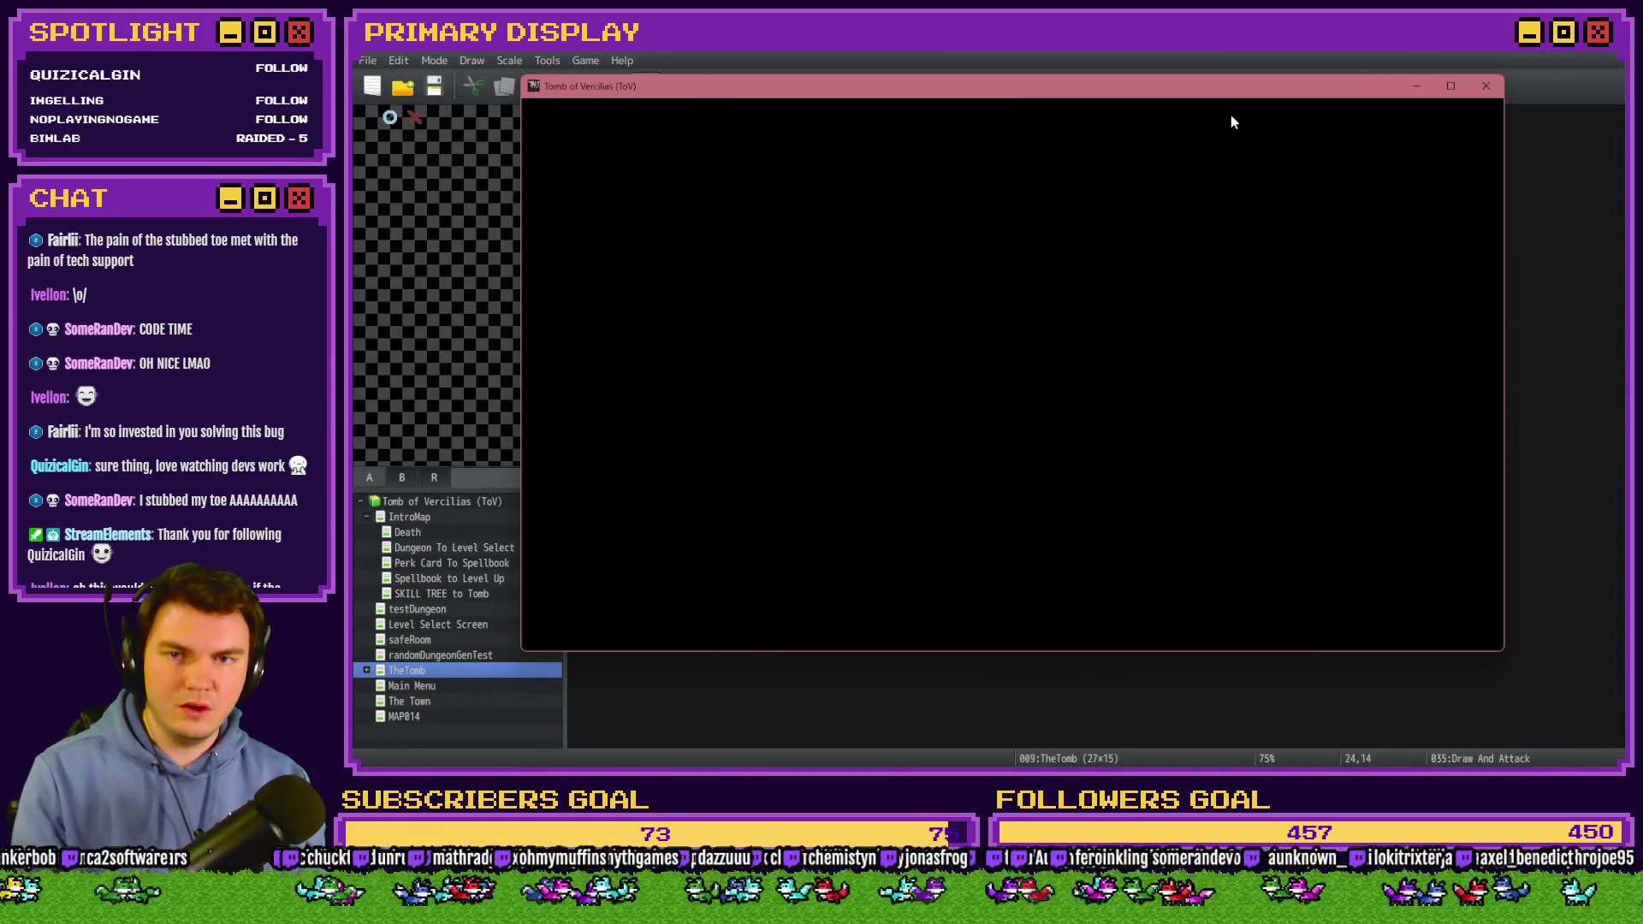
key("alt+F4")
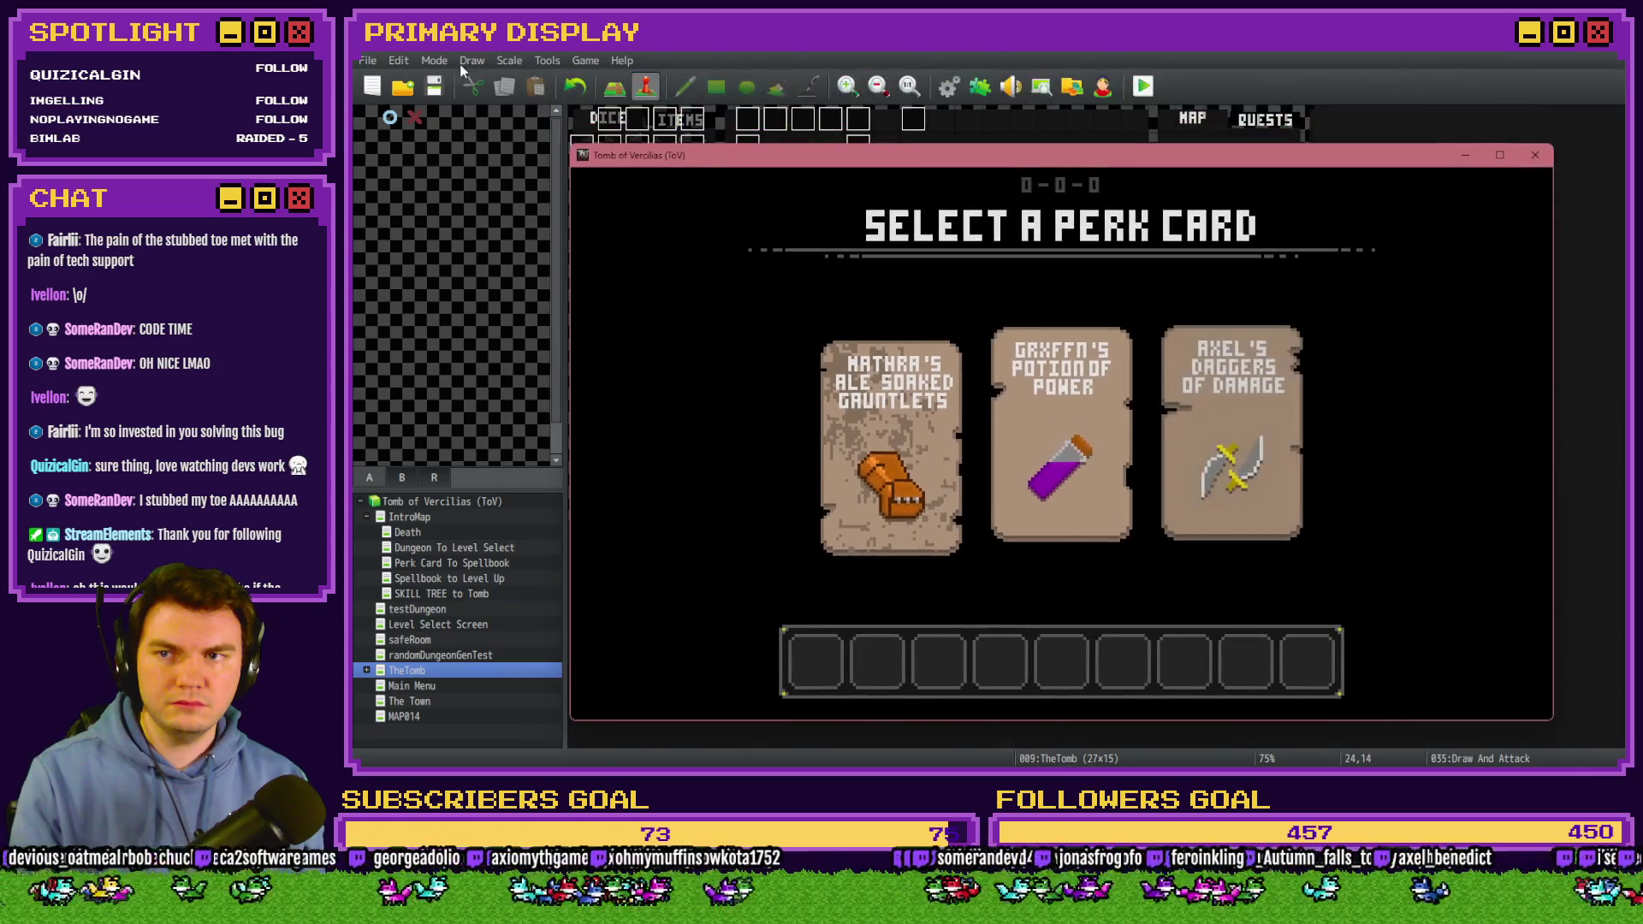
key("ctrl+r")
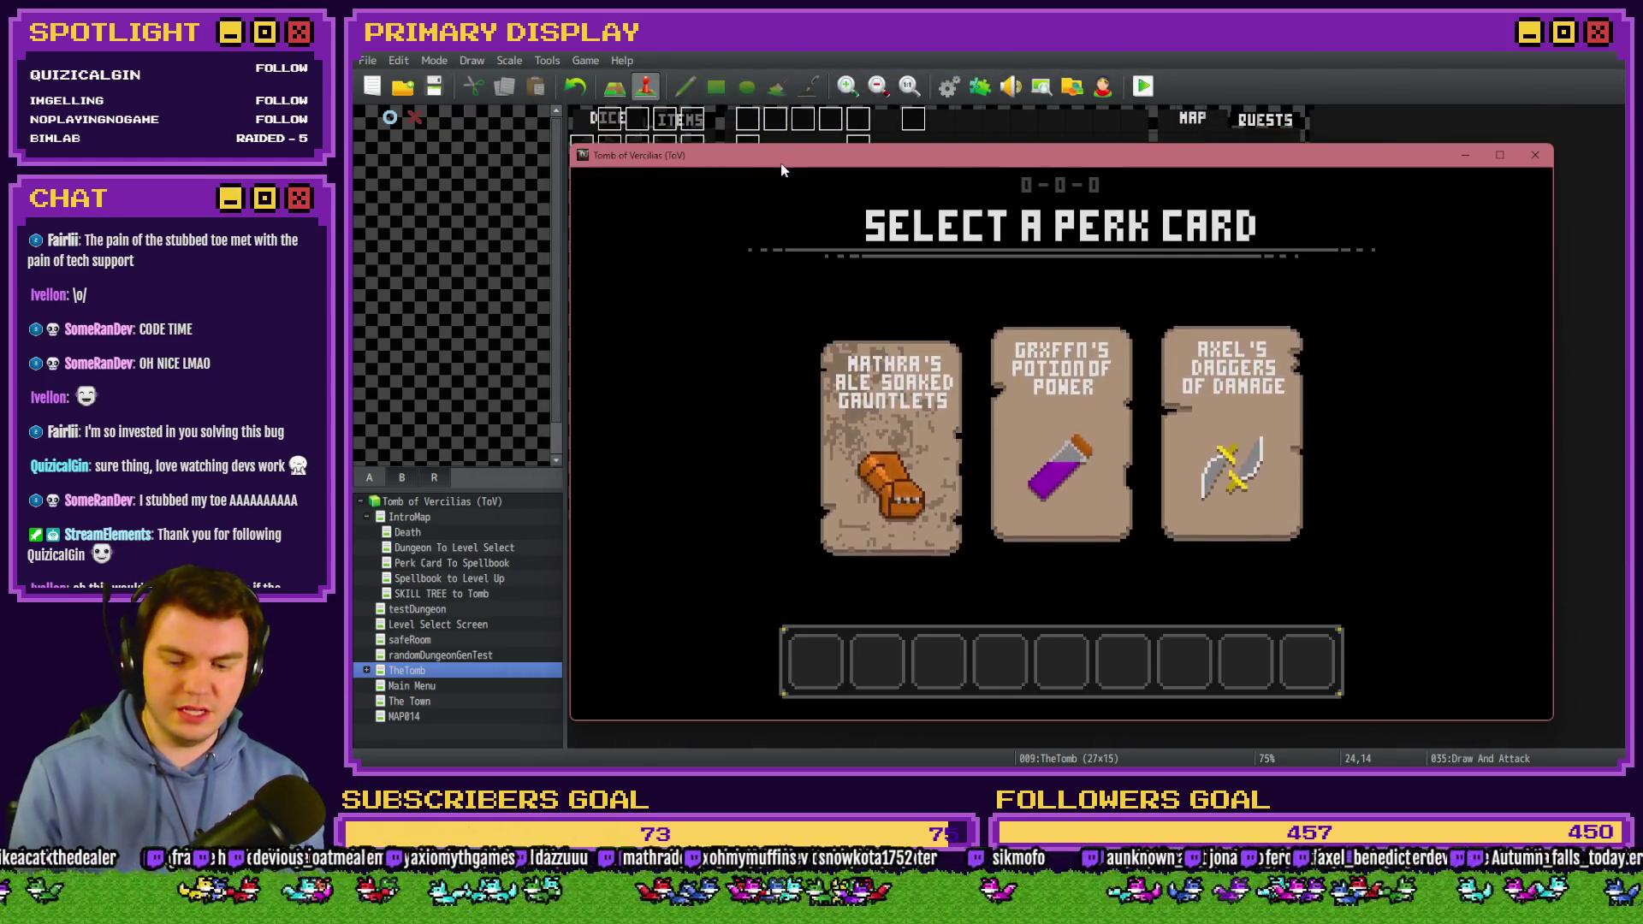
left_click_drag(827, 163, 759, 109)
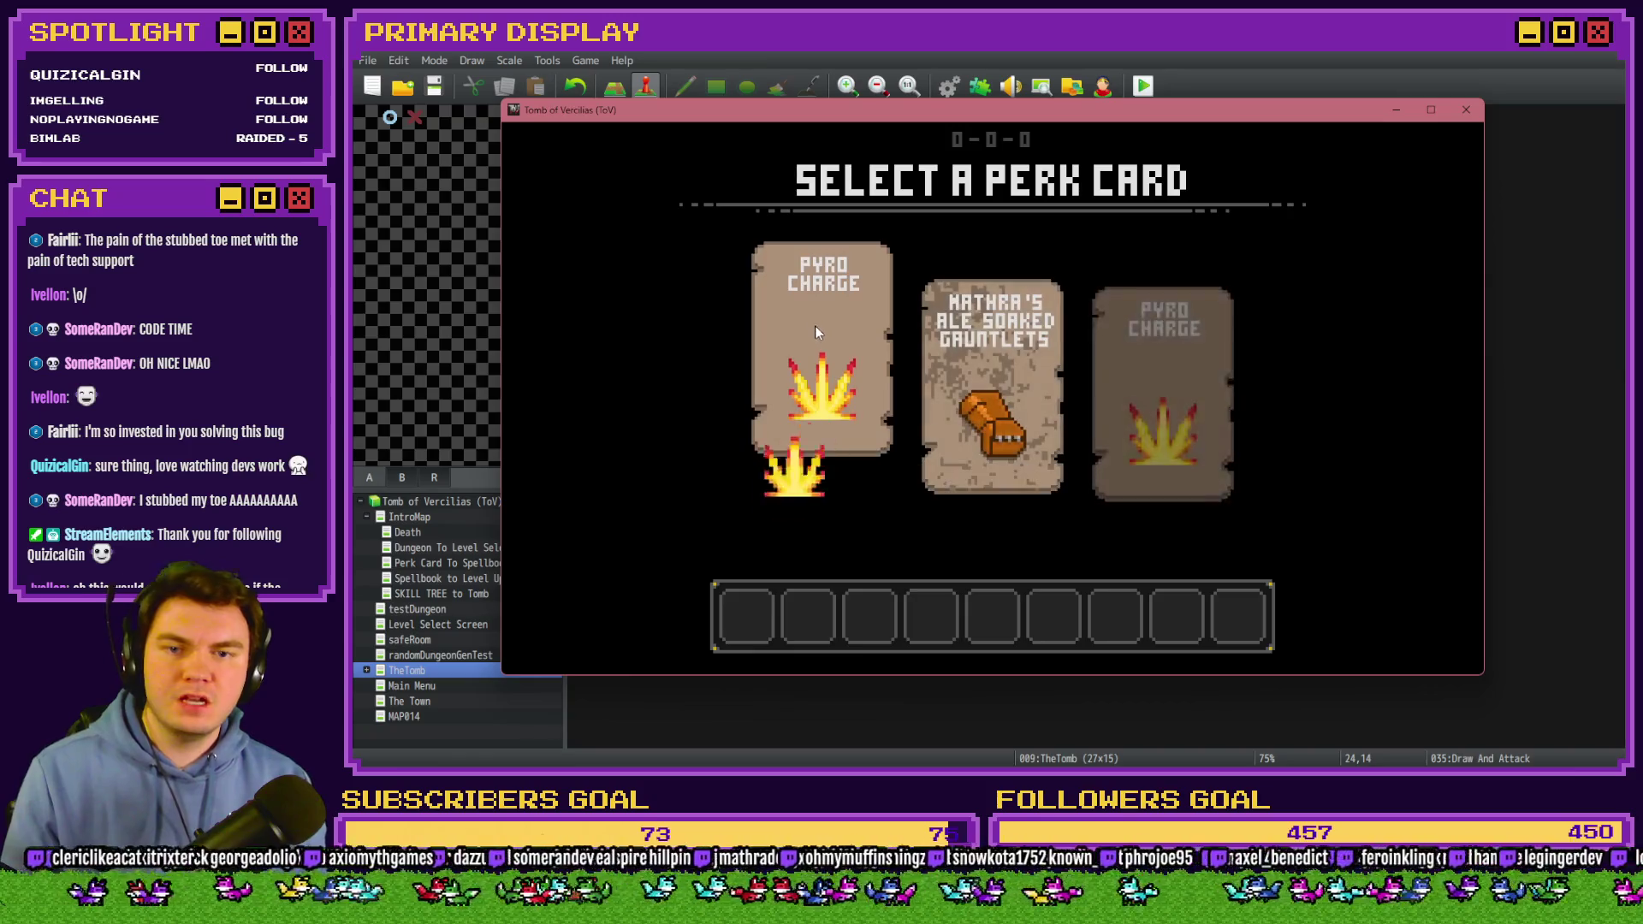
Pick the Pyro Charge perk, enter the door-room battle and stand, bringing up the 'slice' TypeError.
left_click(811, 323)
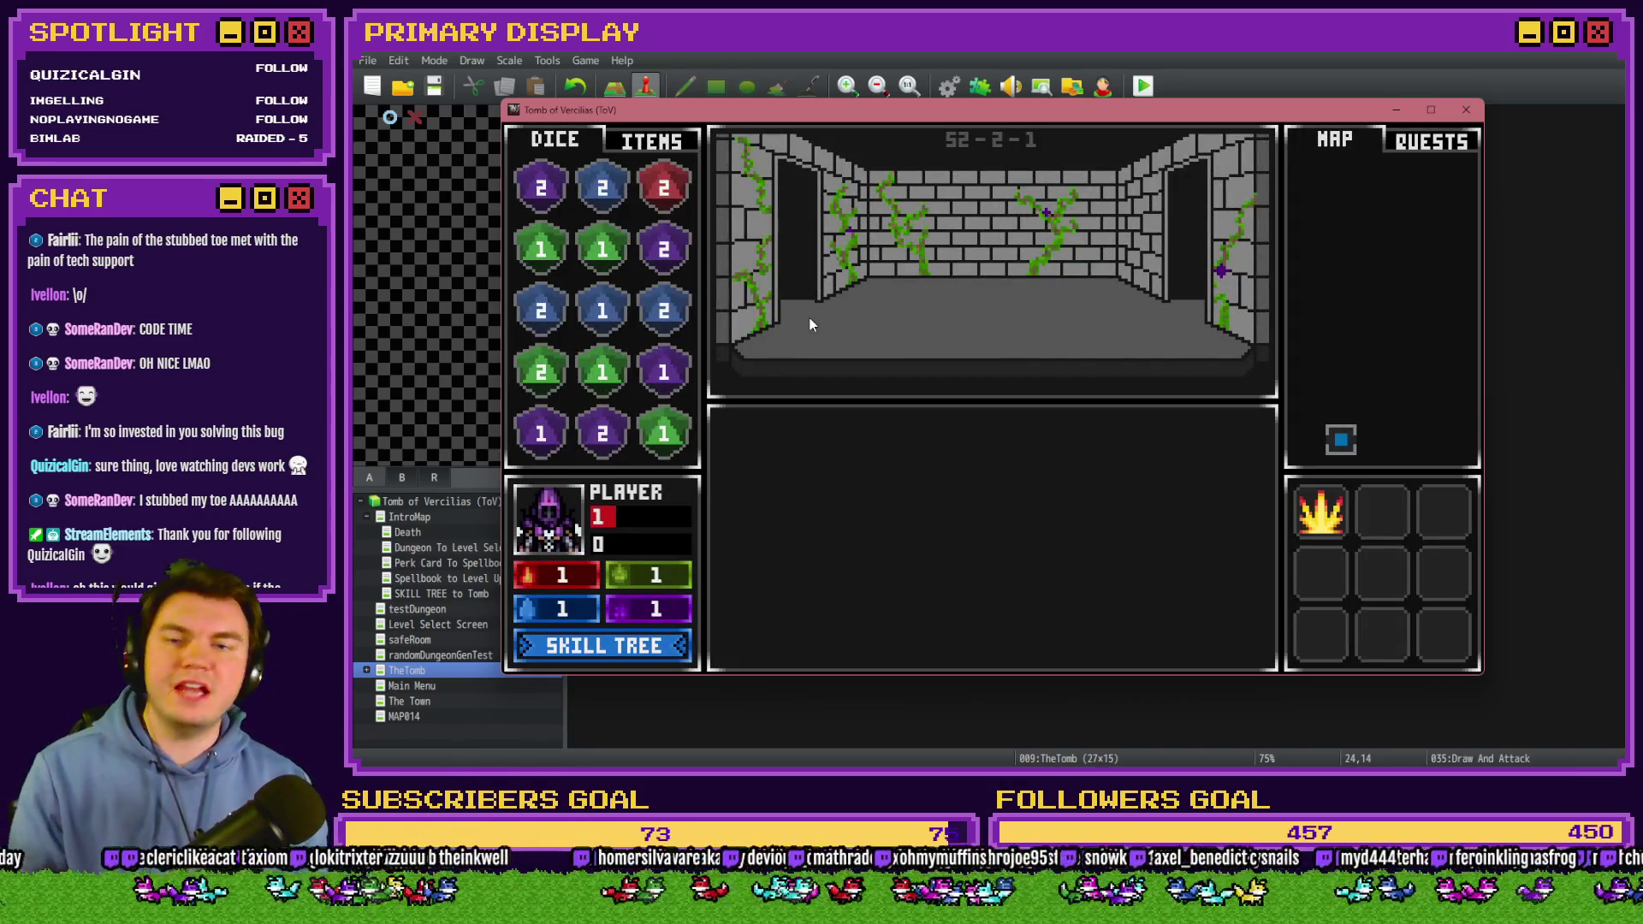
left_click(806, 325)
left_click(915, 370)
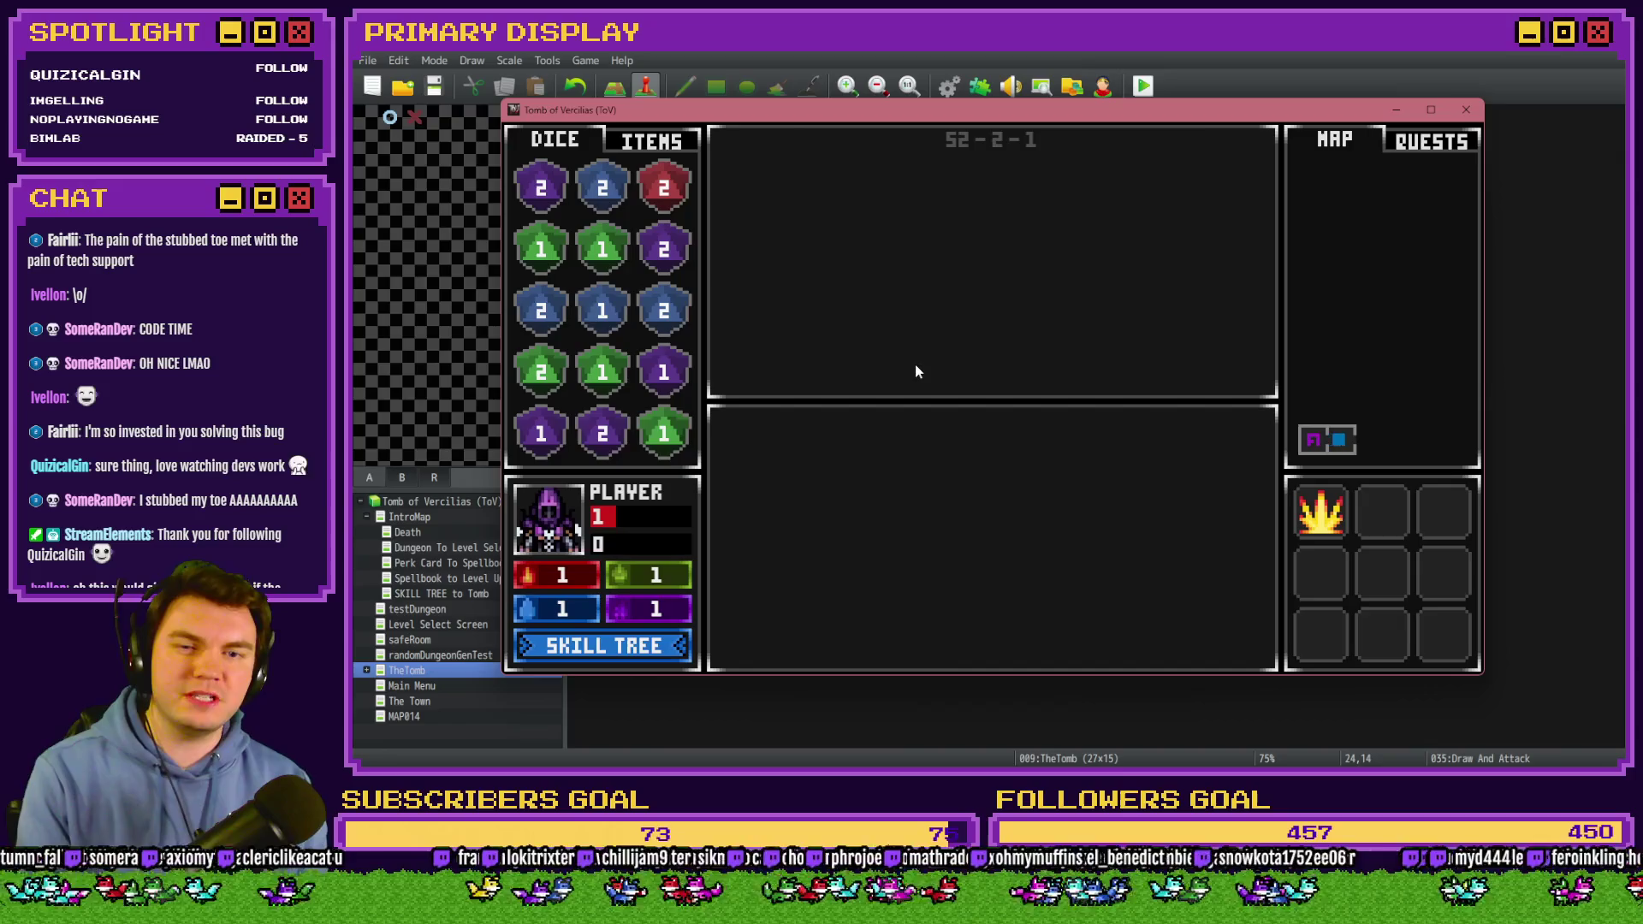
left_click(919, 371)
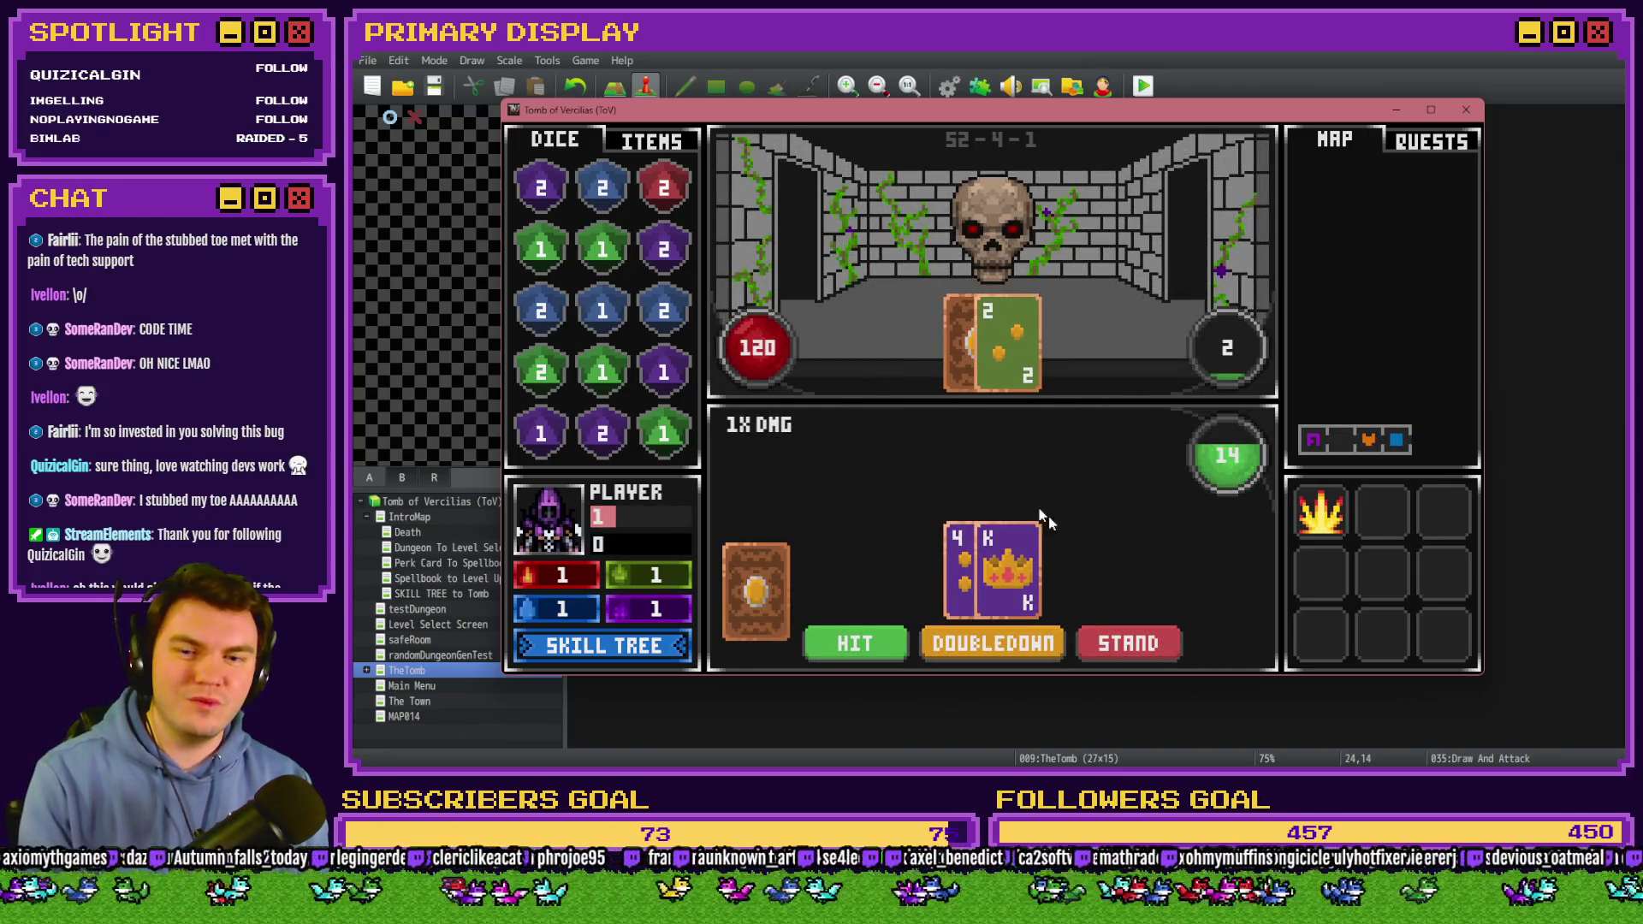
left_click(1158, 644)
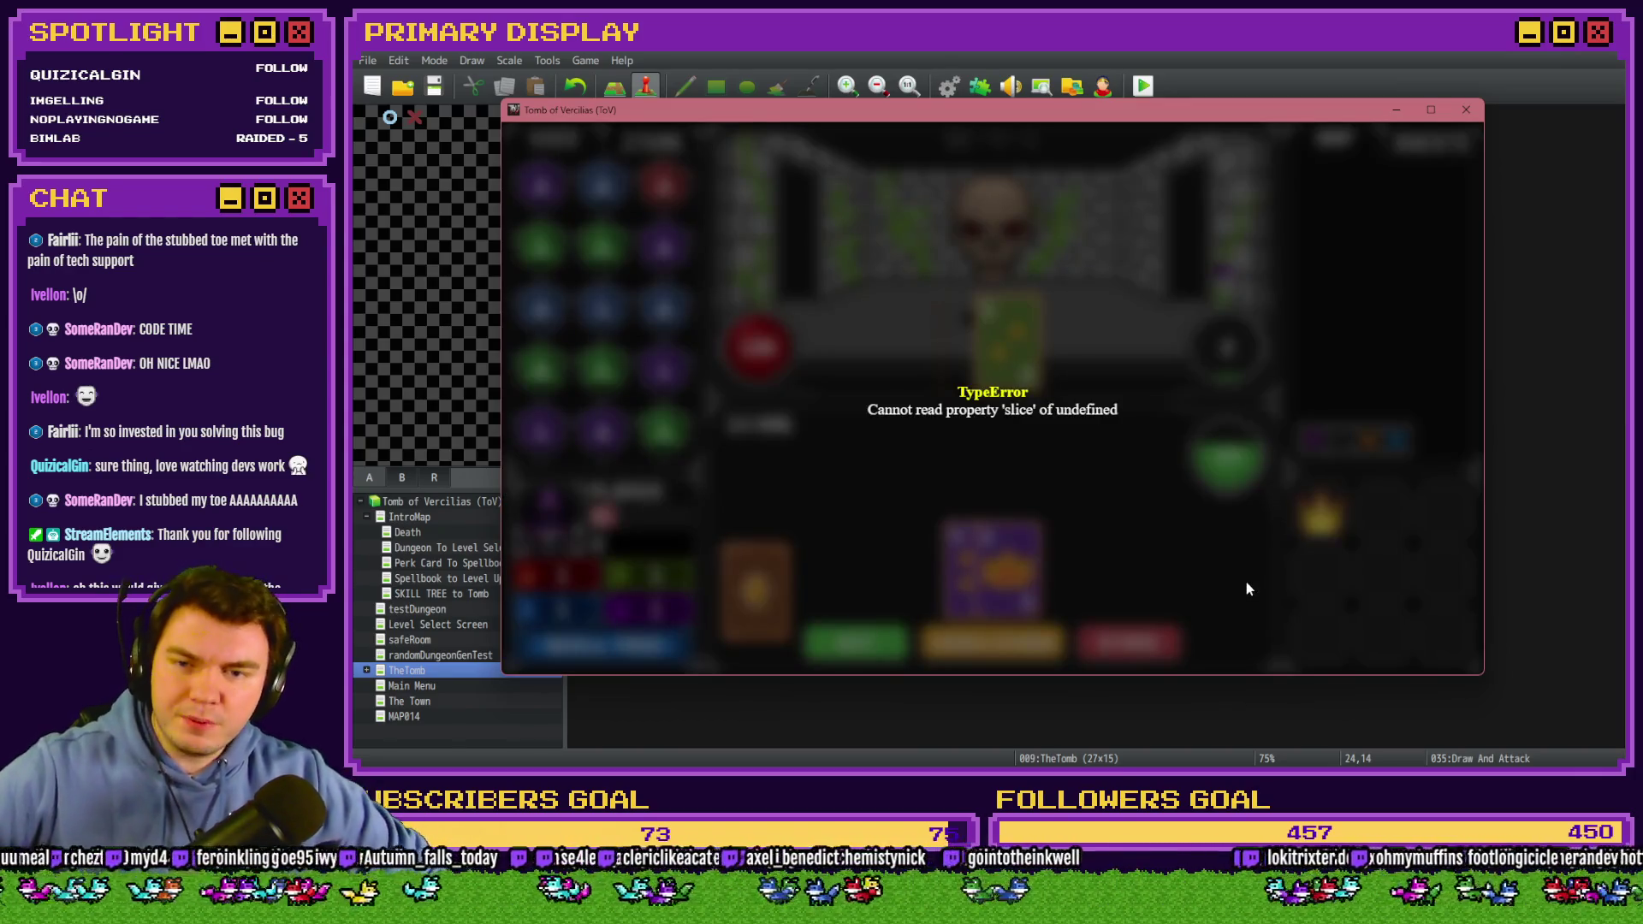
key("F8")
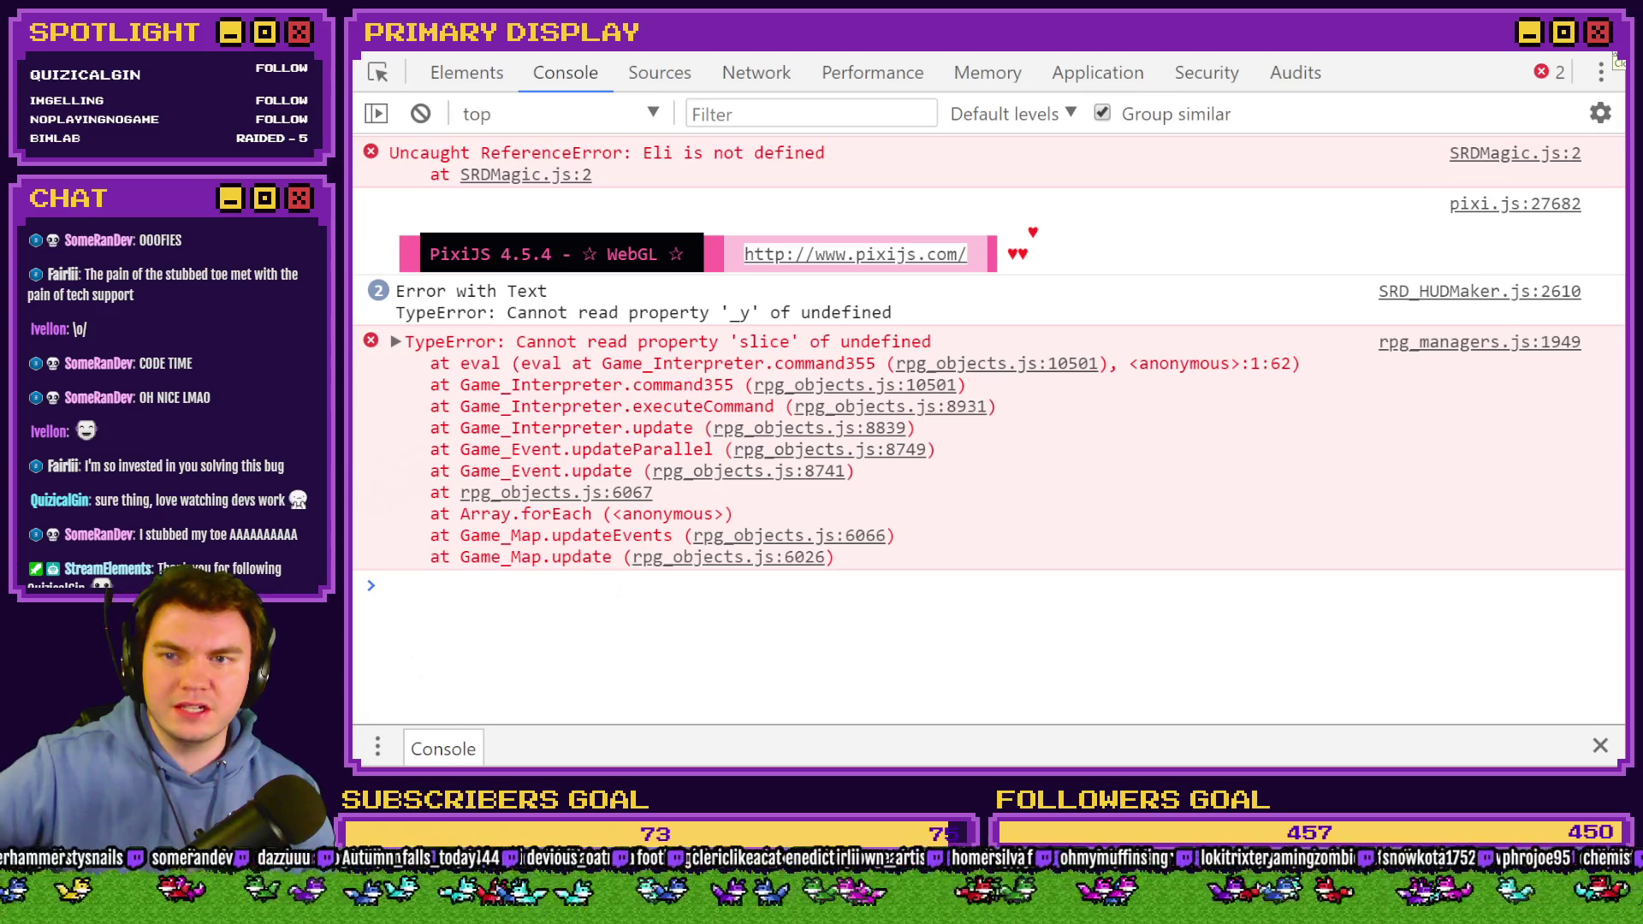
left_click(1613, 53)
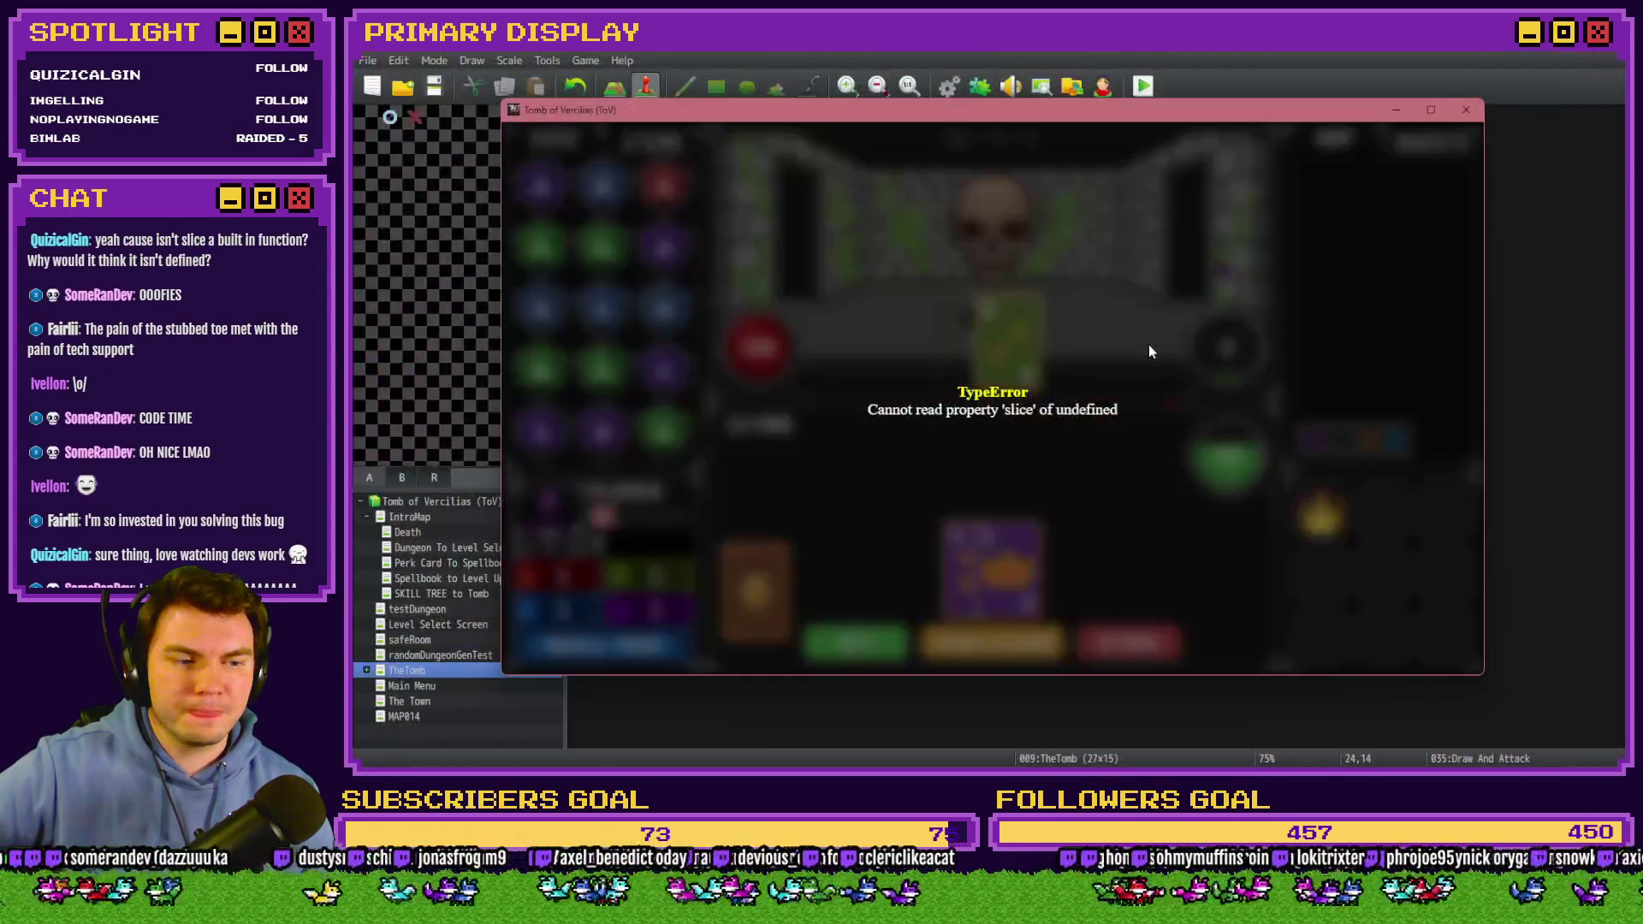
left_click(1465, 113)
Review the card-check script on Draw And Attack's page 7 and close it.
double_click(1245, 505)
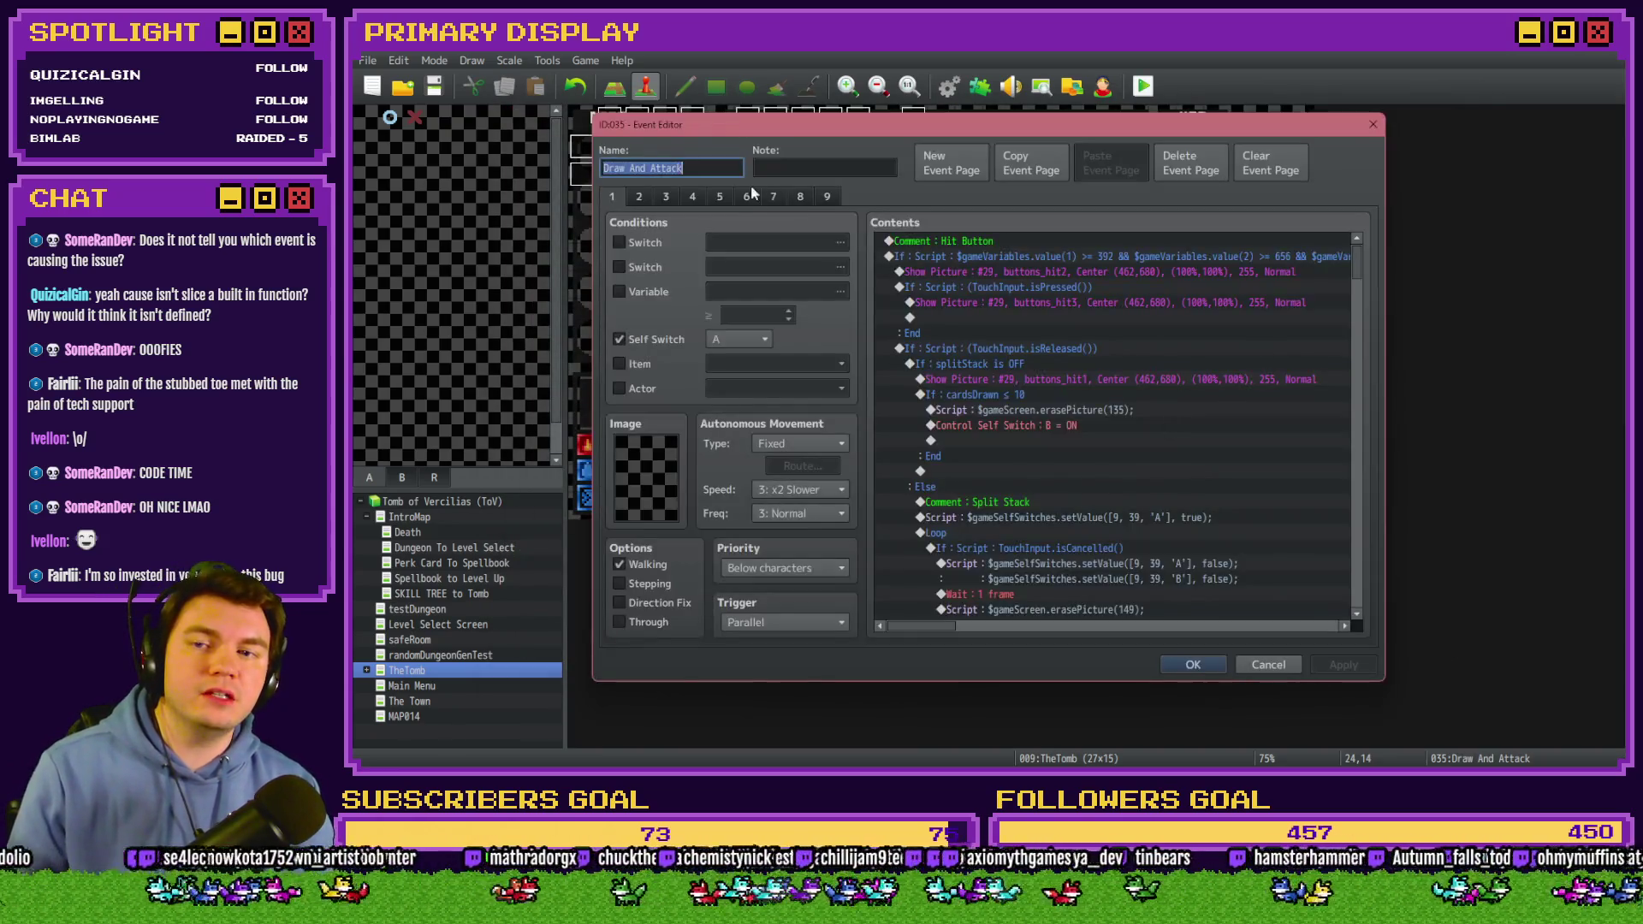
left_click(771, 197)
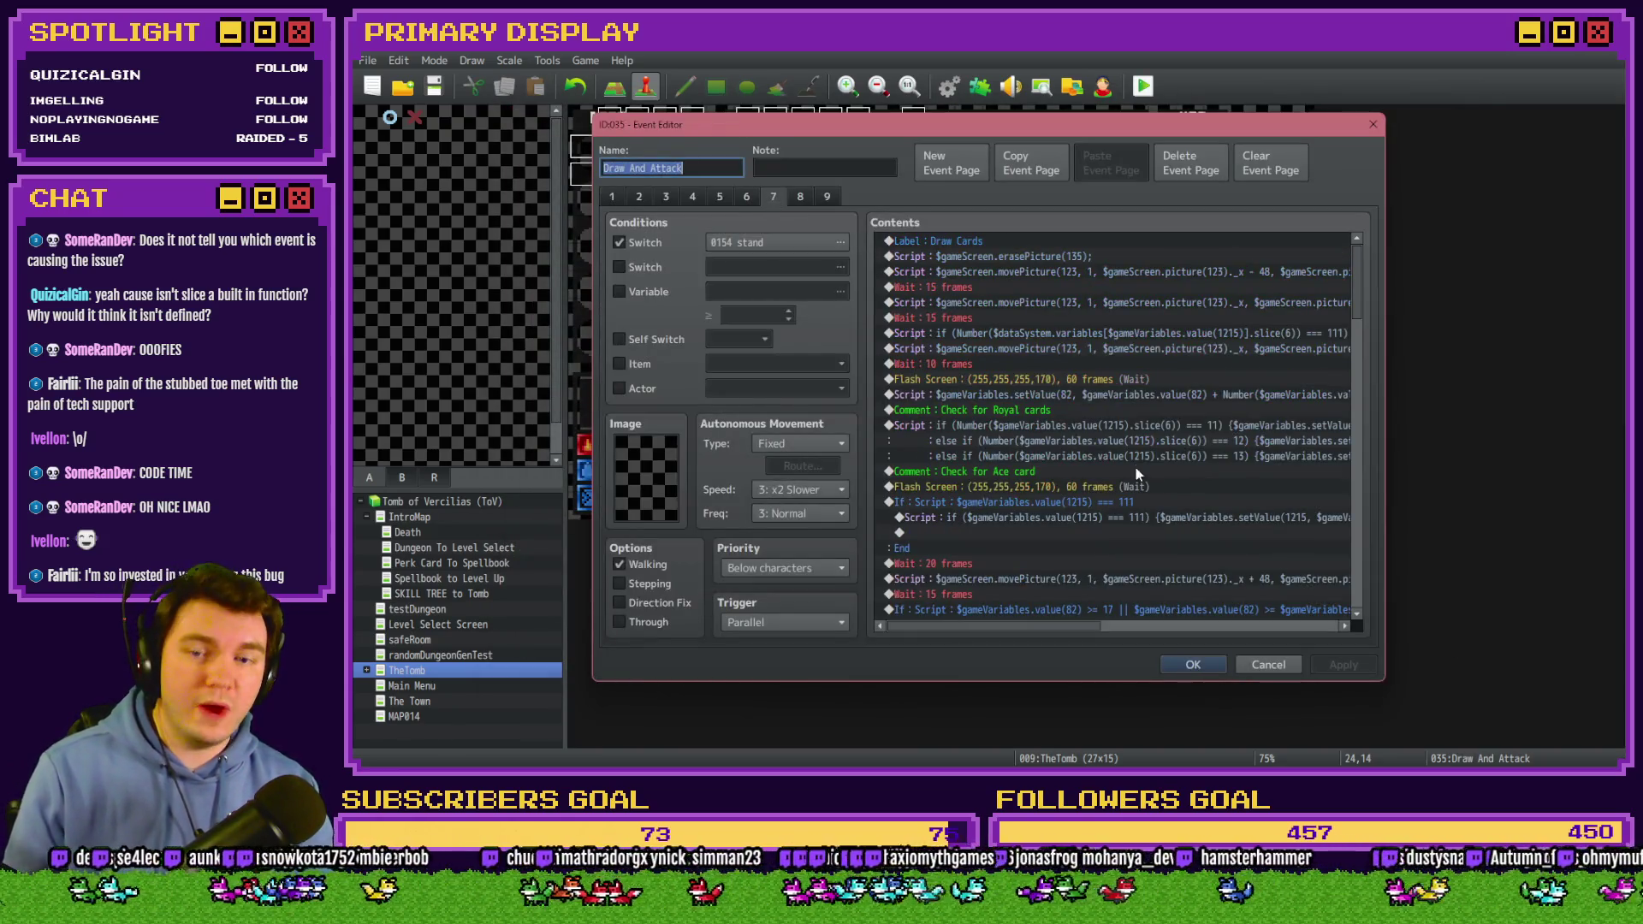
left_click(1123, 339)
double_click(1128, 339)
left_click_drag(1139, 330, 977, 331)
left_click(977, 332)
key("ctrl+Right")
key("ctrl+Right")
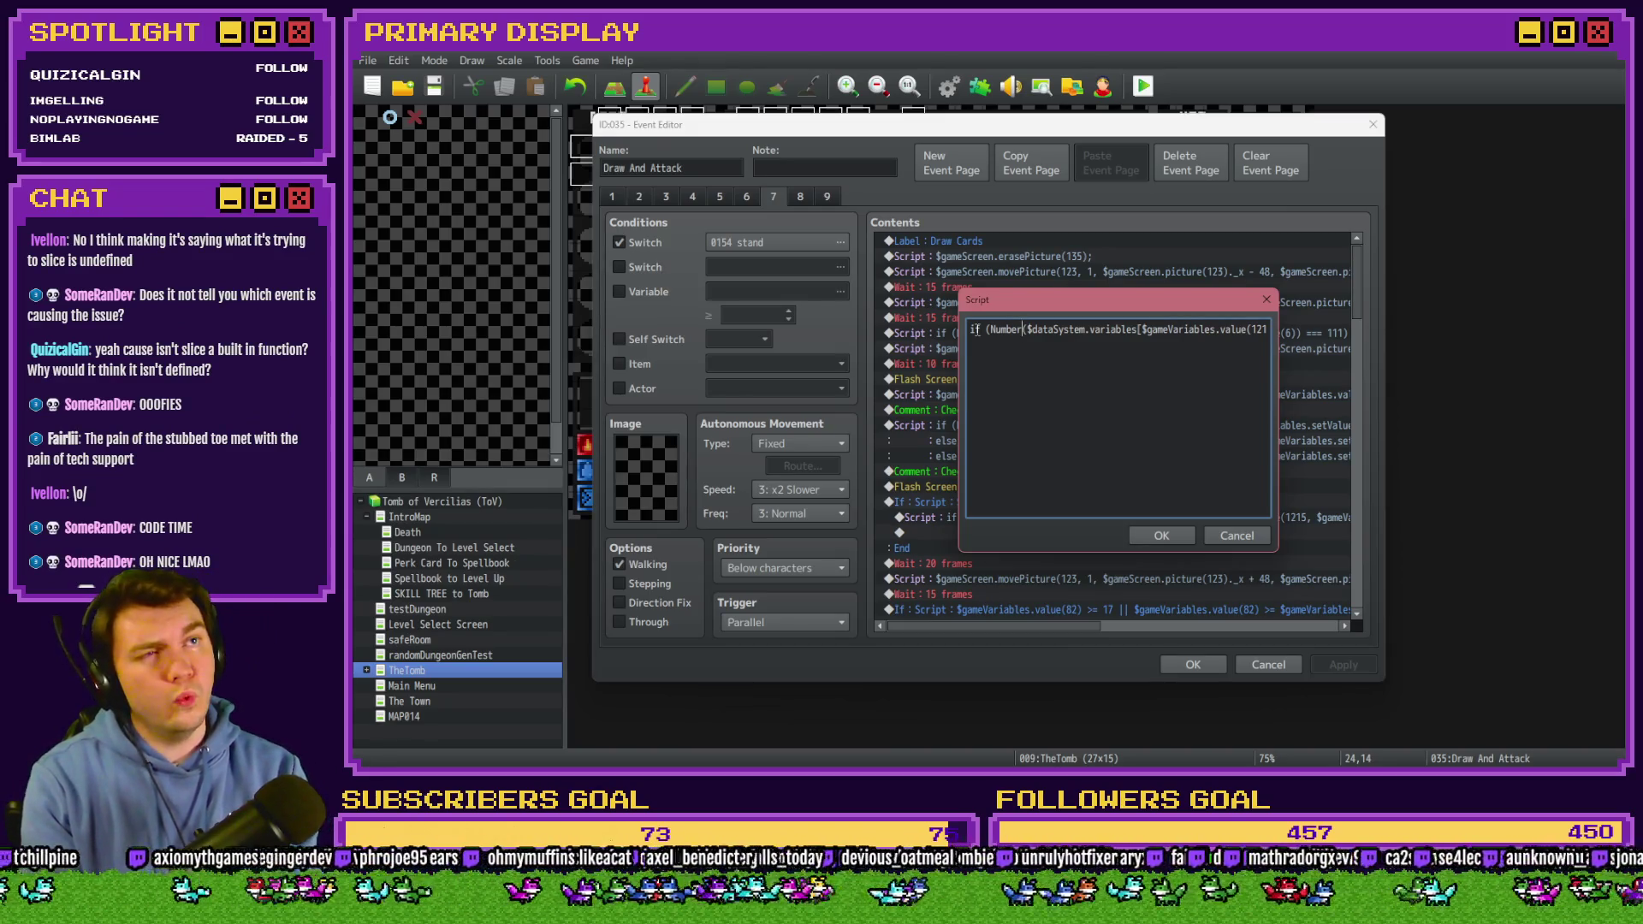
left_click(1161, 535)
Insert a Comment command holding the slice(-2) variable-name expression.
left_click(1011, 322)
left_click(1017, 335)
left_click(1015, 345)
key("Insert")
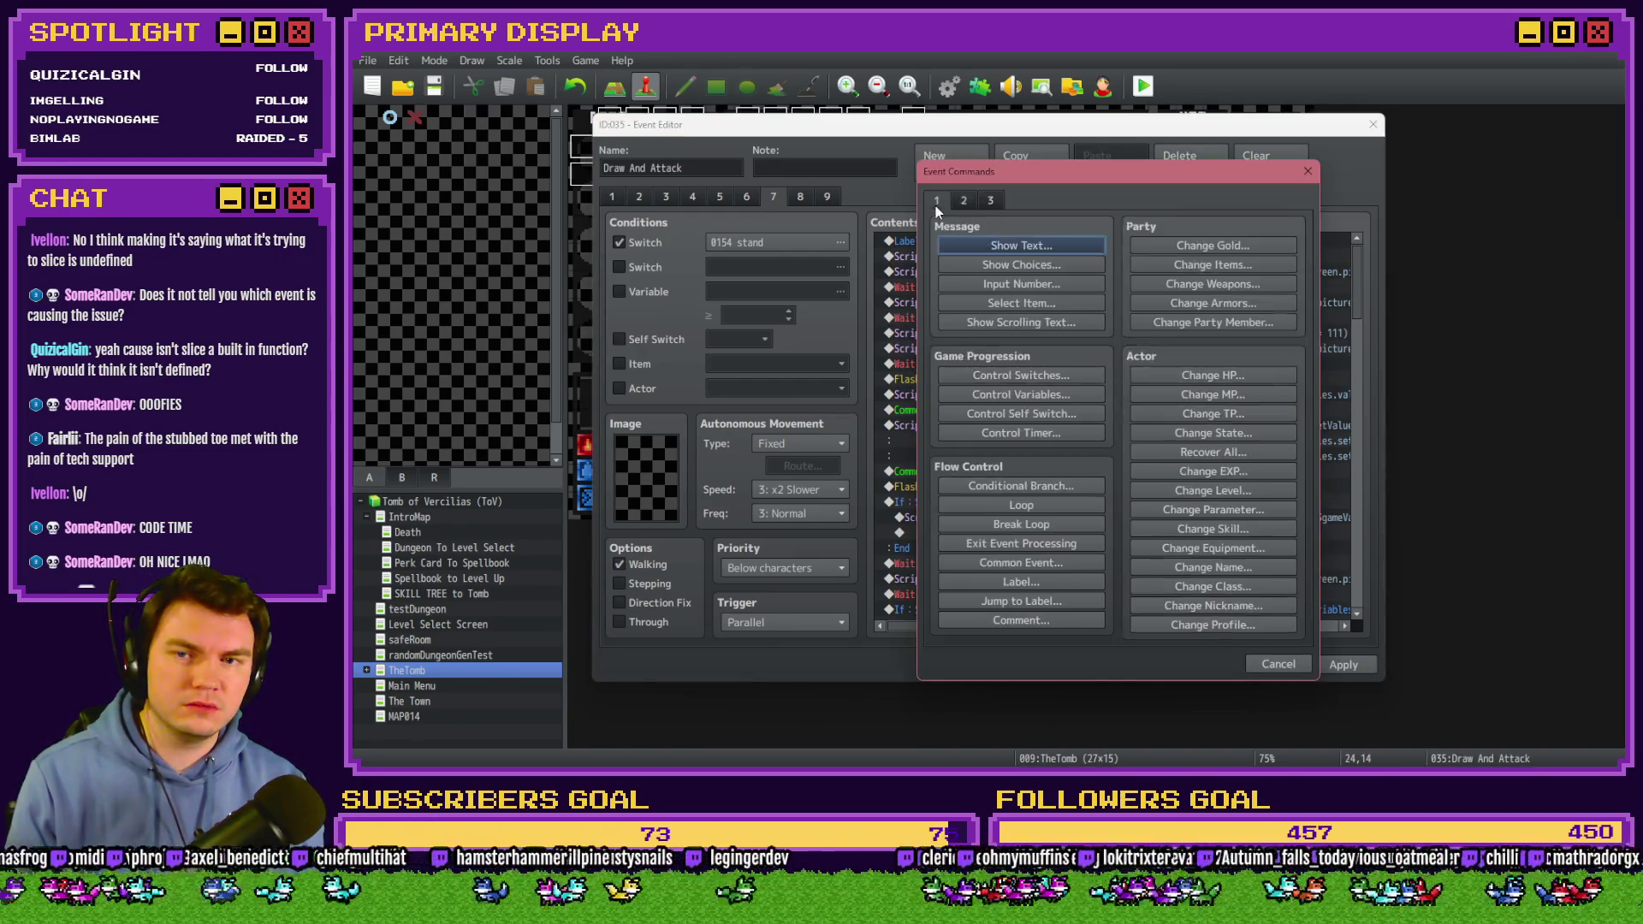
left_click(1018, 621)
type("(Number($dataSystem.variables[$gameVariables.value(1215)].slice(-2))")
left_click(1152, 485)
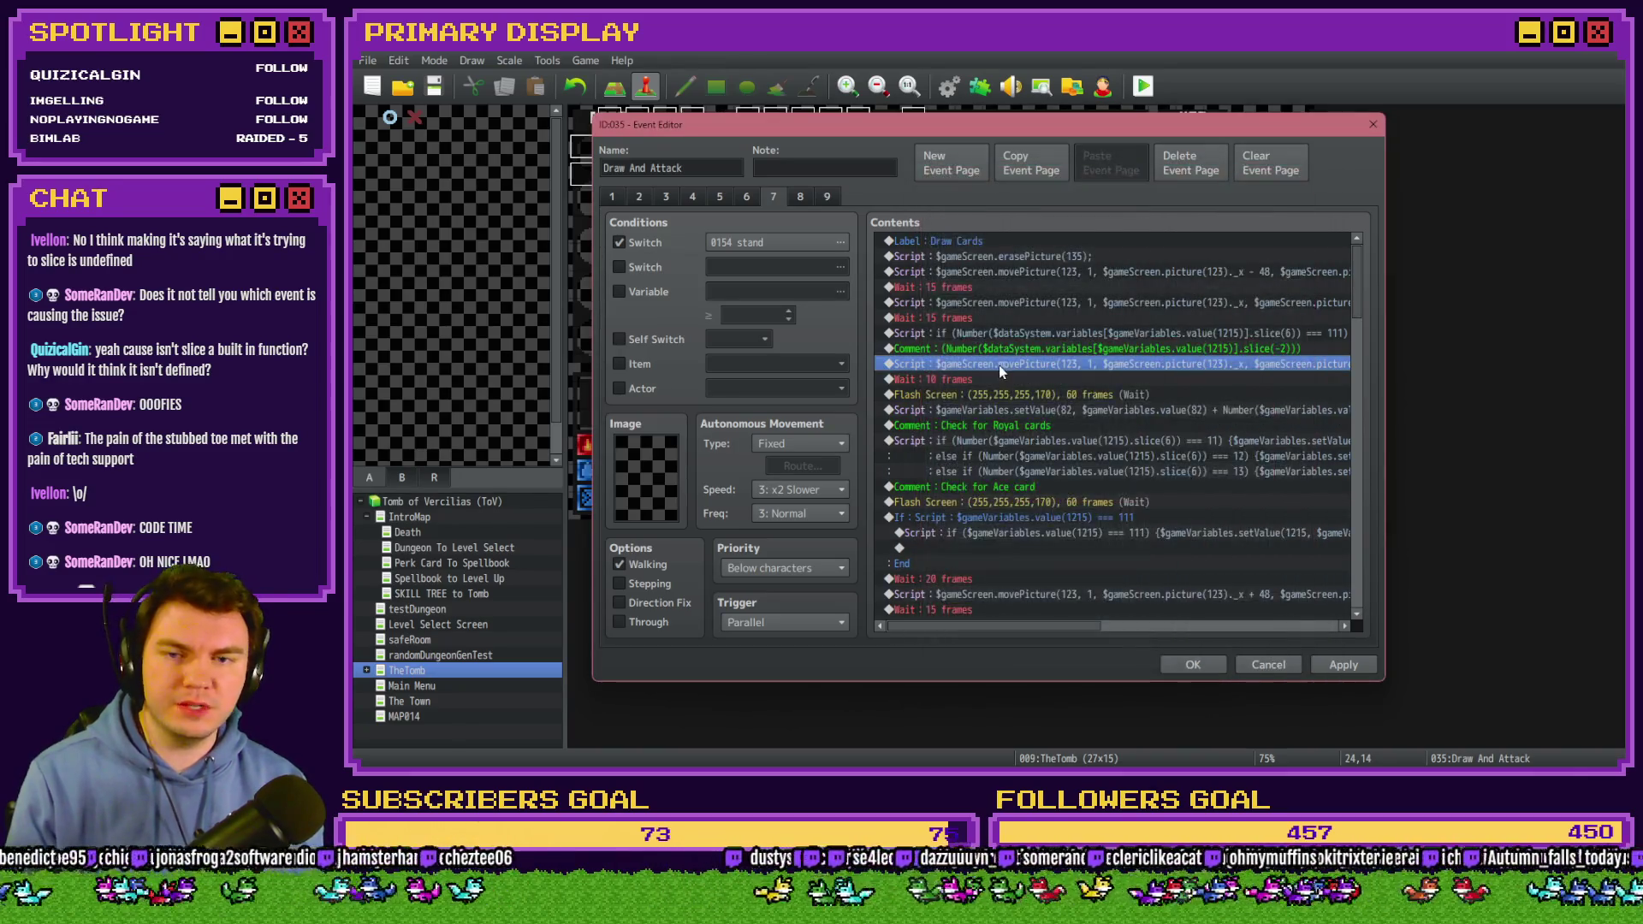
Move the Flash Screen command above the card check and save the event.
key("Down")
key("Down")
key("ctrl+x")
left_click(984, 333)
key("ctrl+v")
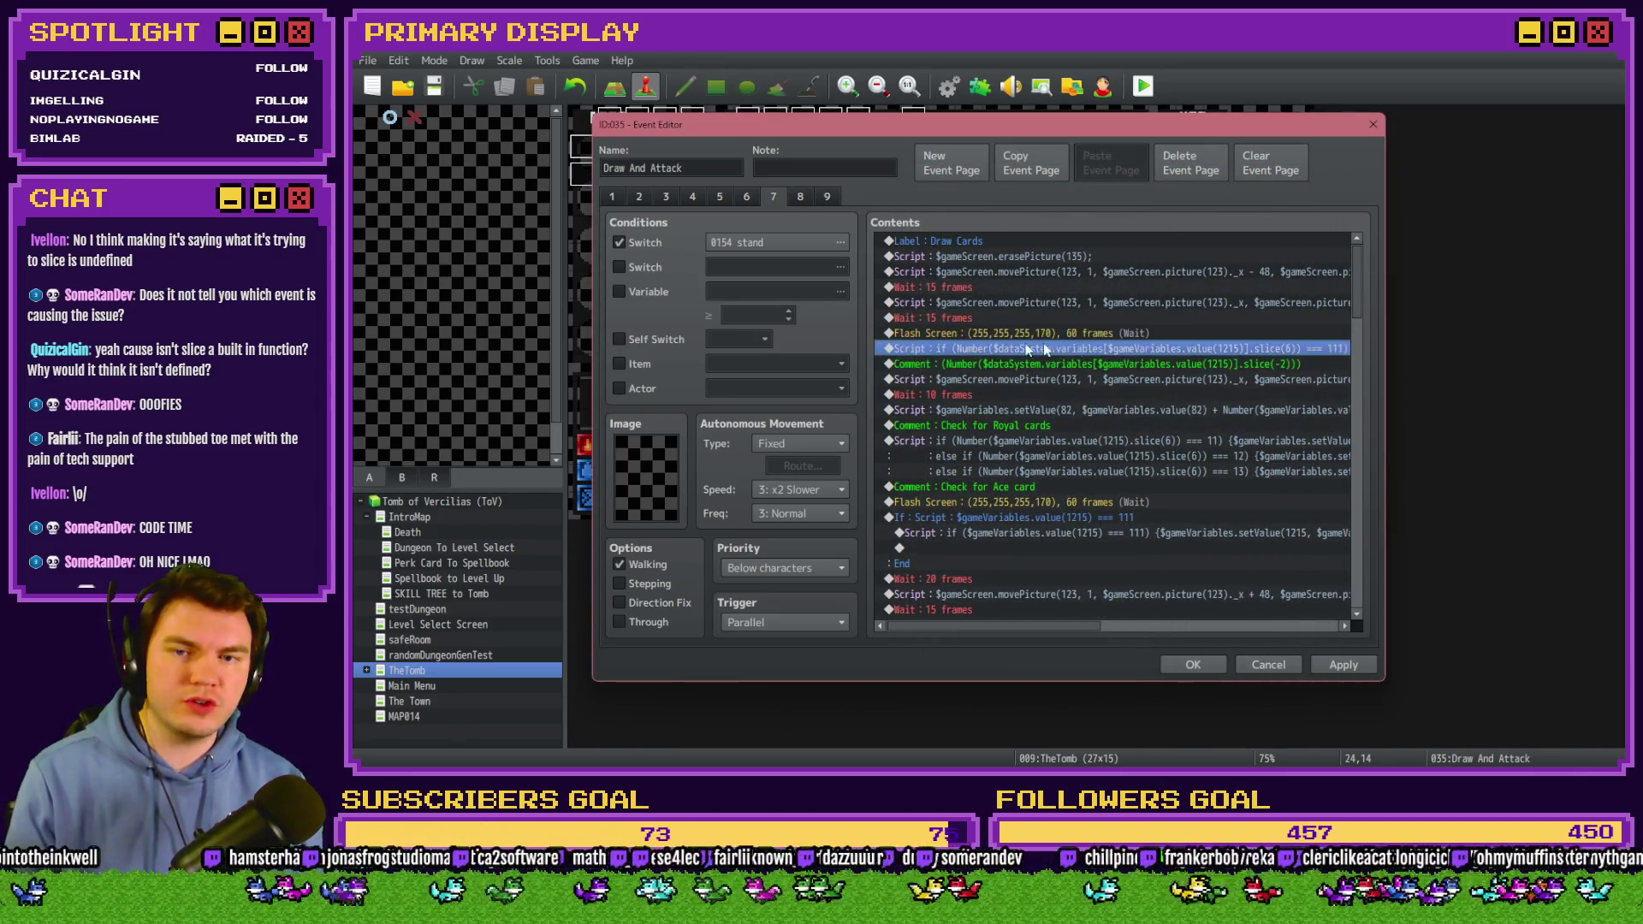
left_click(1195, 670)
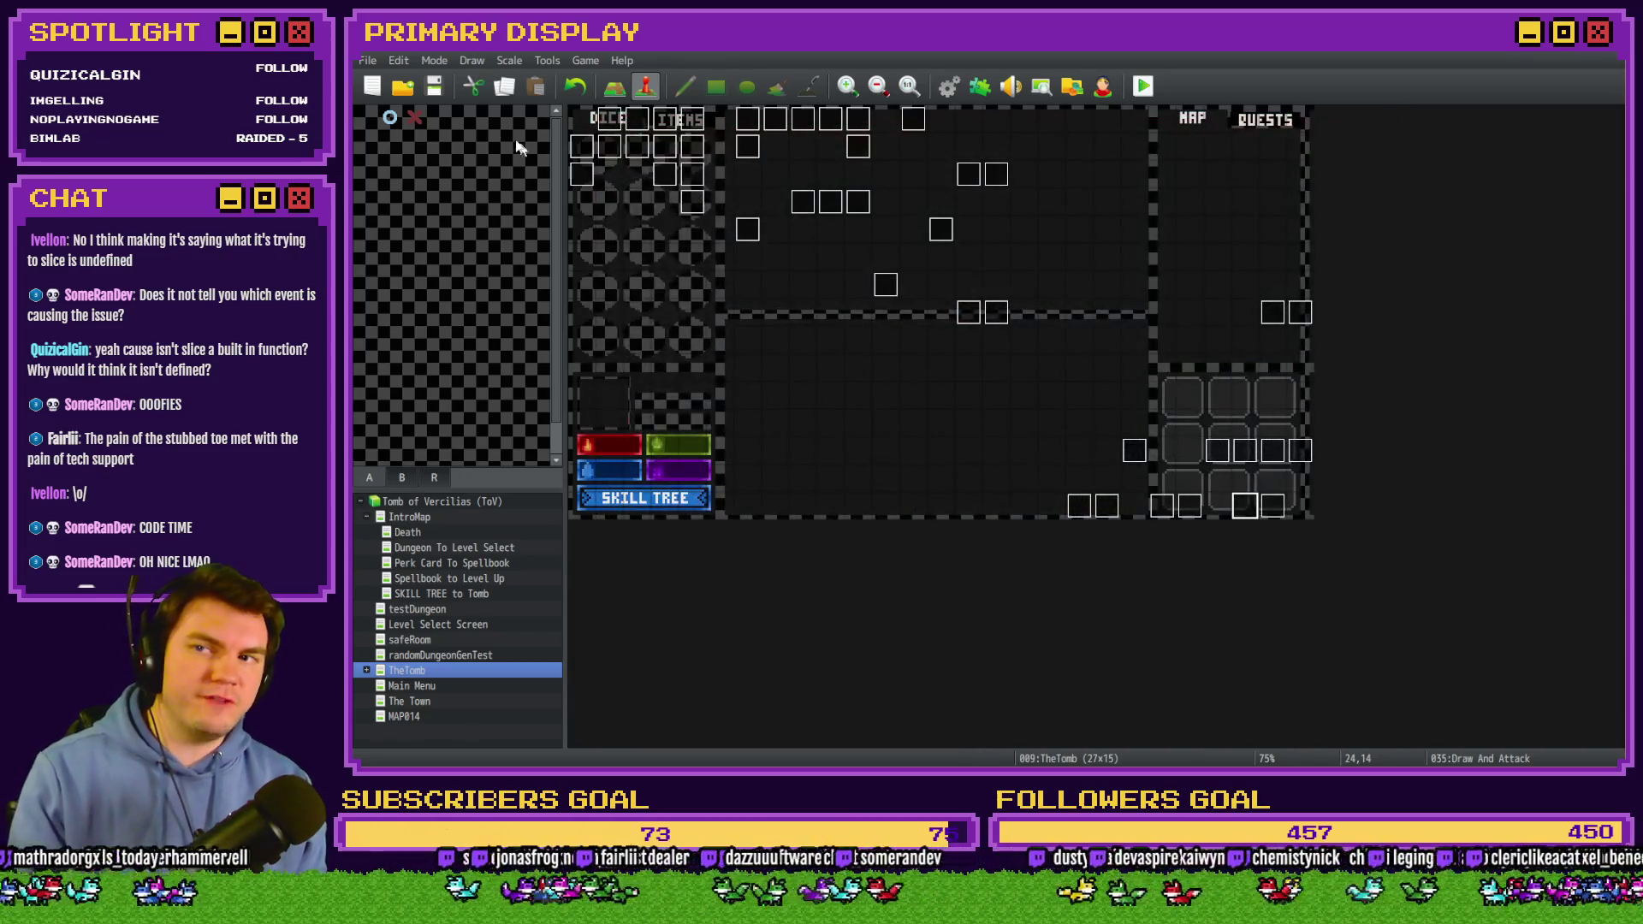
left_click(1143, 85)
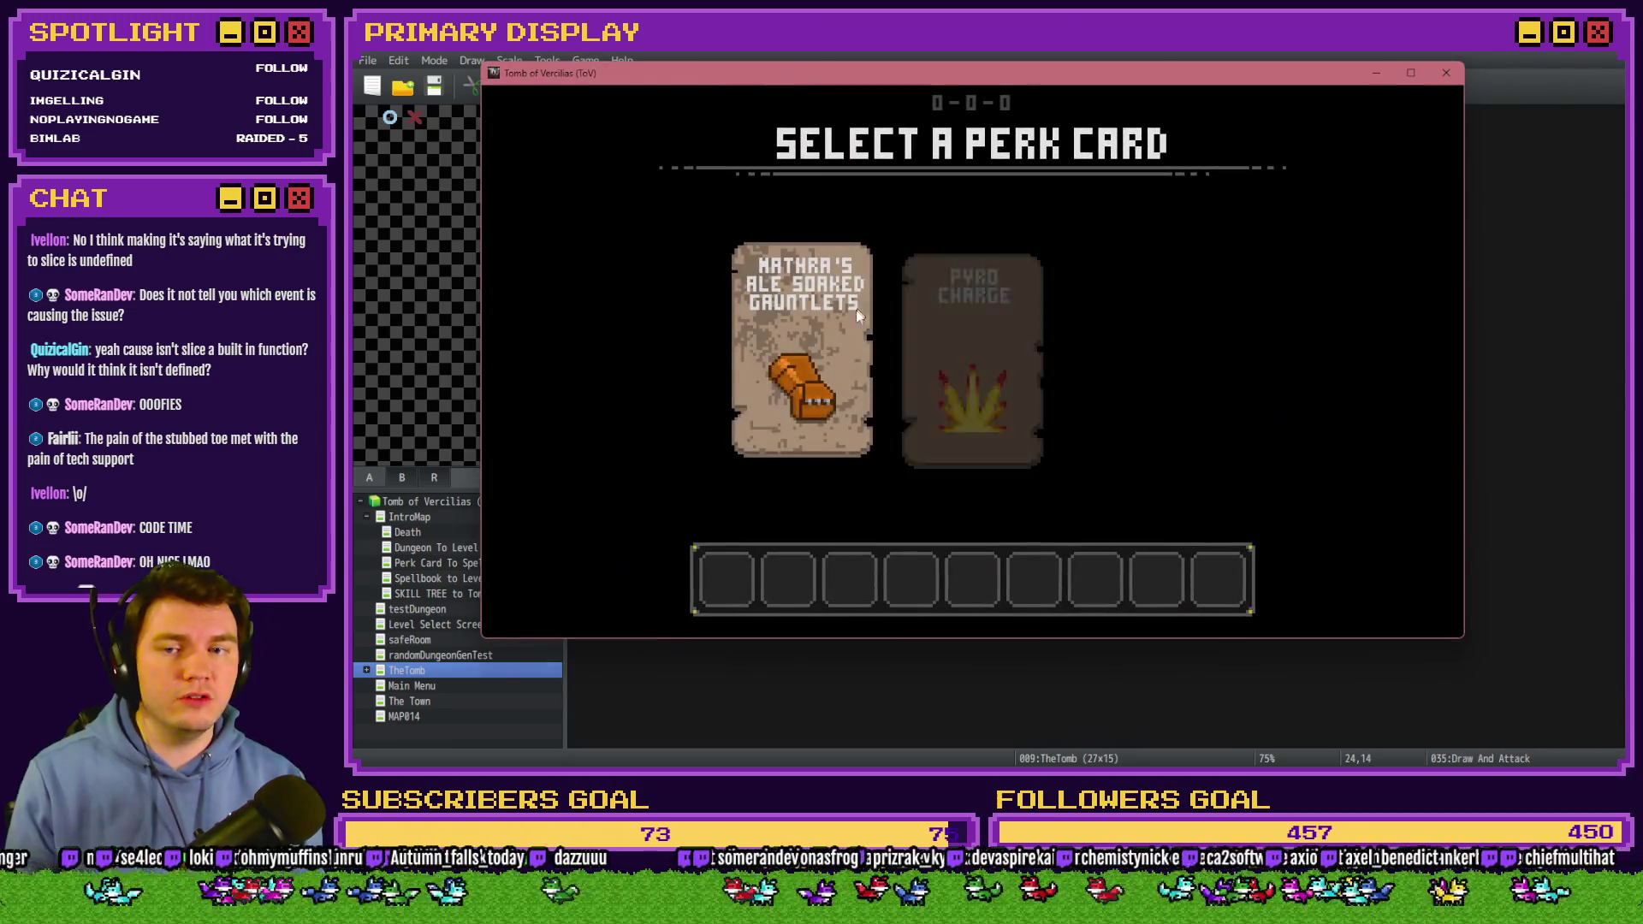
left_click(844, 308)
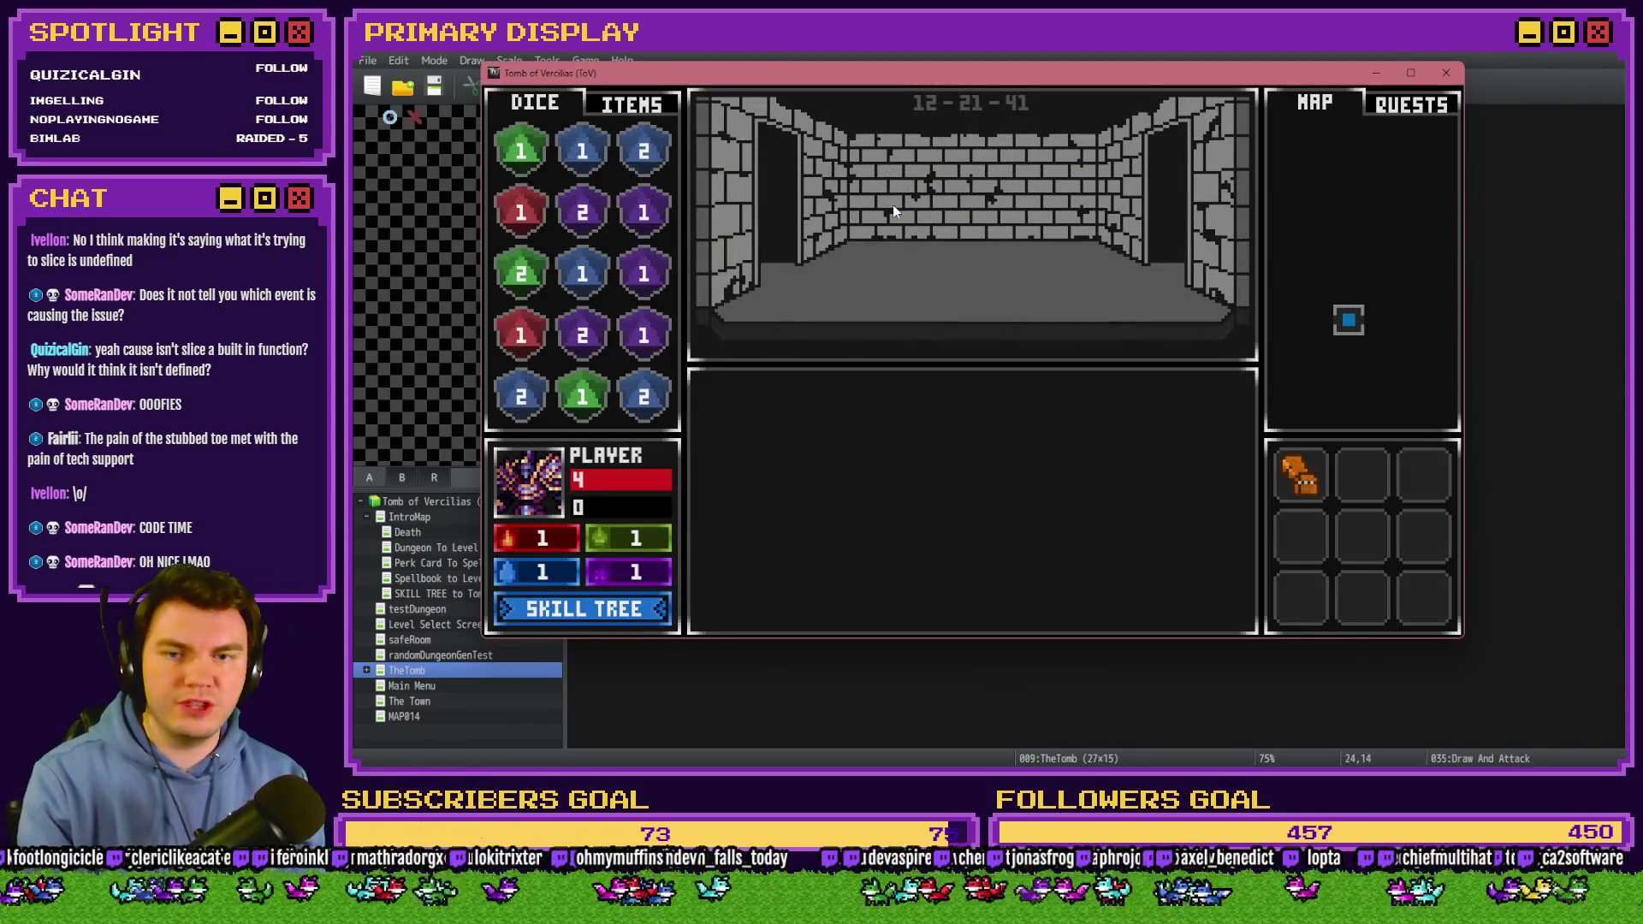
key("Up")
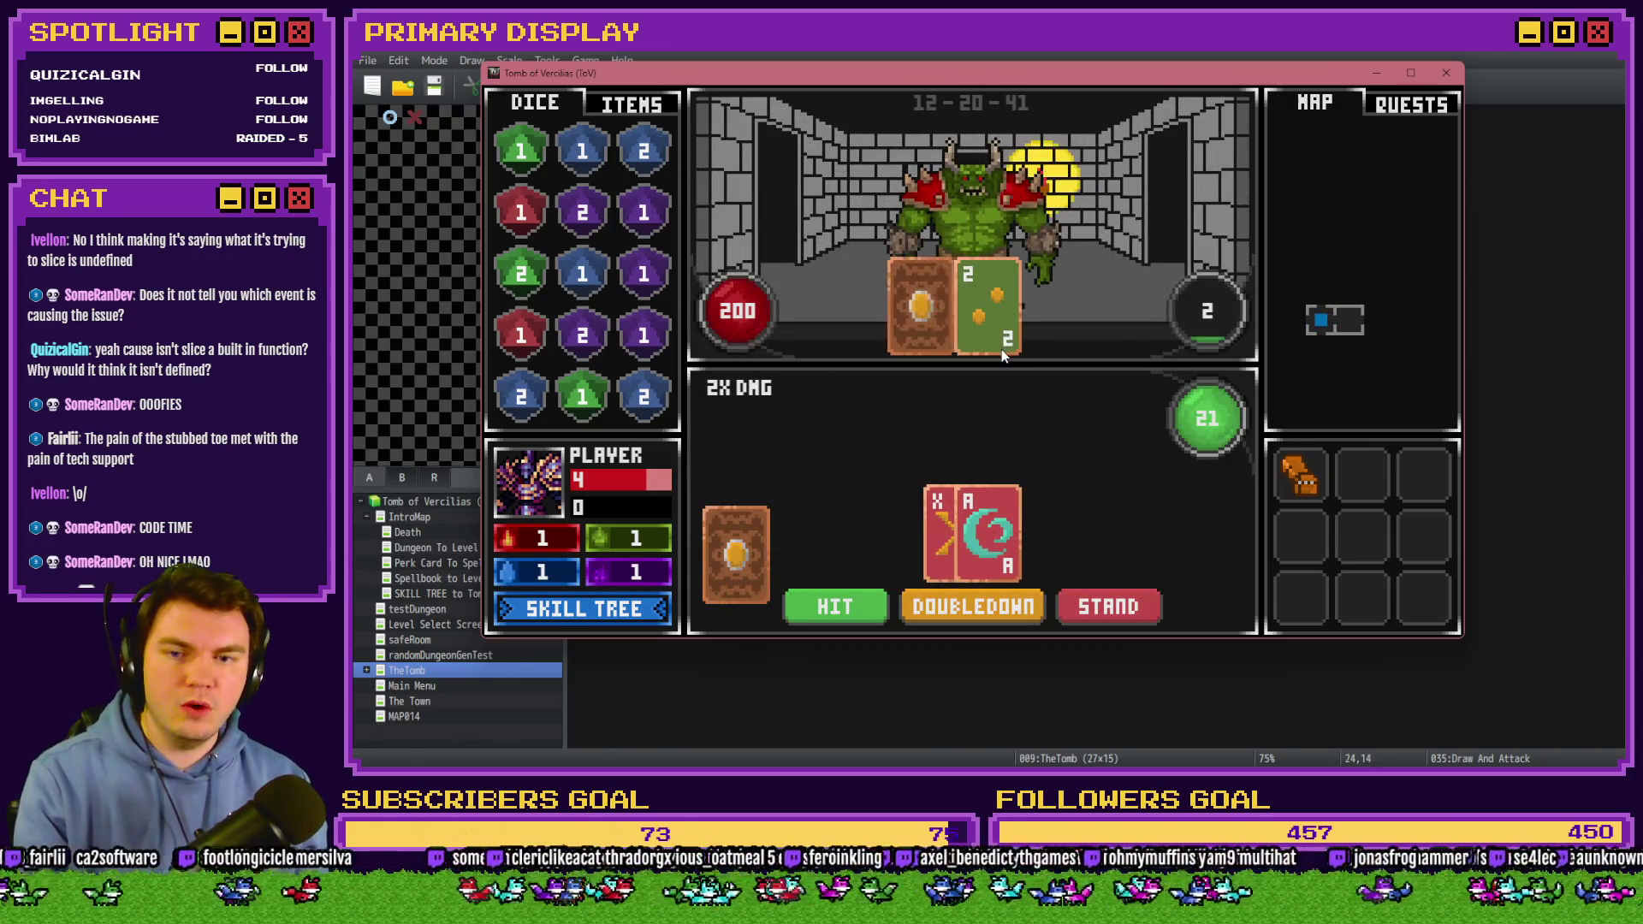
key("F9")
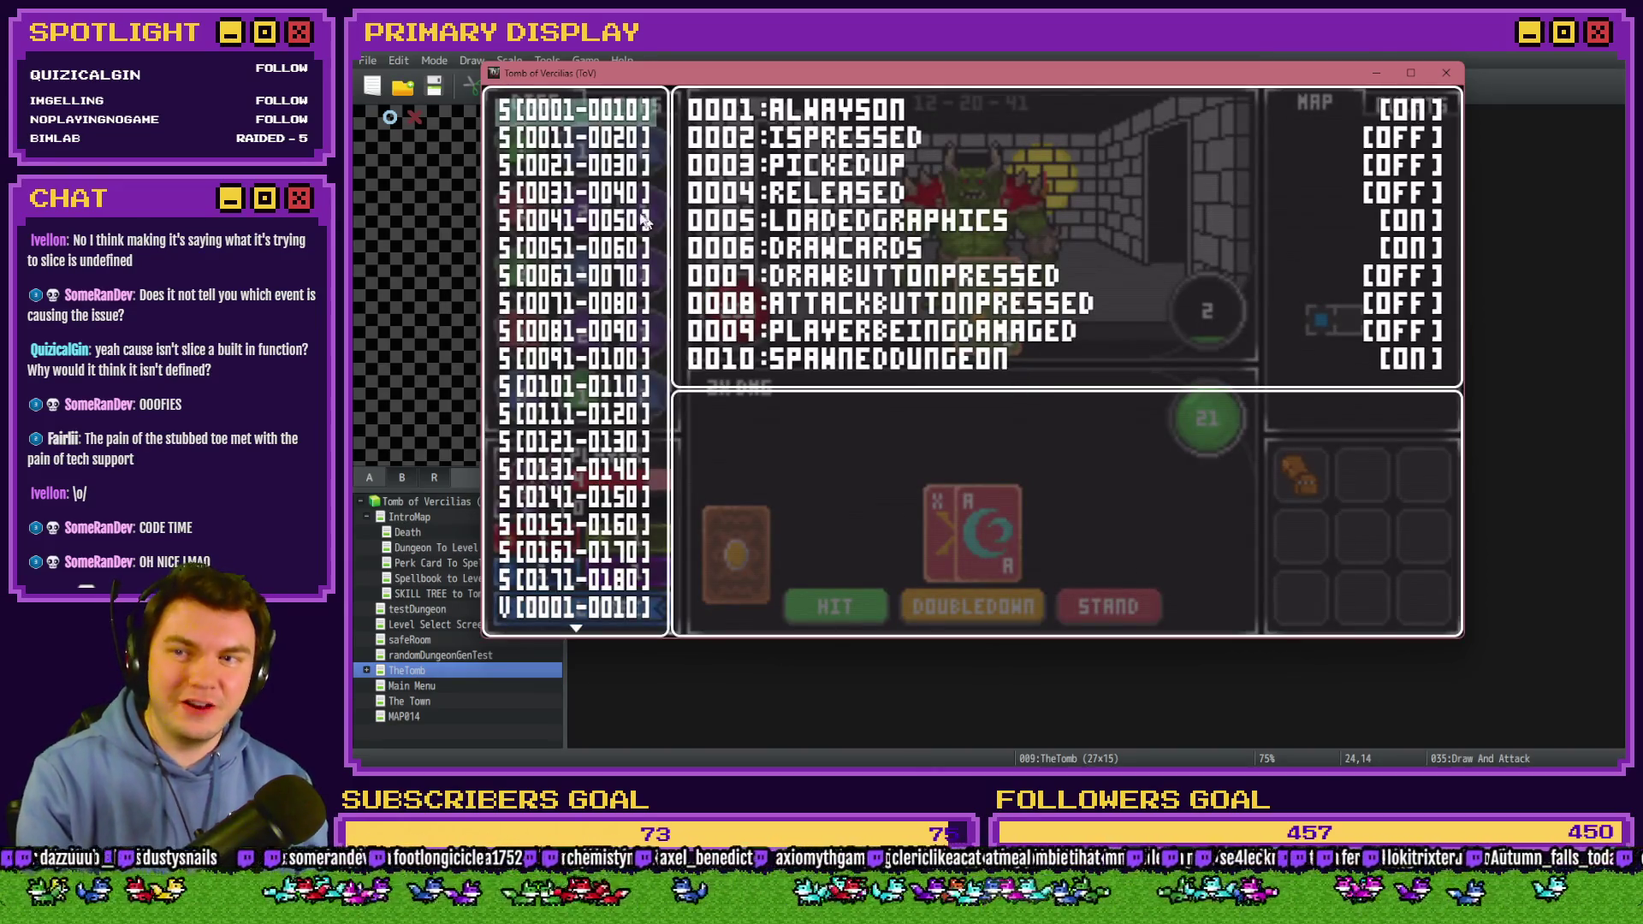
key("Up")
key("Up")
key("Up")
key("Up")
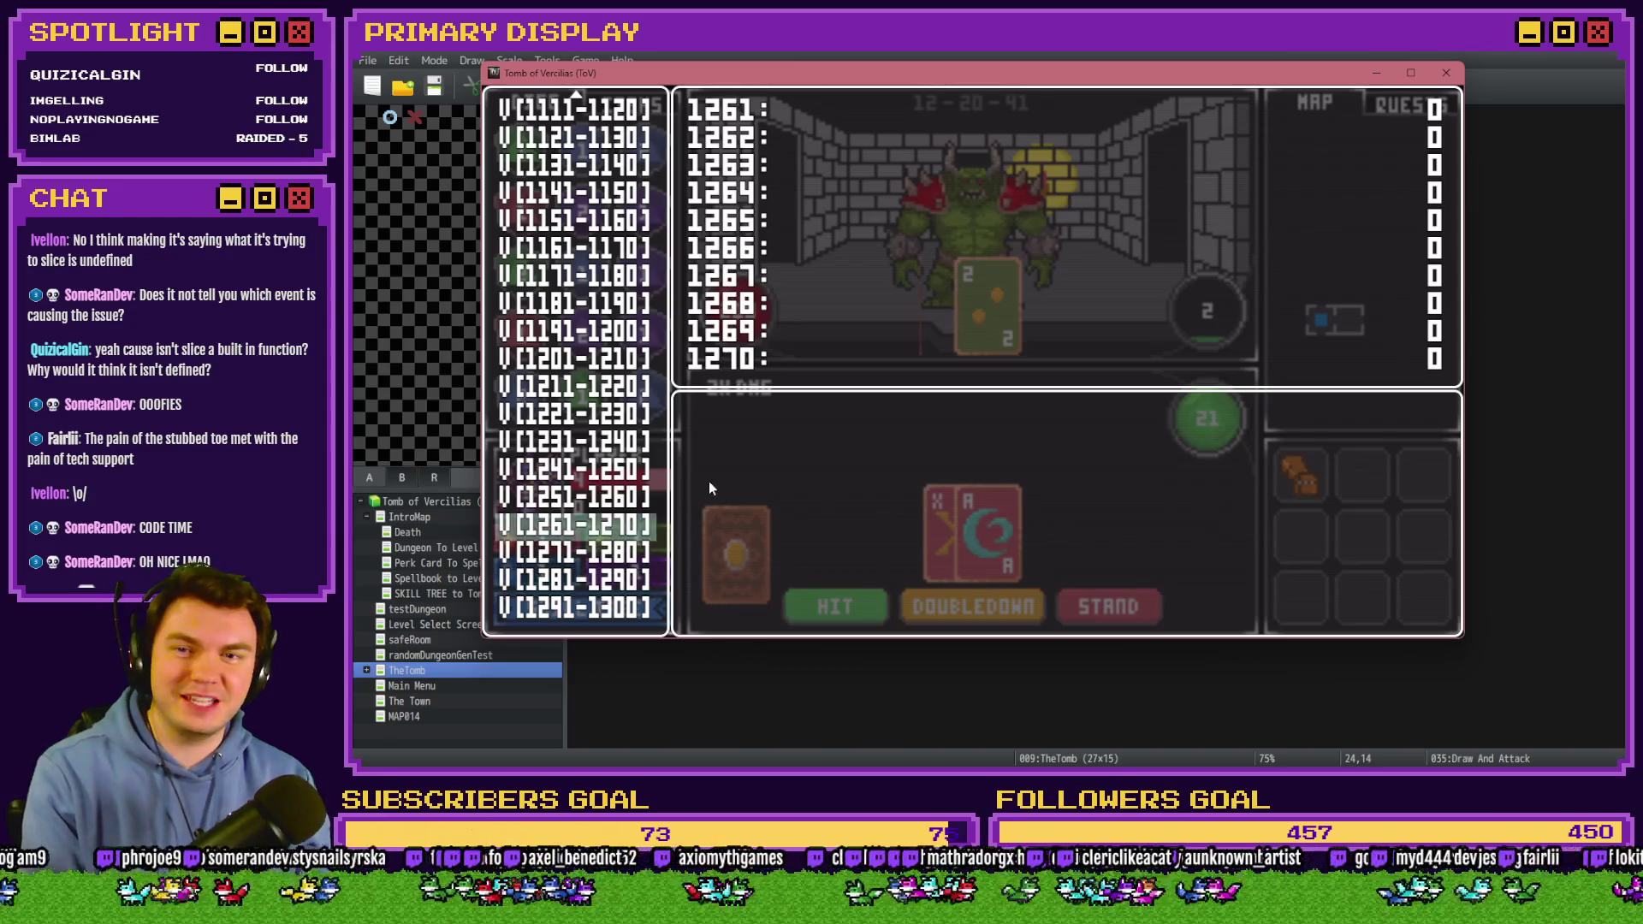
key("Up")
key("Up")
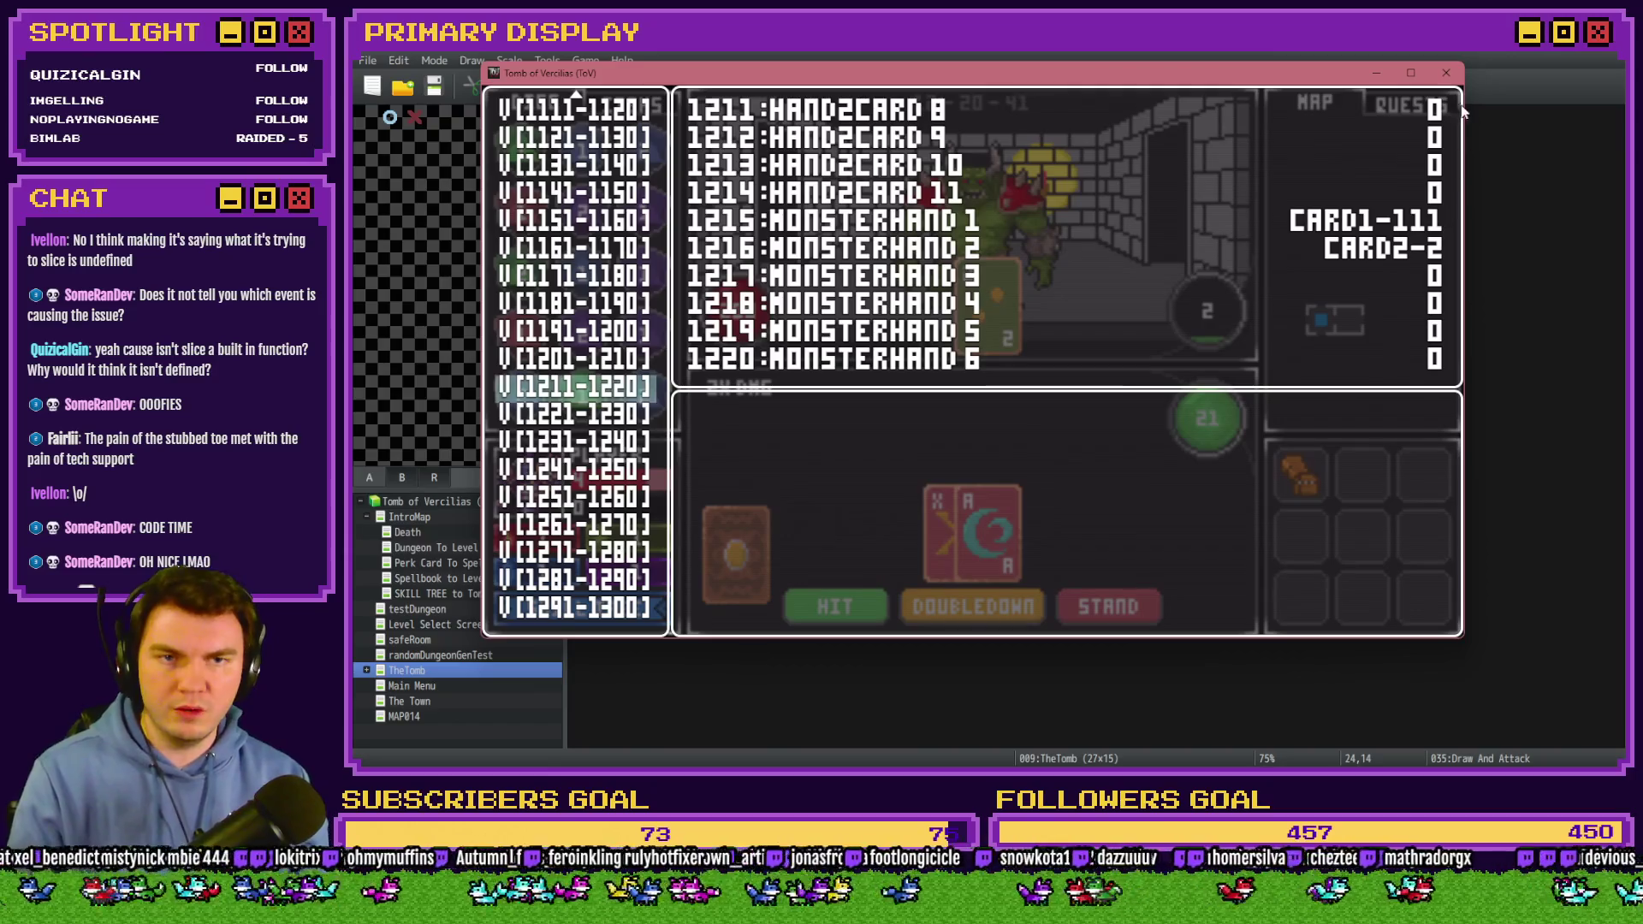
left_click(1450, 73)
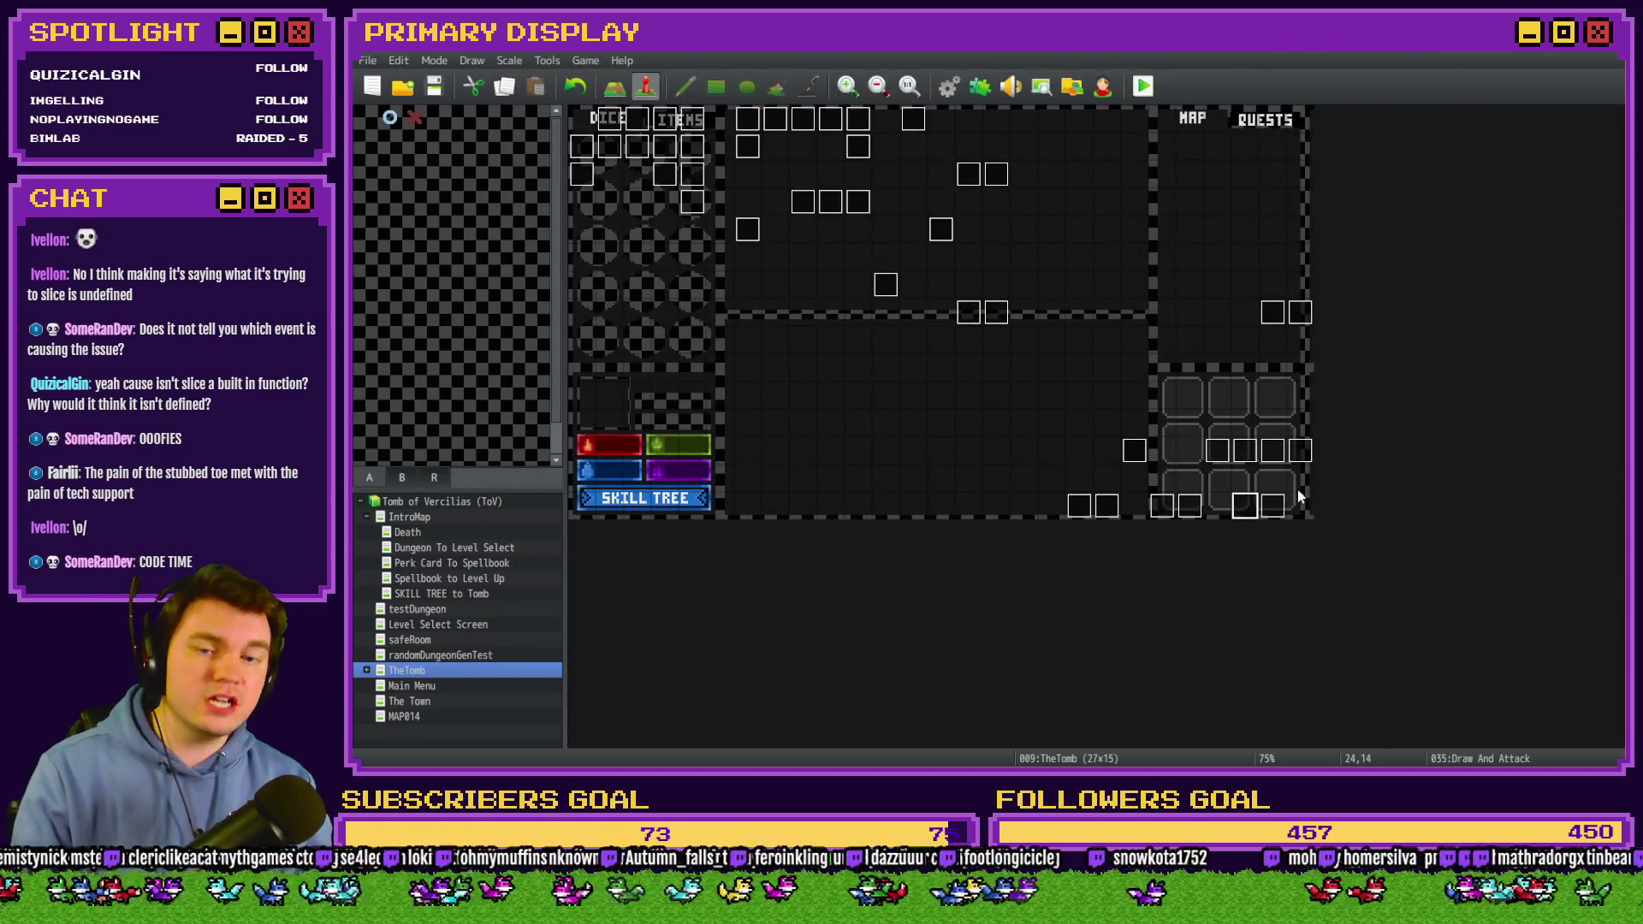
Open the card-check script on Draw And Attack's page 7 and inspect its Number condition.
double_click(1246, 505)
left_click(777, 199)
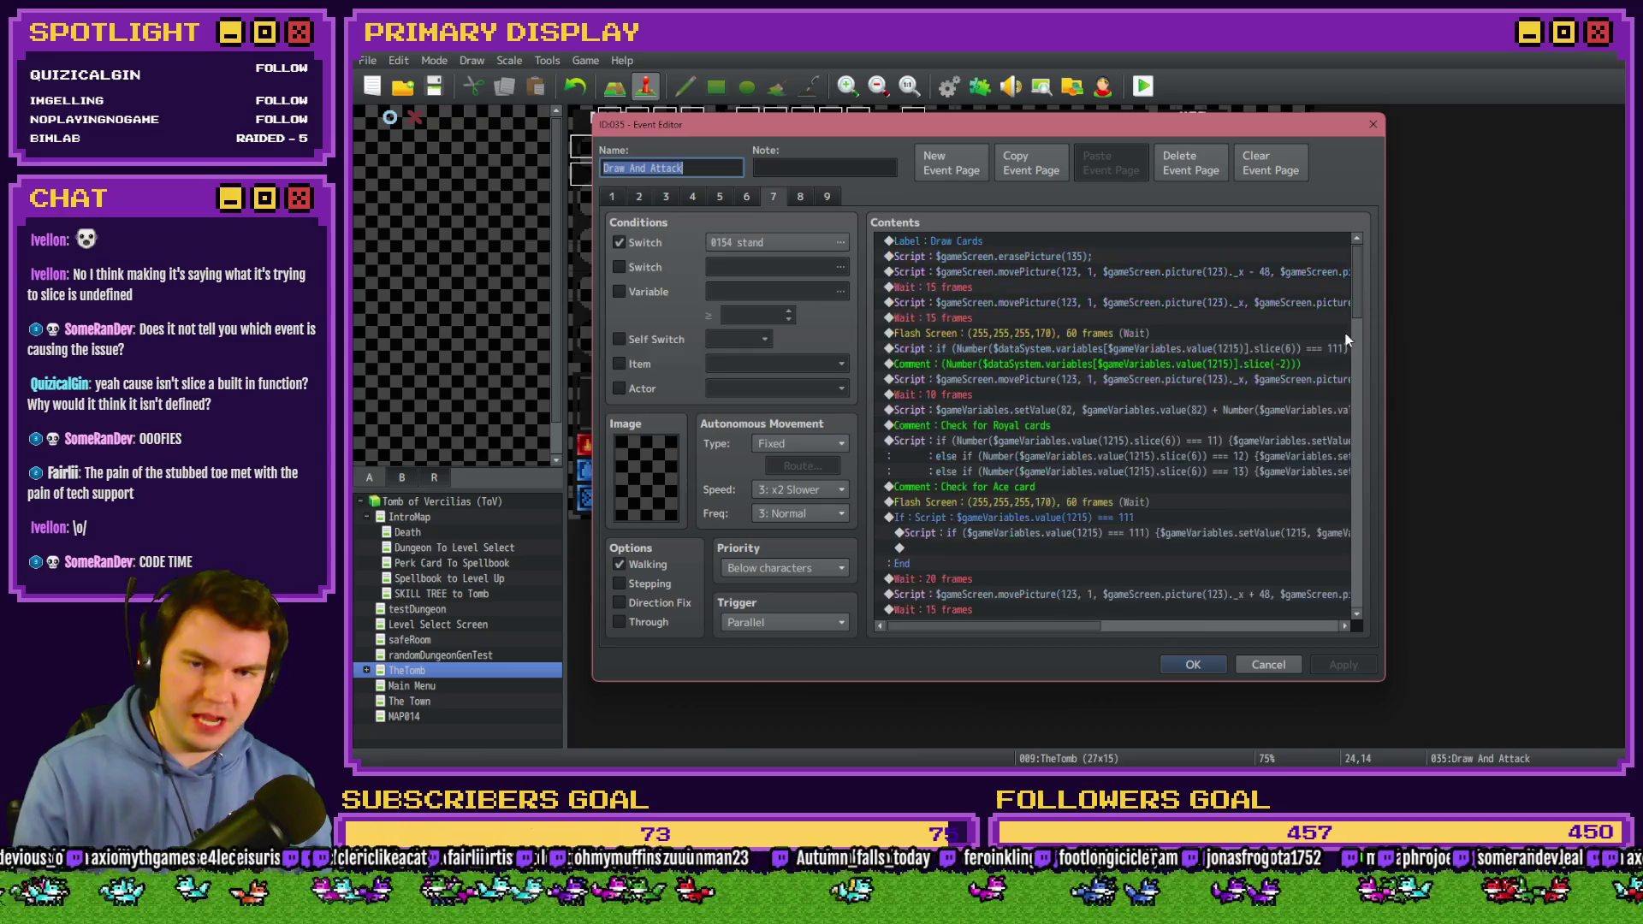
left_click(1086, 351)
double_click(1087, 351)
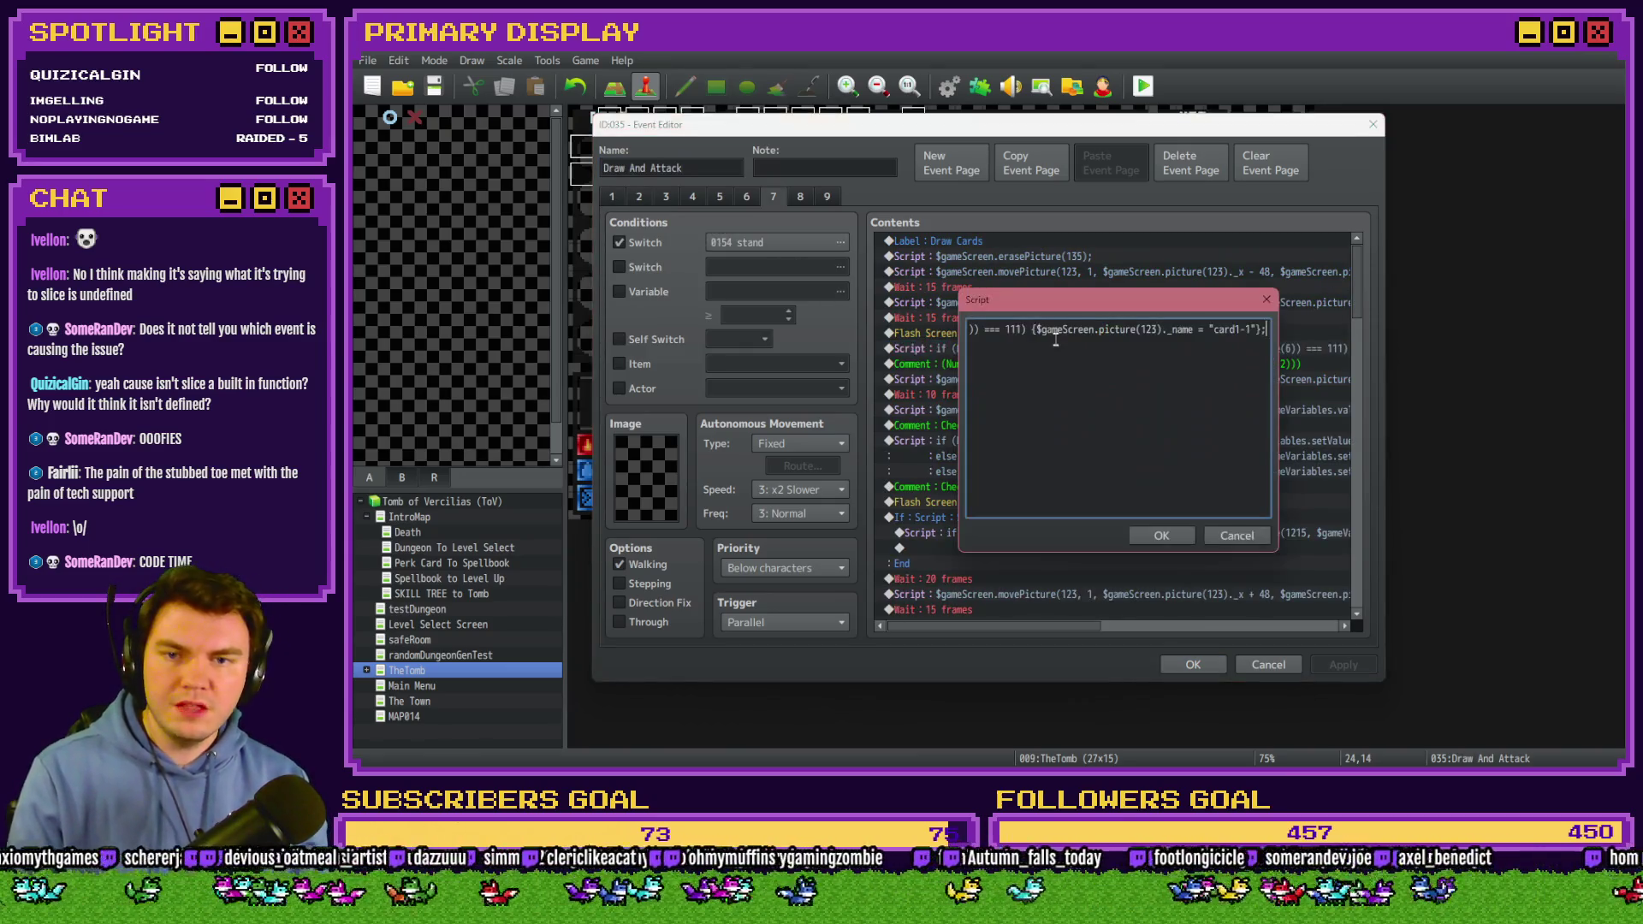
left_click(1000, 332)
left_click_drag(991, 332, 1101, 333)
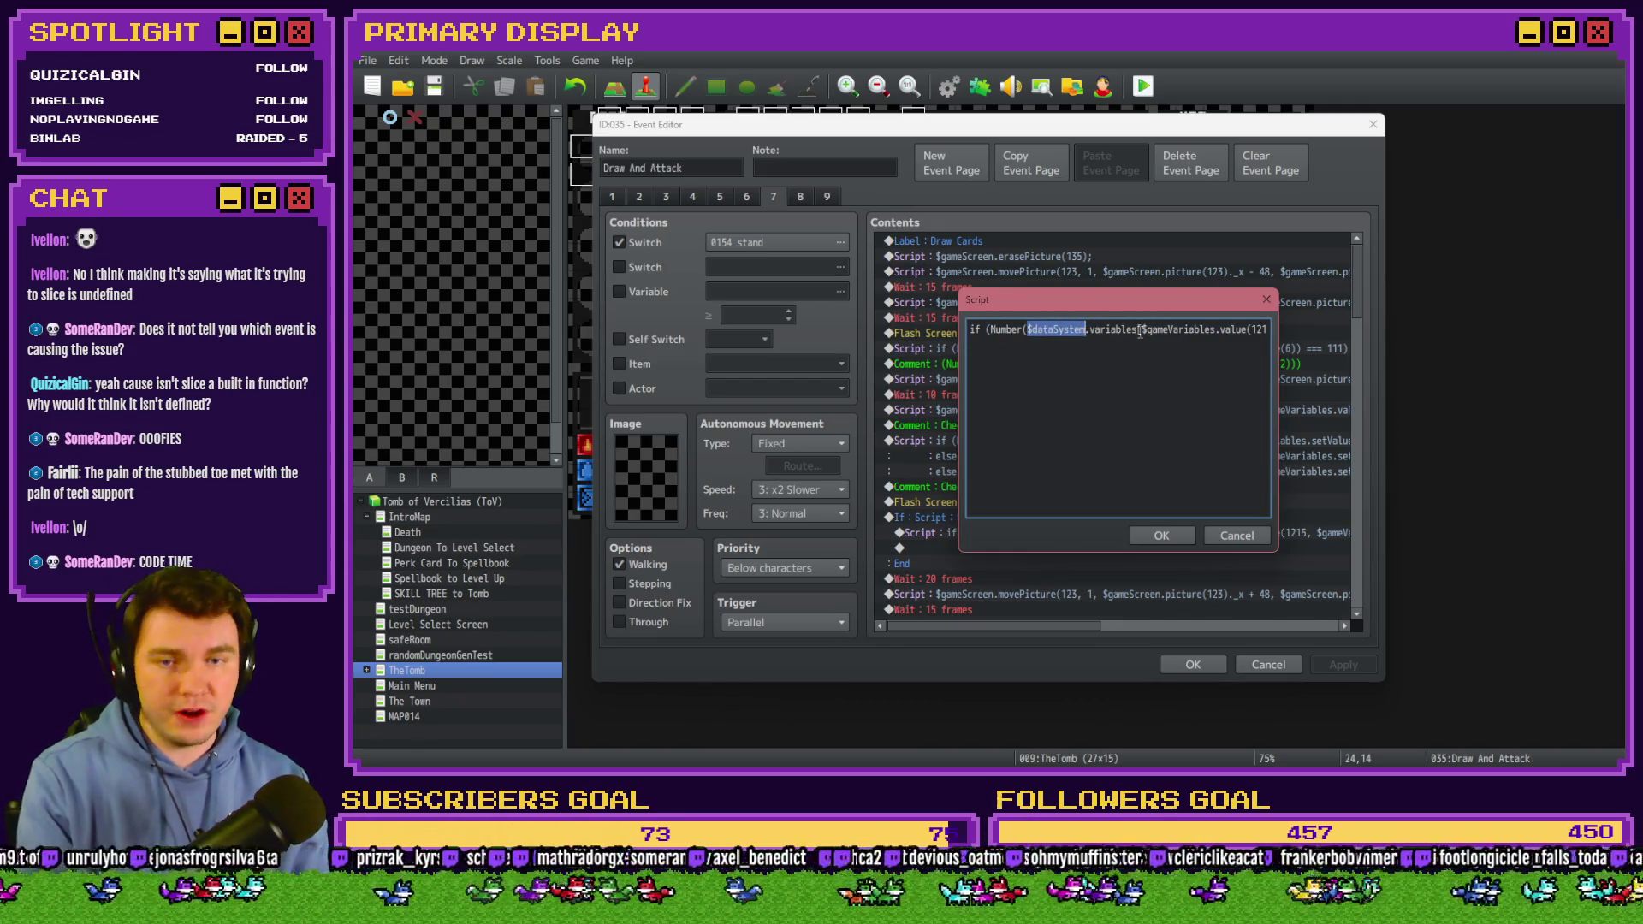
left_click(1184, 334)
key("Right")
key("Right")
key("Right")
key("Right")
key("Right")
key("Right")
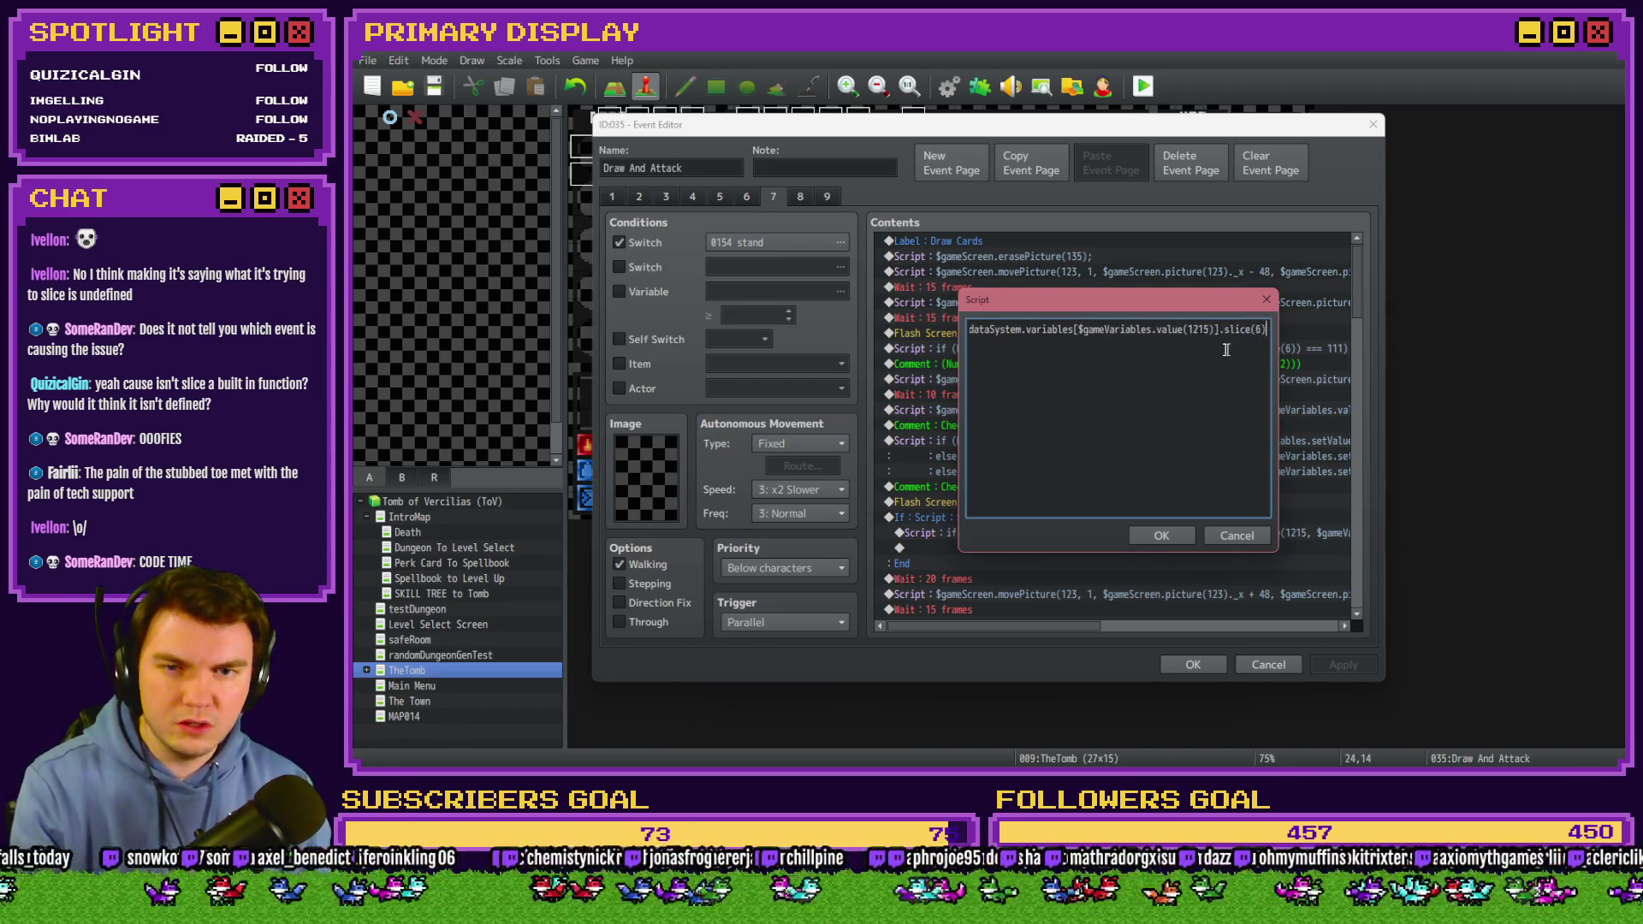
key("Right")
key("Right")
key("Right")
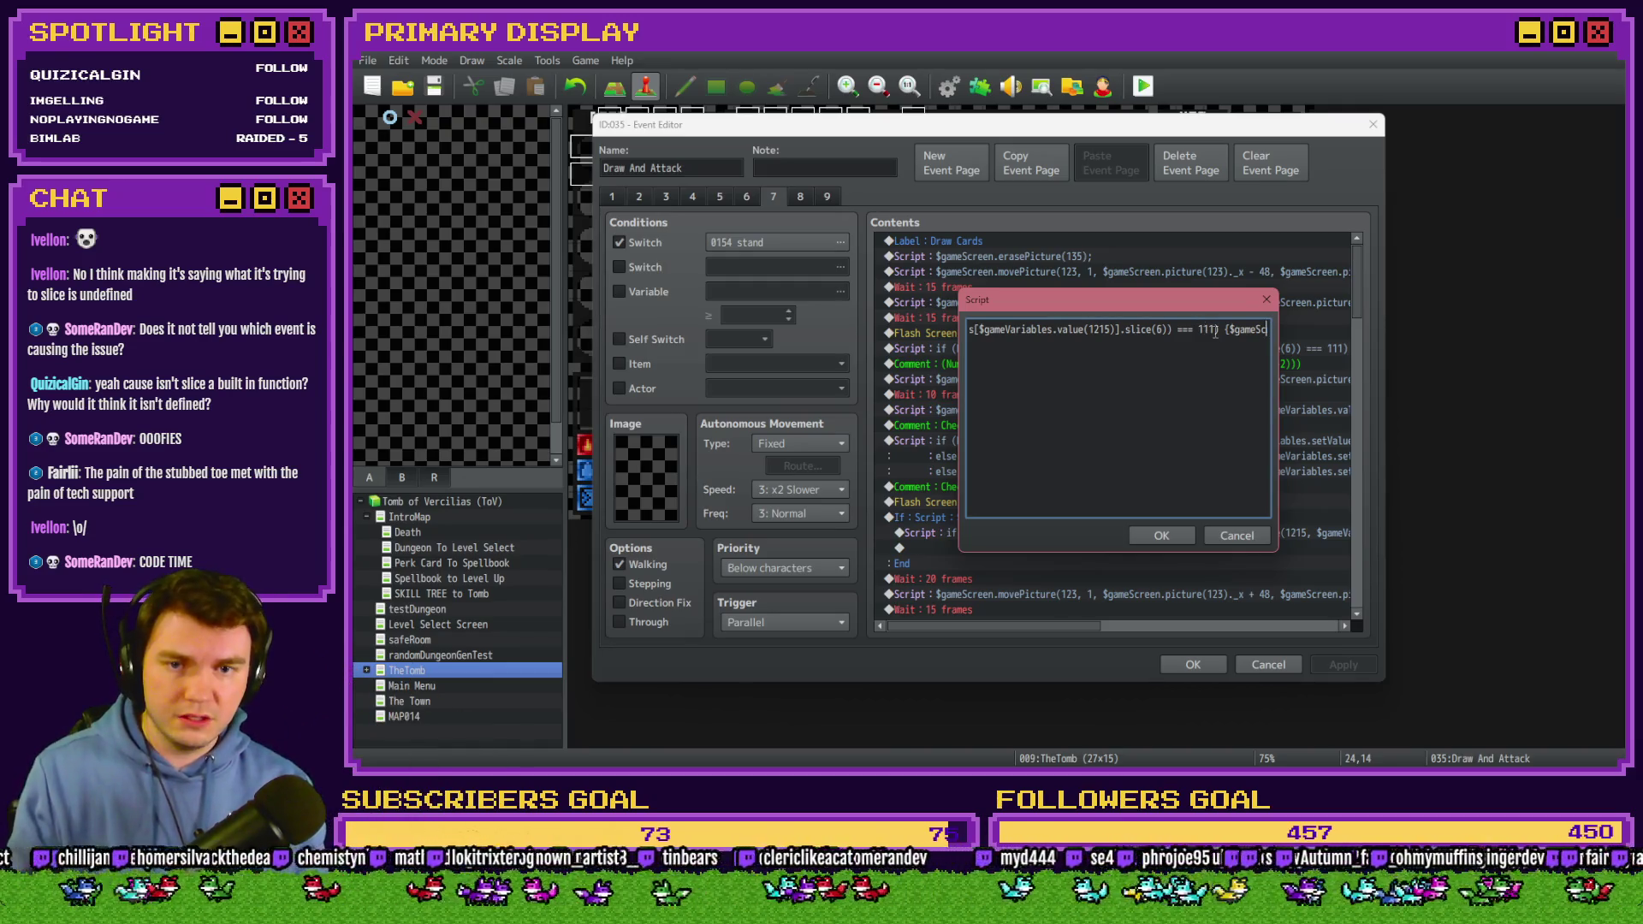
Insert a new first line above the if statement and type console.log.
left_click_drag(1222, 329, 933, 334)
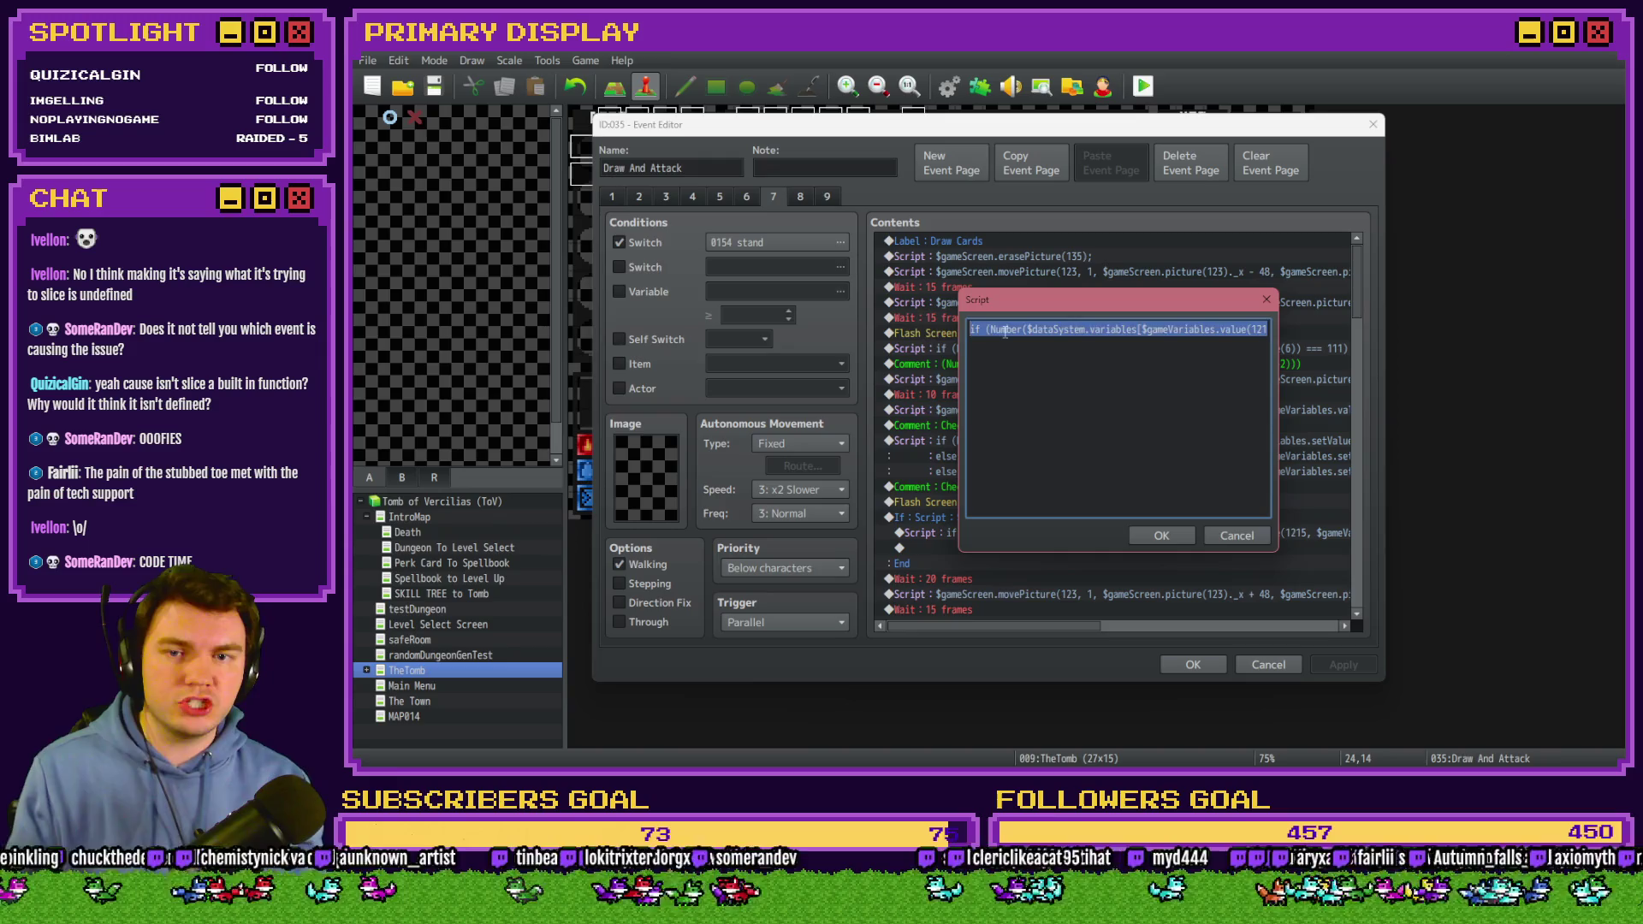
left_click(1005, 333)
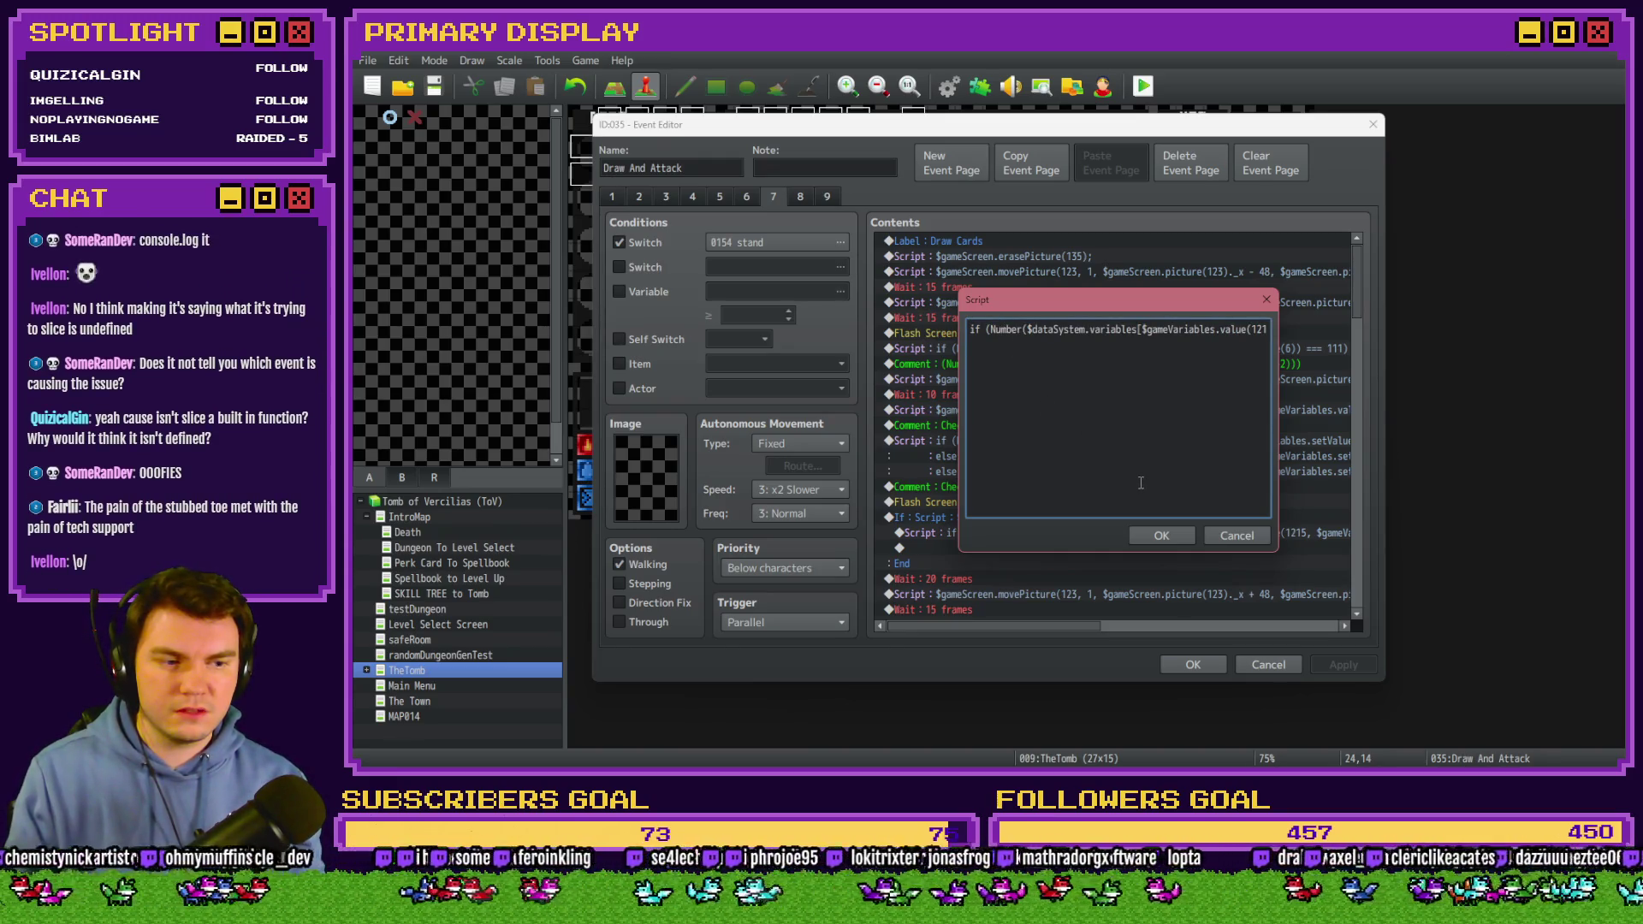
key("End")
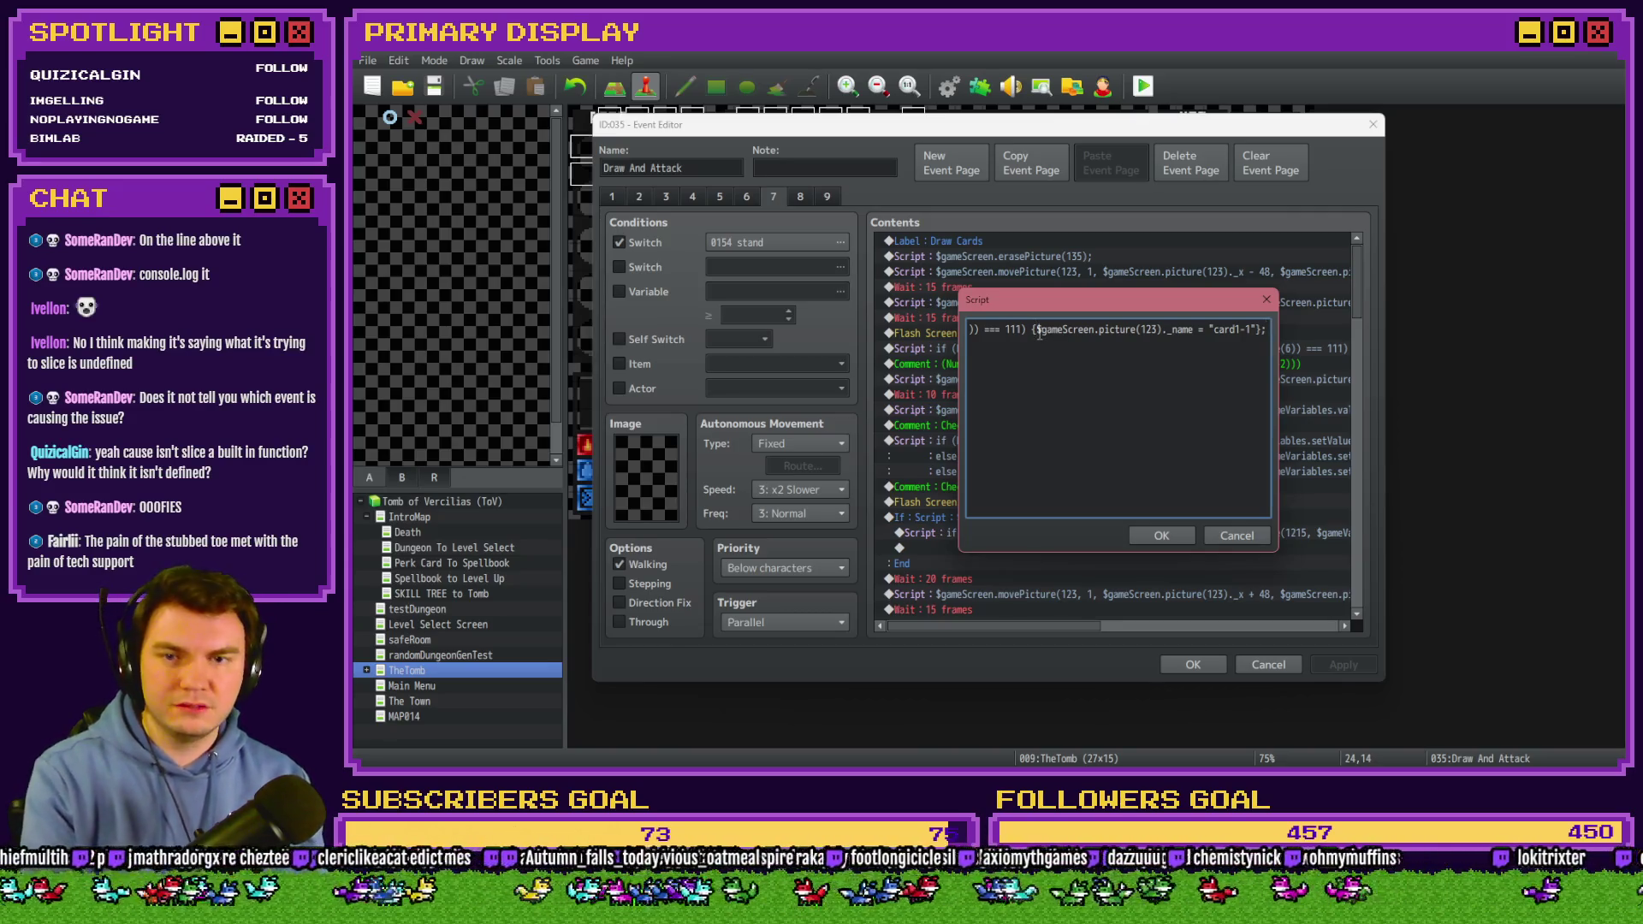
key("Home")
key("Return")
key("Up")
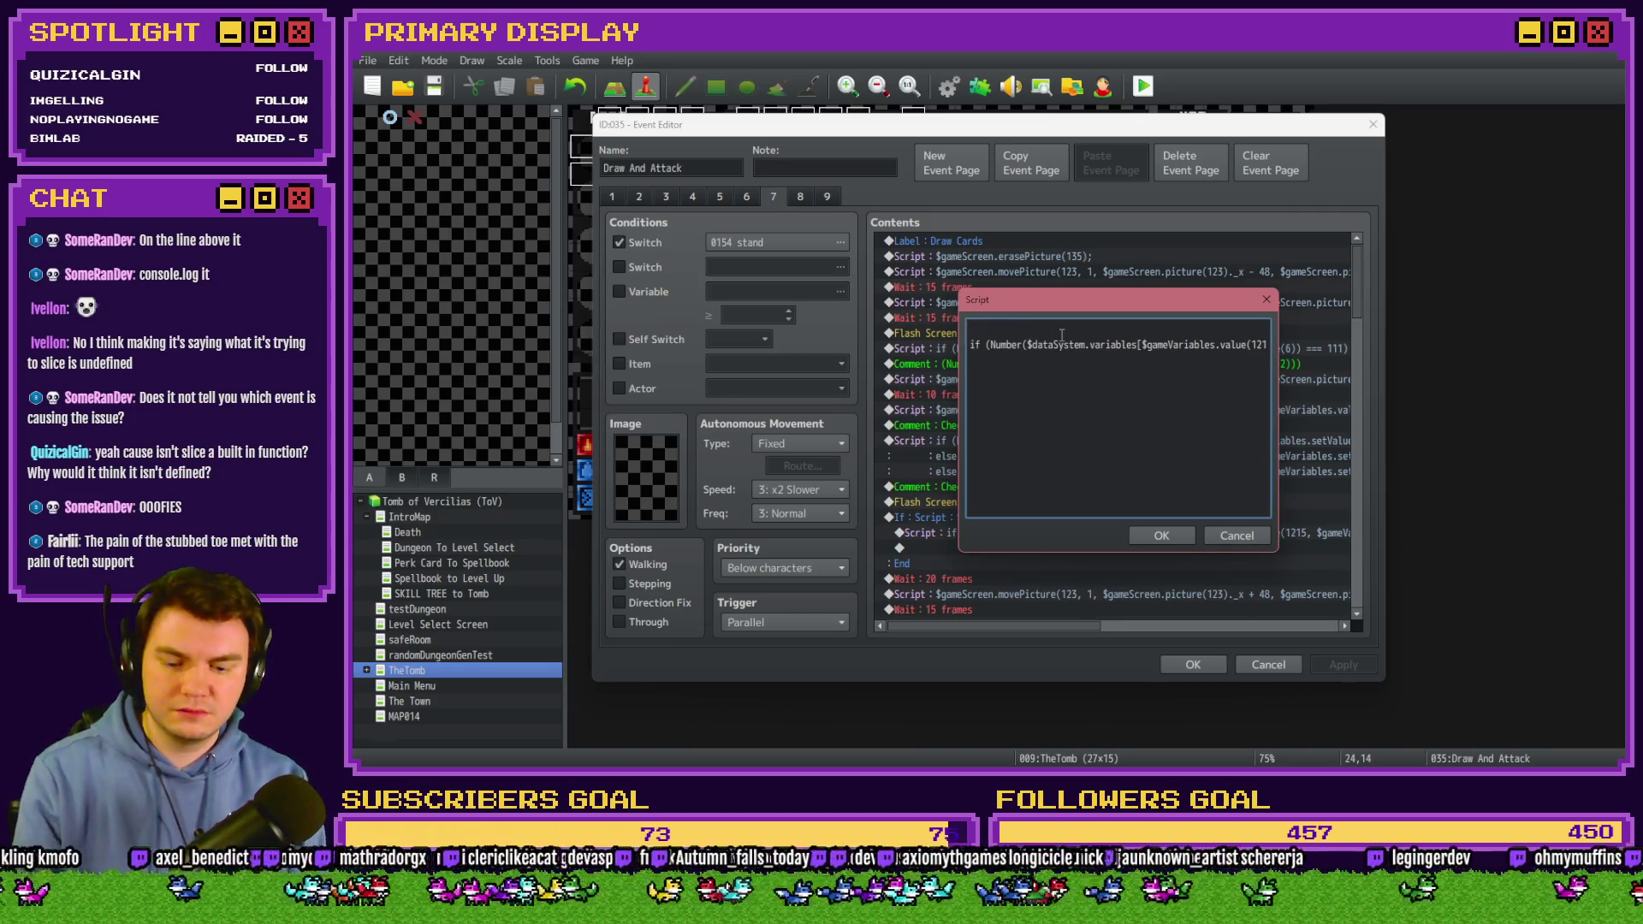
type("console.log")
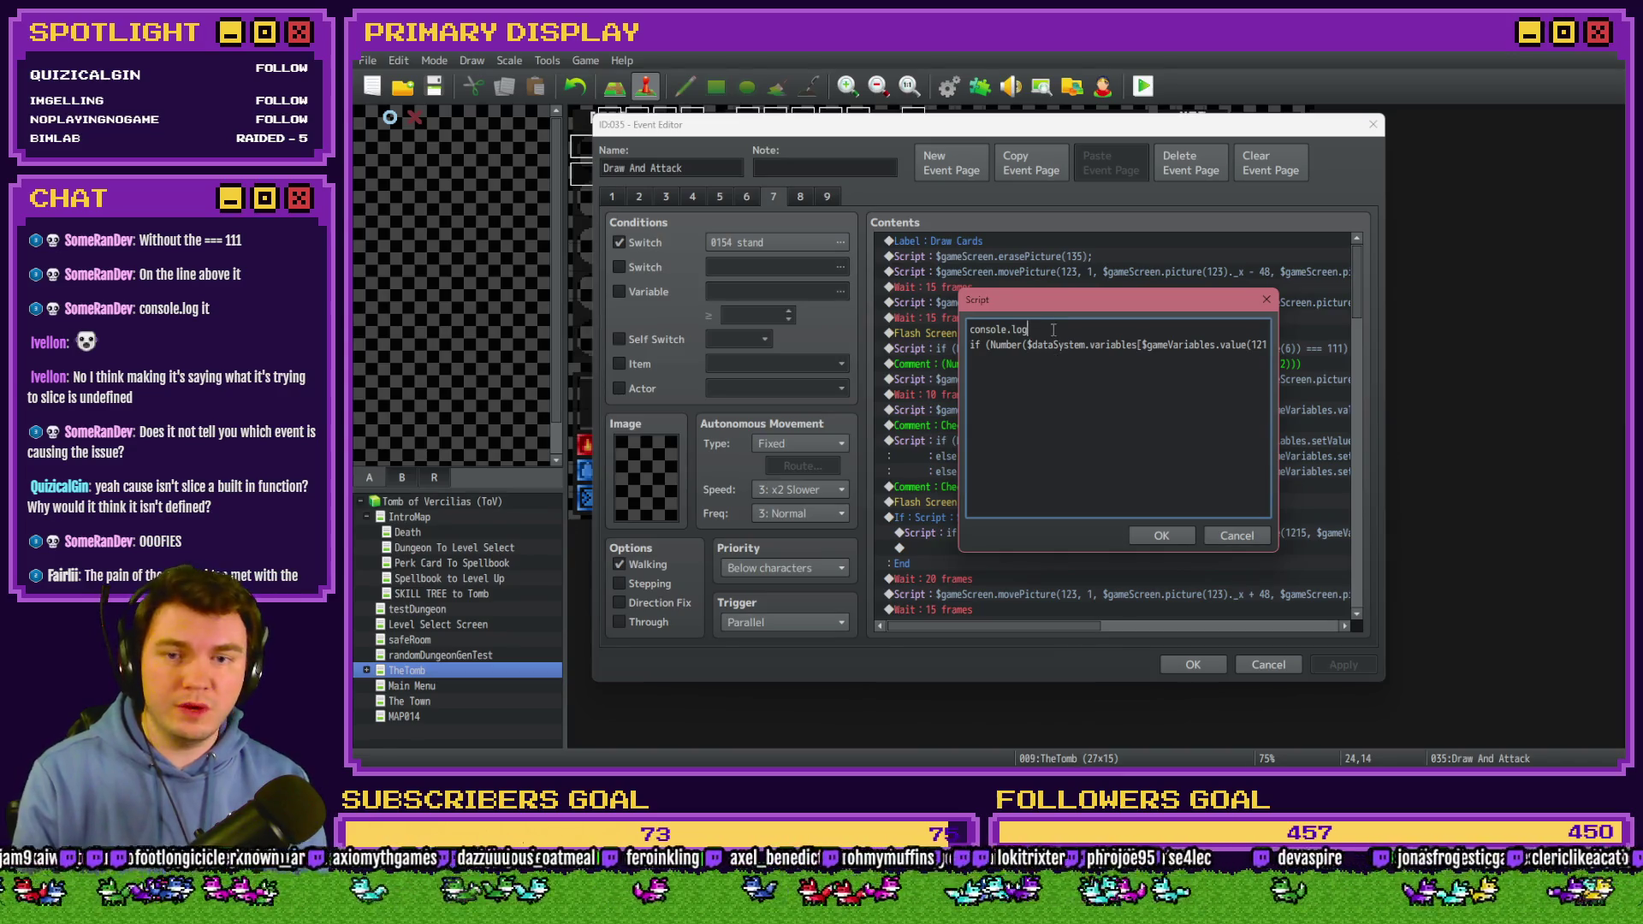
Add an opening brace { to the if line and select its condition expression.
key("Right")
key("Right")
key("Right")
type("{")
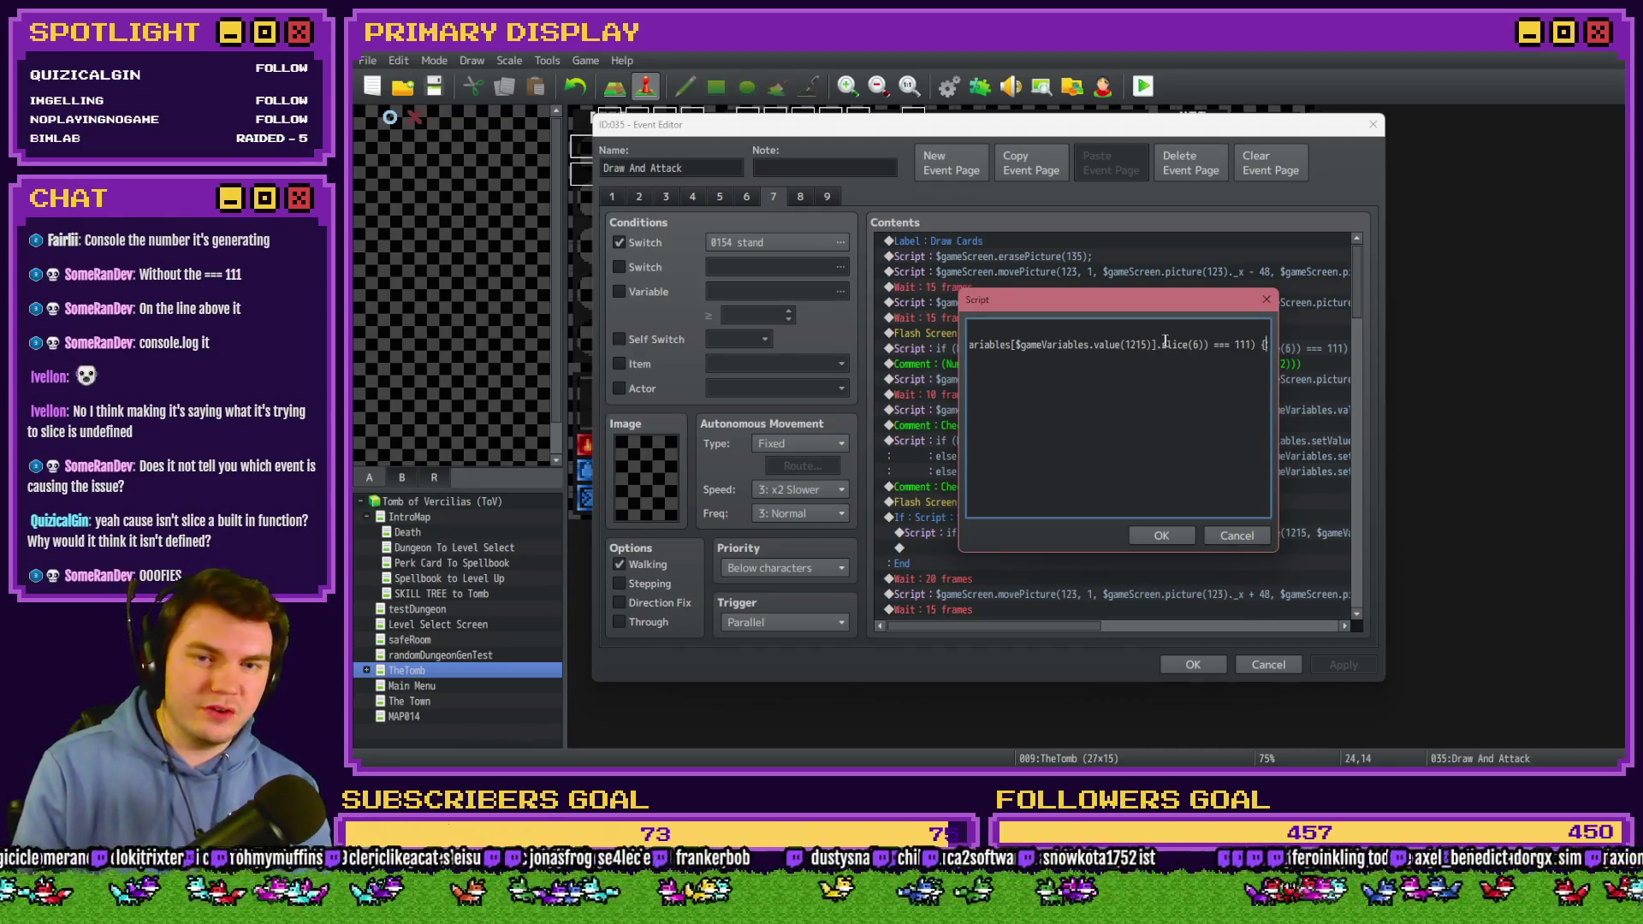
mouse_move(1209, 345)
left_mouse_down()
mouse_move(949, 347)
mouse_move(990, 344)
left_mouse_up()
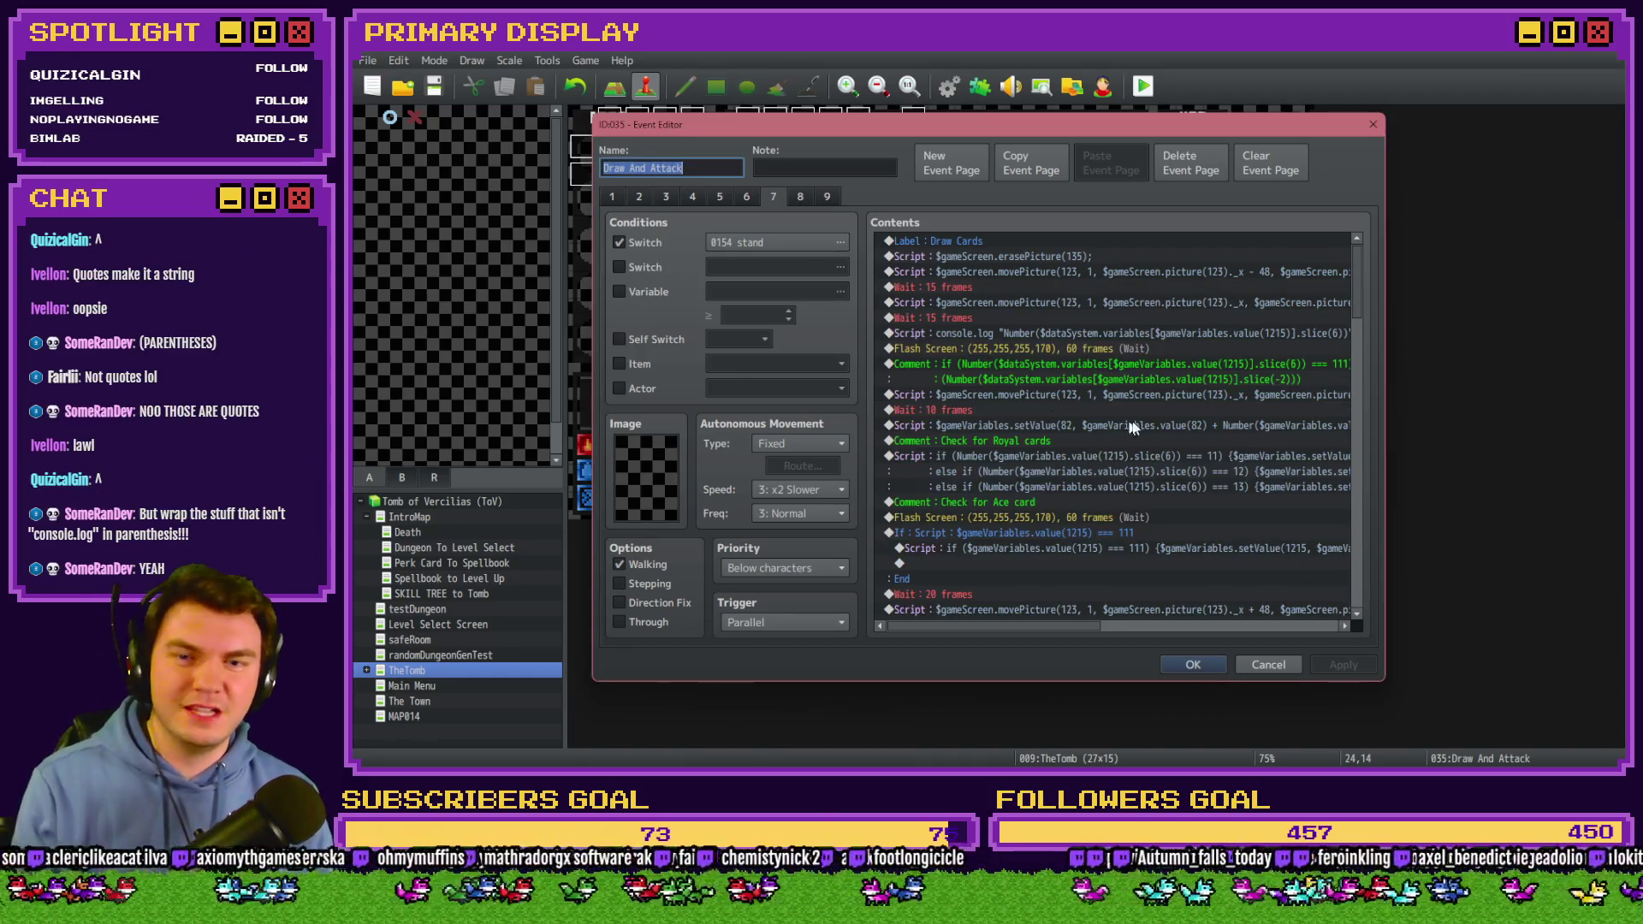
Swap the console.log line's quotes for parentheses so it ends .slice(6))), and save the event.
double_click(1129, 334)
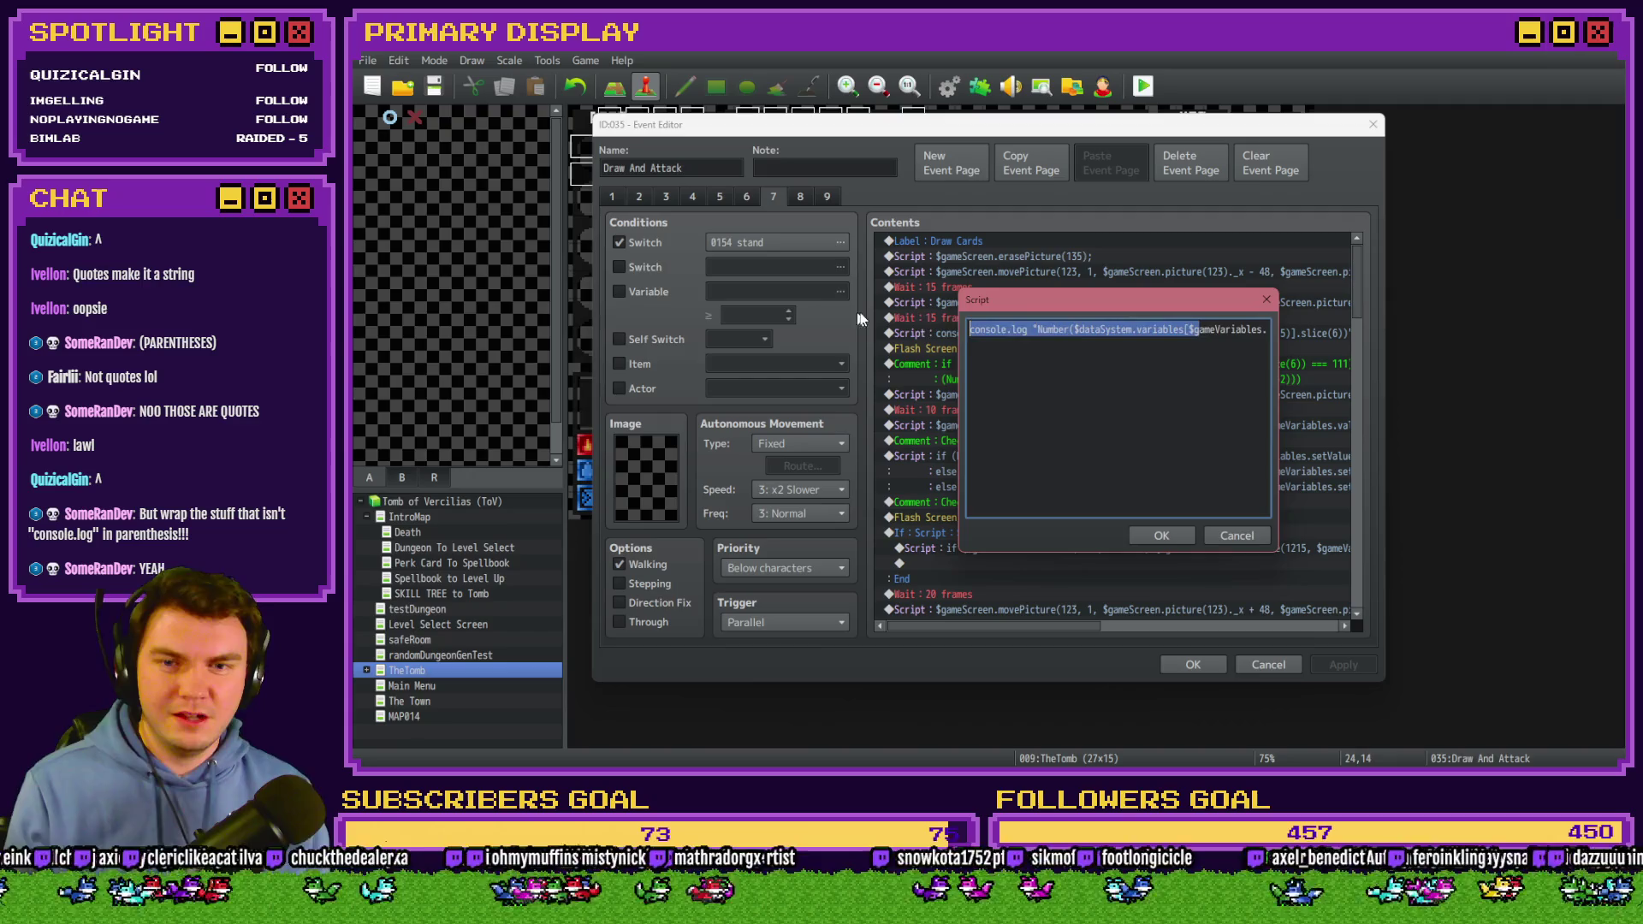
left_click(1033, 330)
key("BackSpace")
type("(1215)].slice(6")
key("End")
key("BackSpace")
type(")")
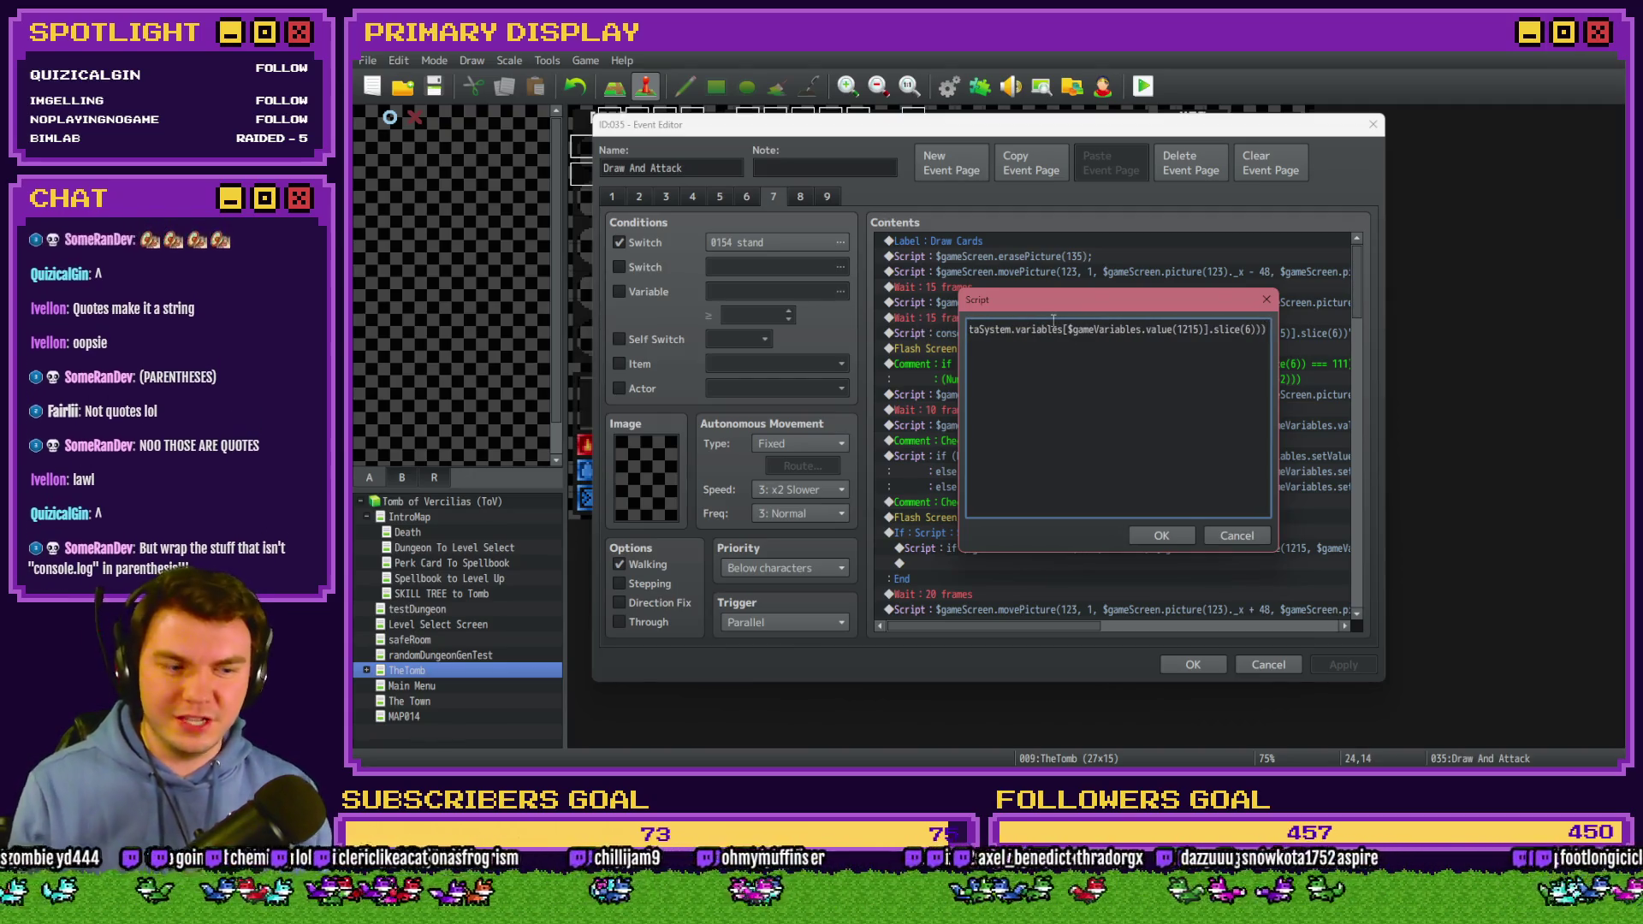
left_click(1161, 535)
left_click(1193, 664)
left_click(1143, 86)
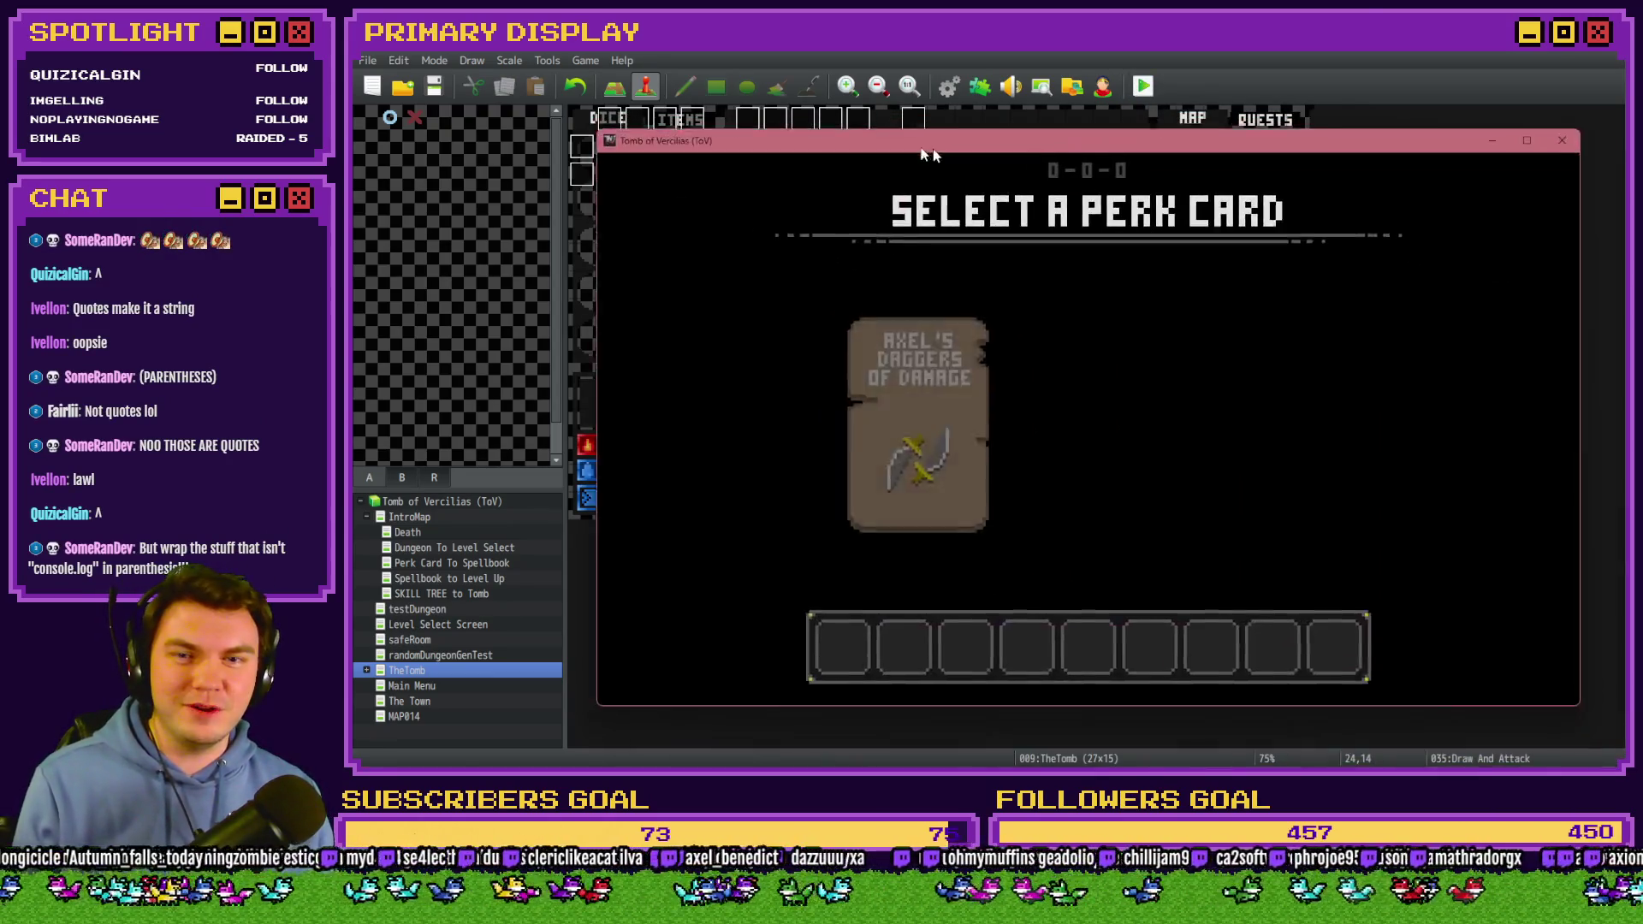
Pick the dagger perk, trigger the slice TypeError in the orc battle, and open the console with F8.
left_click(869, 357)
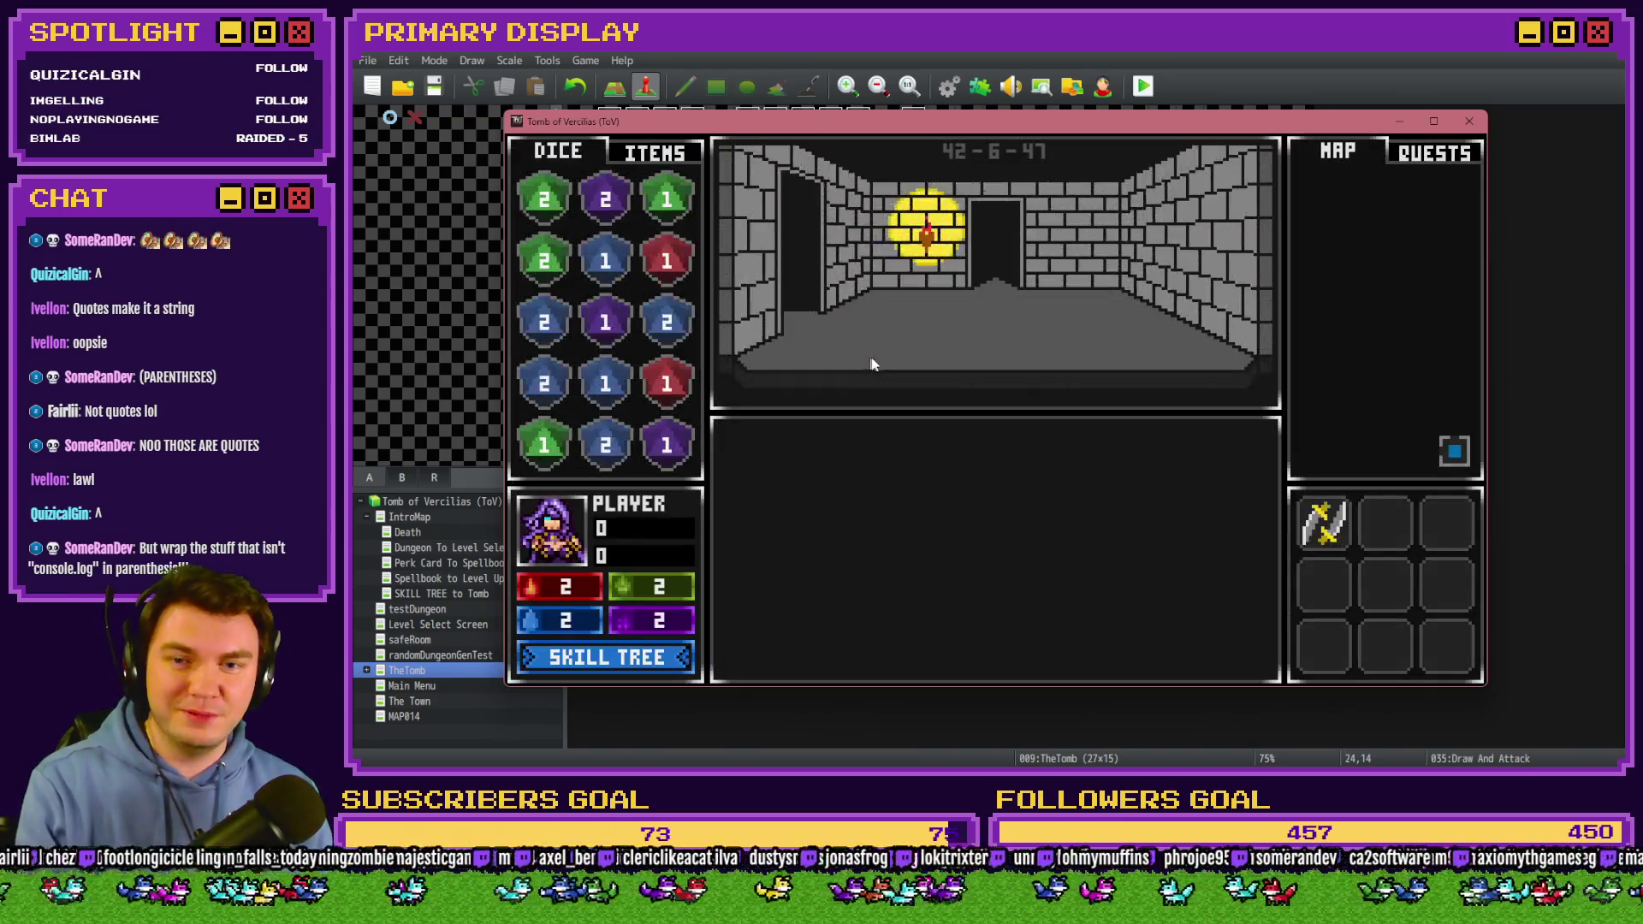
key("Up")
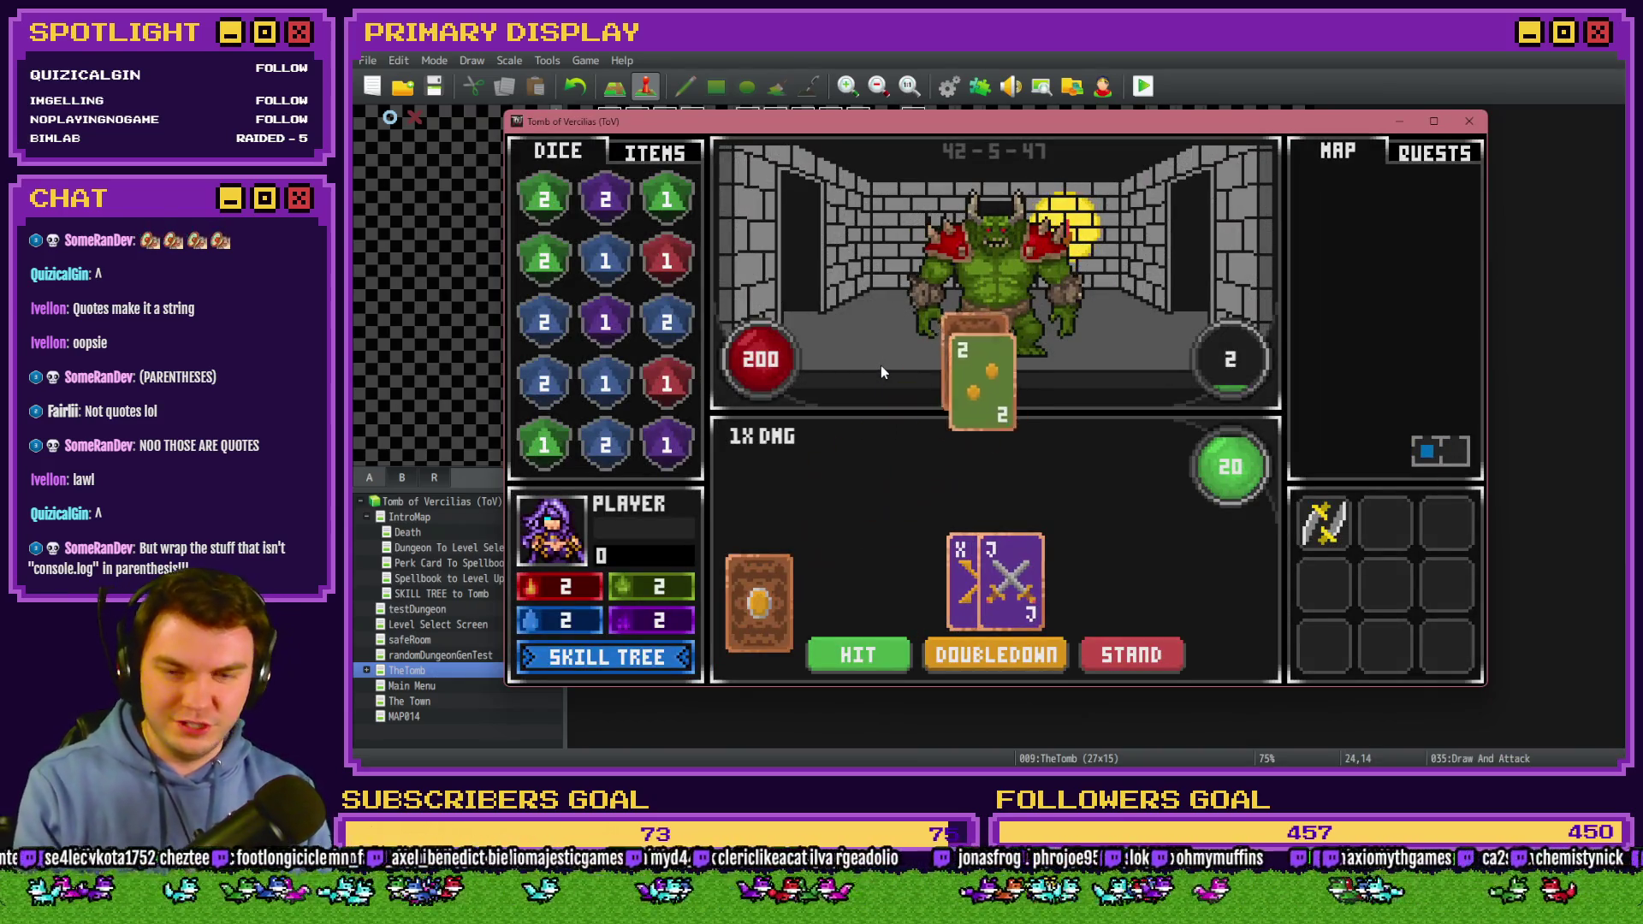
left_click(1153, 655)
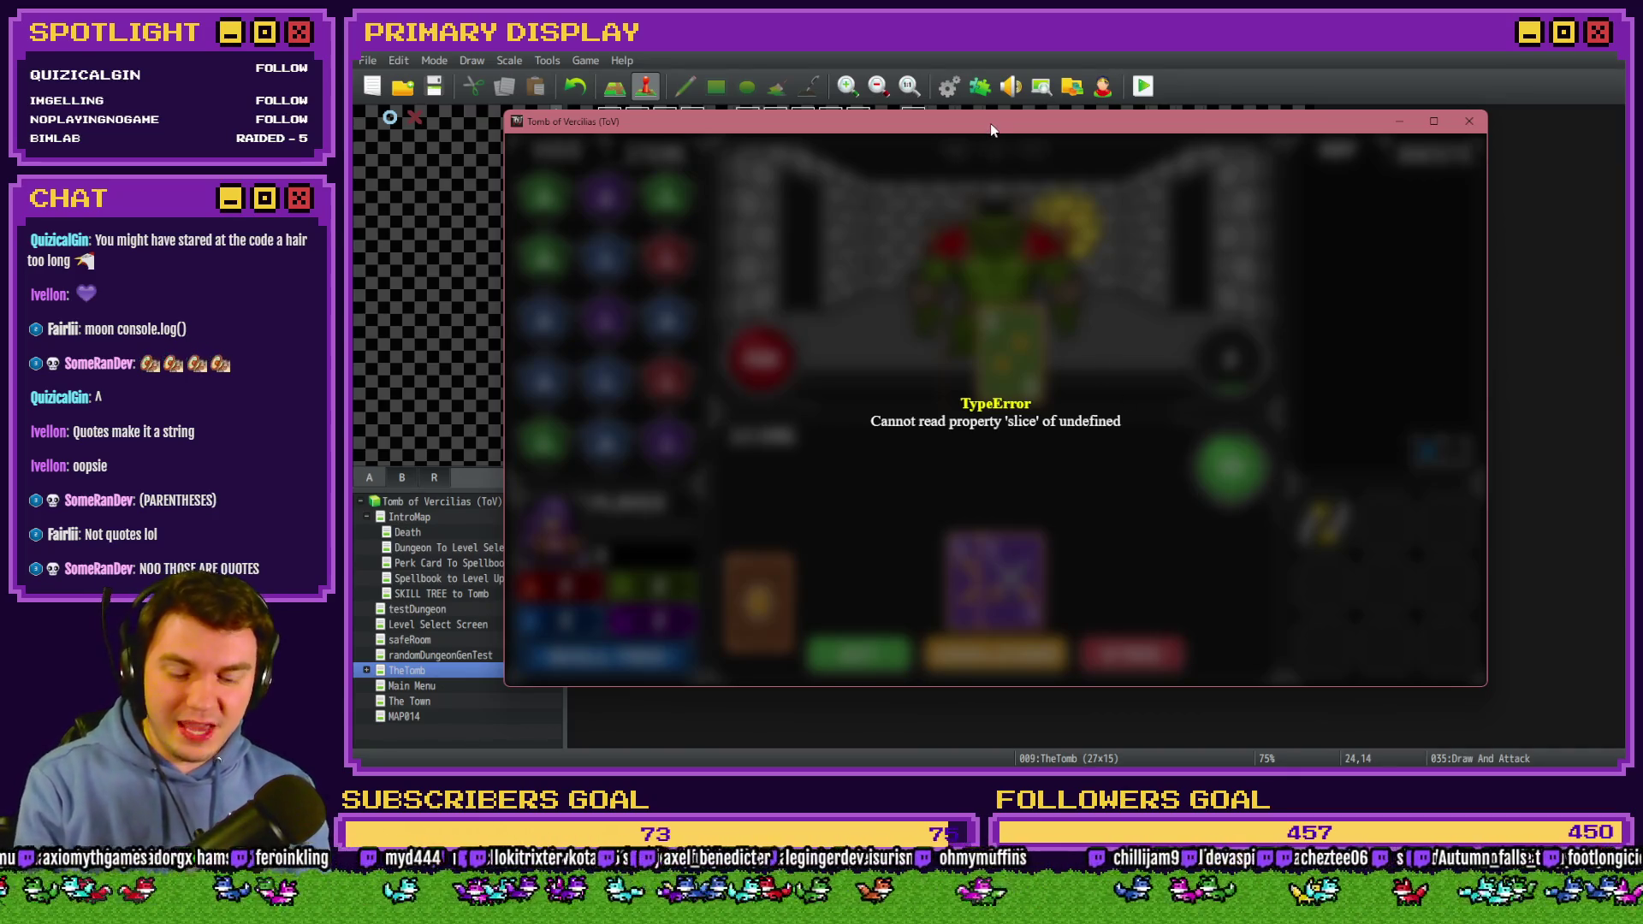
key("F8")
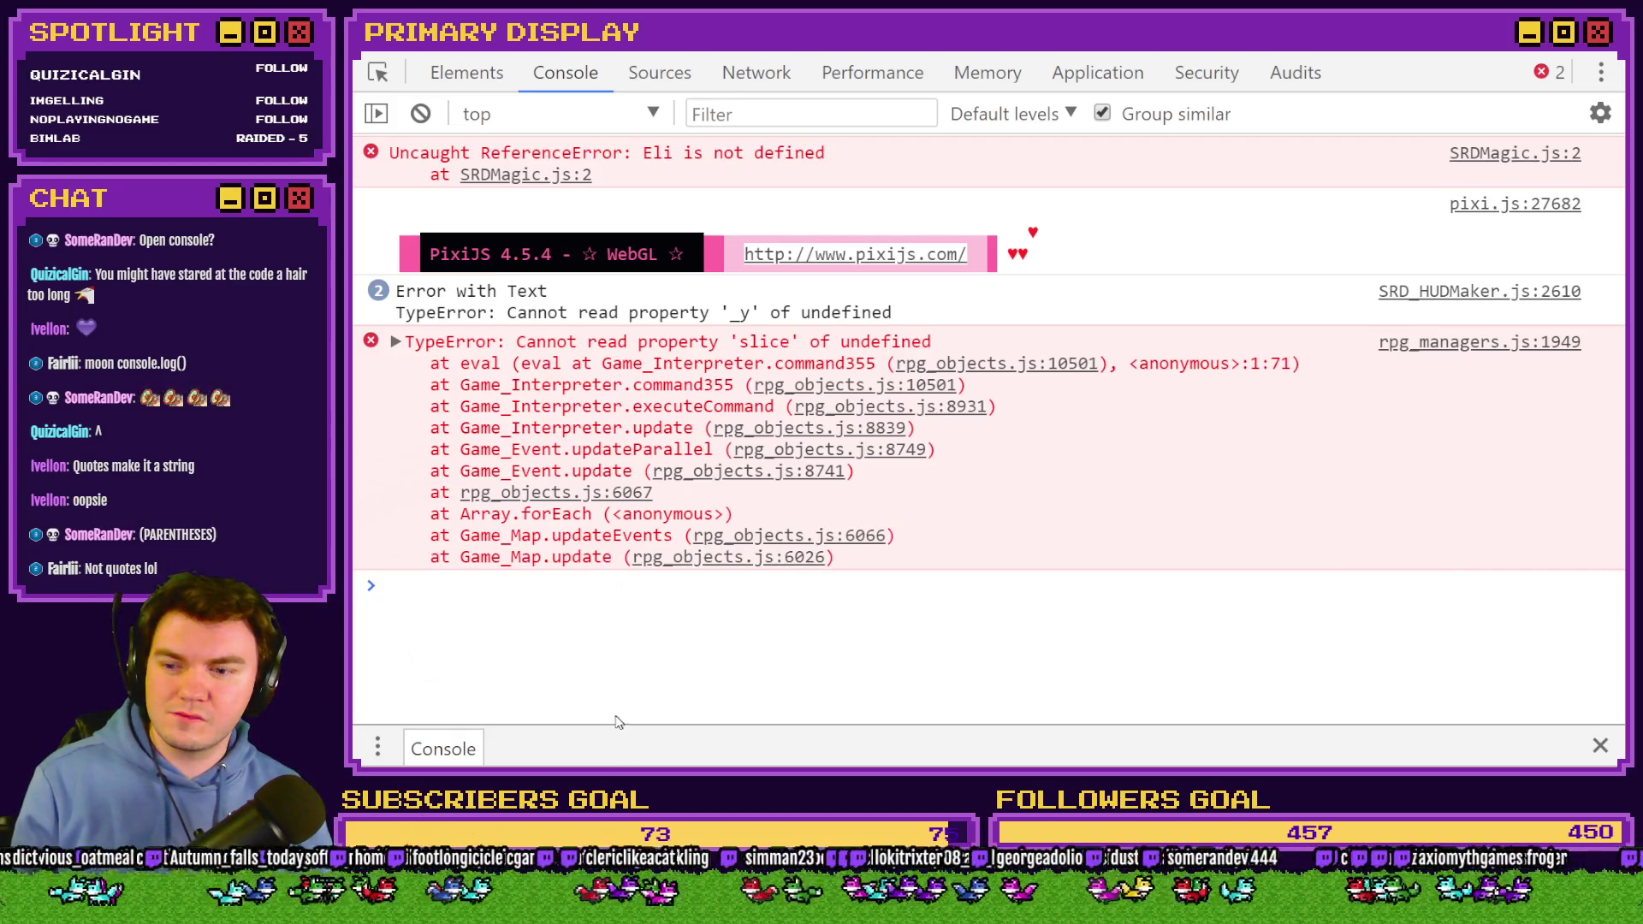
Shrink the console and reload the playtest with F5, returning to perk card selection.
left_click(611, 648)
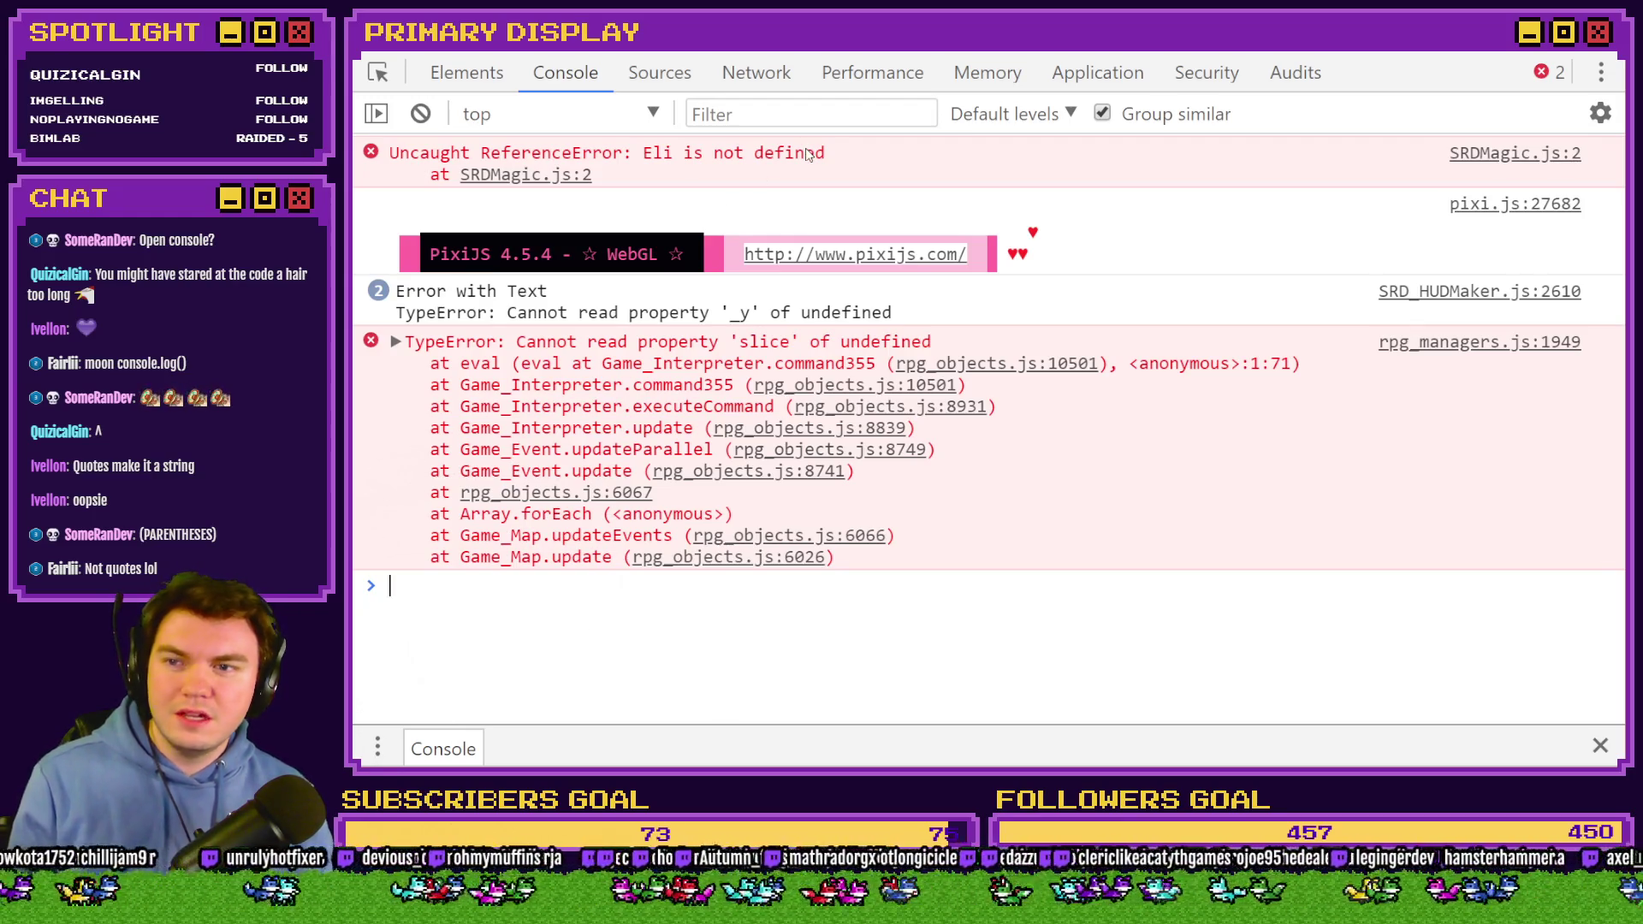
double_click(830, 51)
left_click(1287, 137)
key("F5")
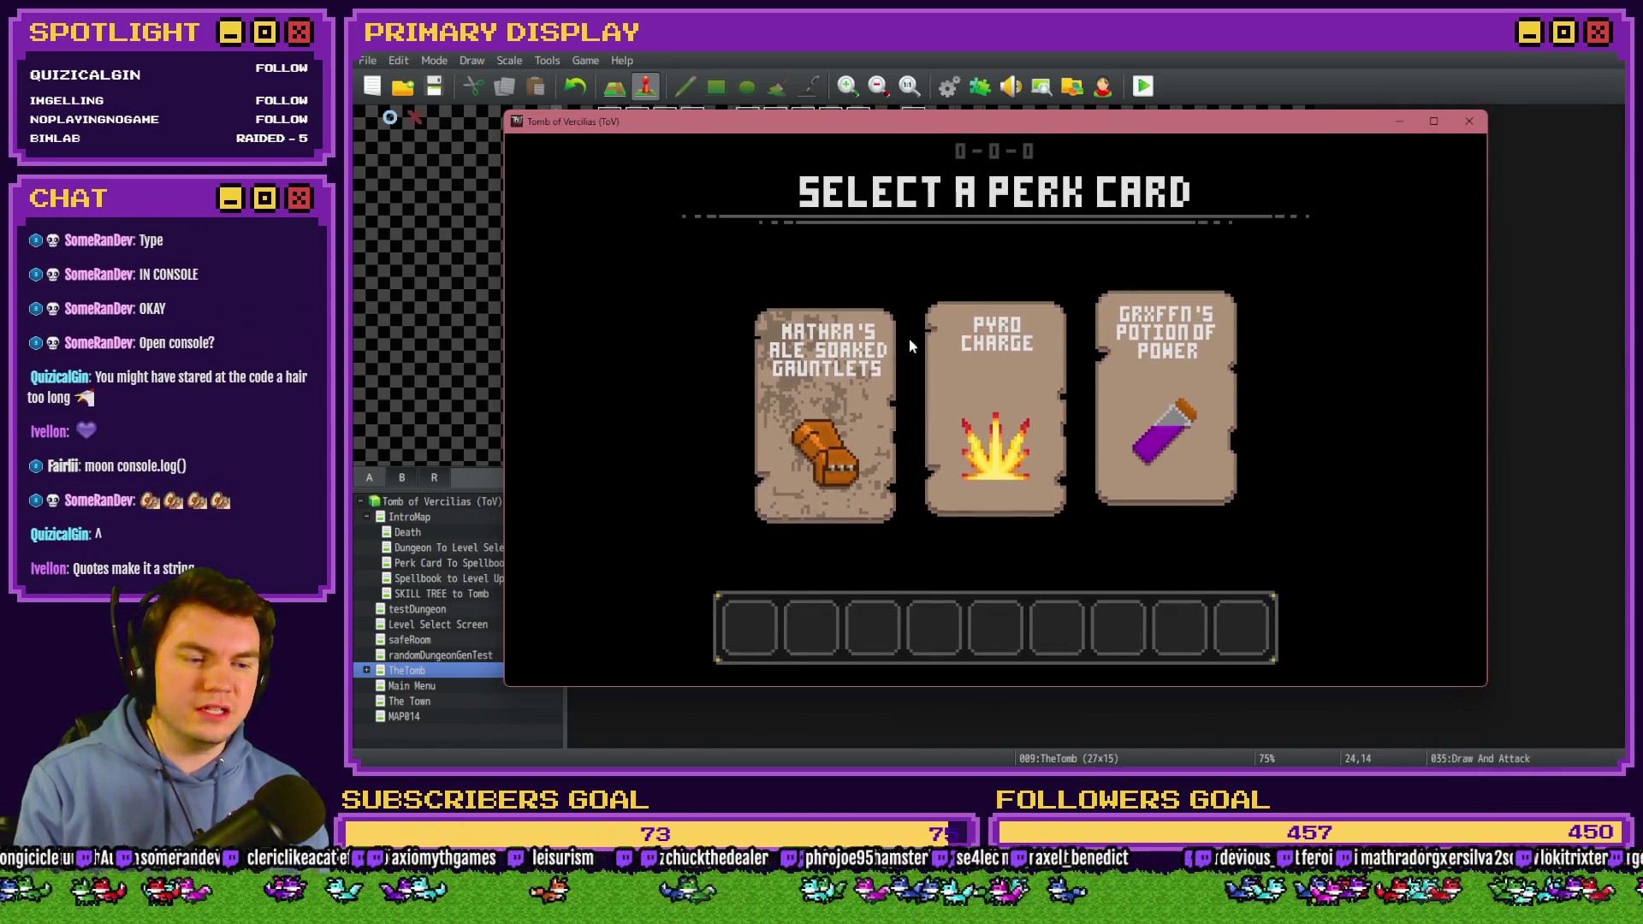
Replay with the pauldron perk into an encounter and open the developer console with F12.
left_click(868, 369)
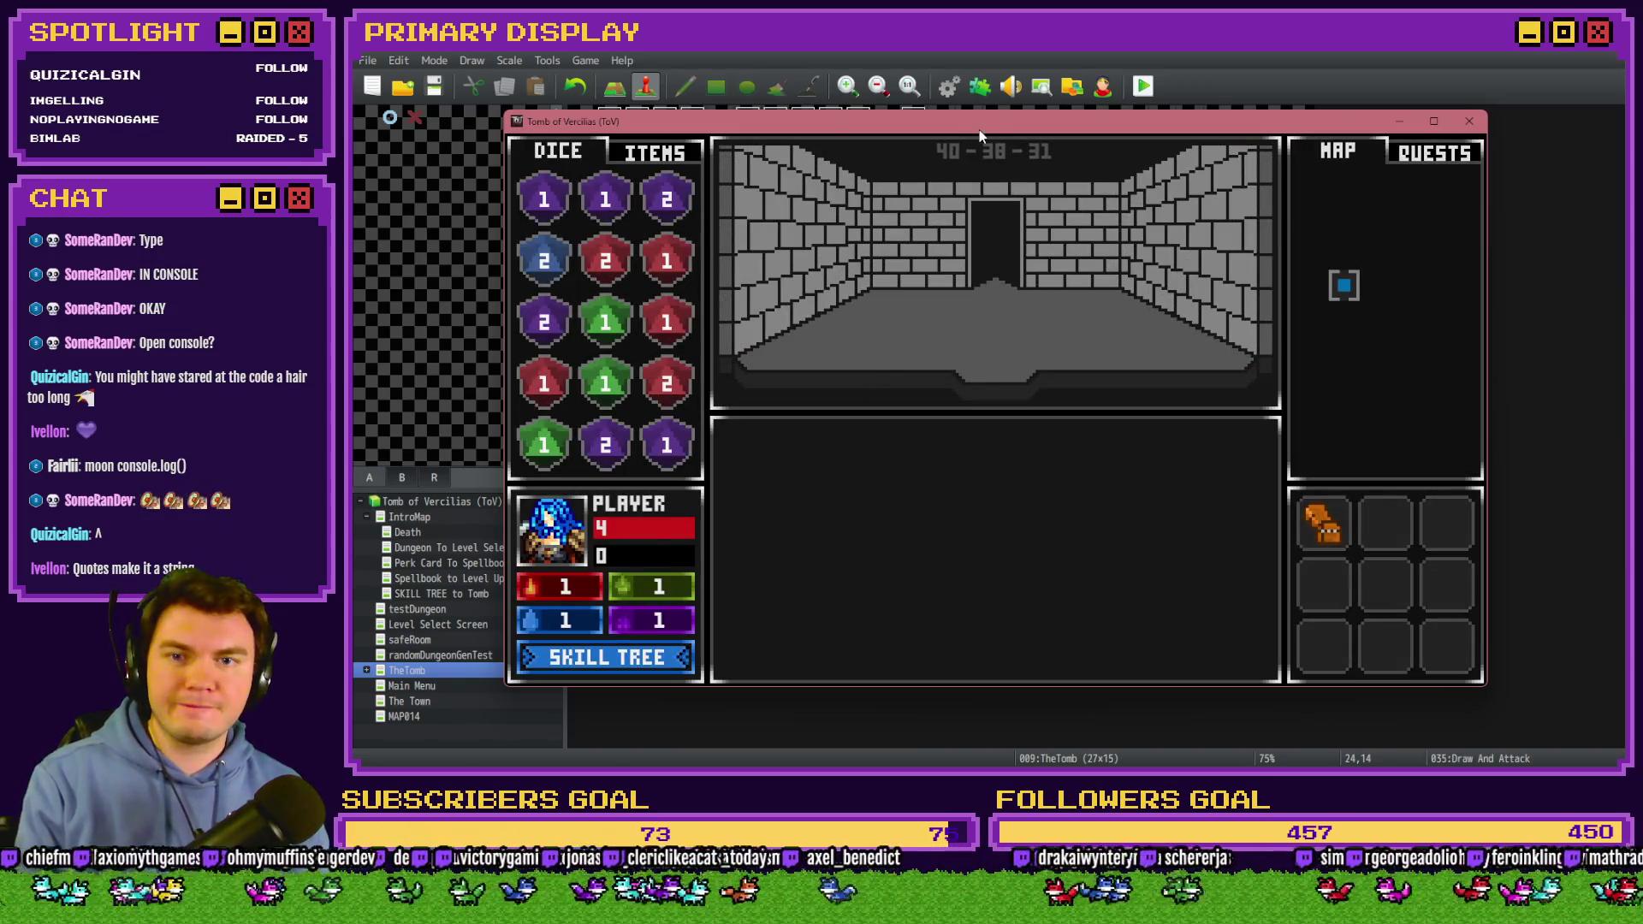
key("Up")
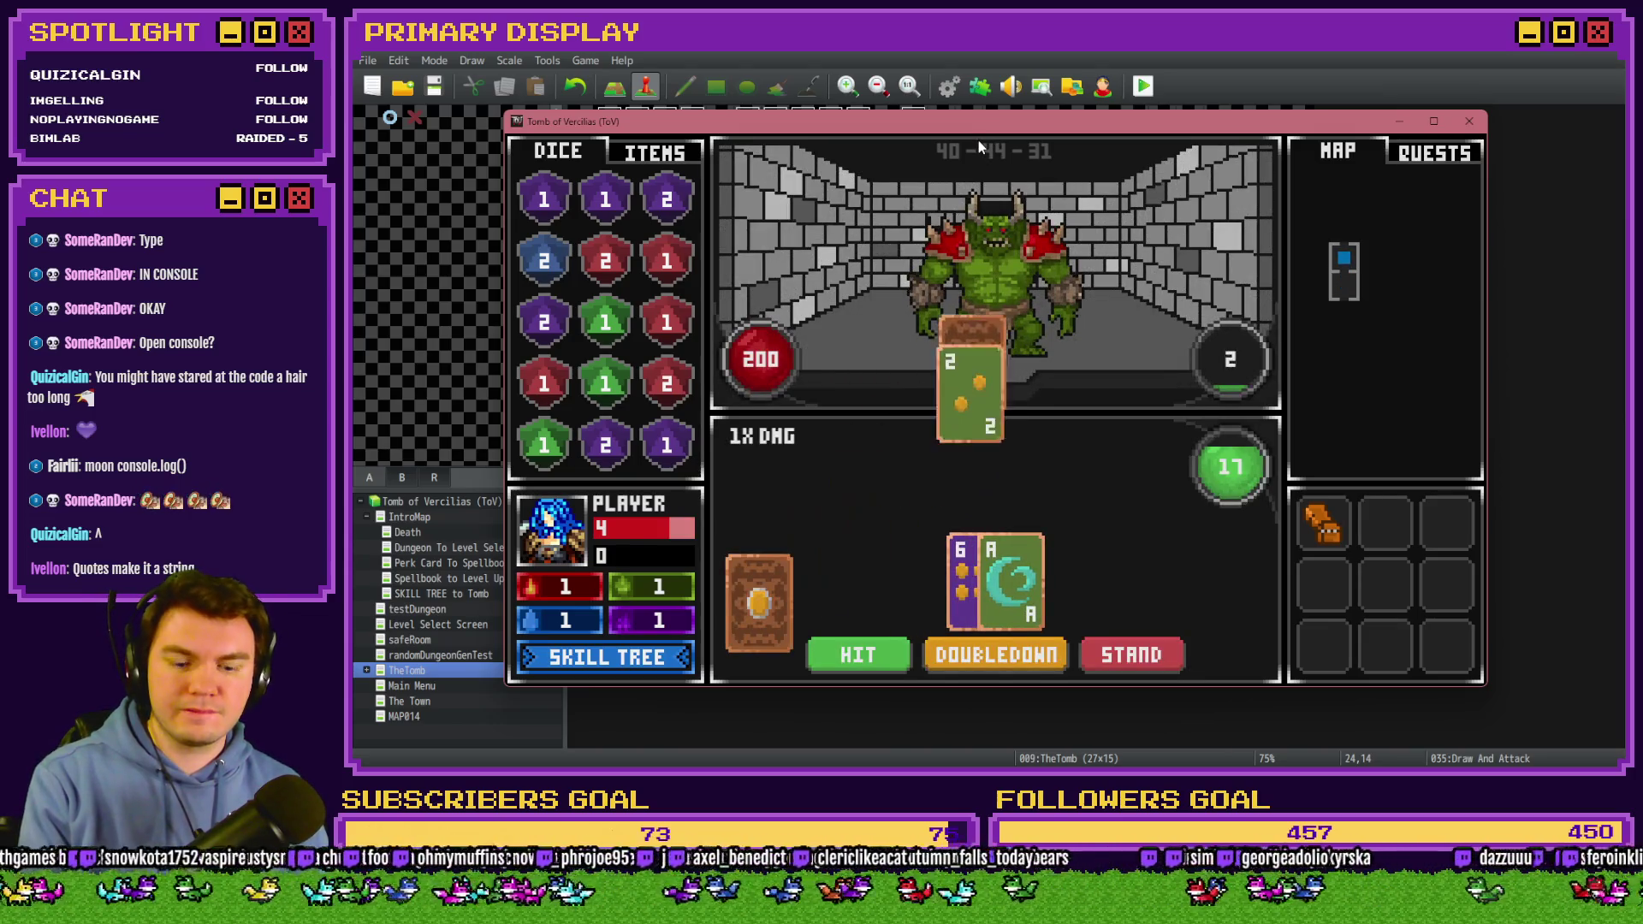
key("F5")
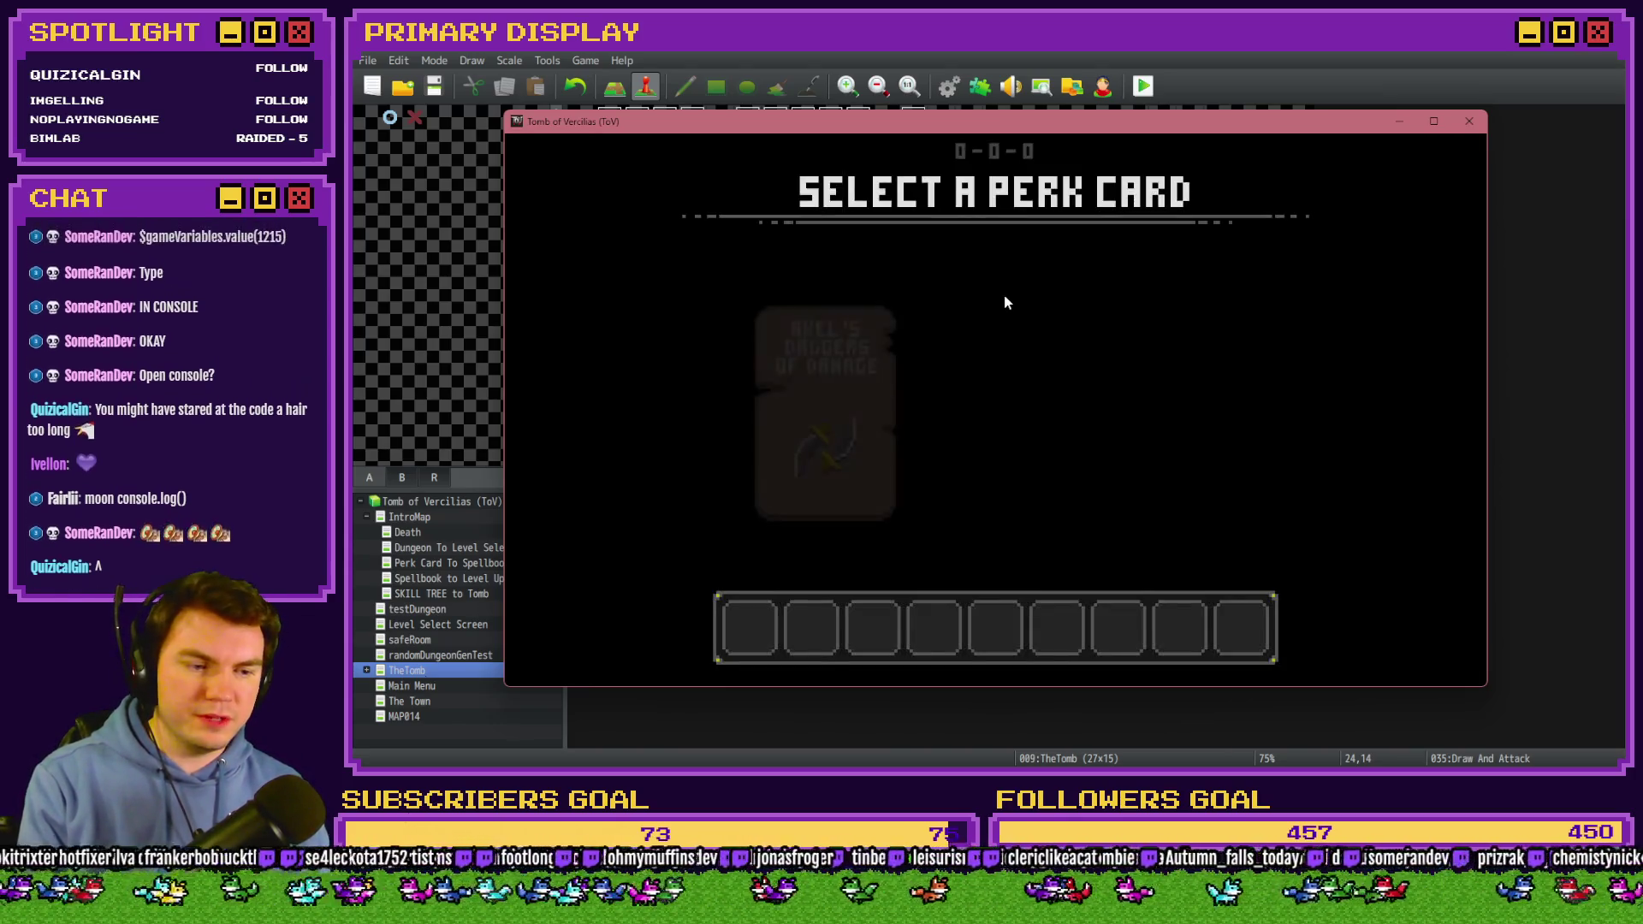
left_click(999, 393)
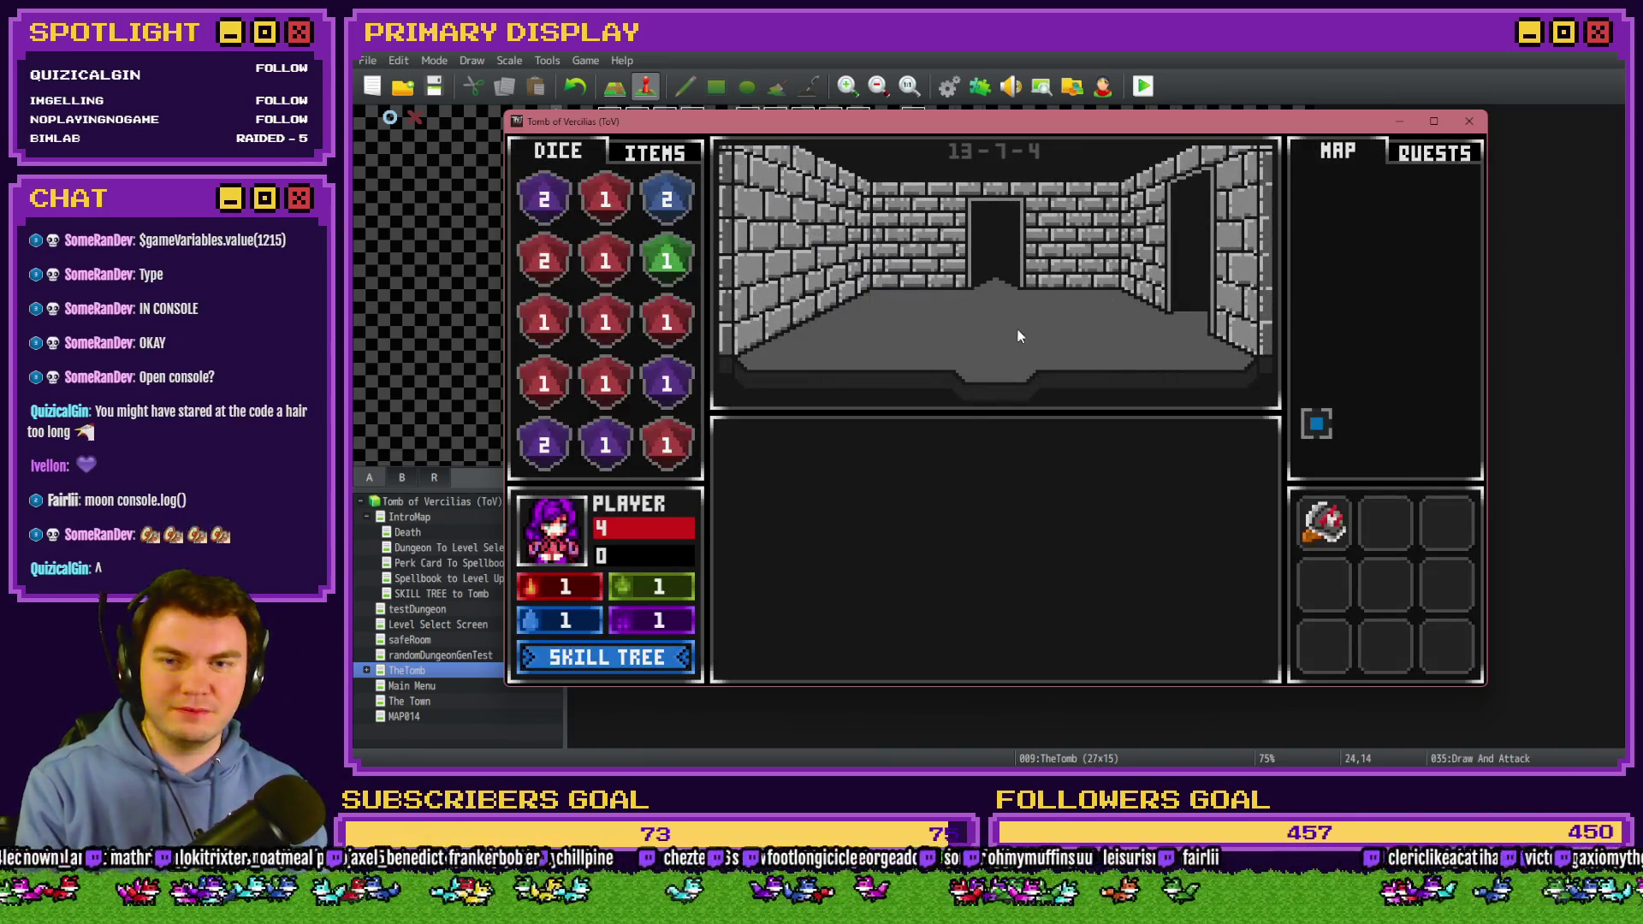
key("Up")
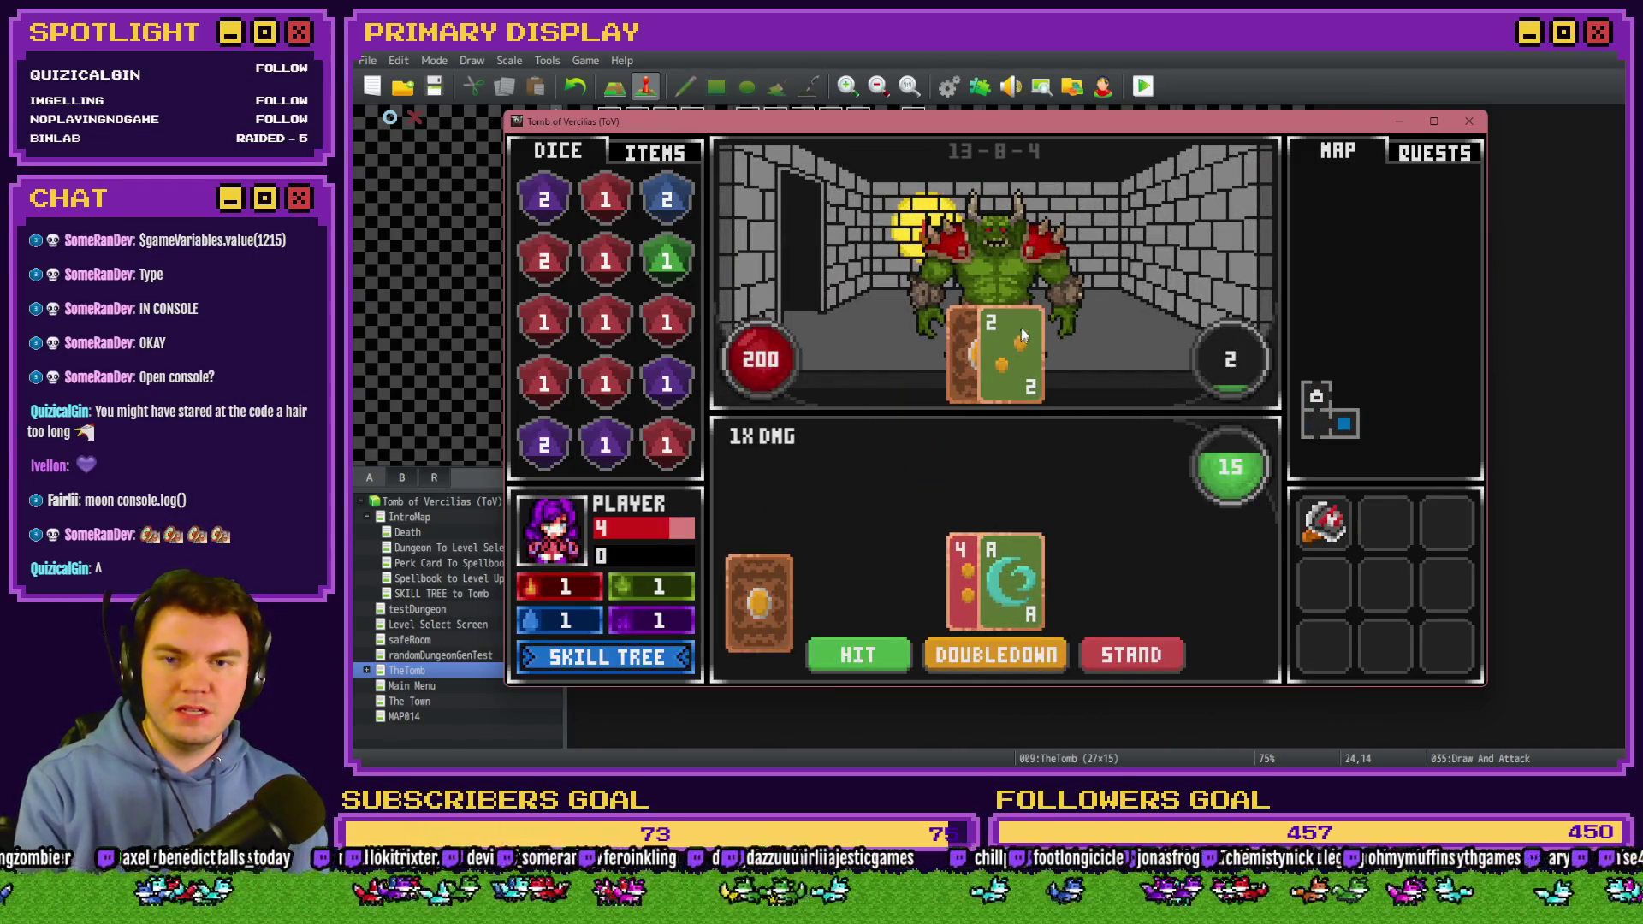
key("F12")
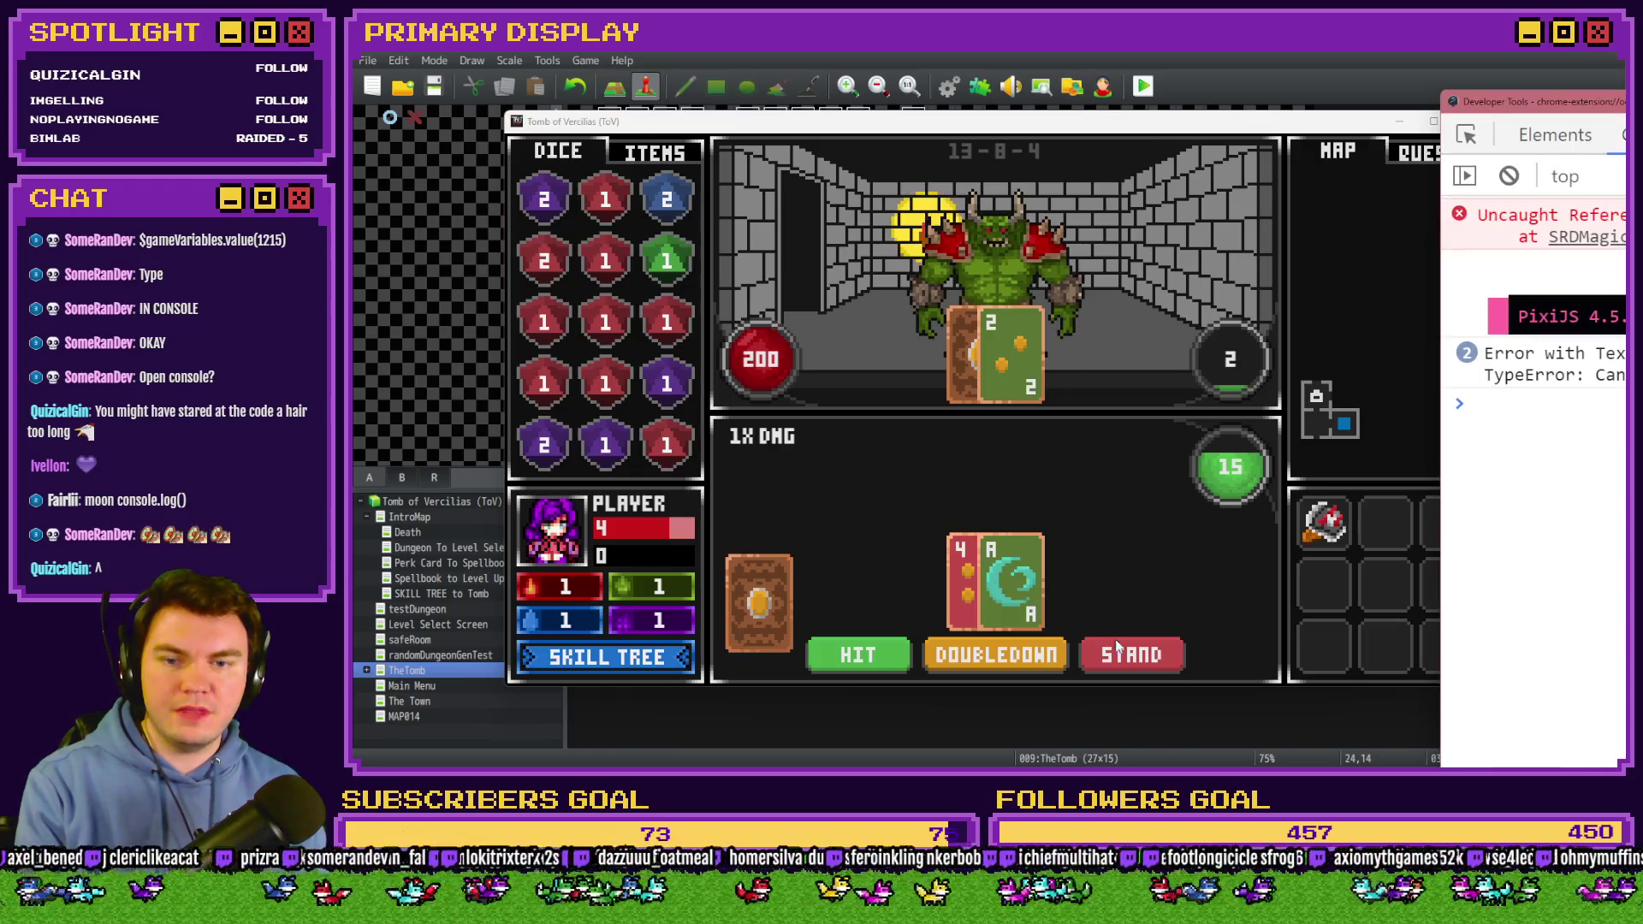
Place the console beside the game, STAND to reproduce the TypeError, then enlarge the console.
left_click(1115, 647)
left_click(1128, 659)
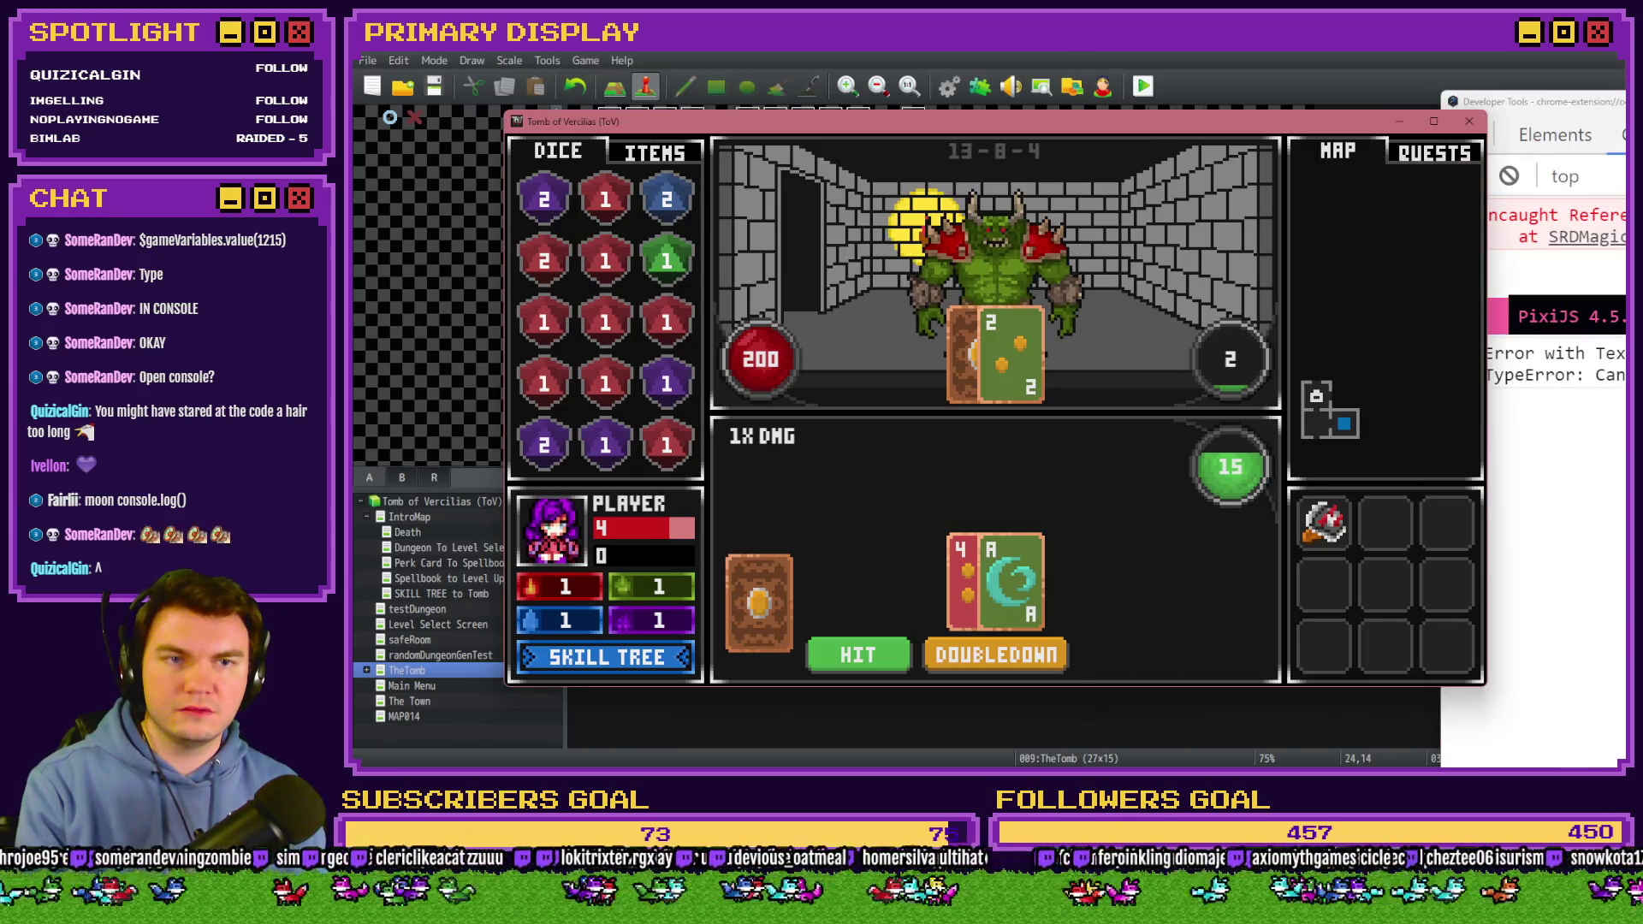
mouse_move(1622, 101)
left_mouse_down()
mouse_move(1258, 100)
mouse_move(1400, 102)
mouse_move(1293, 52)
left_mouse_up()
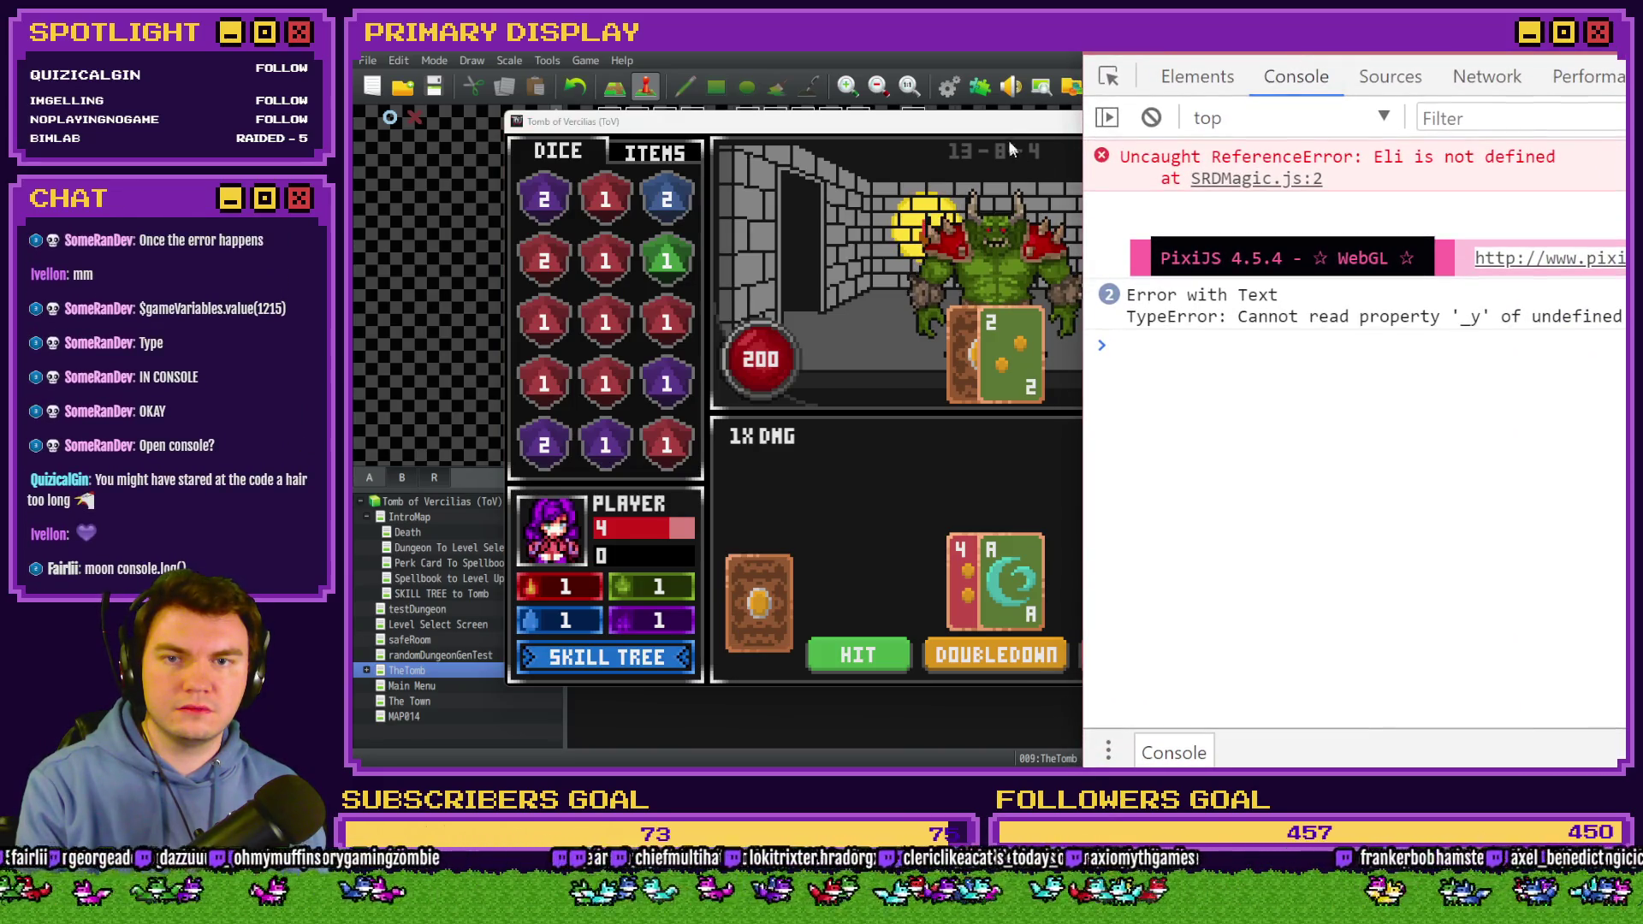
left_click(1011, 150)
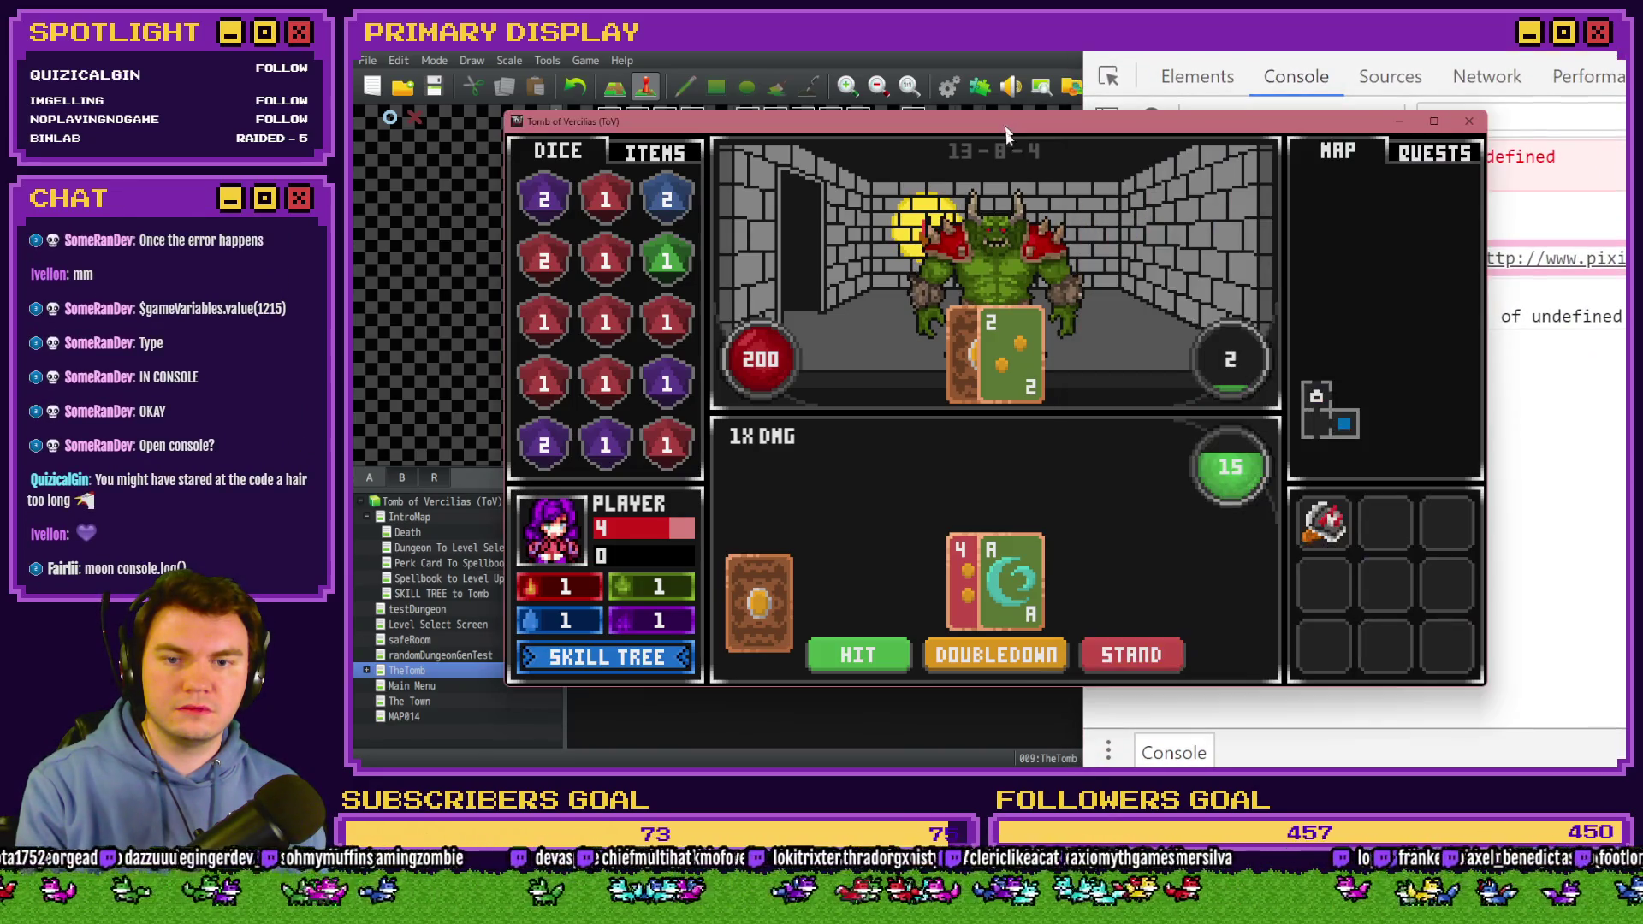
left_click(1136, 656)
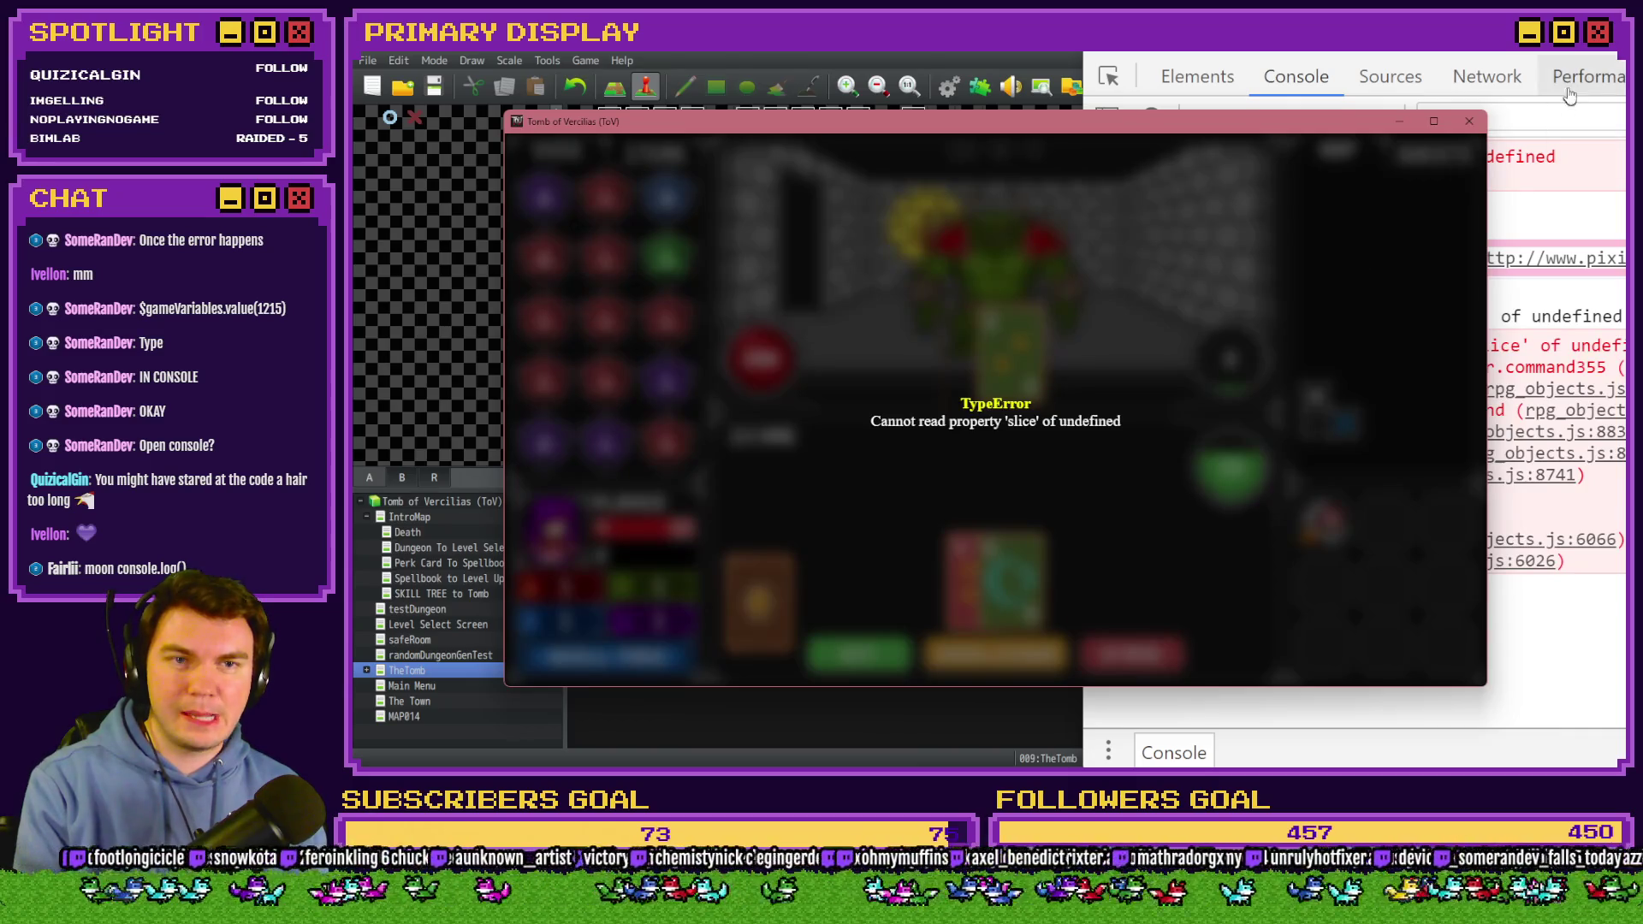
left_click(1583, 55)
left_click_drag(1584, 55, 1177, 66)
left_click(1018, 614)
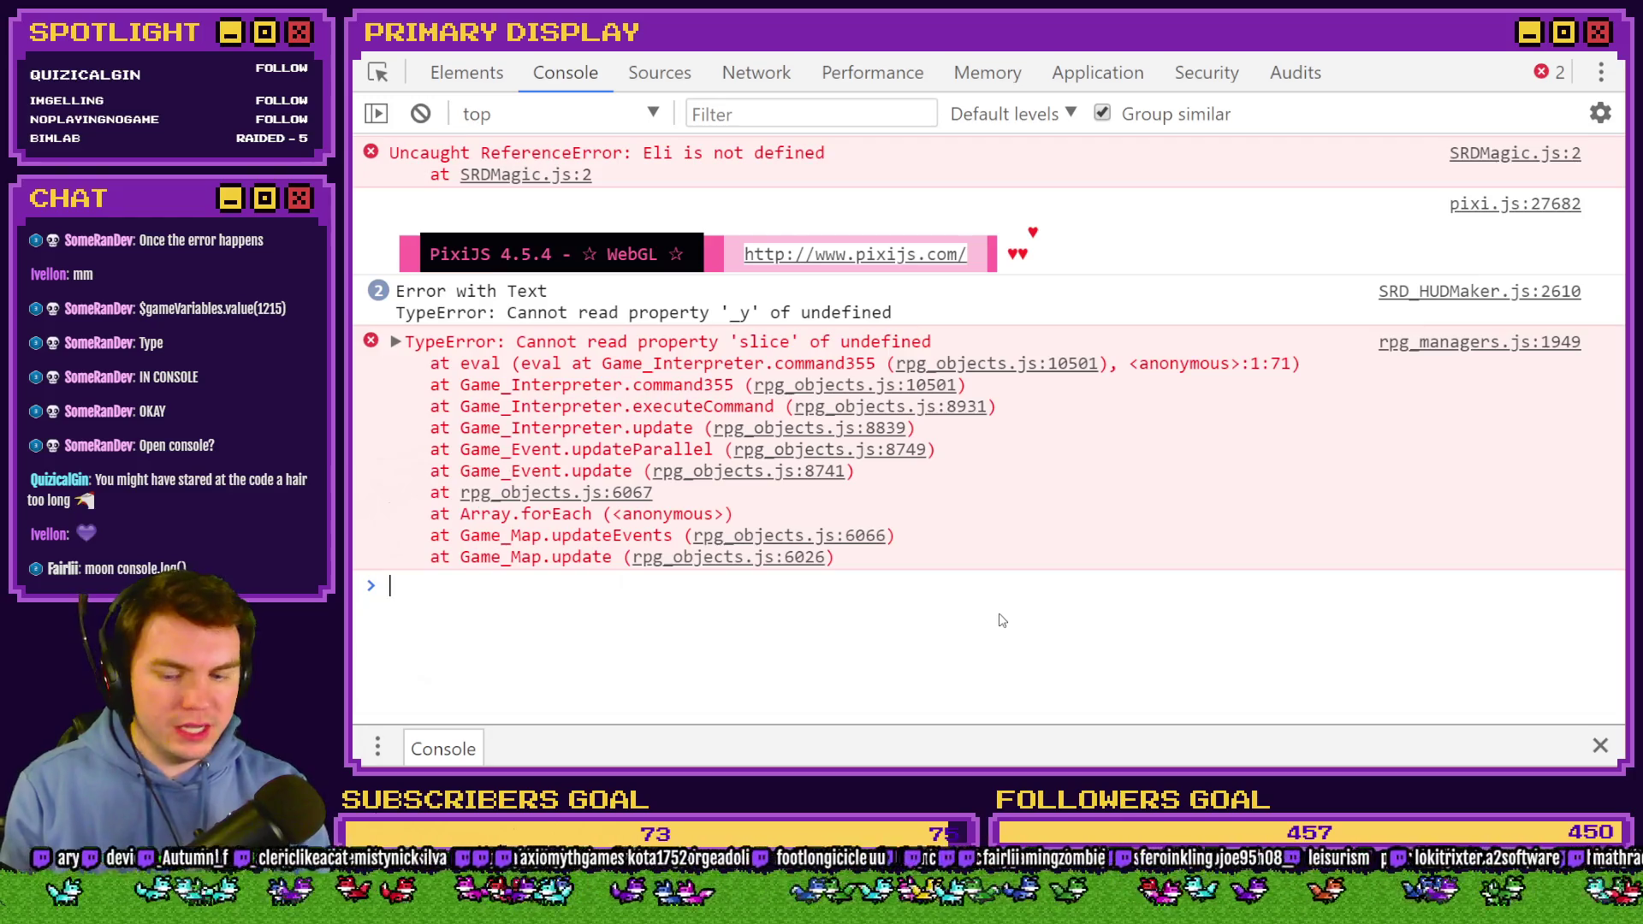
Run $gameVariables.value(1215) in the console, getting "card1-111", then shrink the console.
type("$gamev")
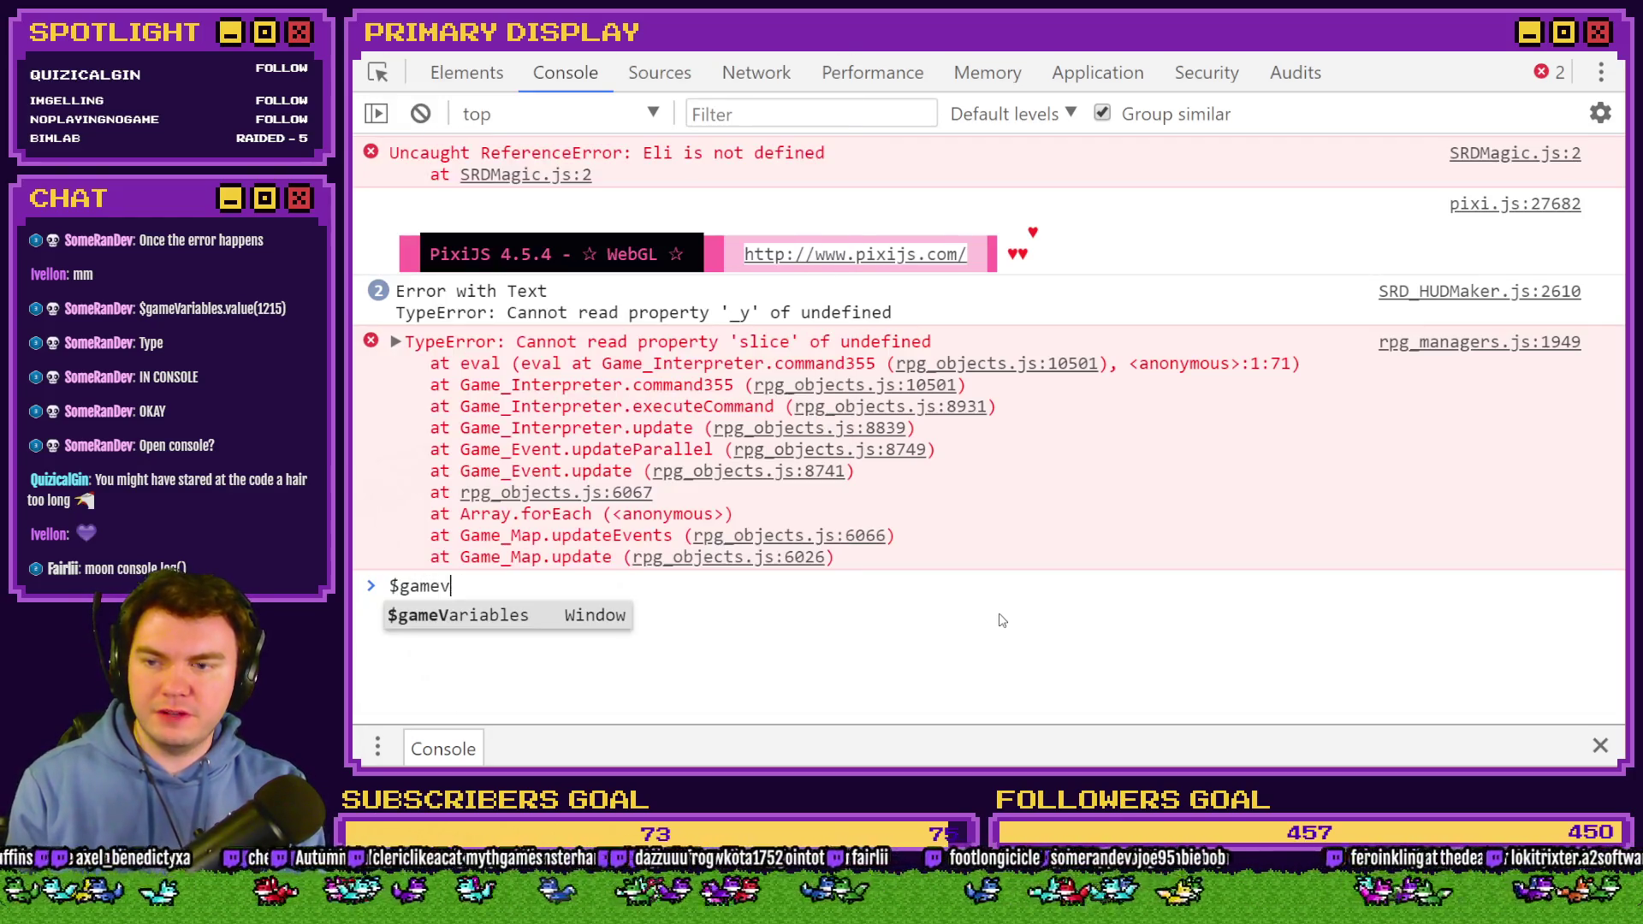
type("aria")
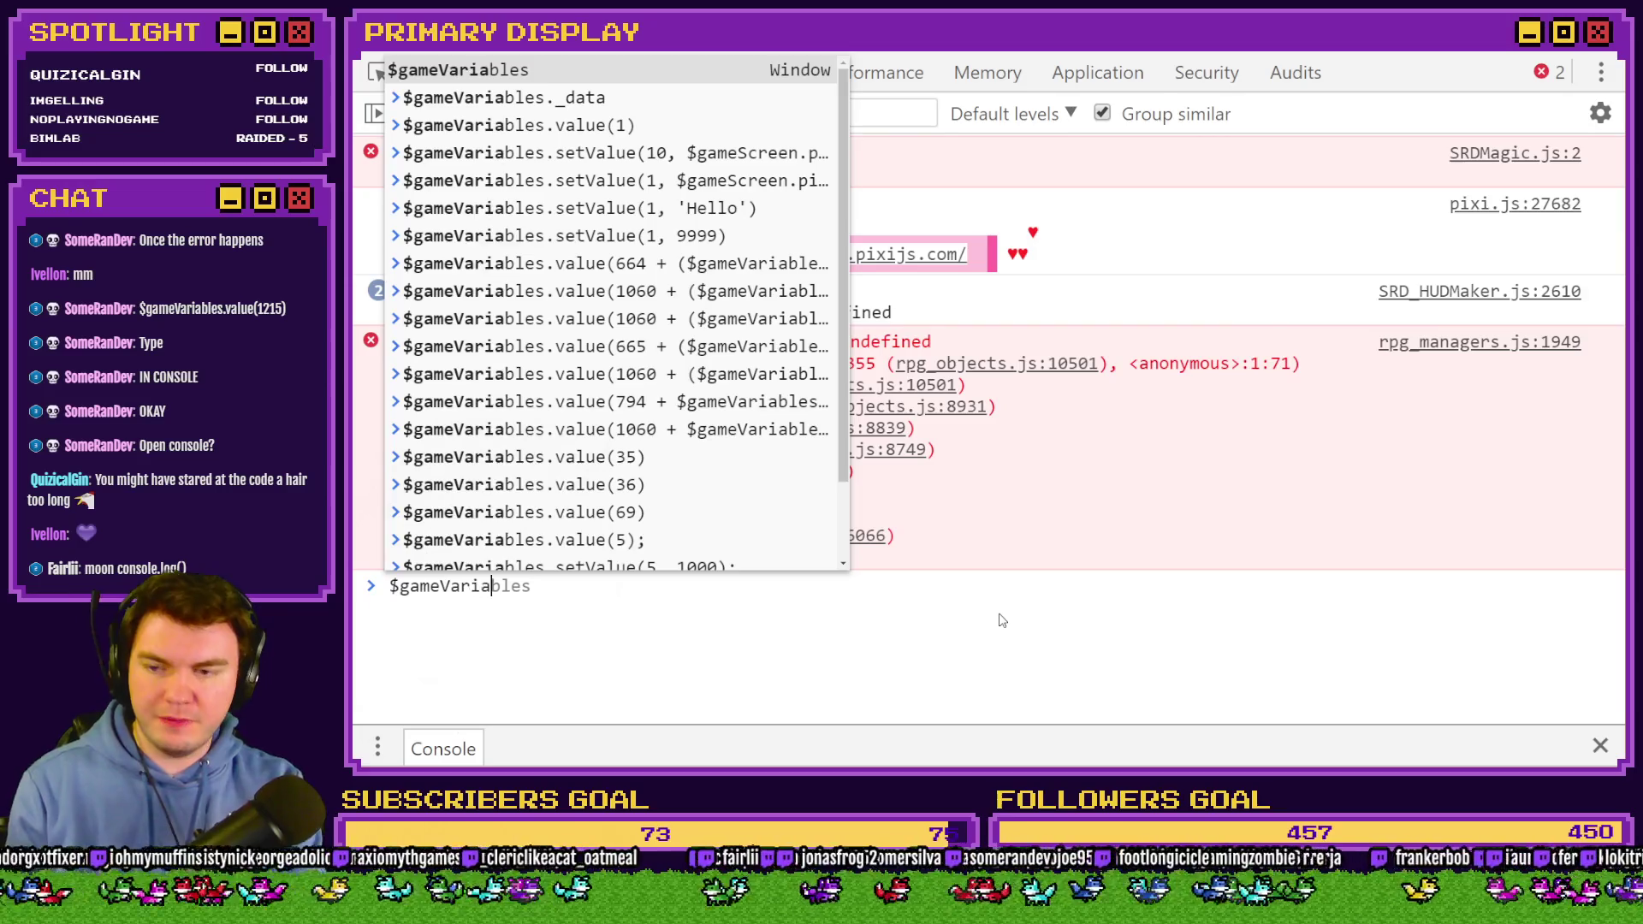
type("bles.value(1215")
key("Return")
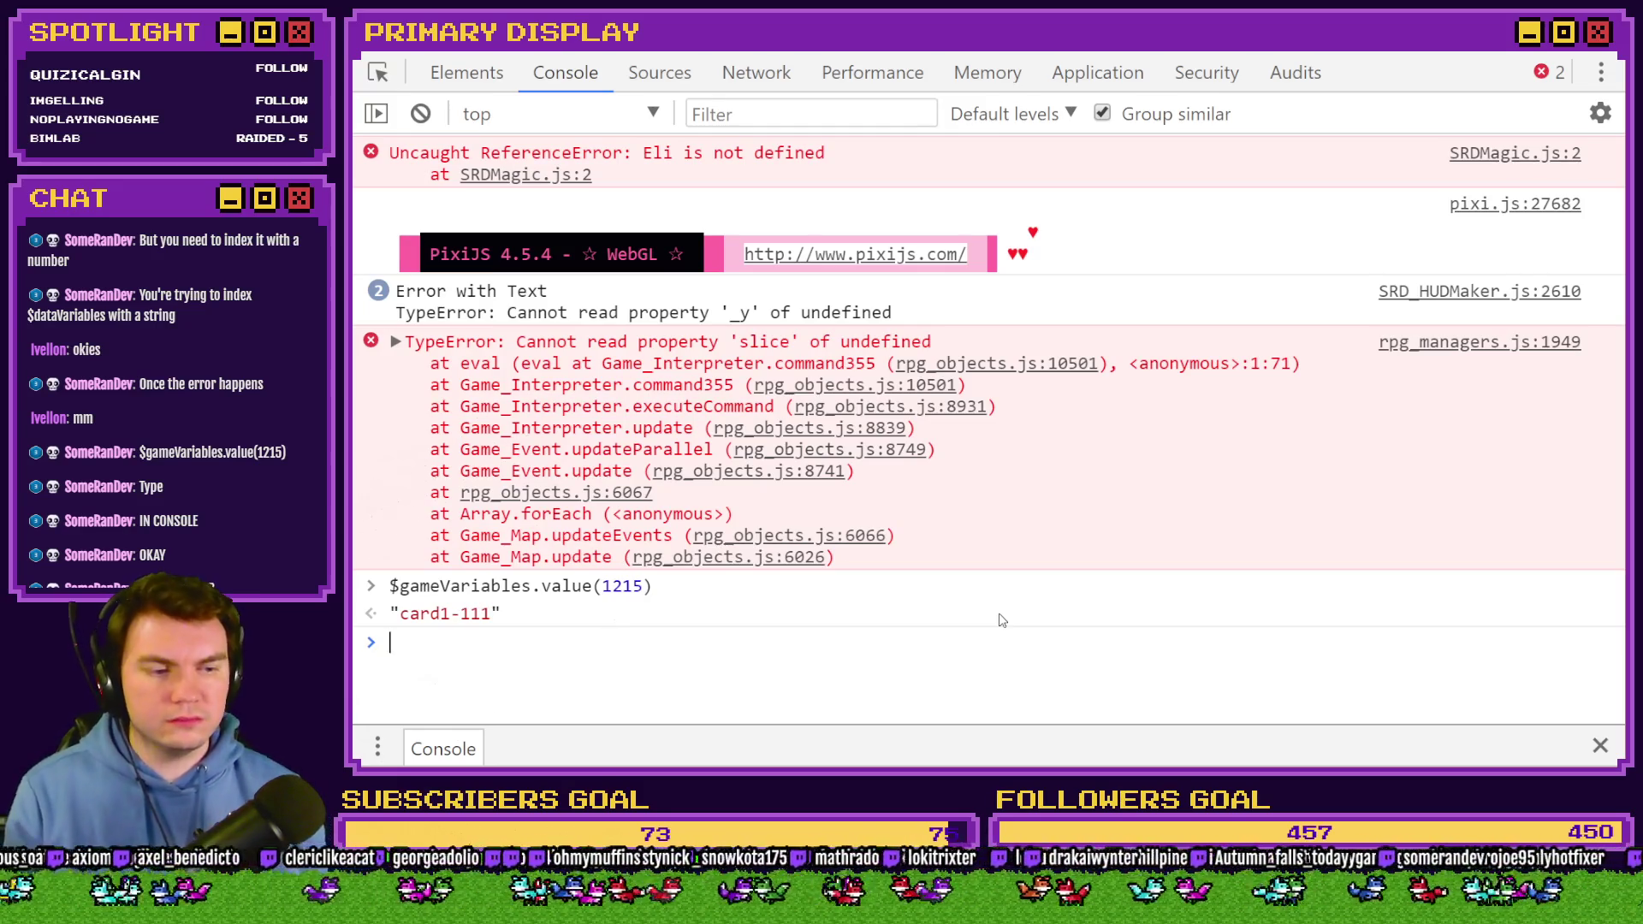
left_click(1505, 55)
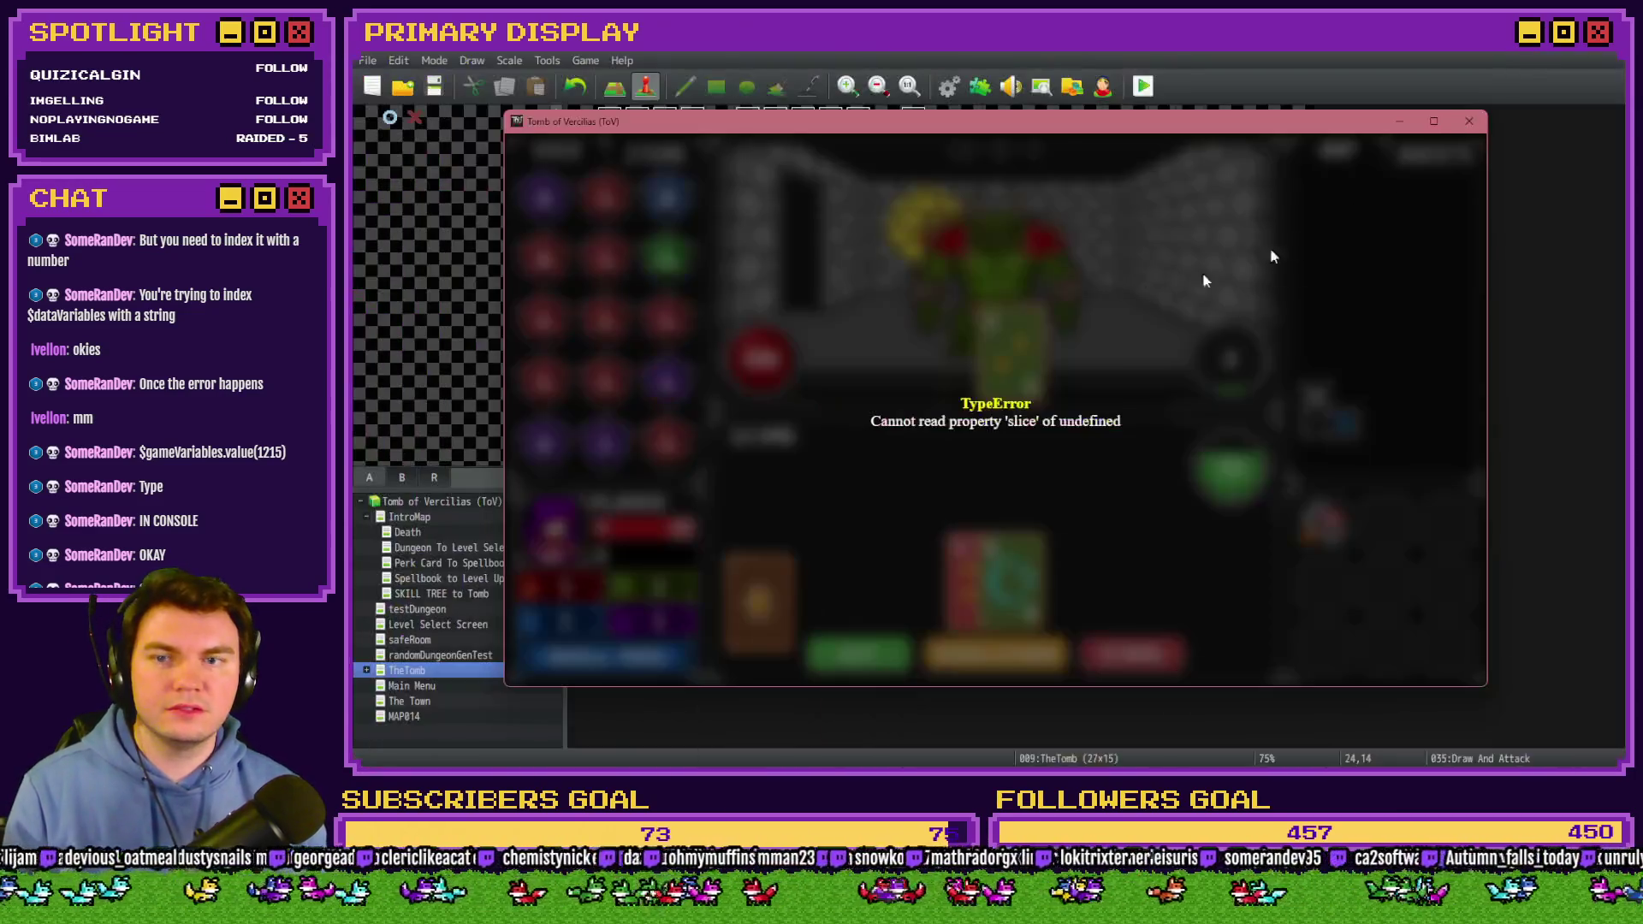
Close the playtest and inspect the multi-line card check script on event page 3 without changes.
left_click(1468, 121)
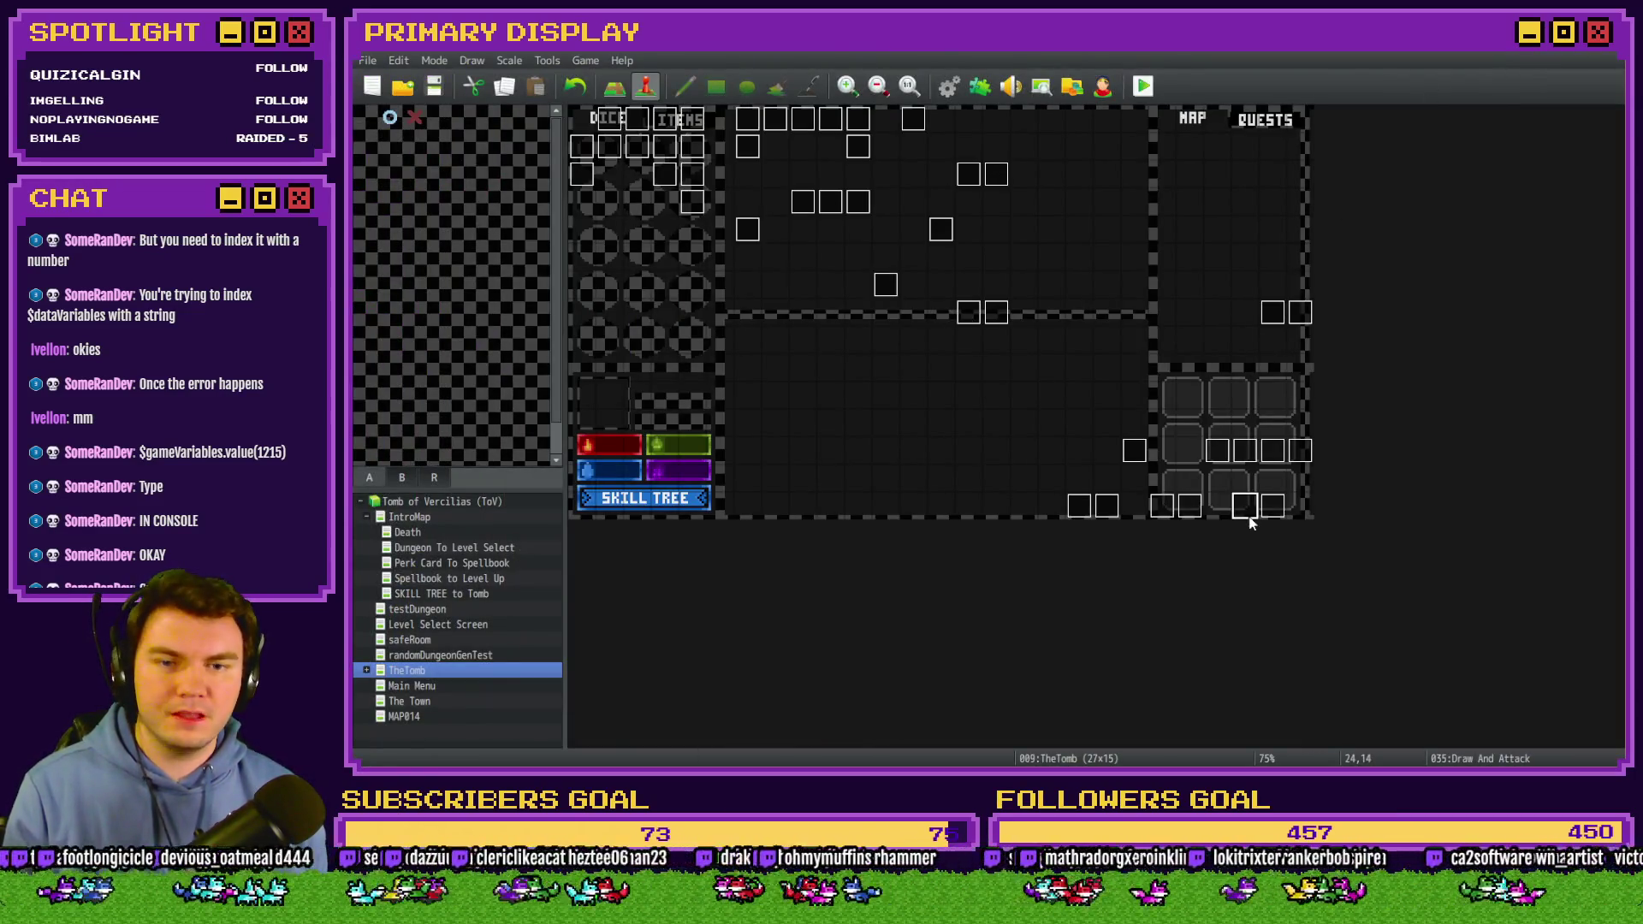
double_click(1246, 513)
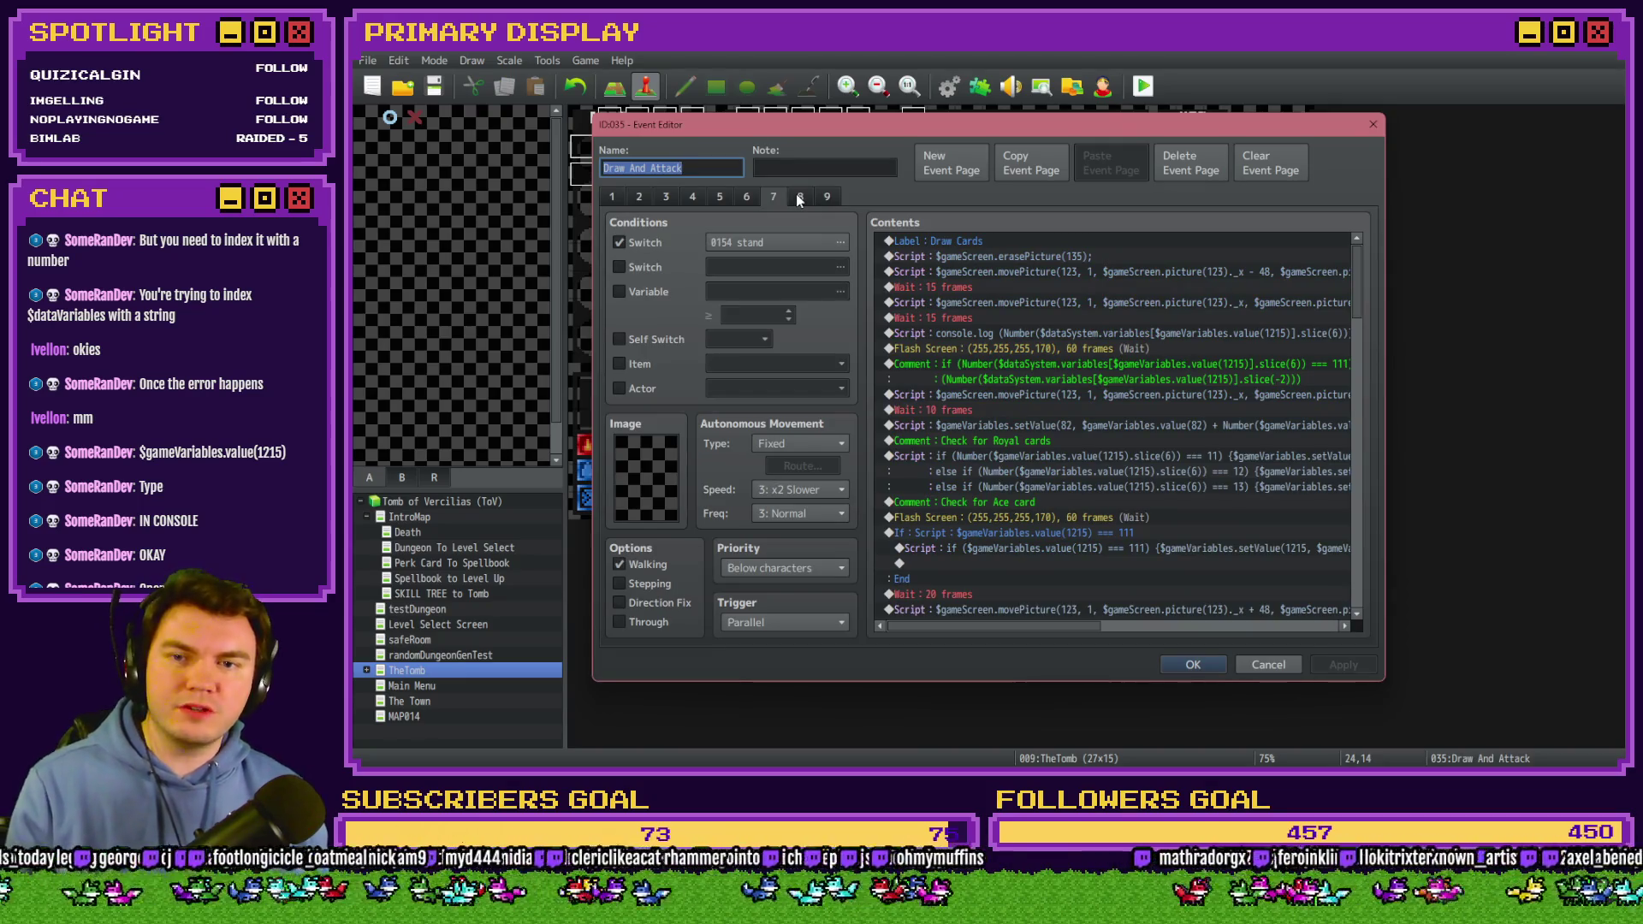
left_click(663, 196)
scroll(1018, 462, "down", 5)
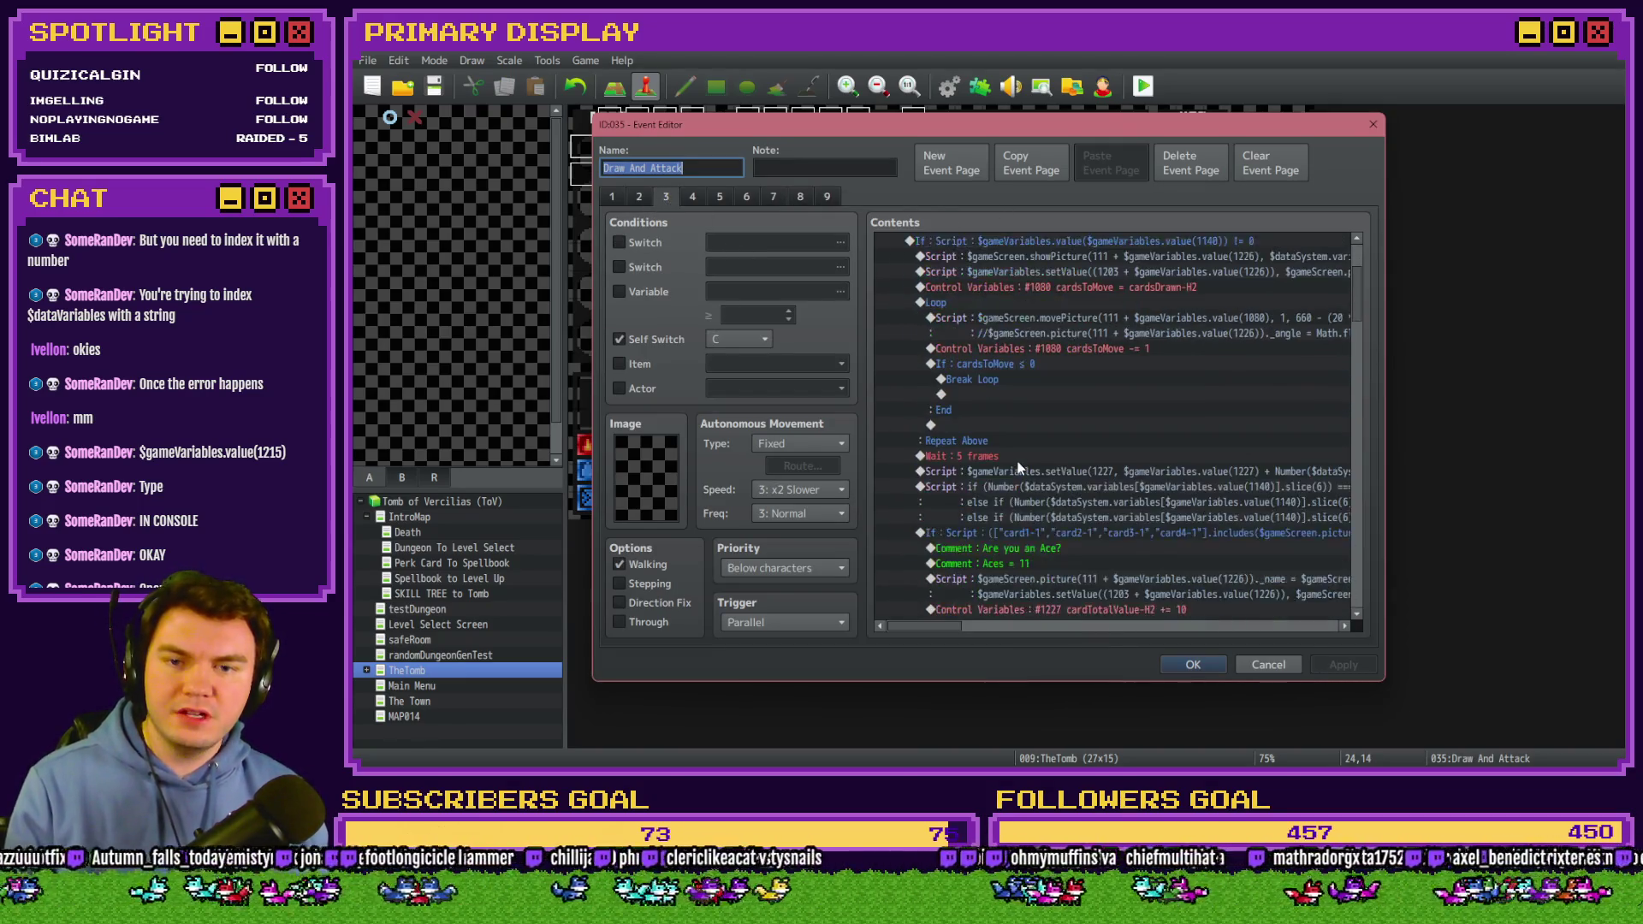
left_click(1077, 385)
mouse_move(1126, 328)
left_mouse_down()
mouse_move(909, 324)
mouse_move(1296, 327)
left_mouse_up()
left_click(1265, 328)
key("shift+Home")
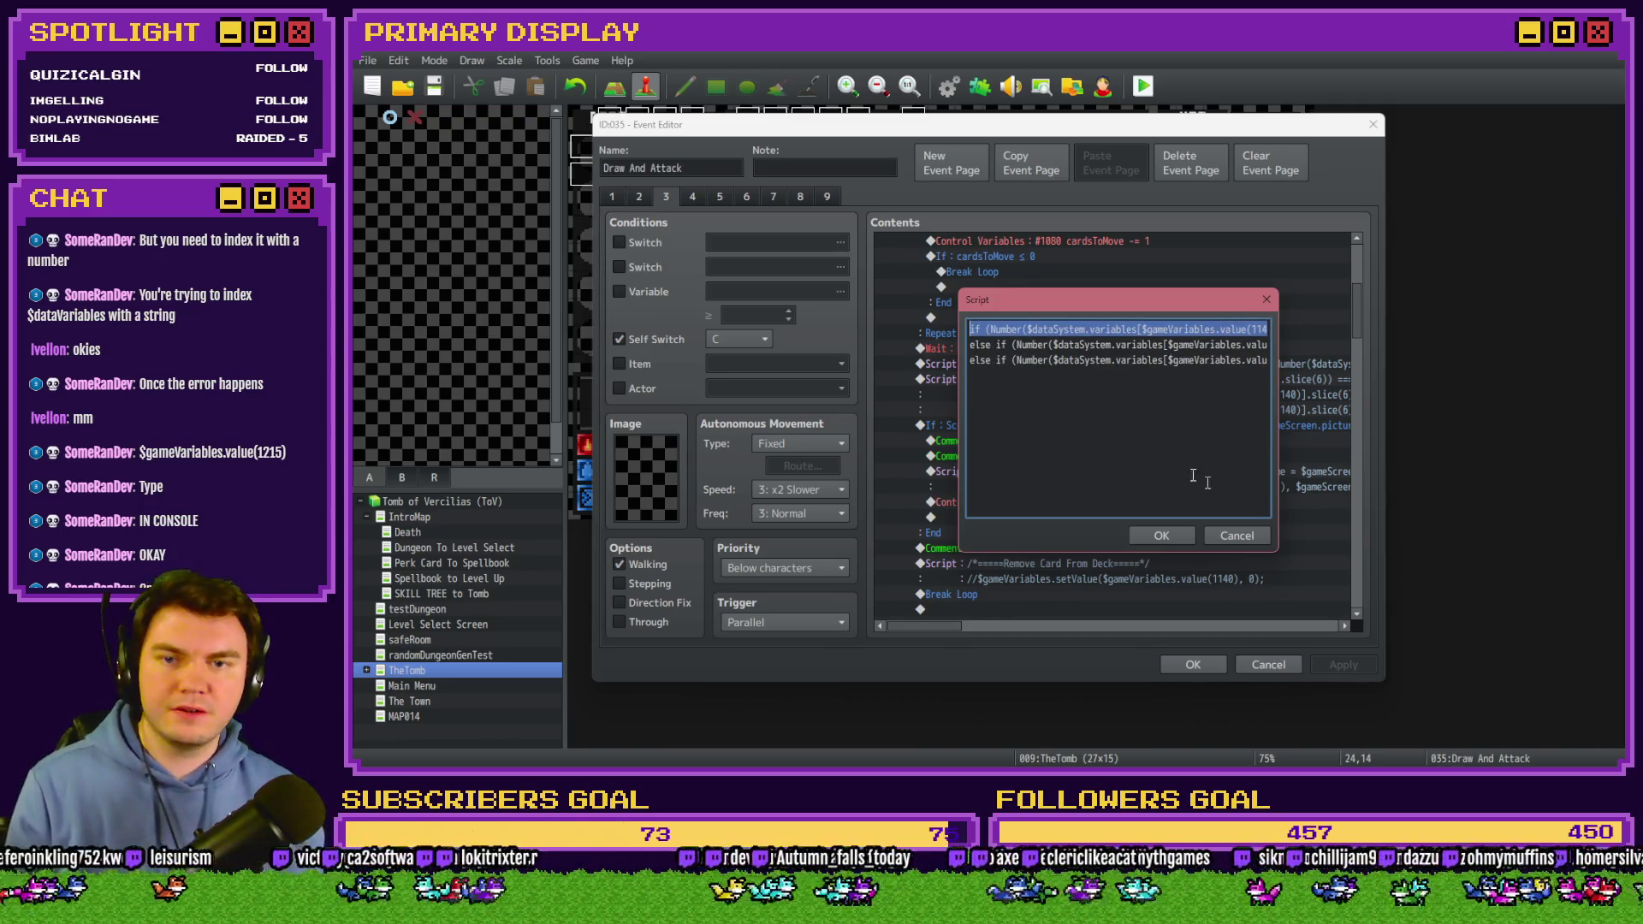
left_click(985, 329)
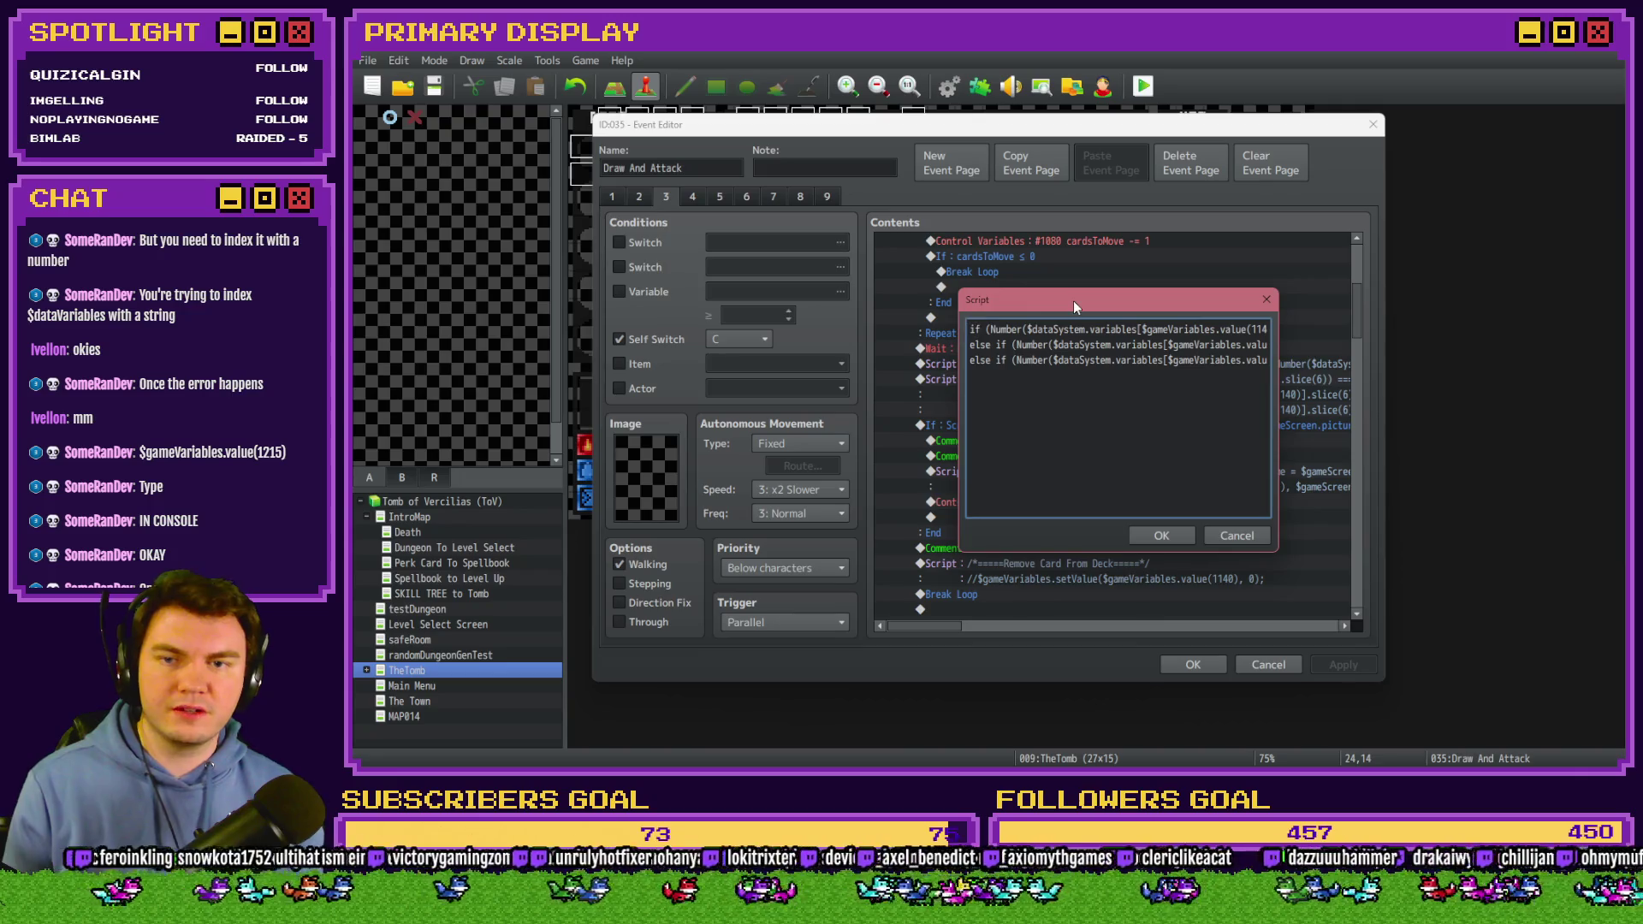
key("Down")
key("shift+Right")
key("shift+Right")
key("shift+Right")
key("shift+Right")
key("shift+Right")
key("shift+Right")
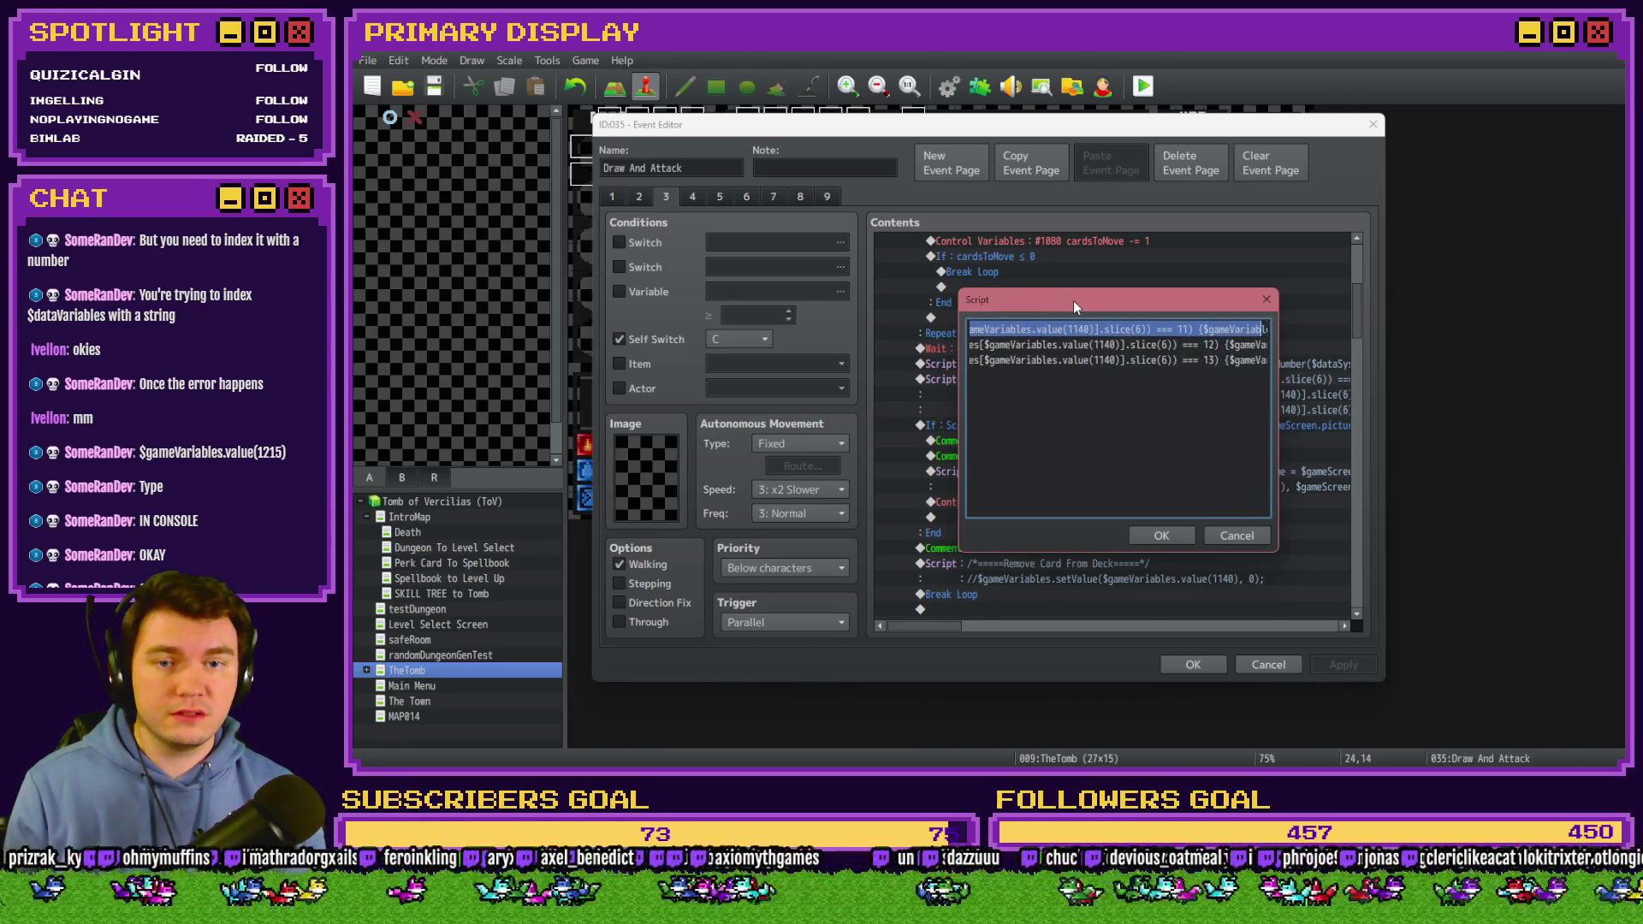
left_click(1237, 535)
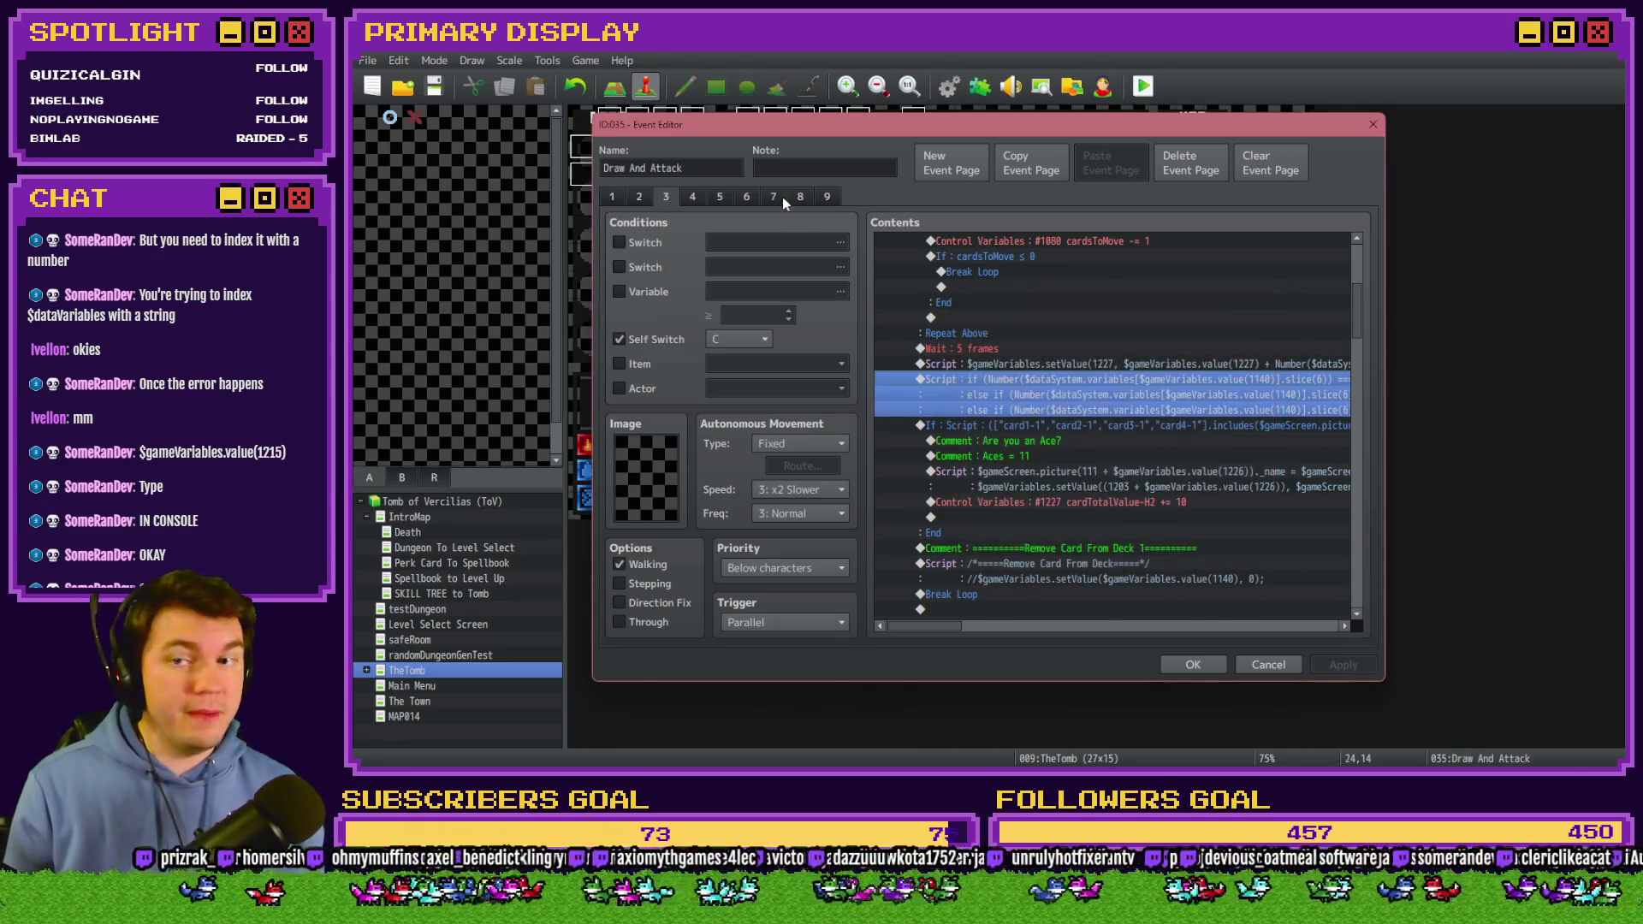
On page 7, make the console.log script end with value(1215)].slice(6))).
left_click(782, 197)
left_click(1095, 337)
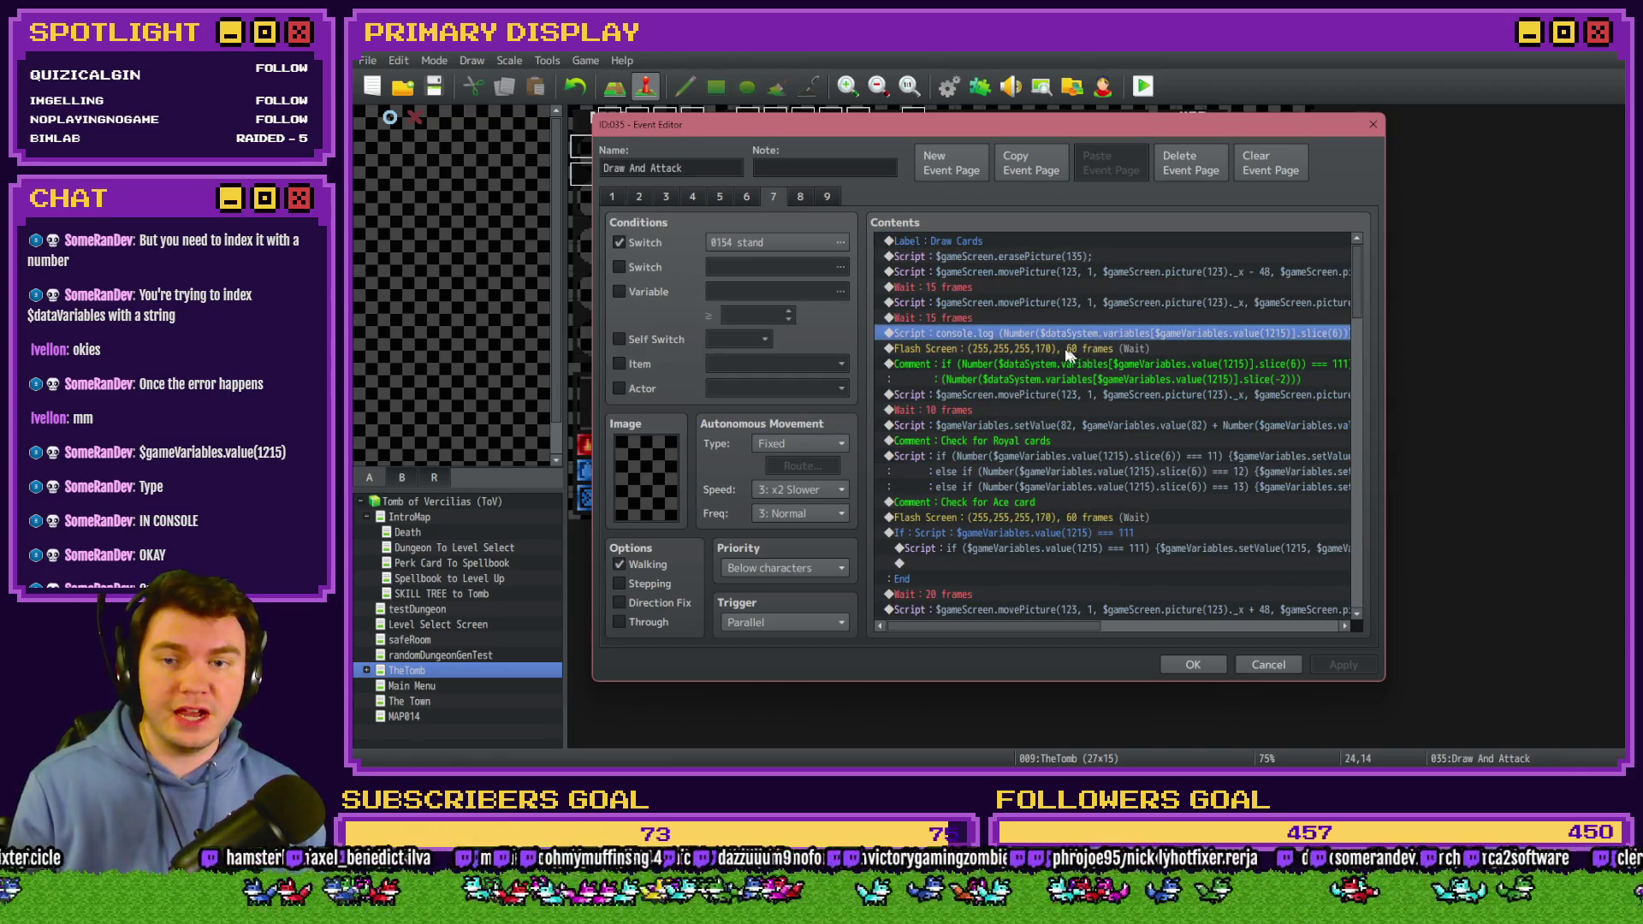
double_click(1070, 334)
left_click(1032, 332)
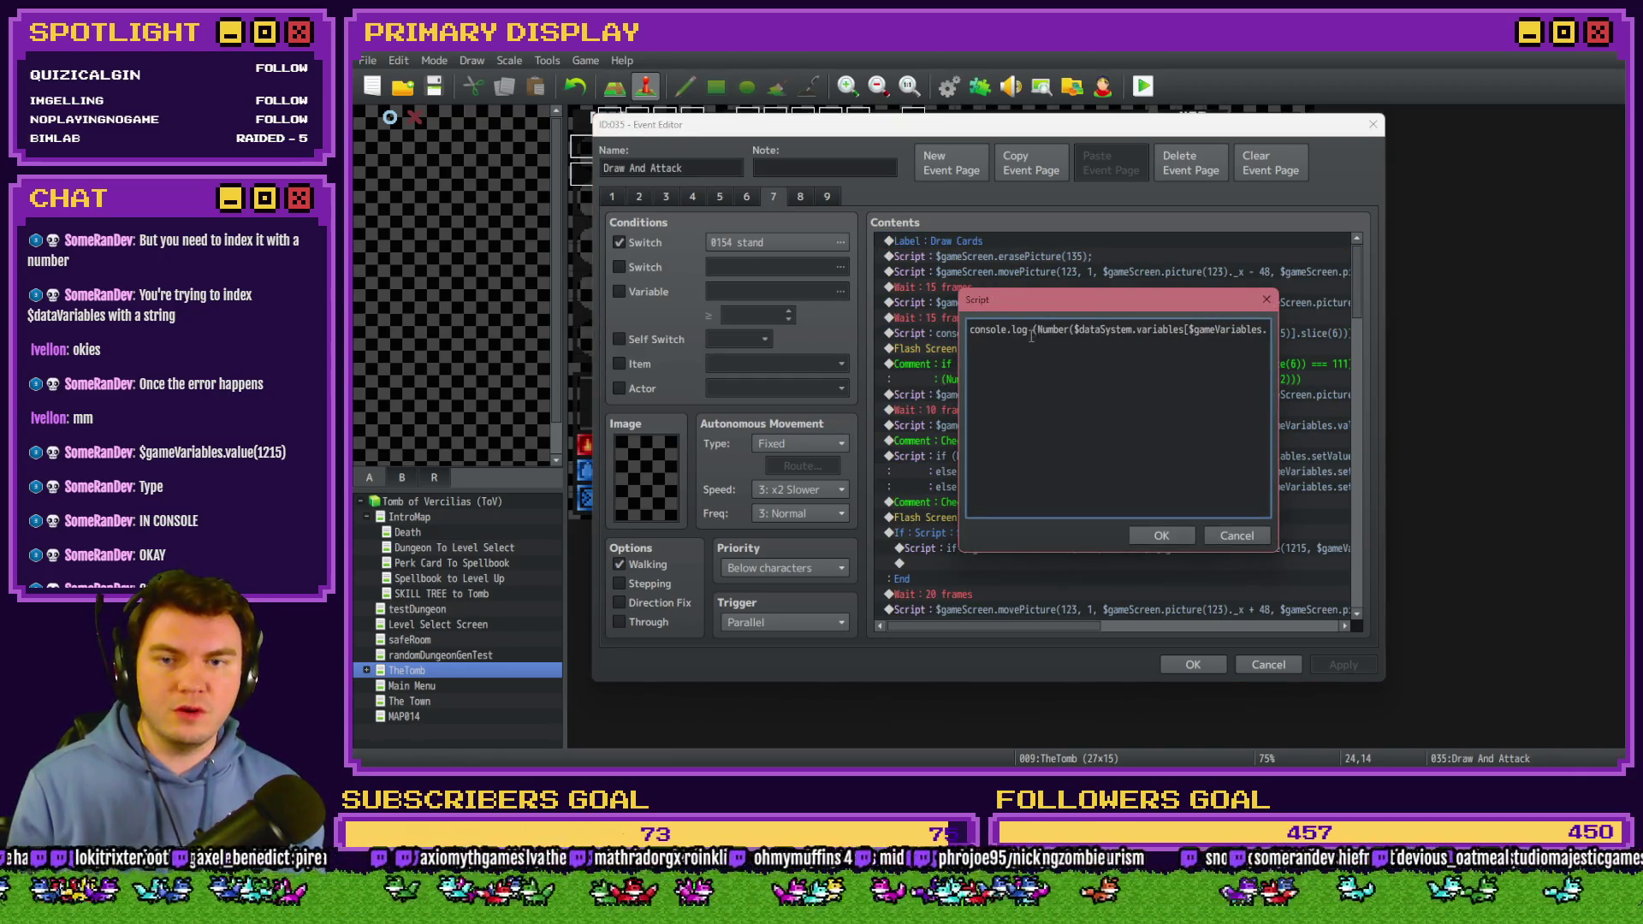
left_click(1237, 536)
double_click(980, 333)
left_click_drag(1074, 329, 1019, 329)
key("Home")
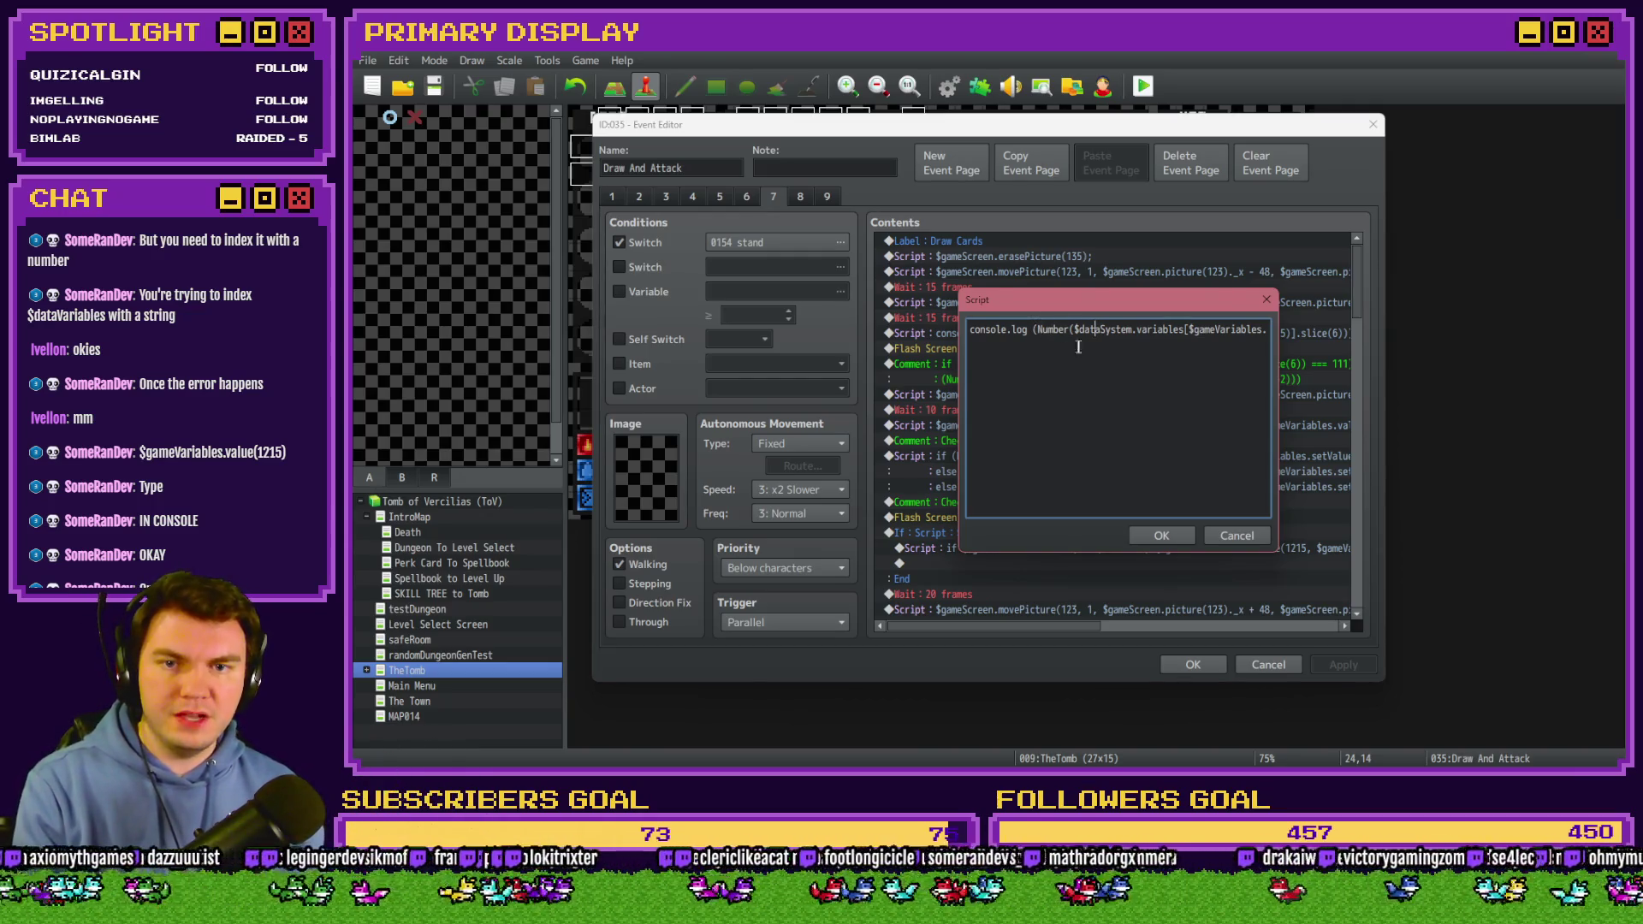
key("End")
type("15)].slice(6)))")
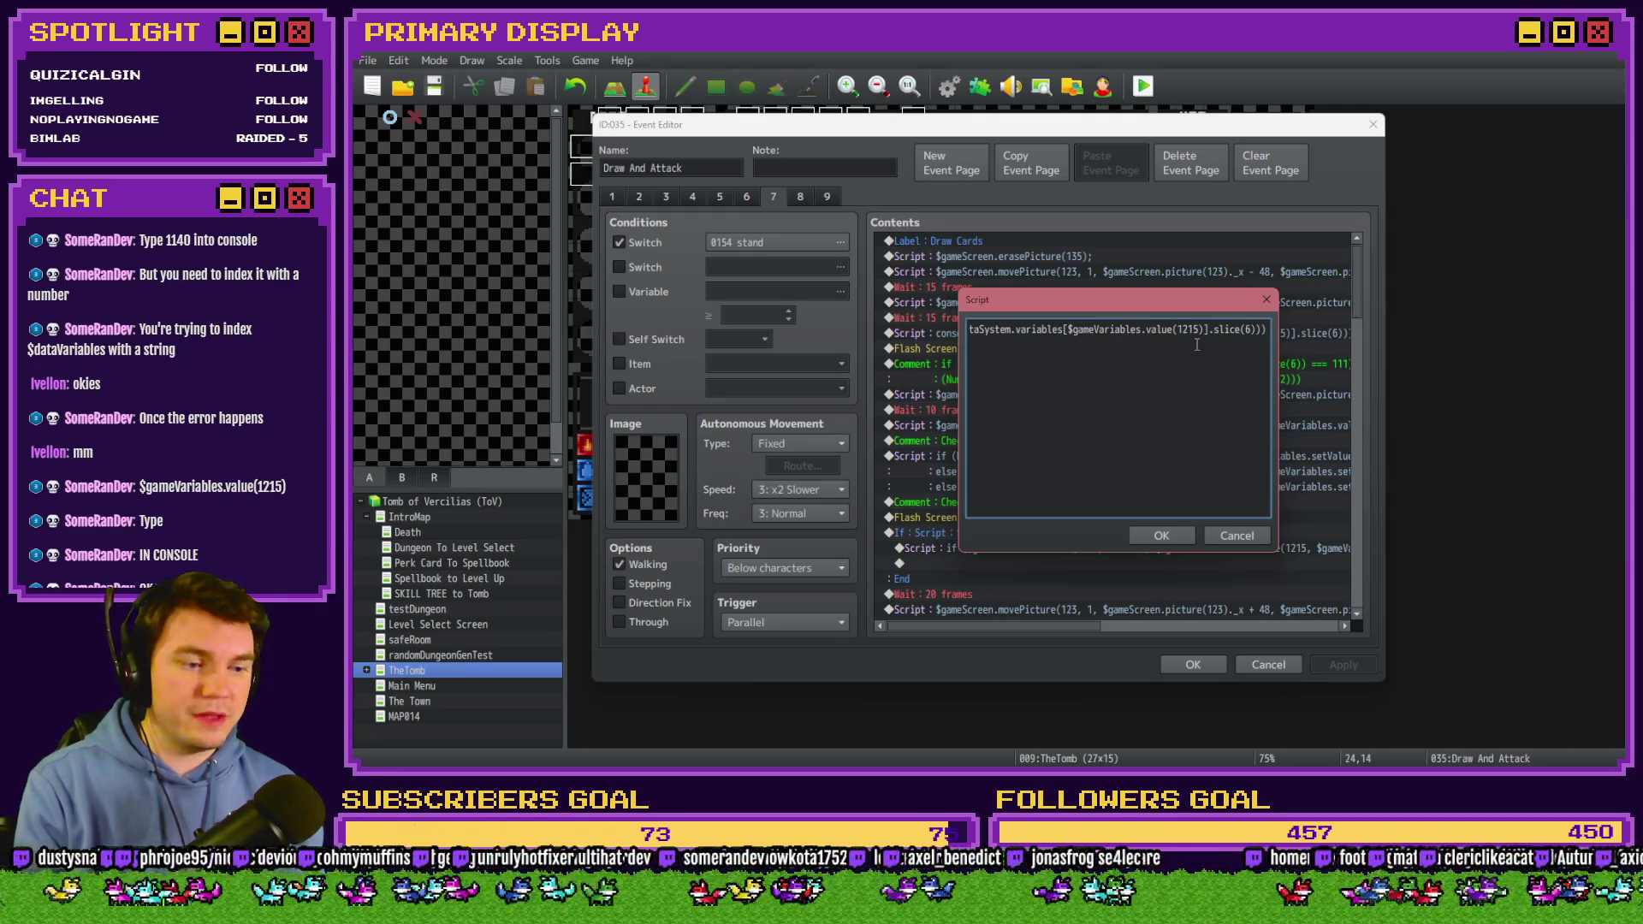
Run $gameVariables.value(1140) in the console, which returns 1155.
key("alt+Tab")
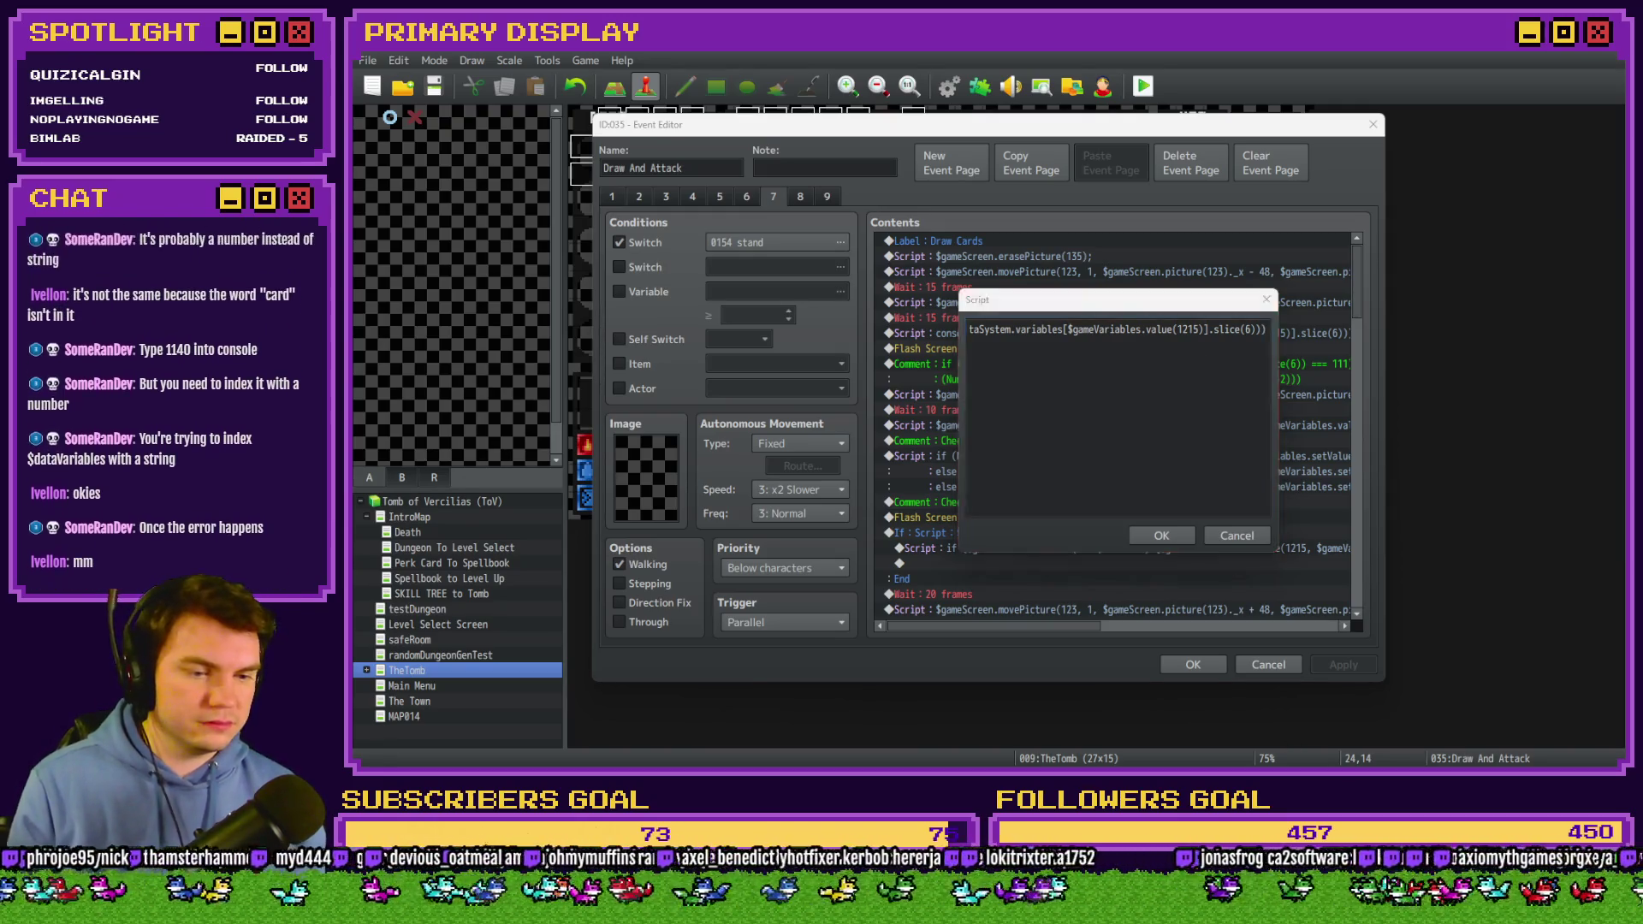
key("Up")
key("Left")
key("BackSpace")
key("BackSpace")
key("BackSpace")
type("1140")
key("Return")
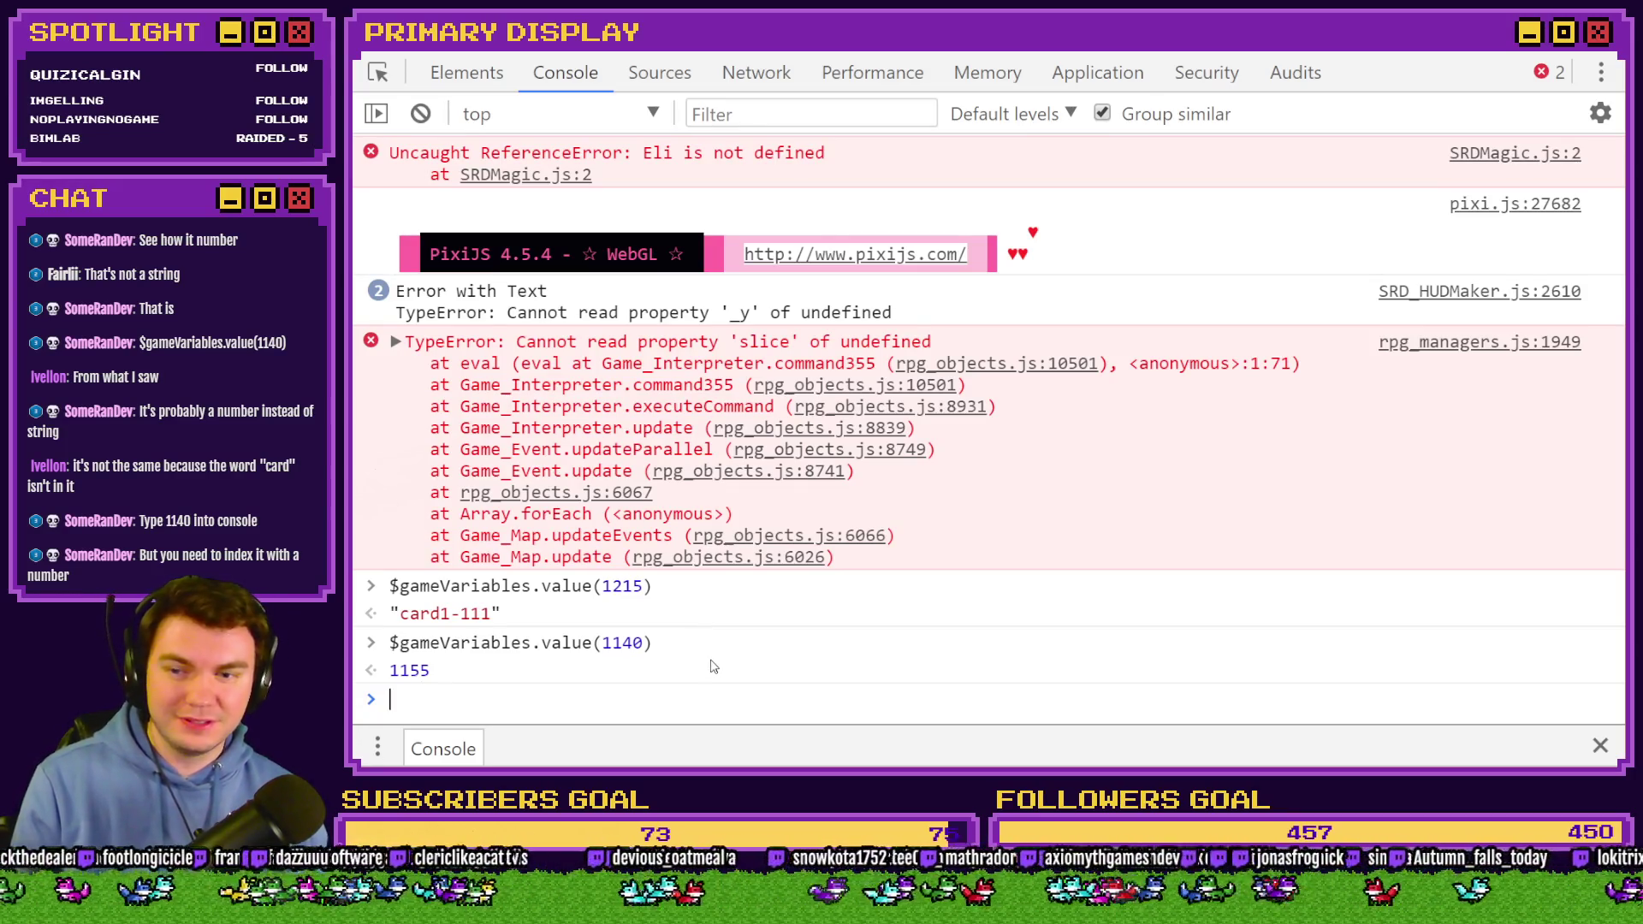
Shrink the console and close the Script dialog without further changes.
double_click(1463, 55)
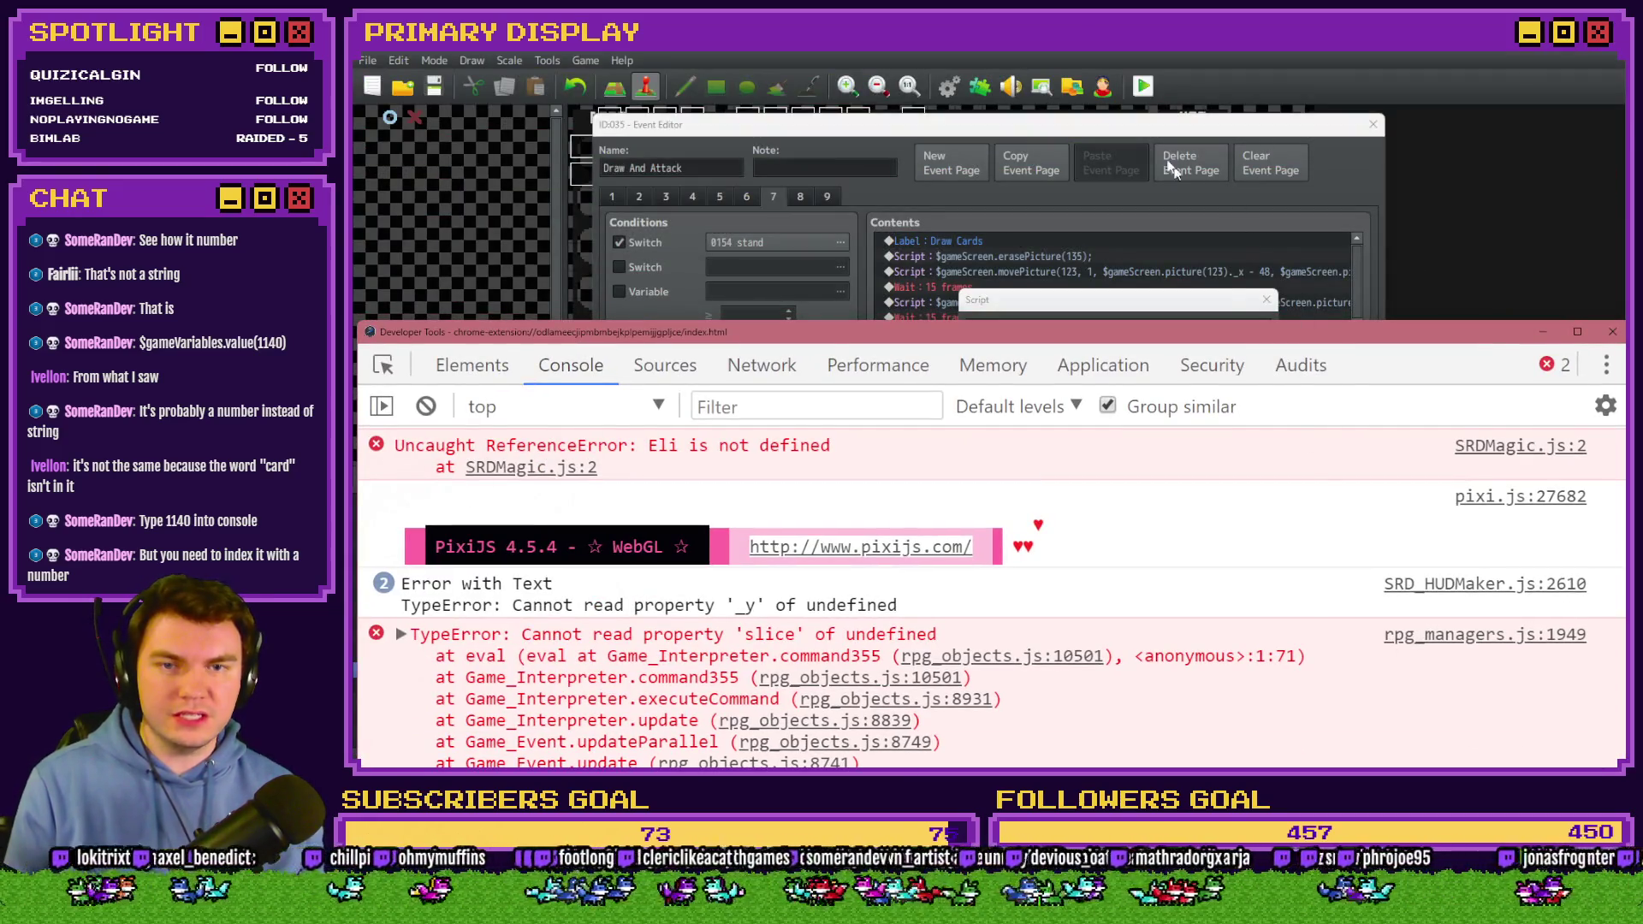
left_click(1130, 124)
key("Escape")
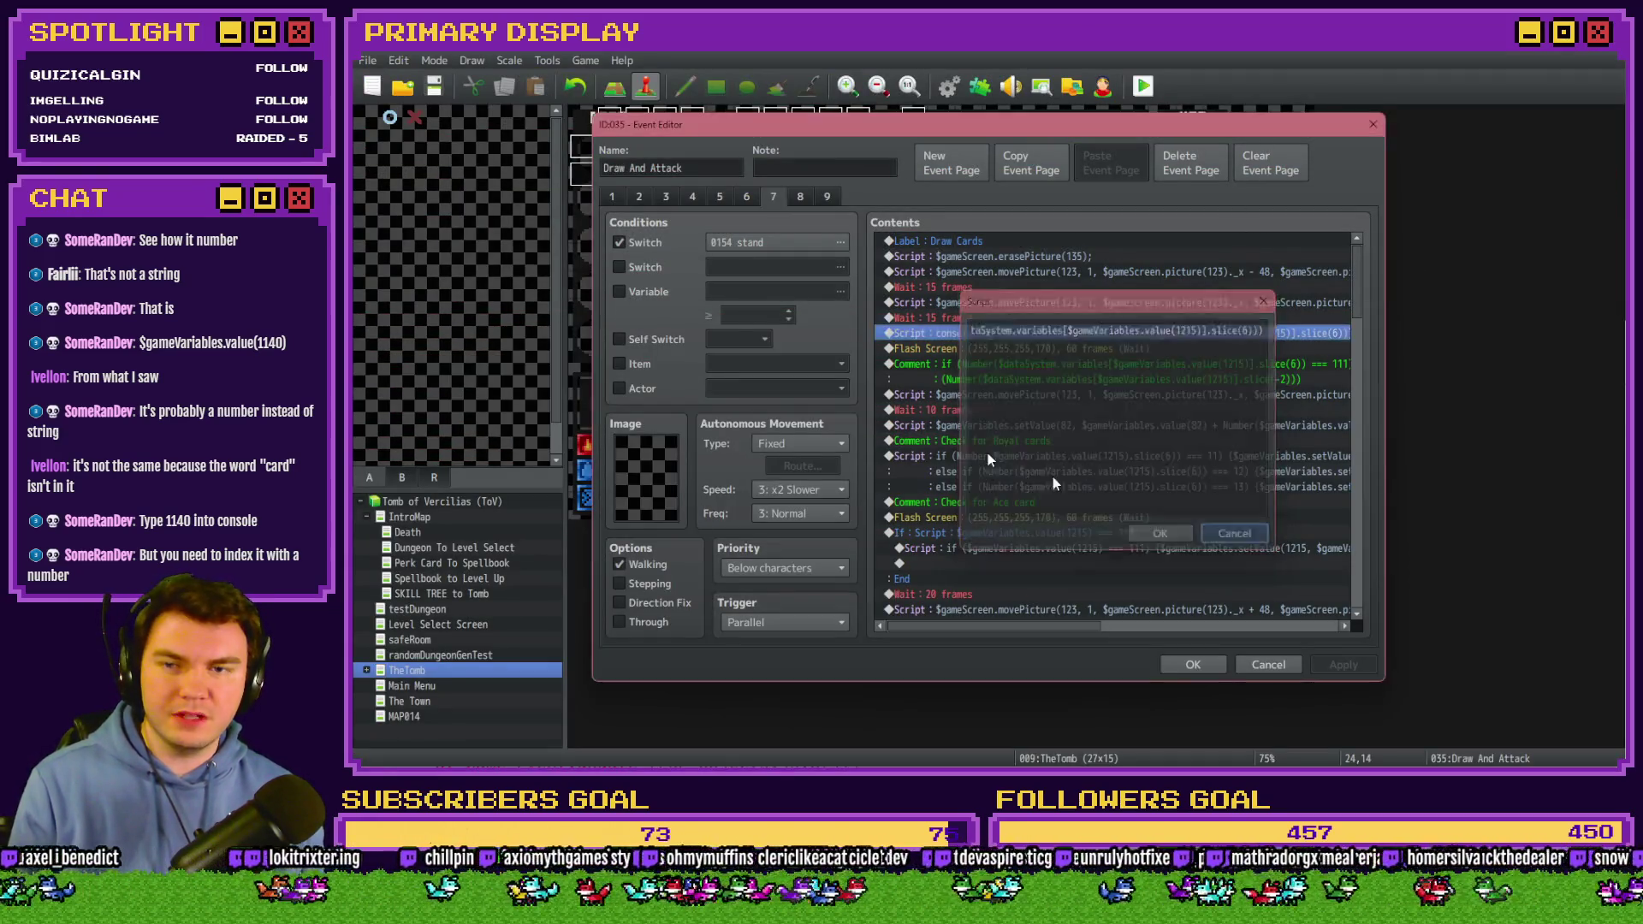
Look up variable 1140, cardToDraw, in the Variable Selector, leaving the Variable condition unchecked.
left_click(672, 291)
left_click(841, 291)
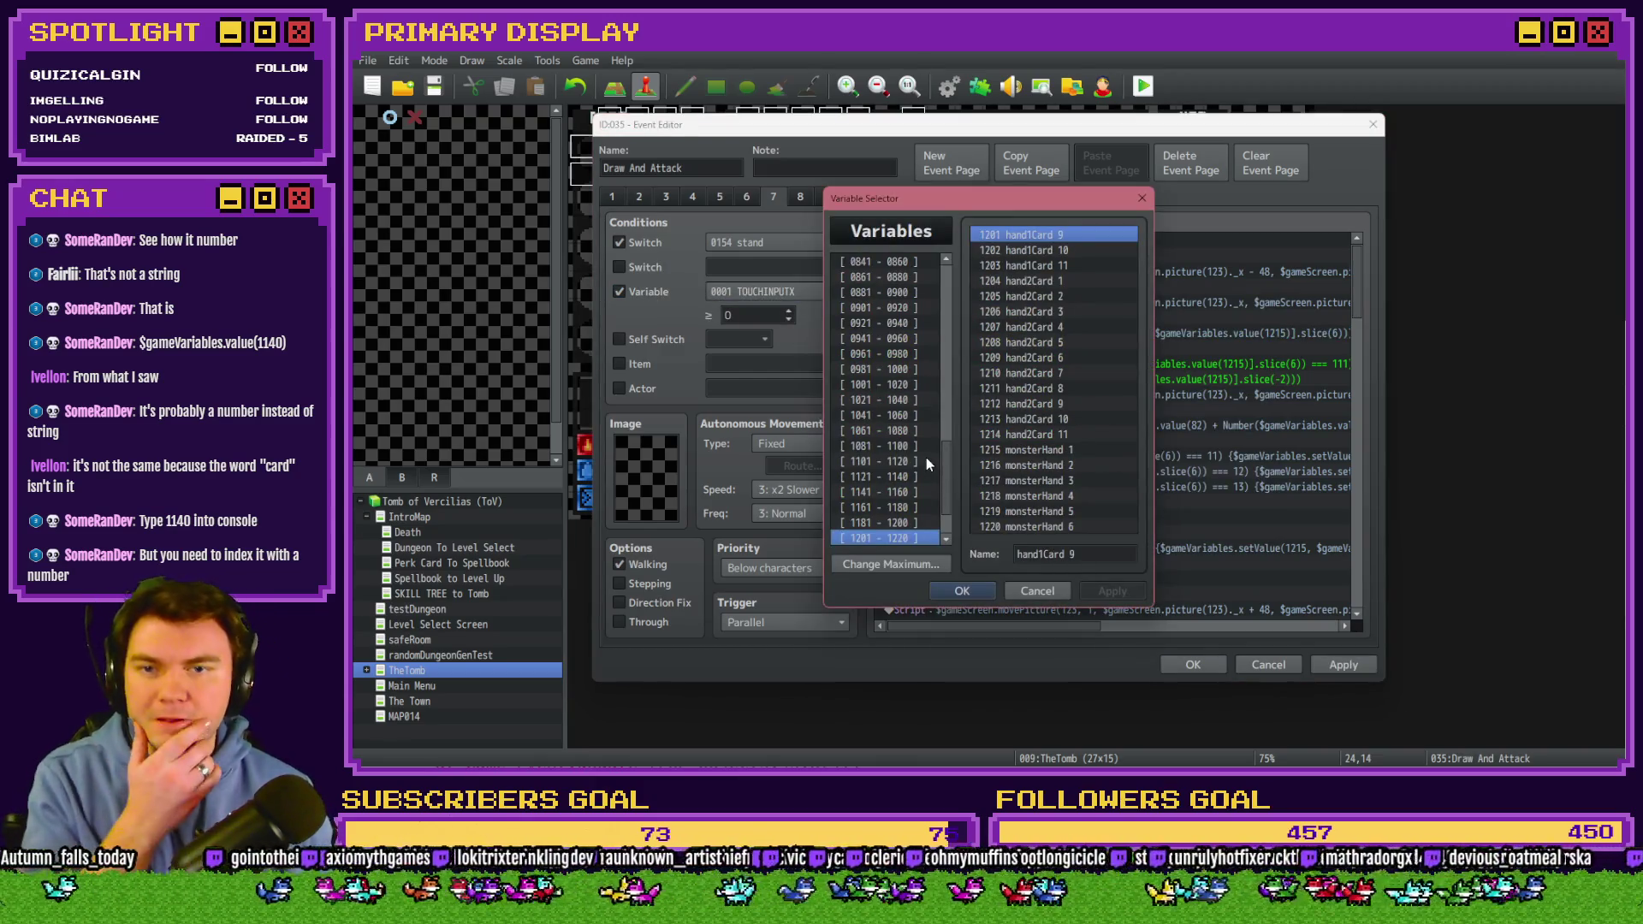
left_click(904, 494)
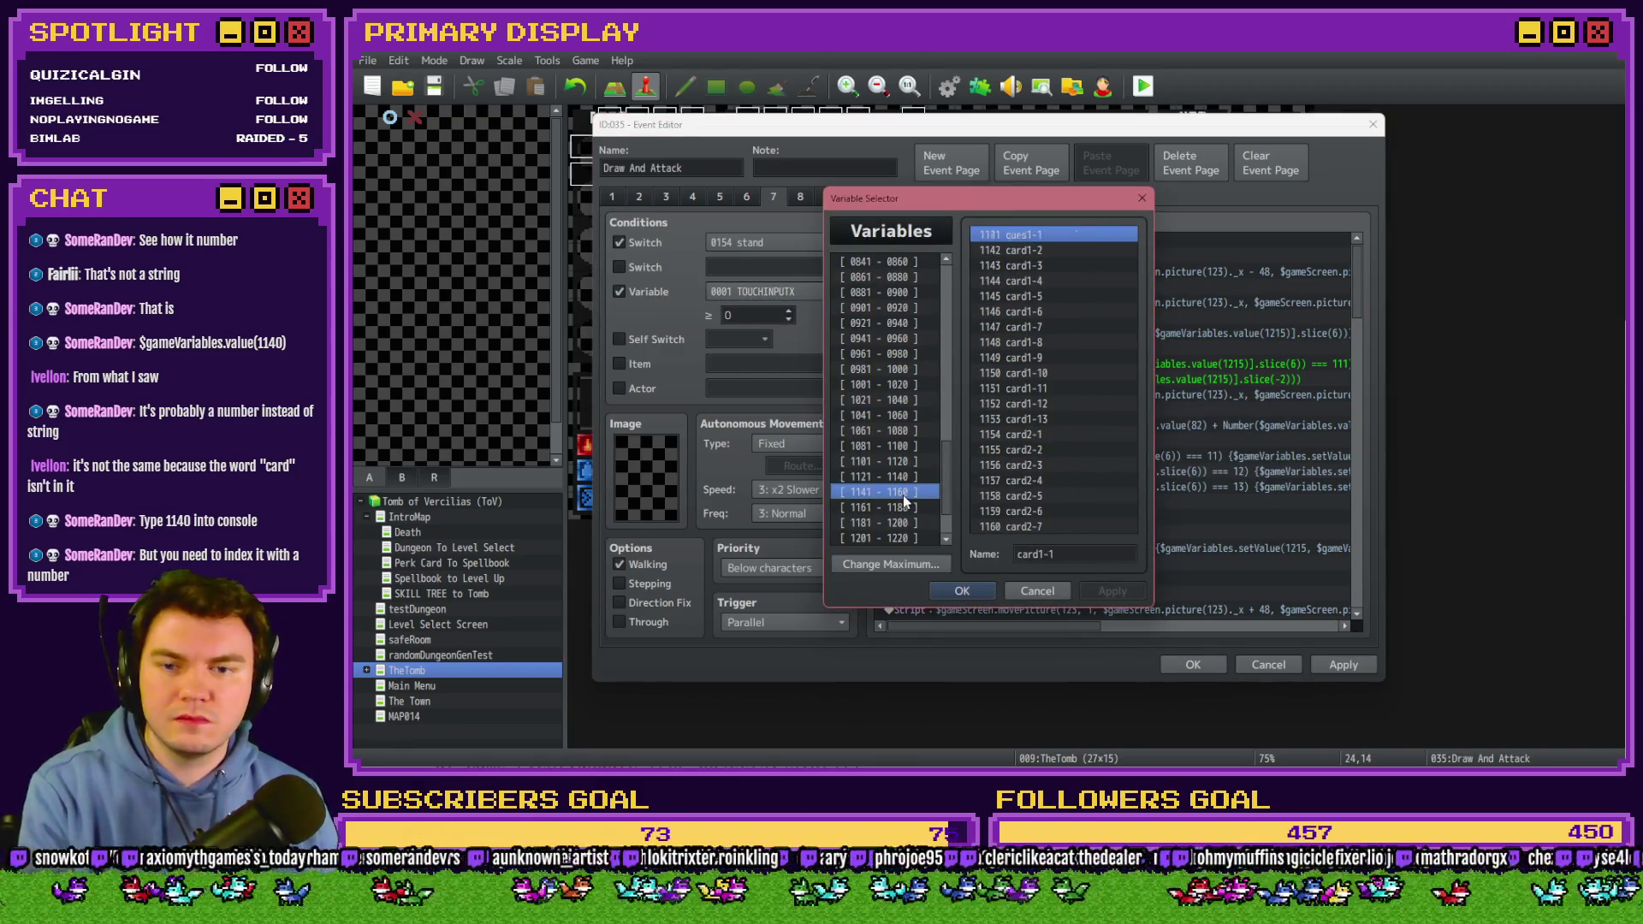
key("Up")
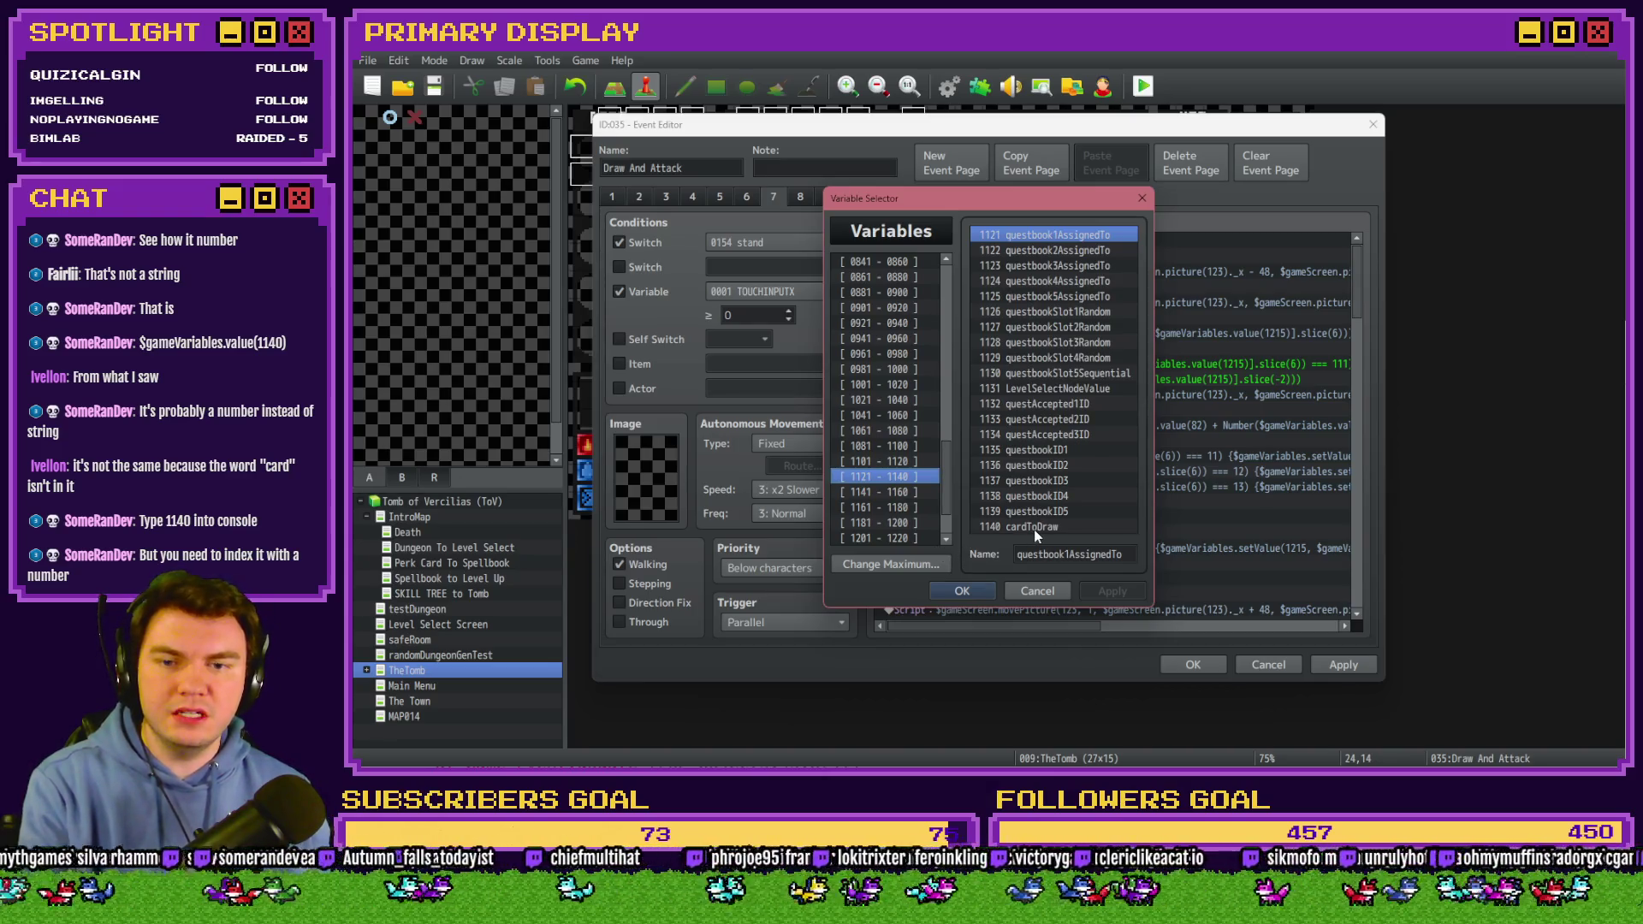
left_click(1036, 527)
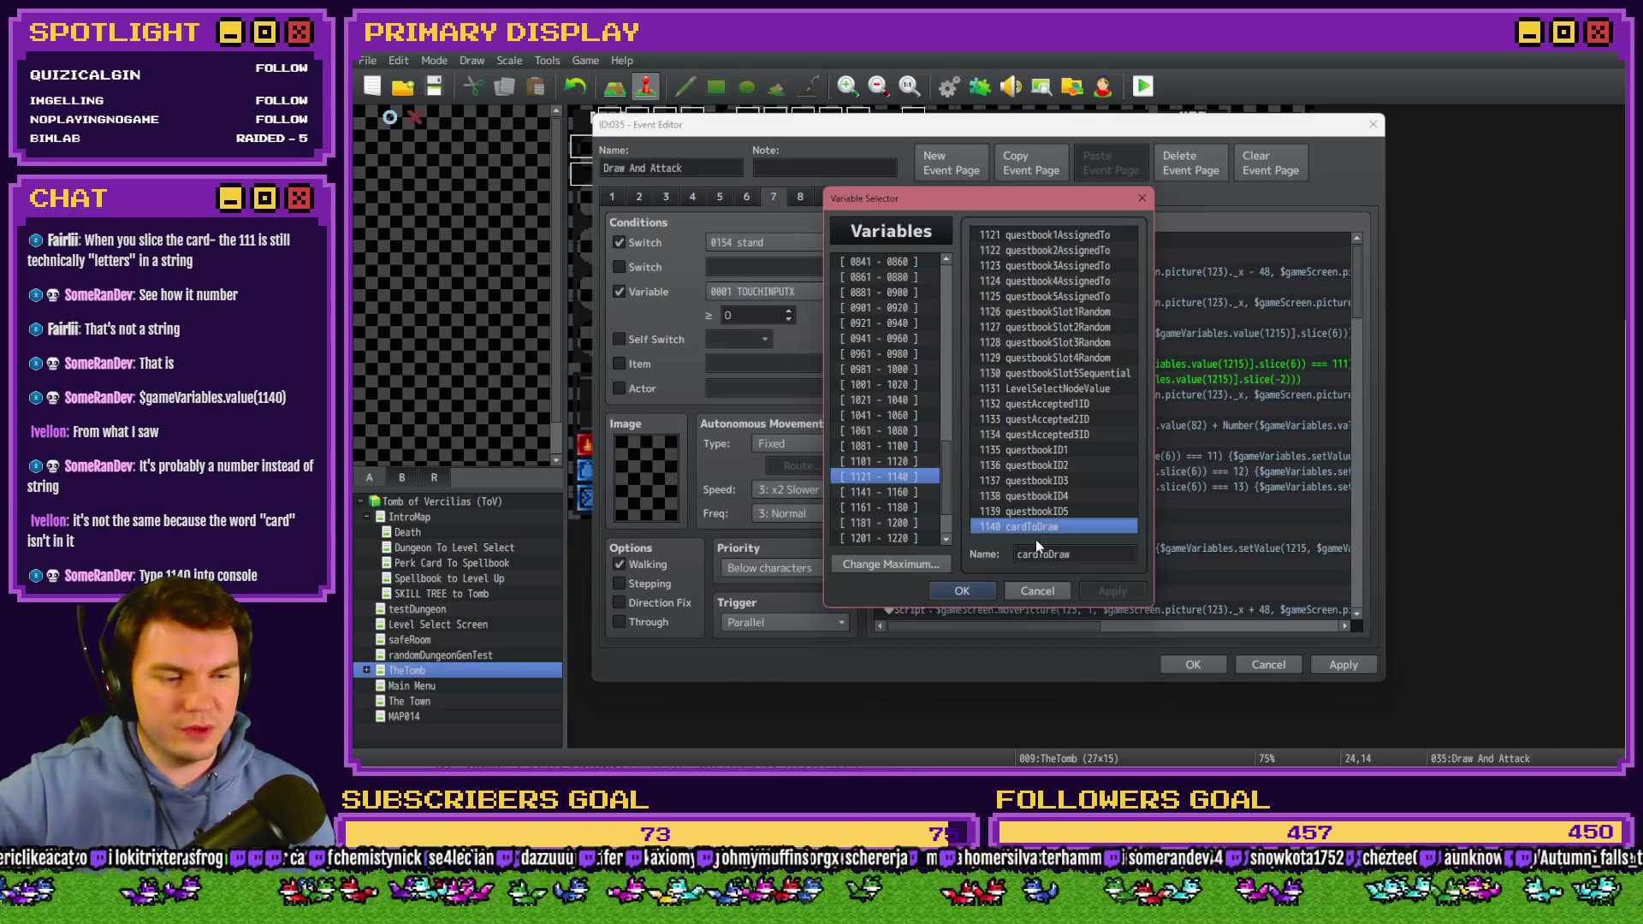
left_click(1037, 591)
left_click(652, 296)
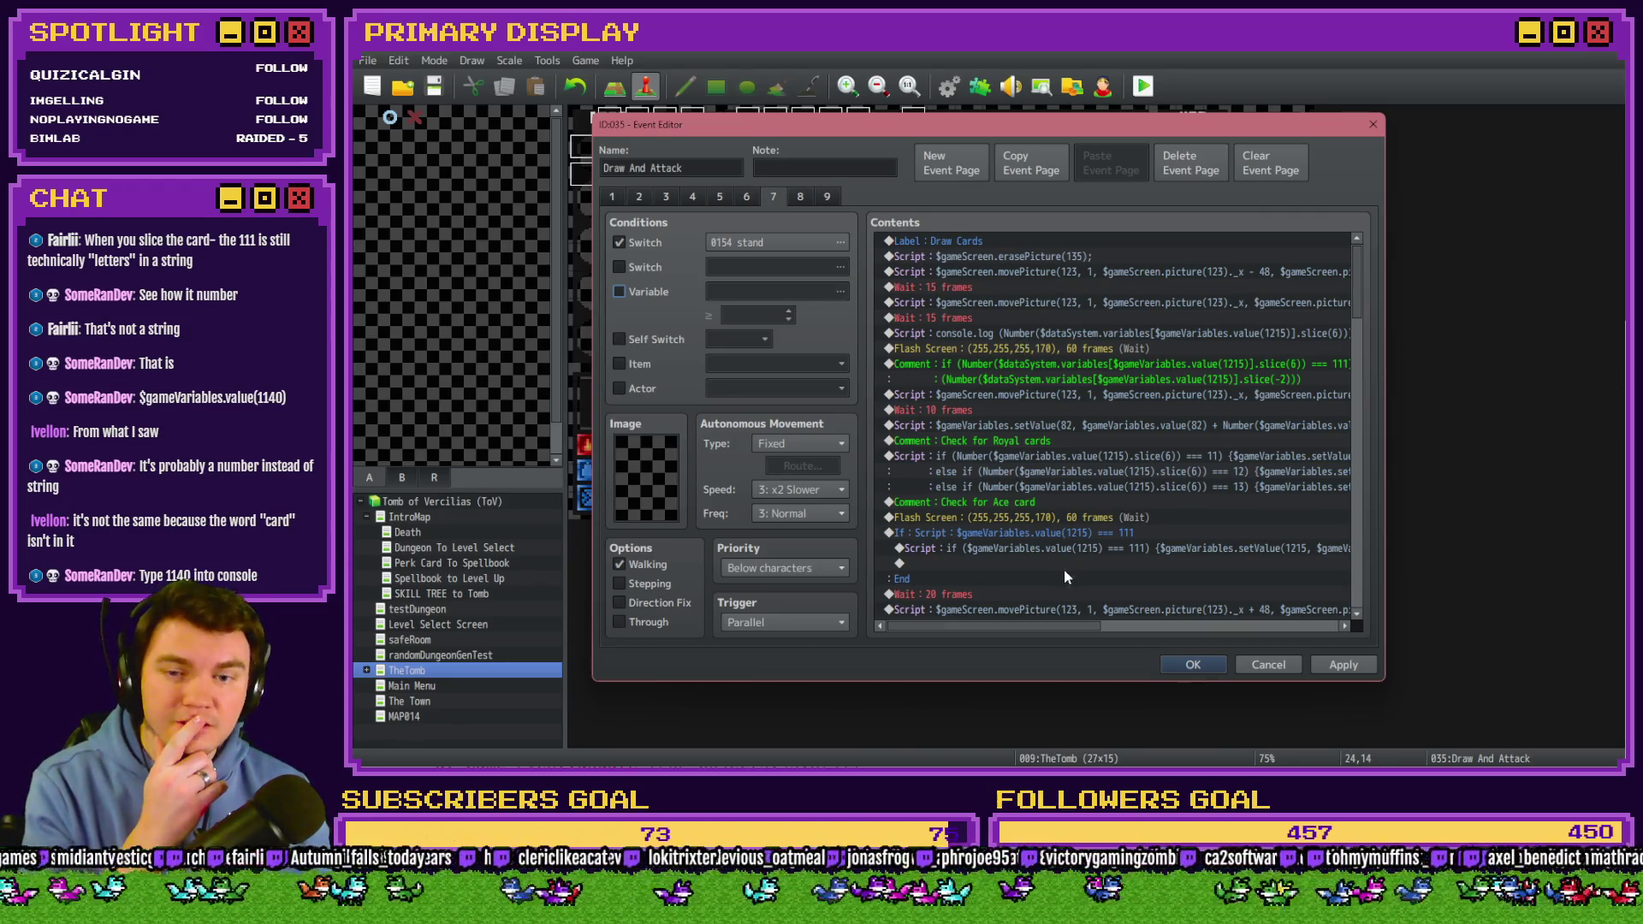
Recheck the playtest's slice TypeError, then reopen the console.log Script line for editing.
mouse_move(1055, 628)
left_mouse_down()
mouse_move(1086, 629)
mouse_move(1066, 628)
left_mouse_up()
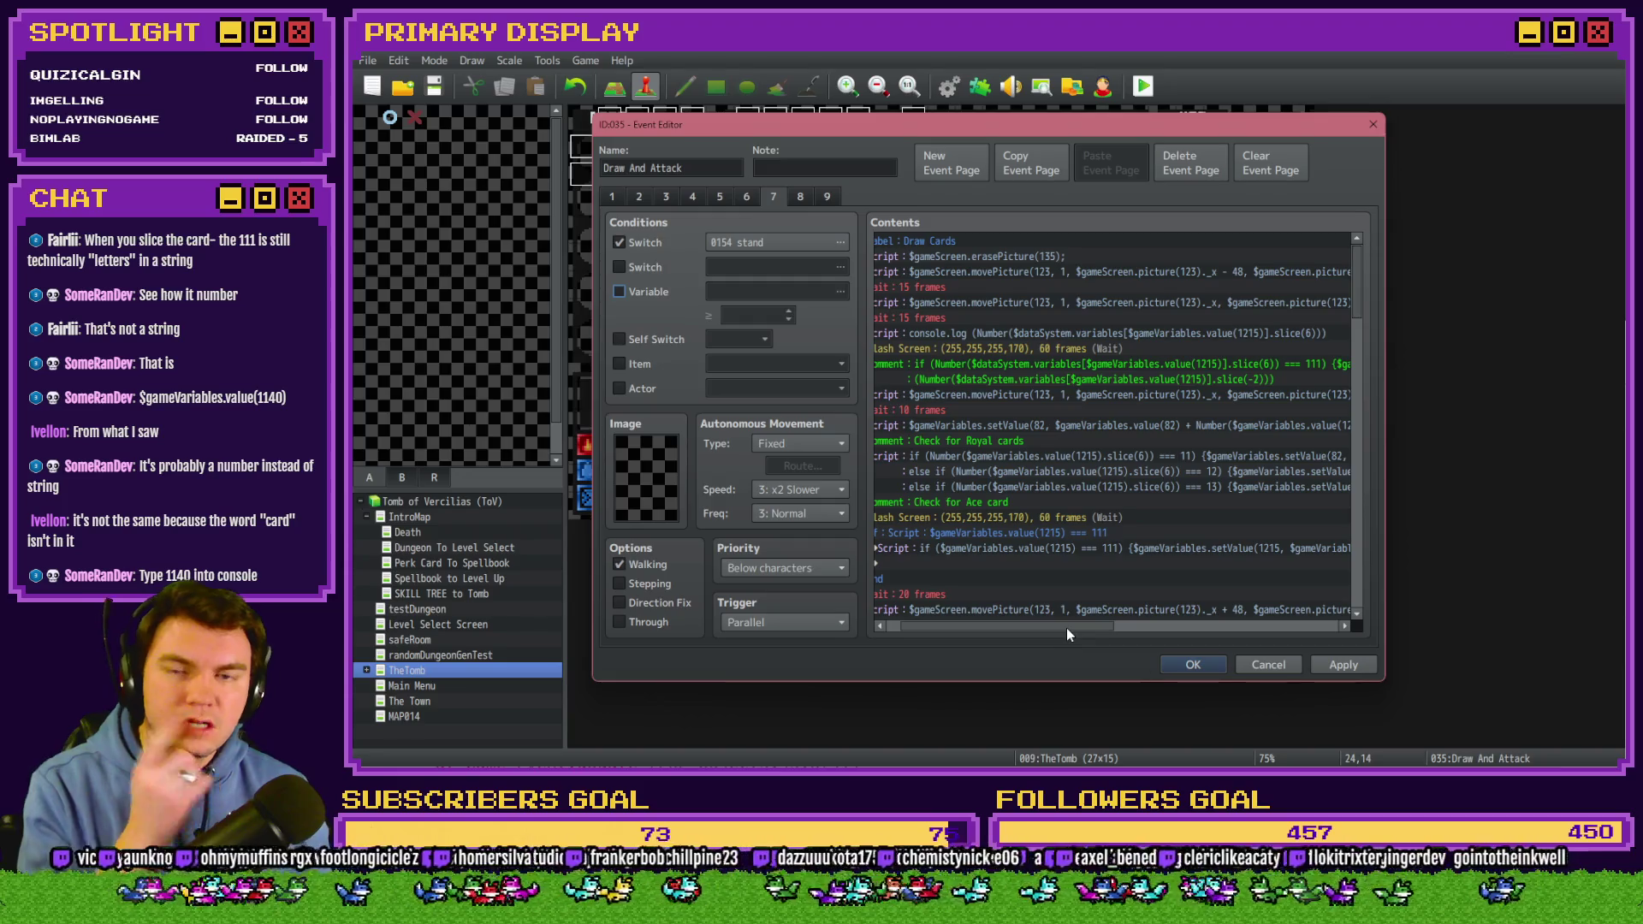
key("alt+Tab")
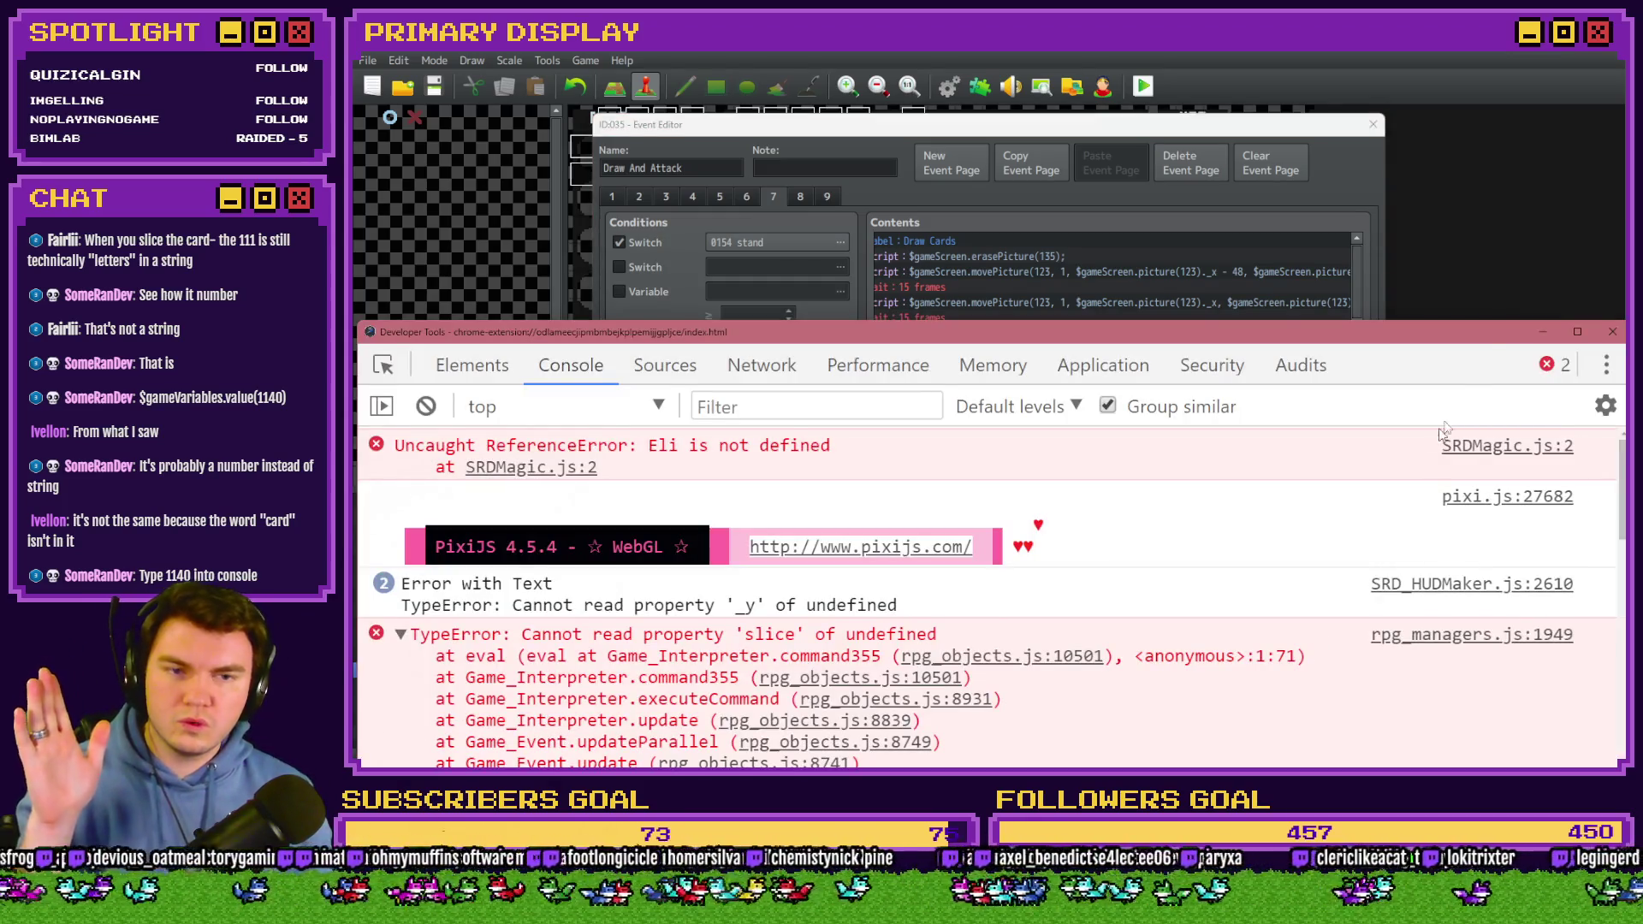
key("alt+Tab")
key("alt+Tab")
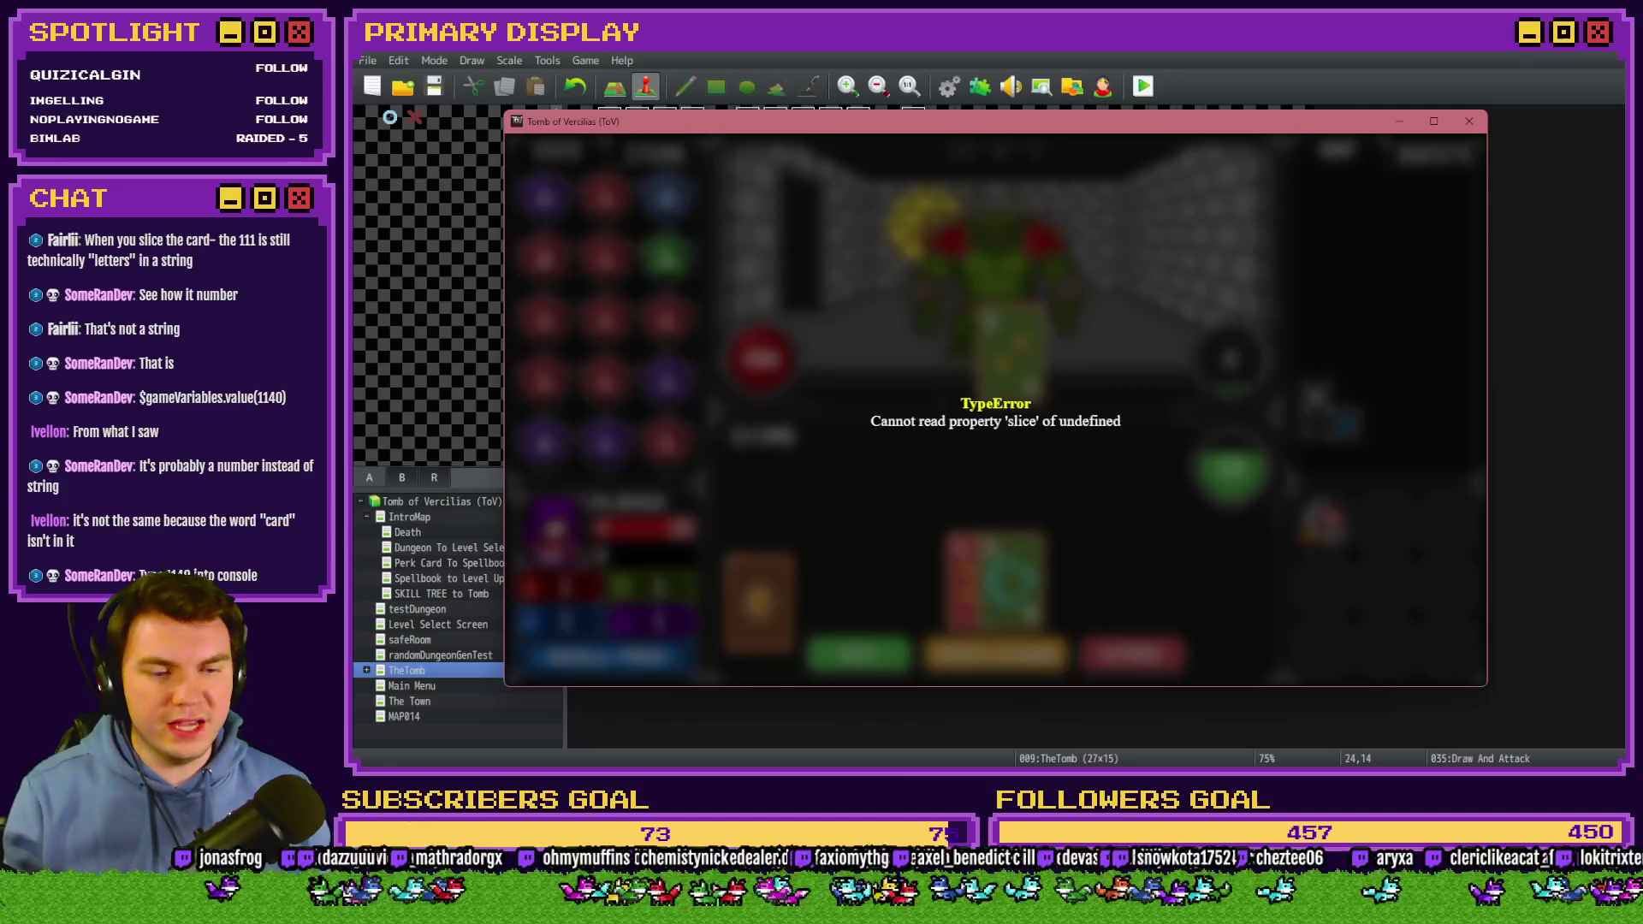
left_click(1446, 117)
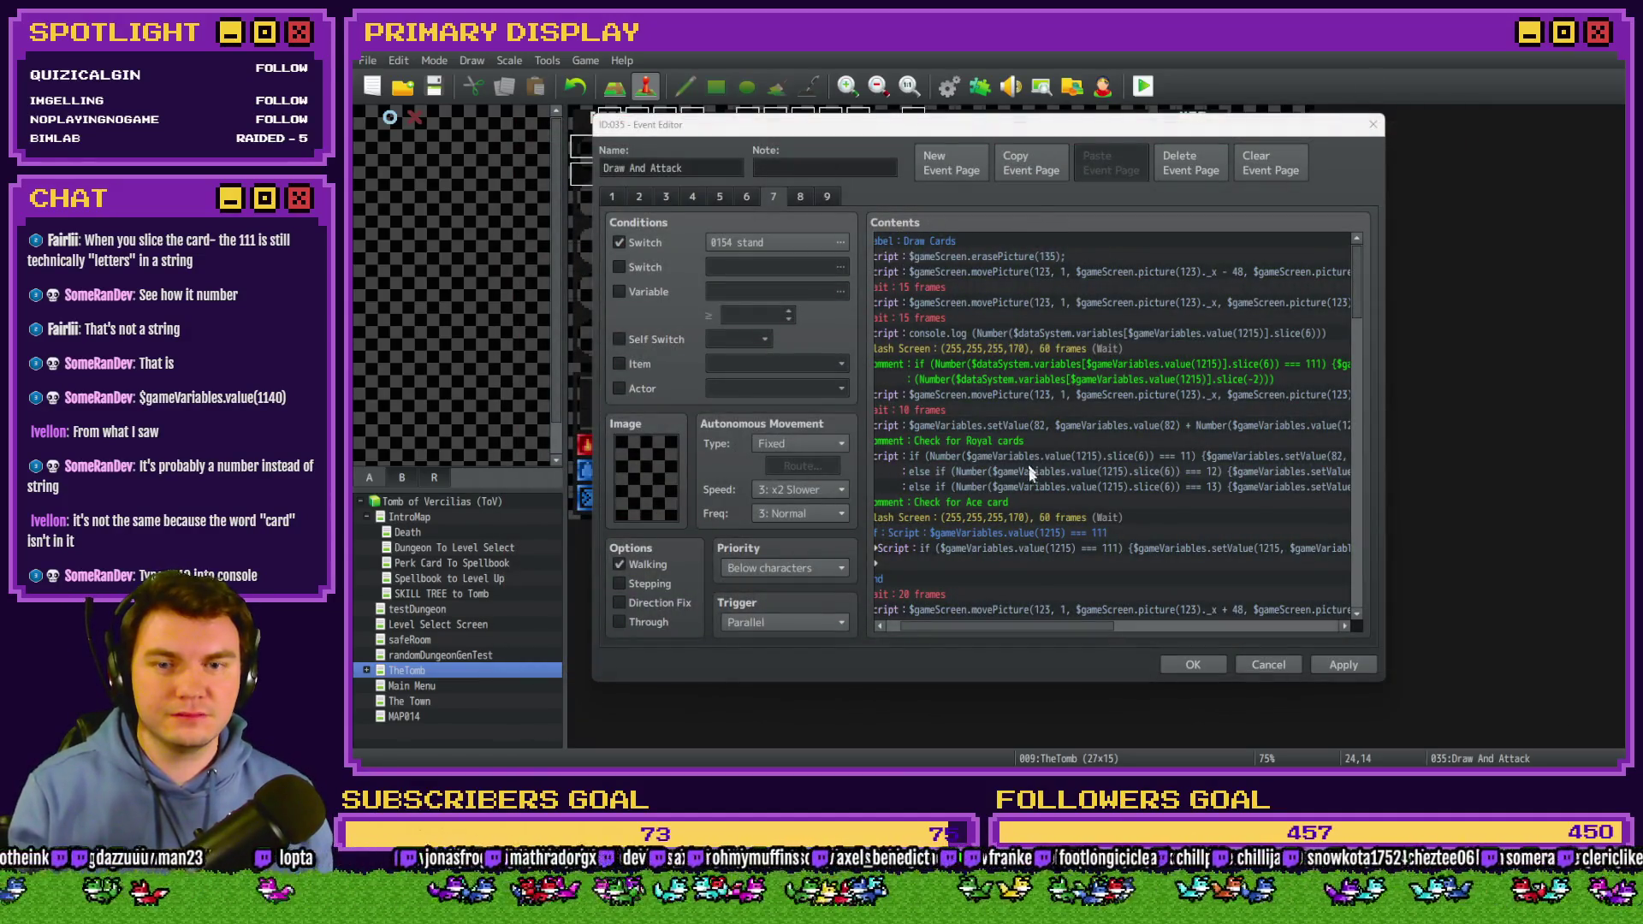
double_click(986, 333)
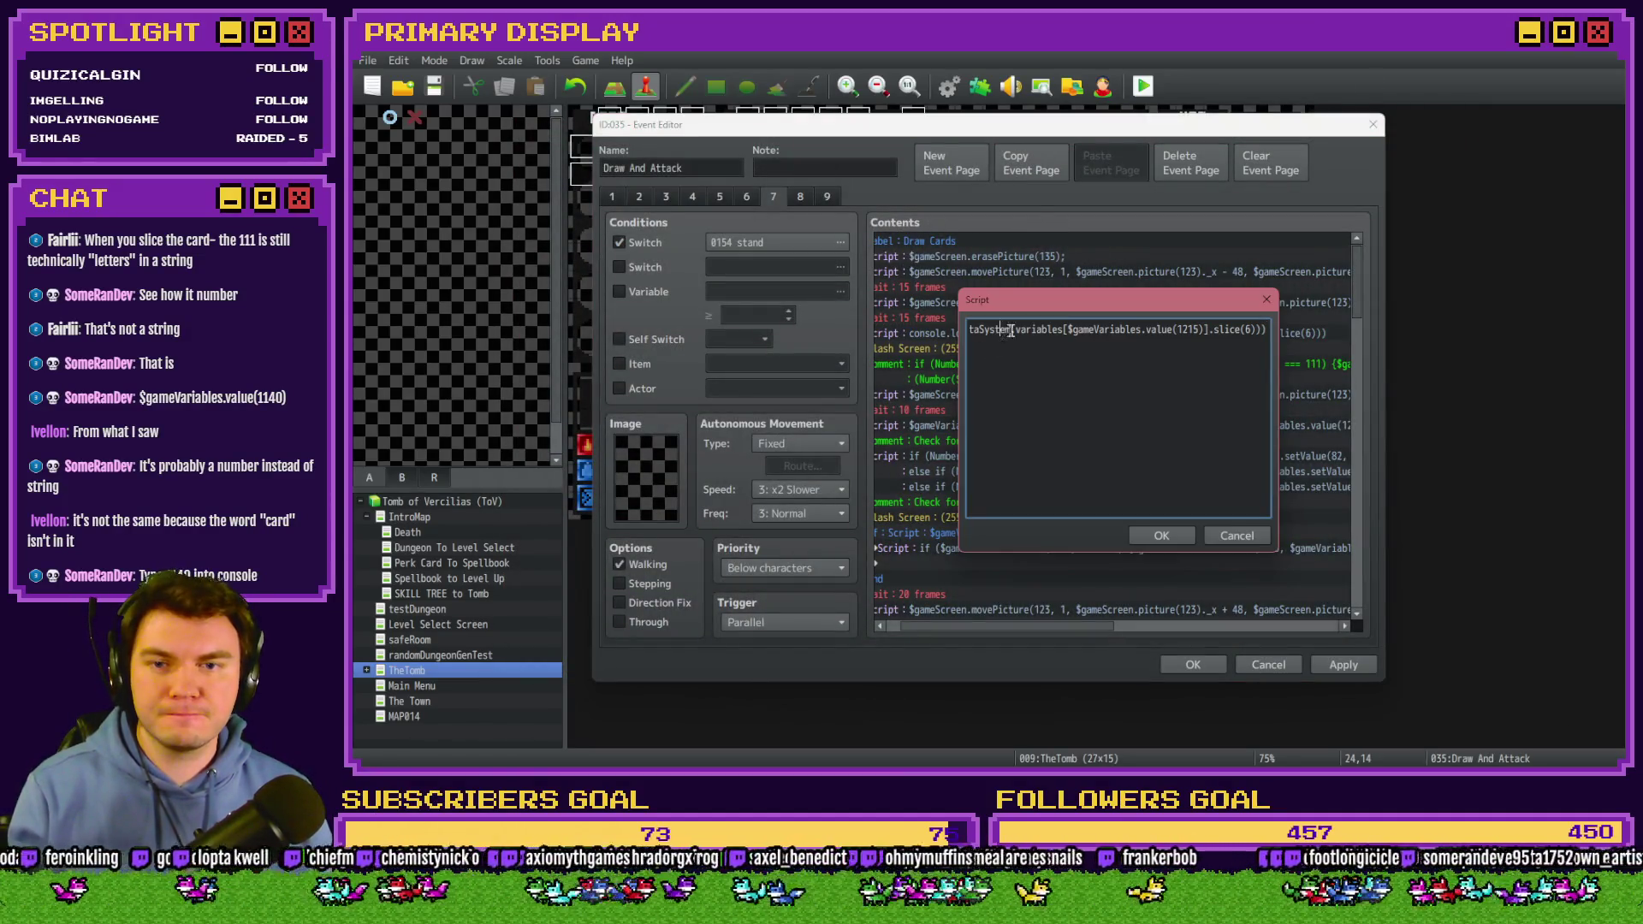
Replace console.log with if and append === "111") to compare the sliced card name.
left_click(1033, 330)
left_click_drag(1033, 330, 870, 315)
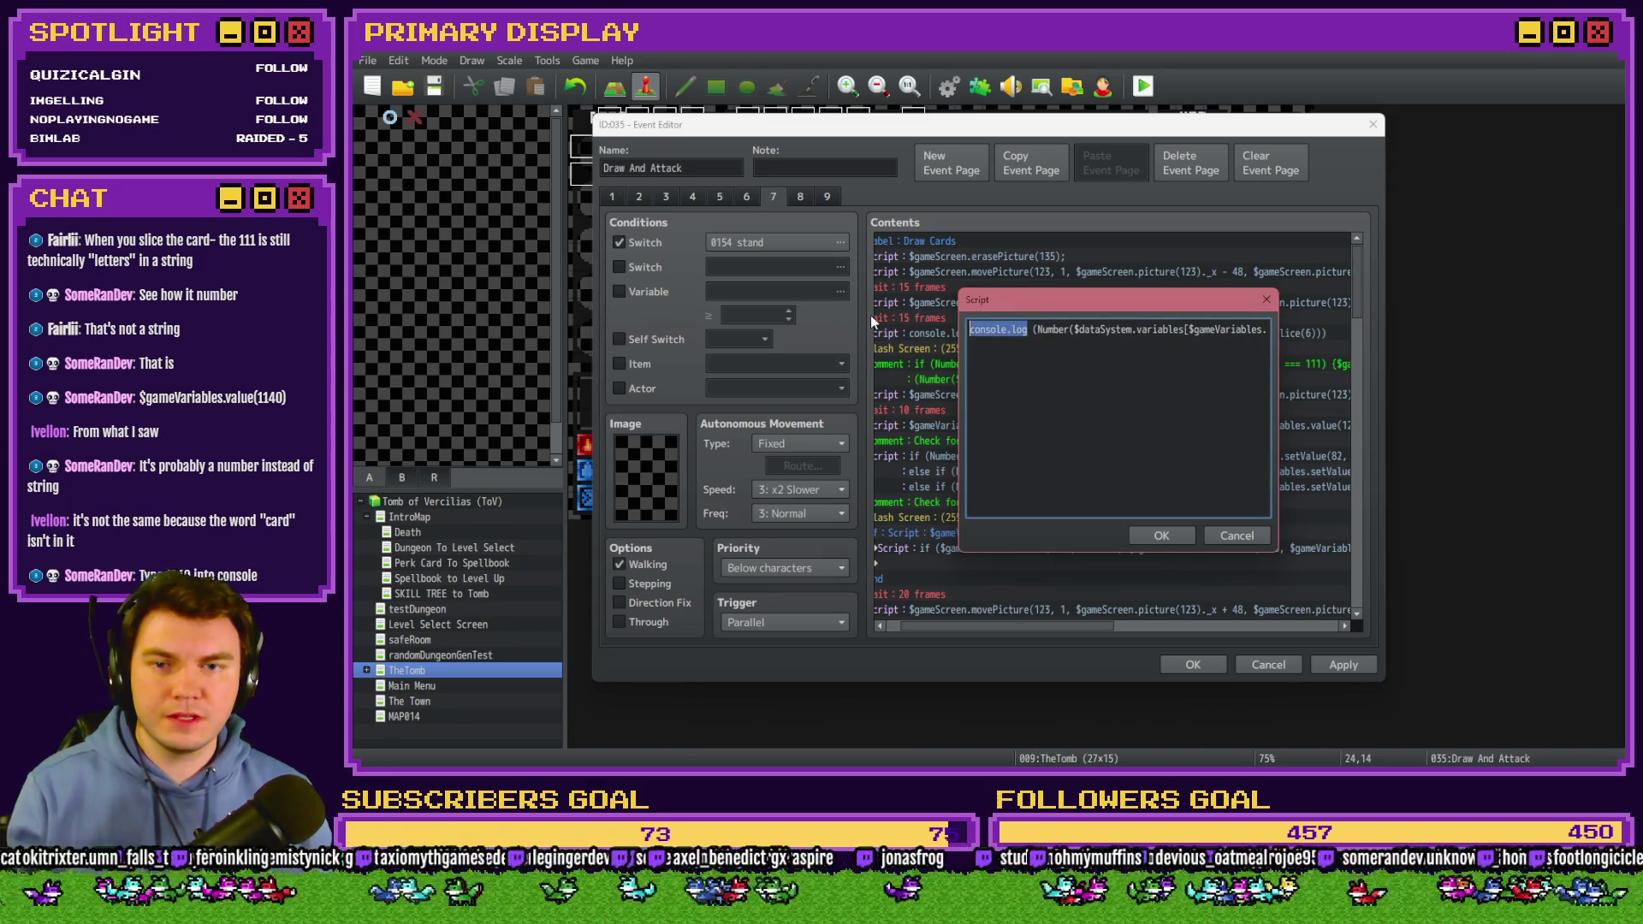
type("if")
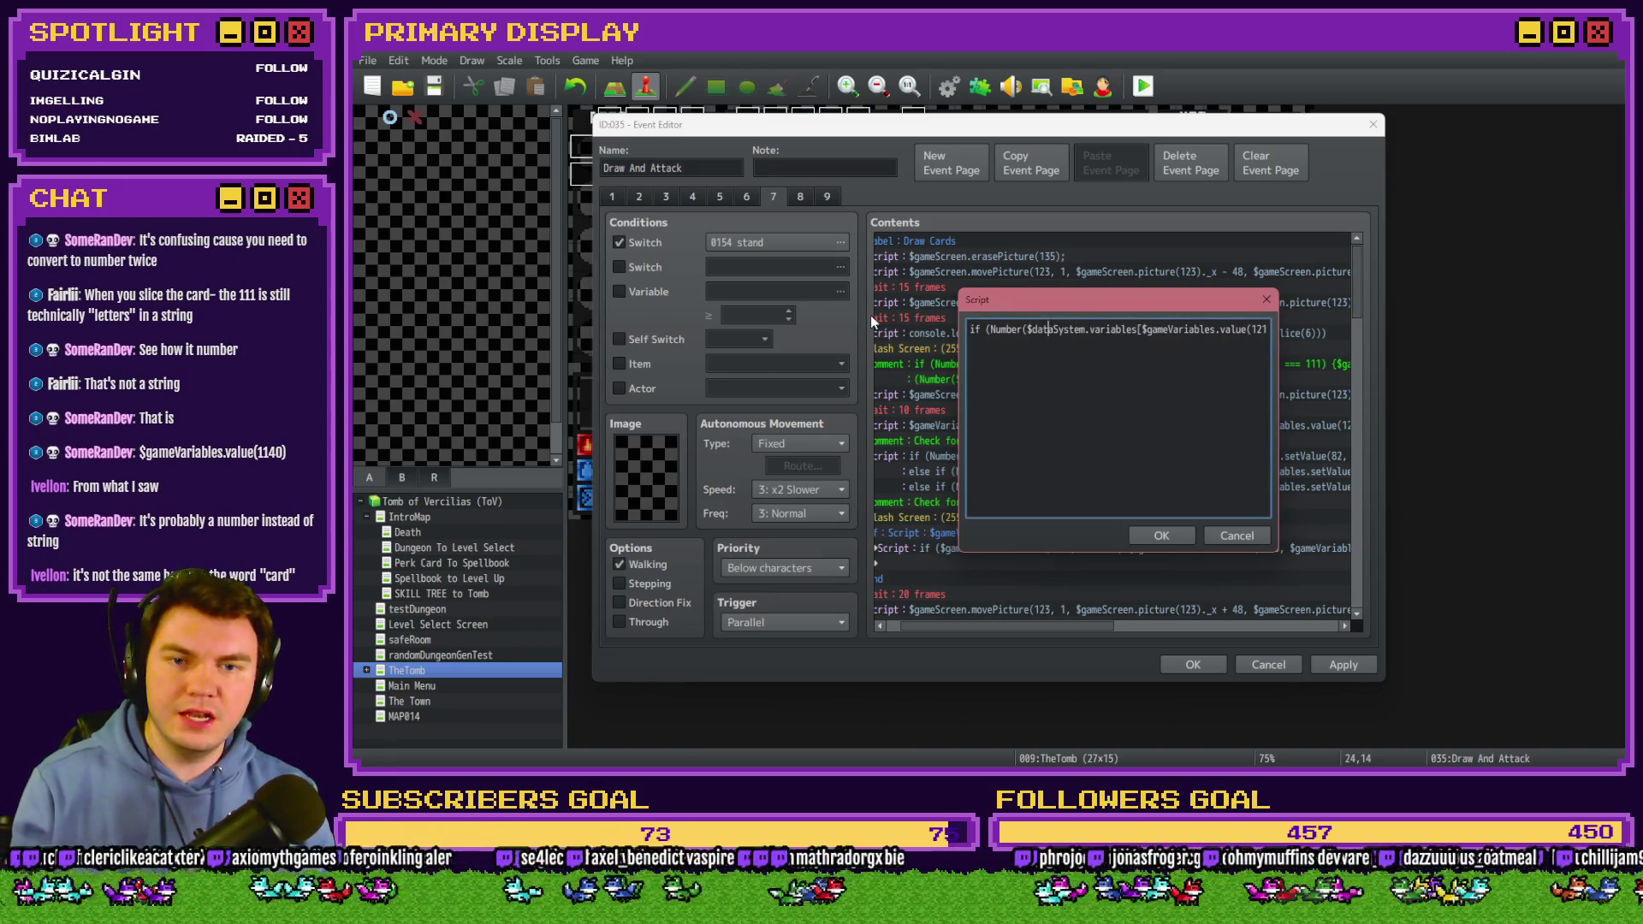
key("End")
key("End")
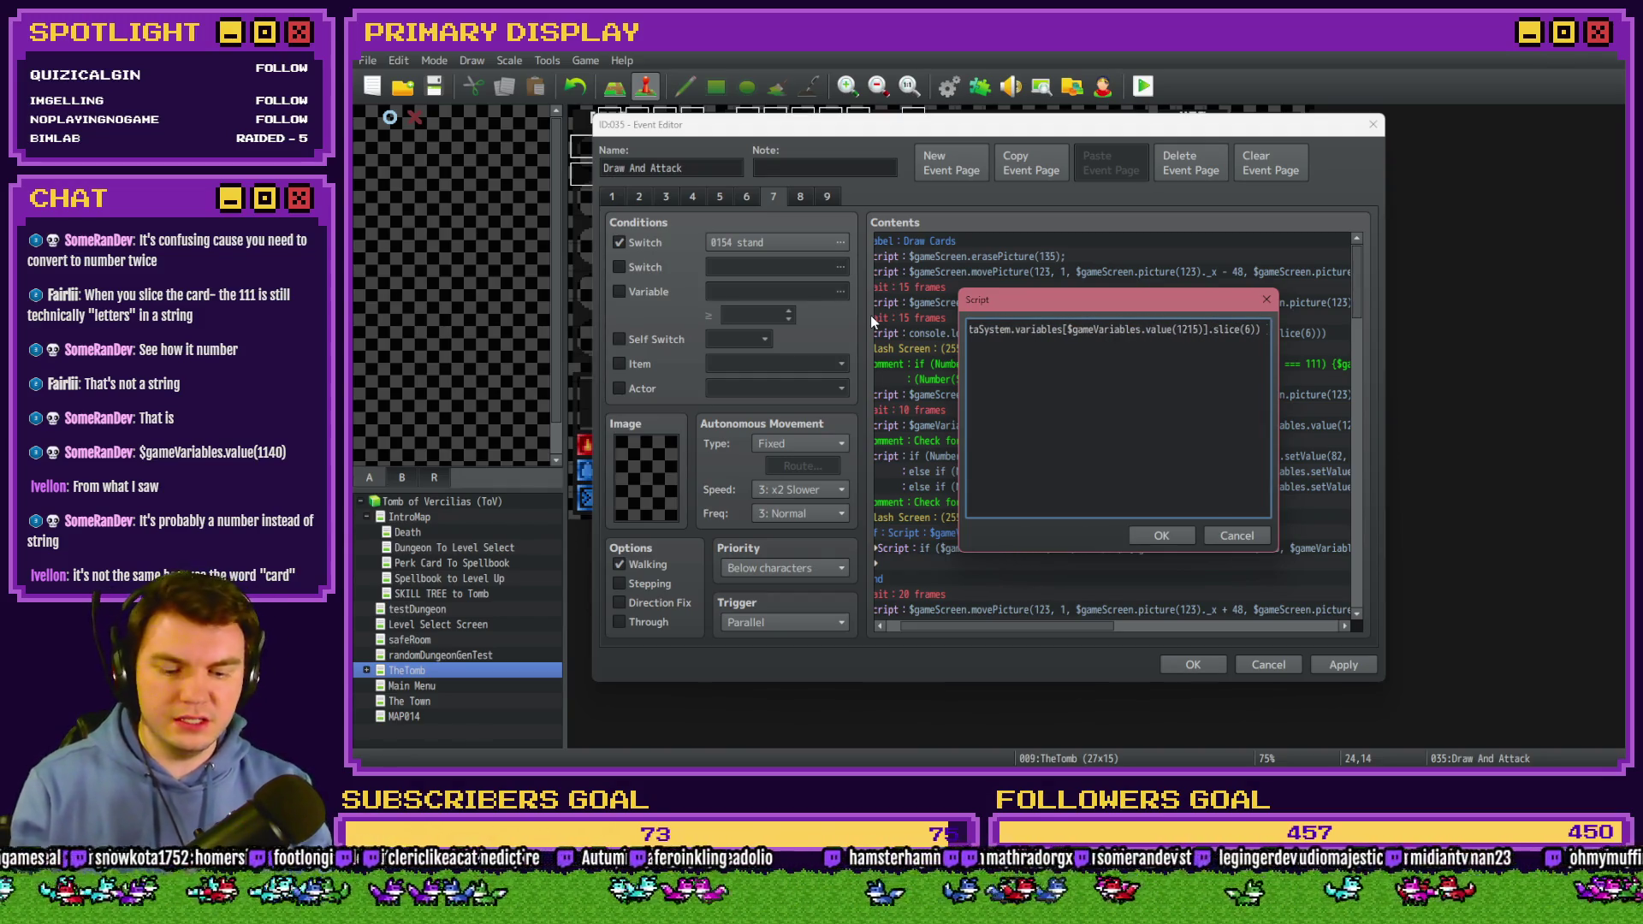
type("=== \"")
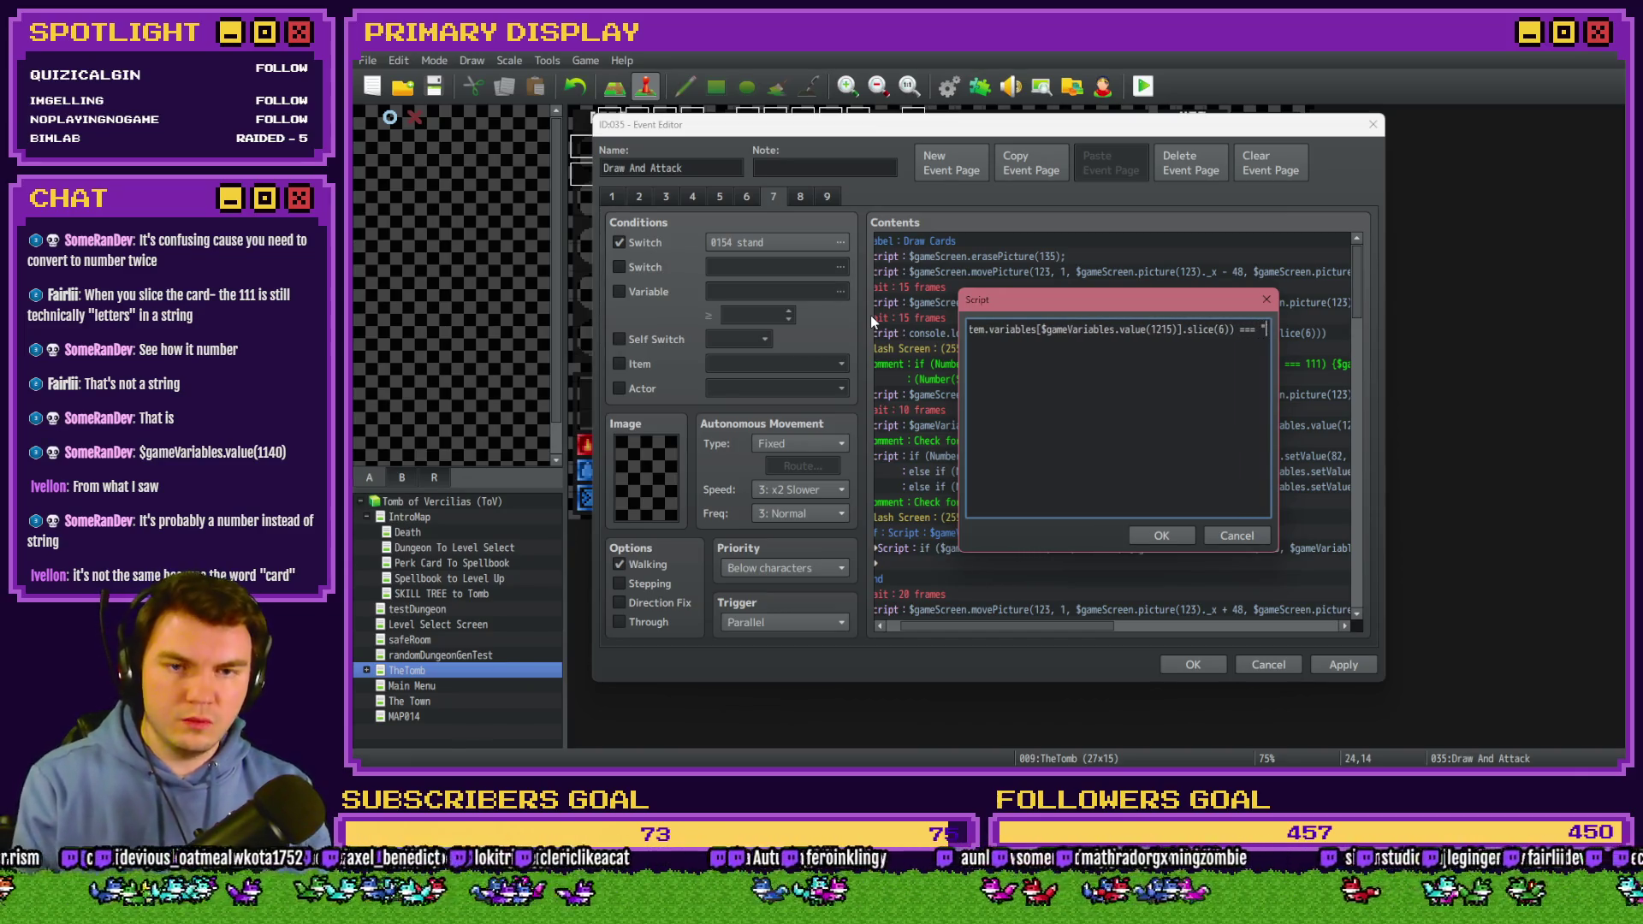
type("111")
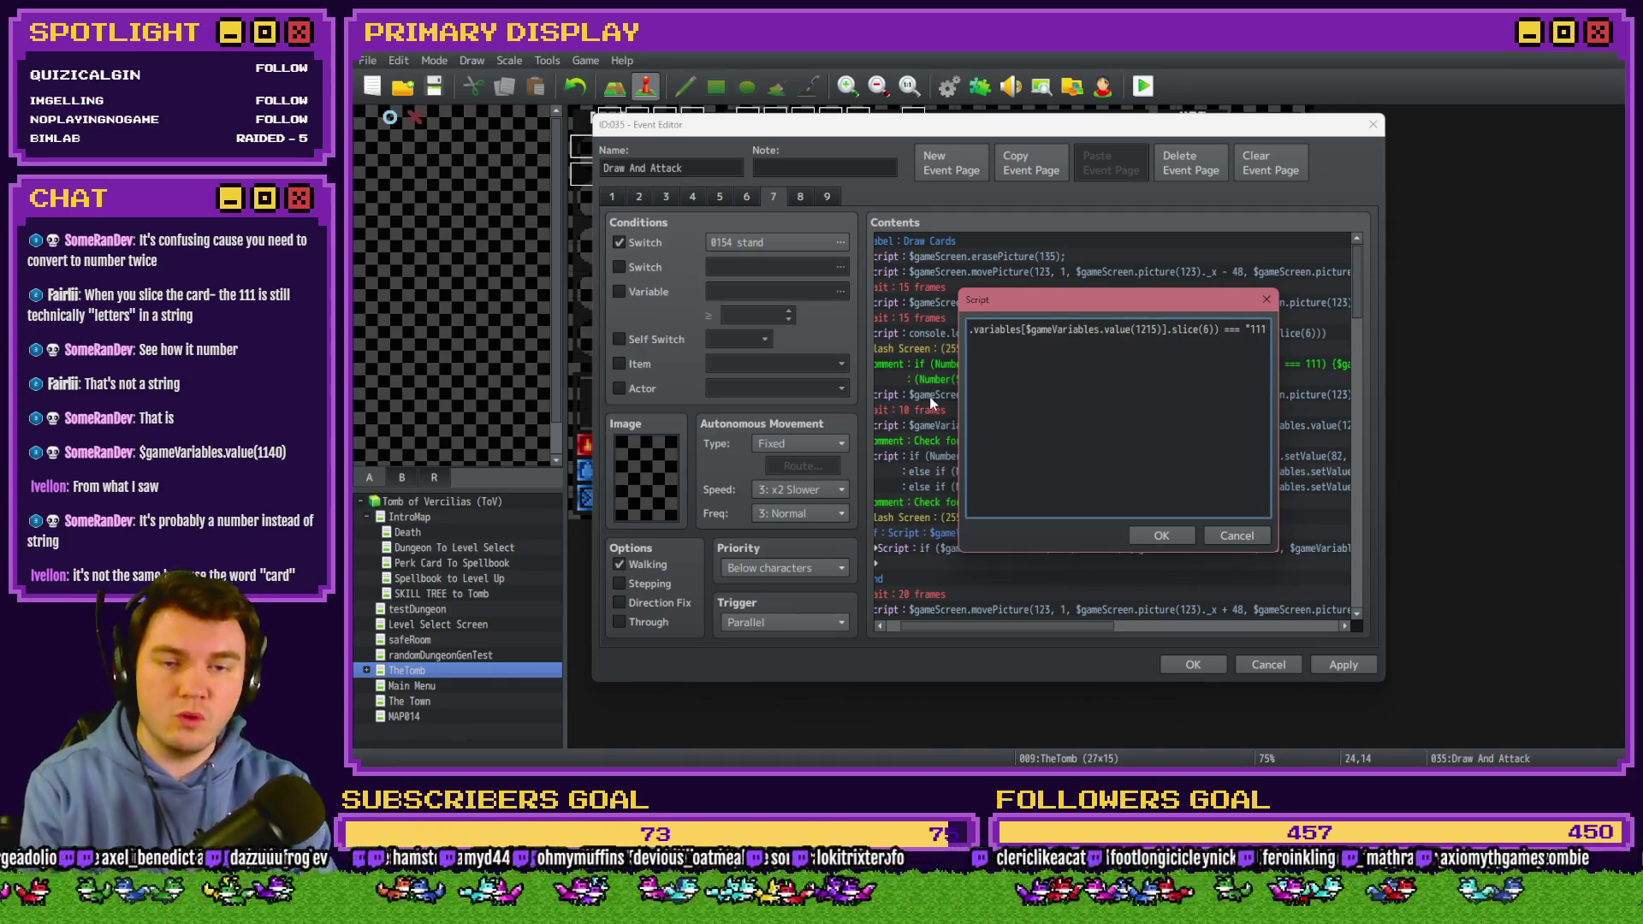
type("\")")
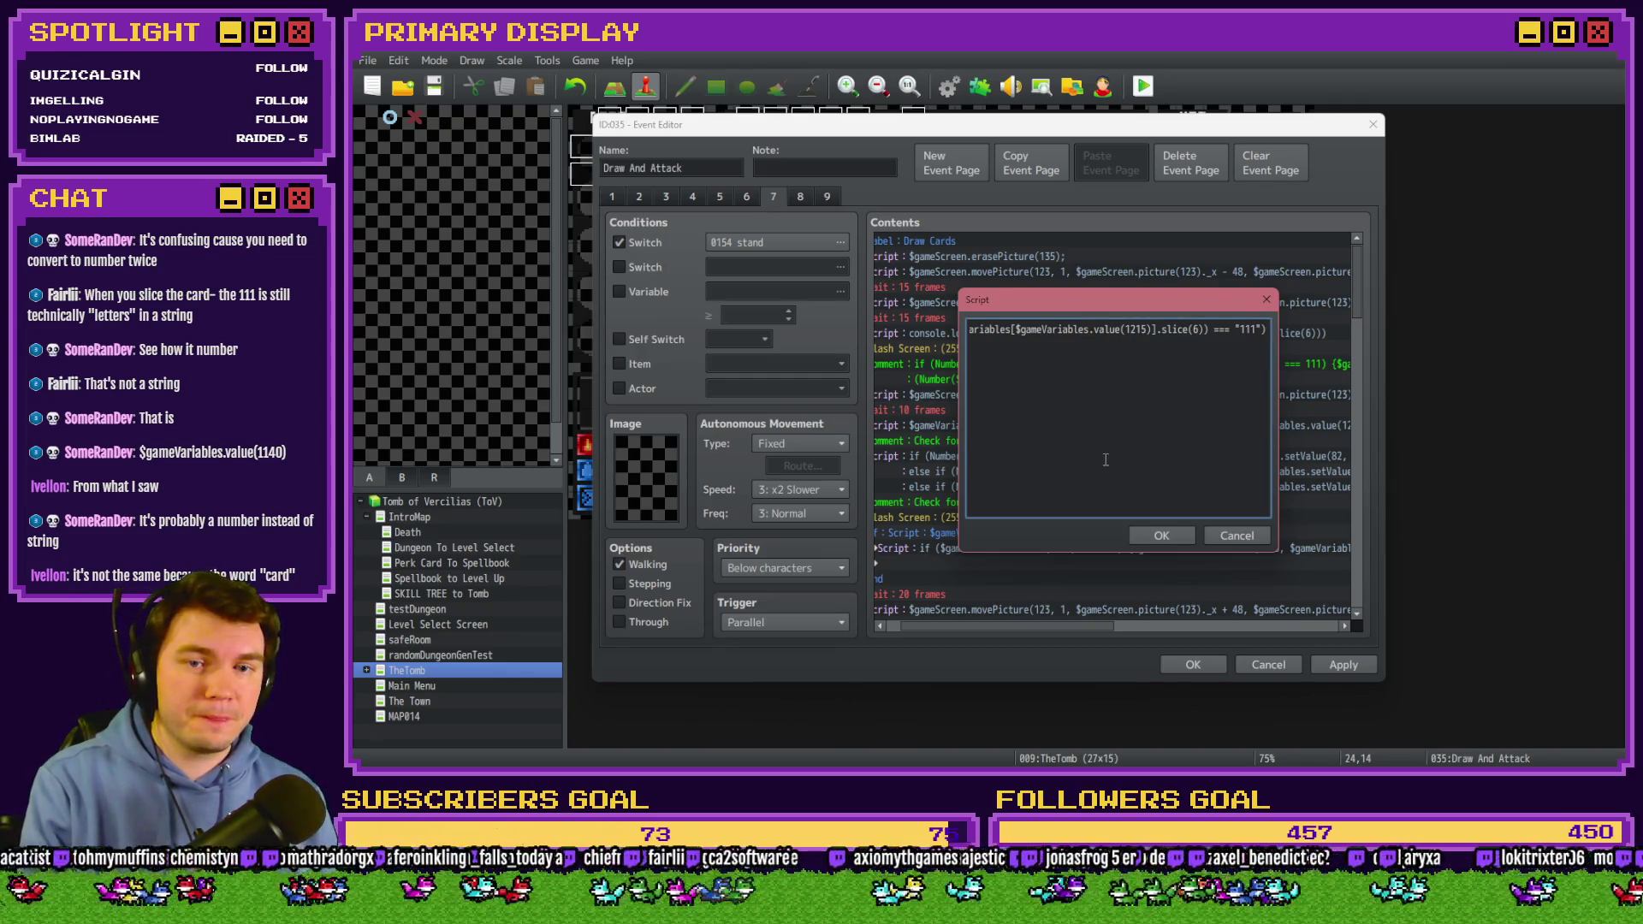
left_click(1176, 532)
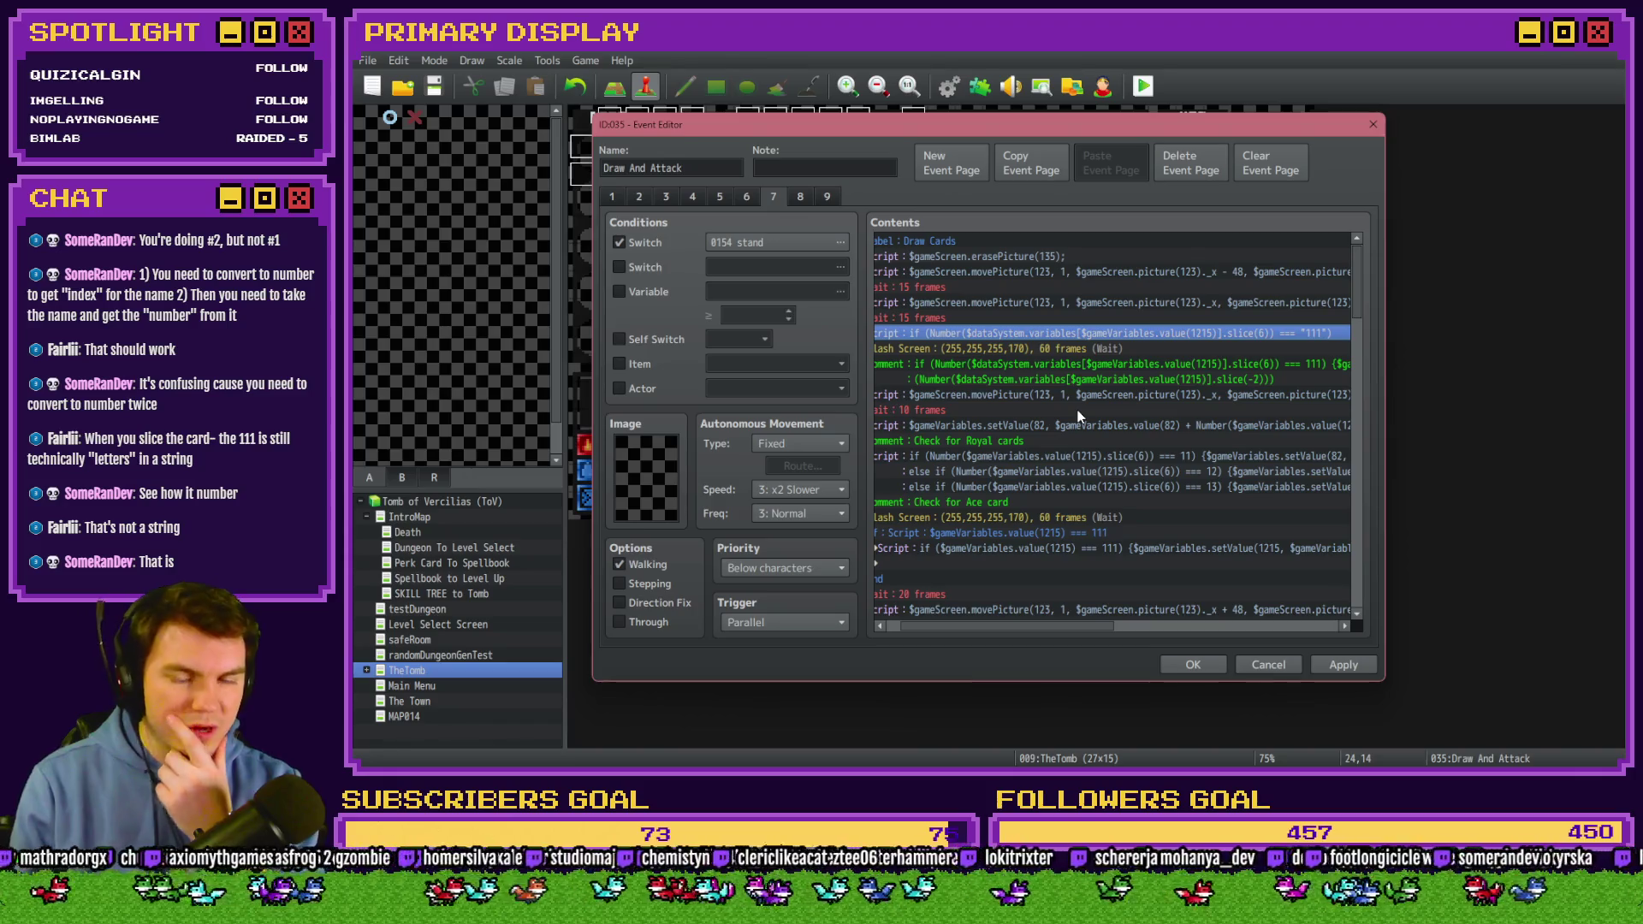
Read the card-check comment and close it without changes.
scroll(1056, 626, "left", 1)
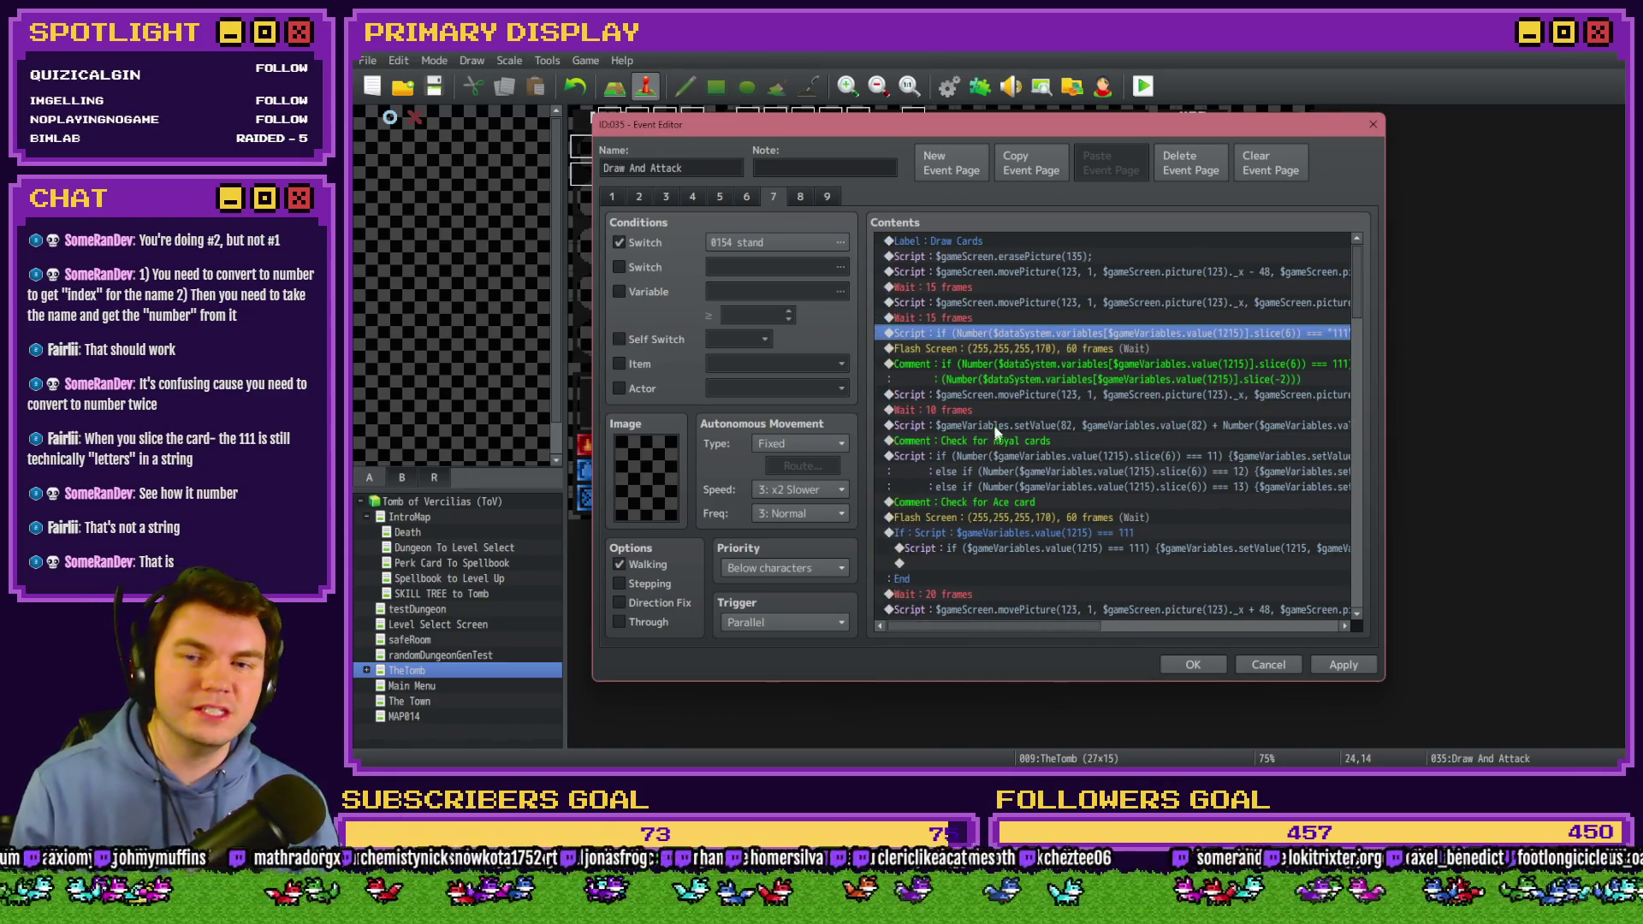
double_click(1029, 364)
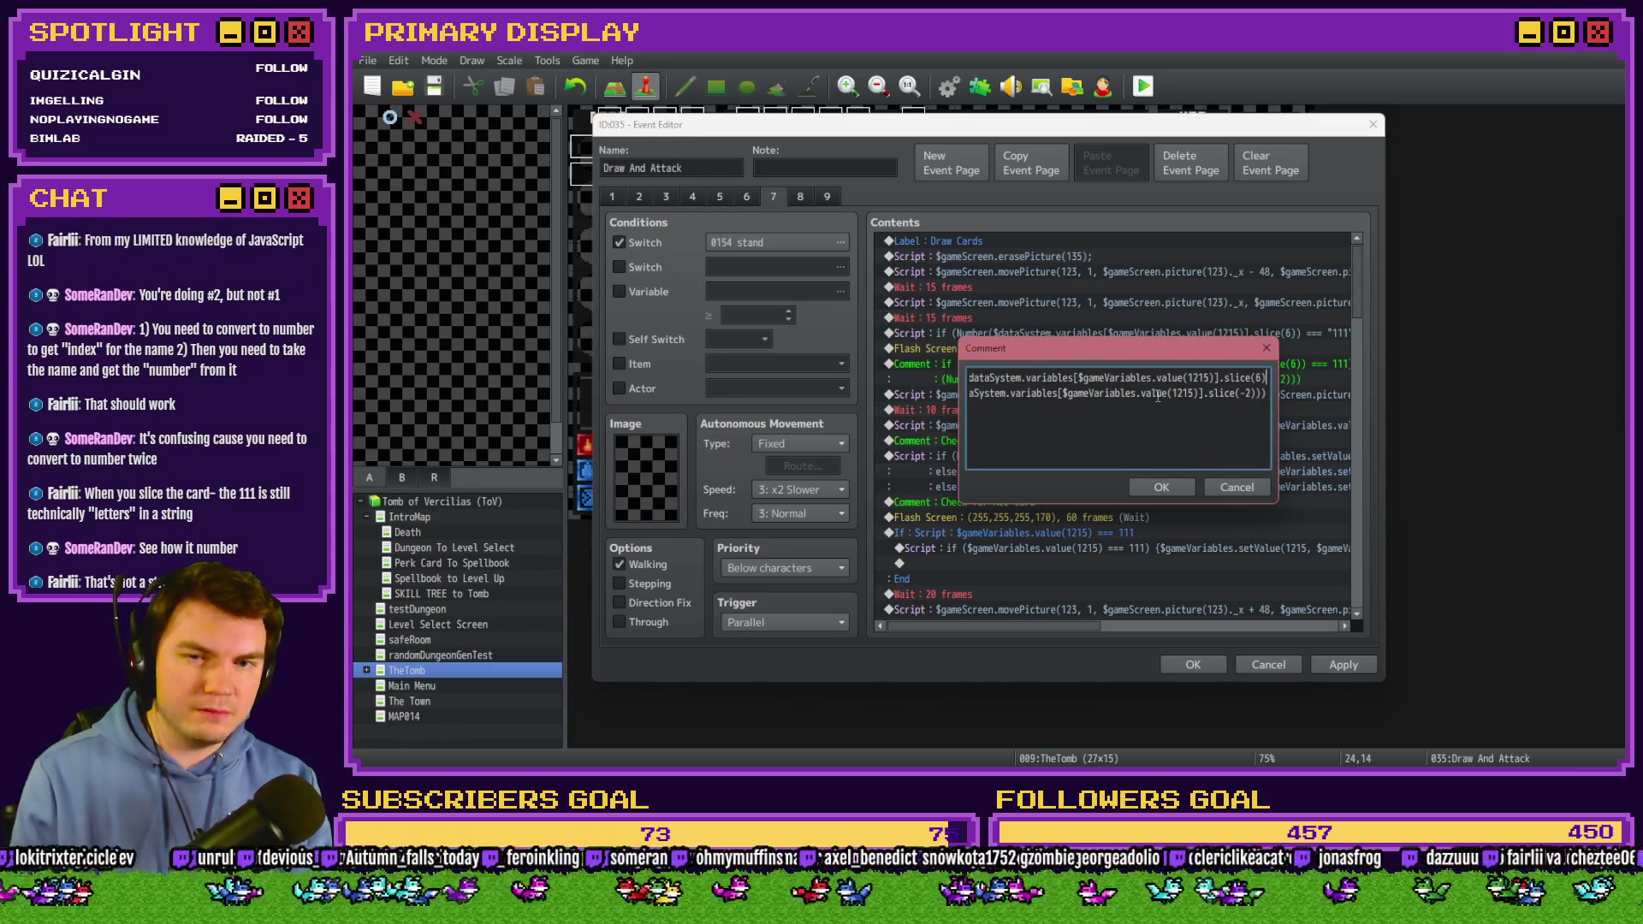
key("End")
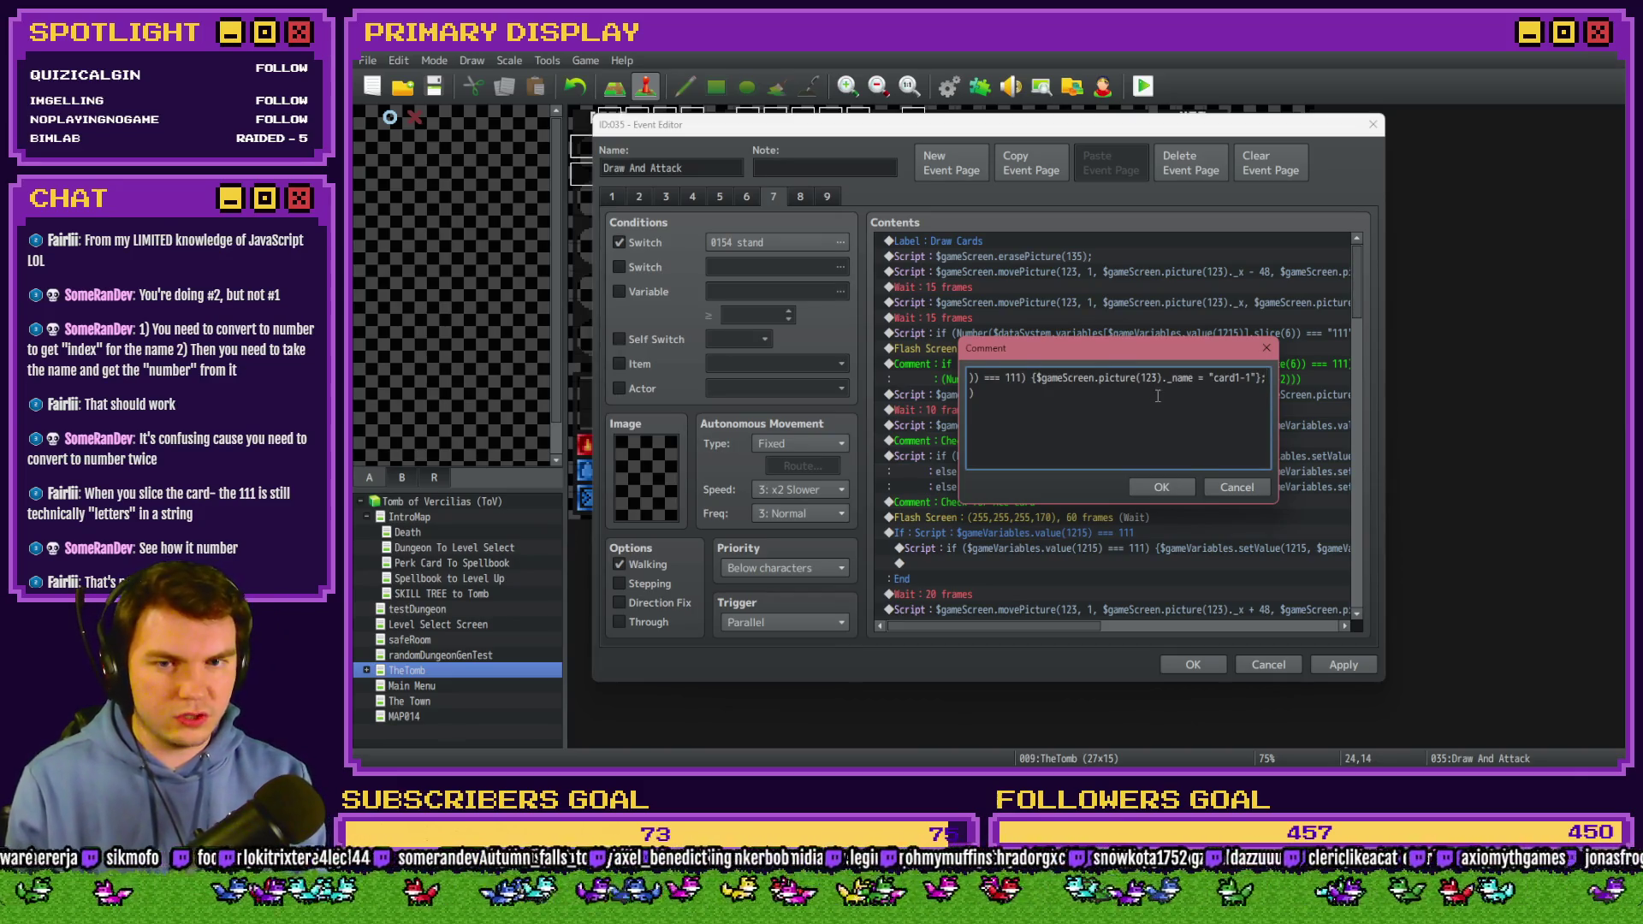
key("Home")
left_click(1246, 489)
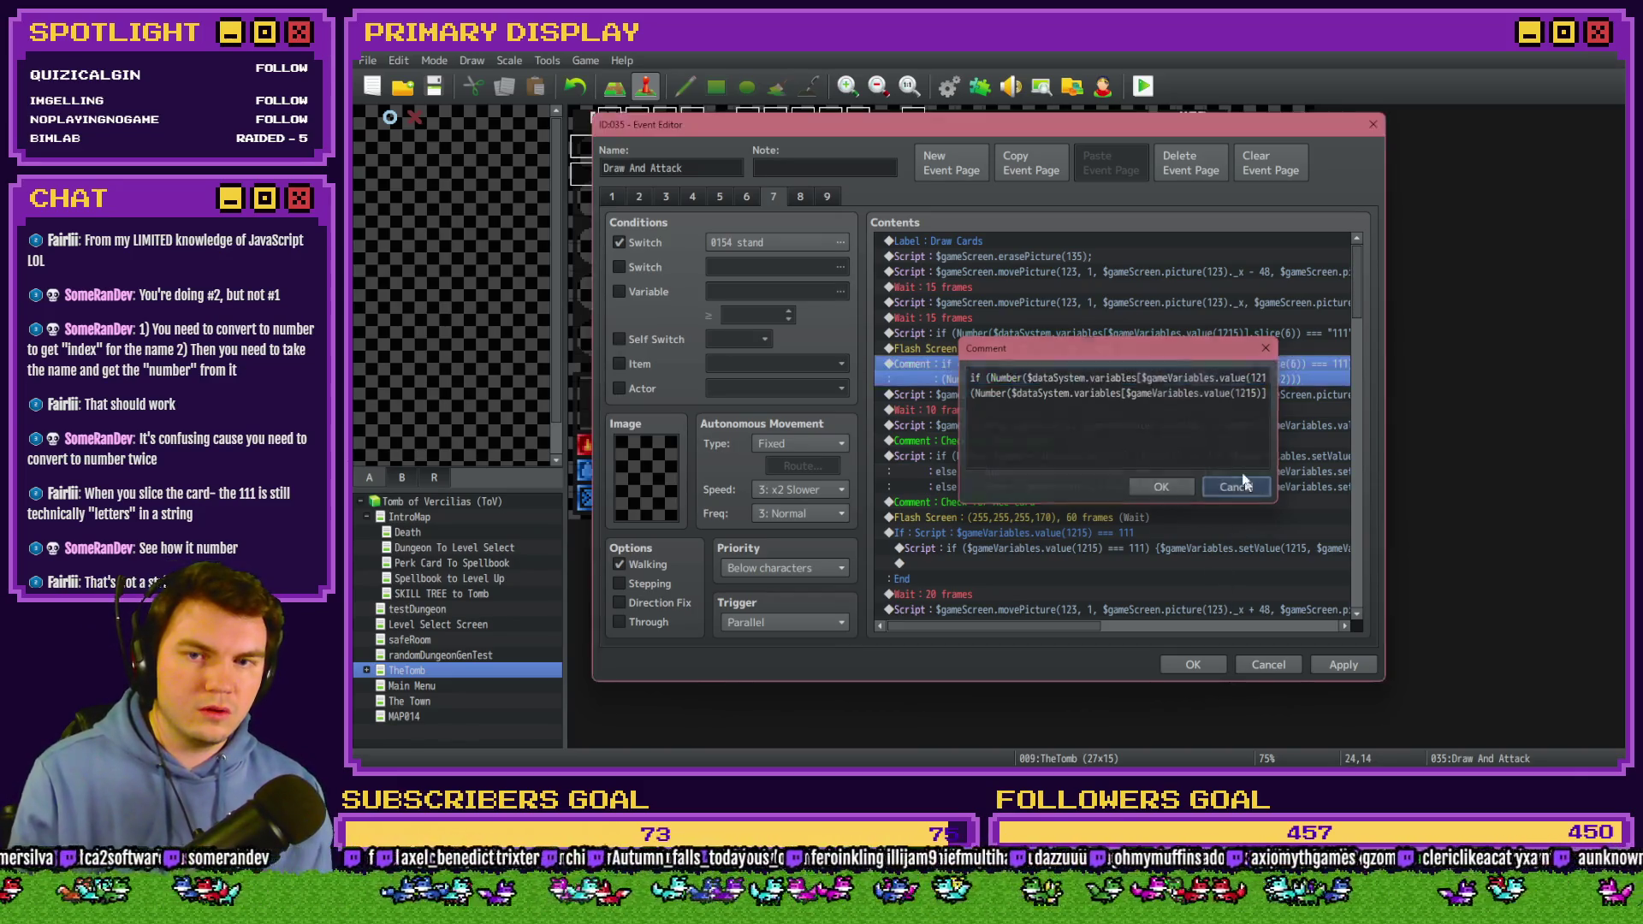
Wrap 111 in quotes in the if script line's comparison.
double_click(1128, 333)
key("End")
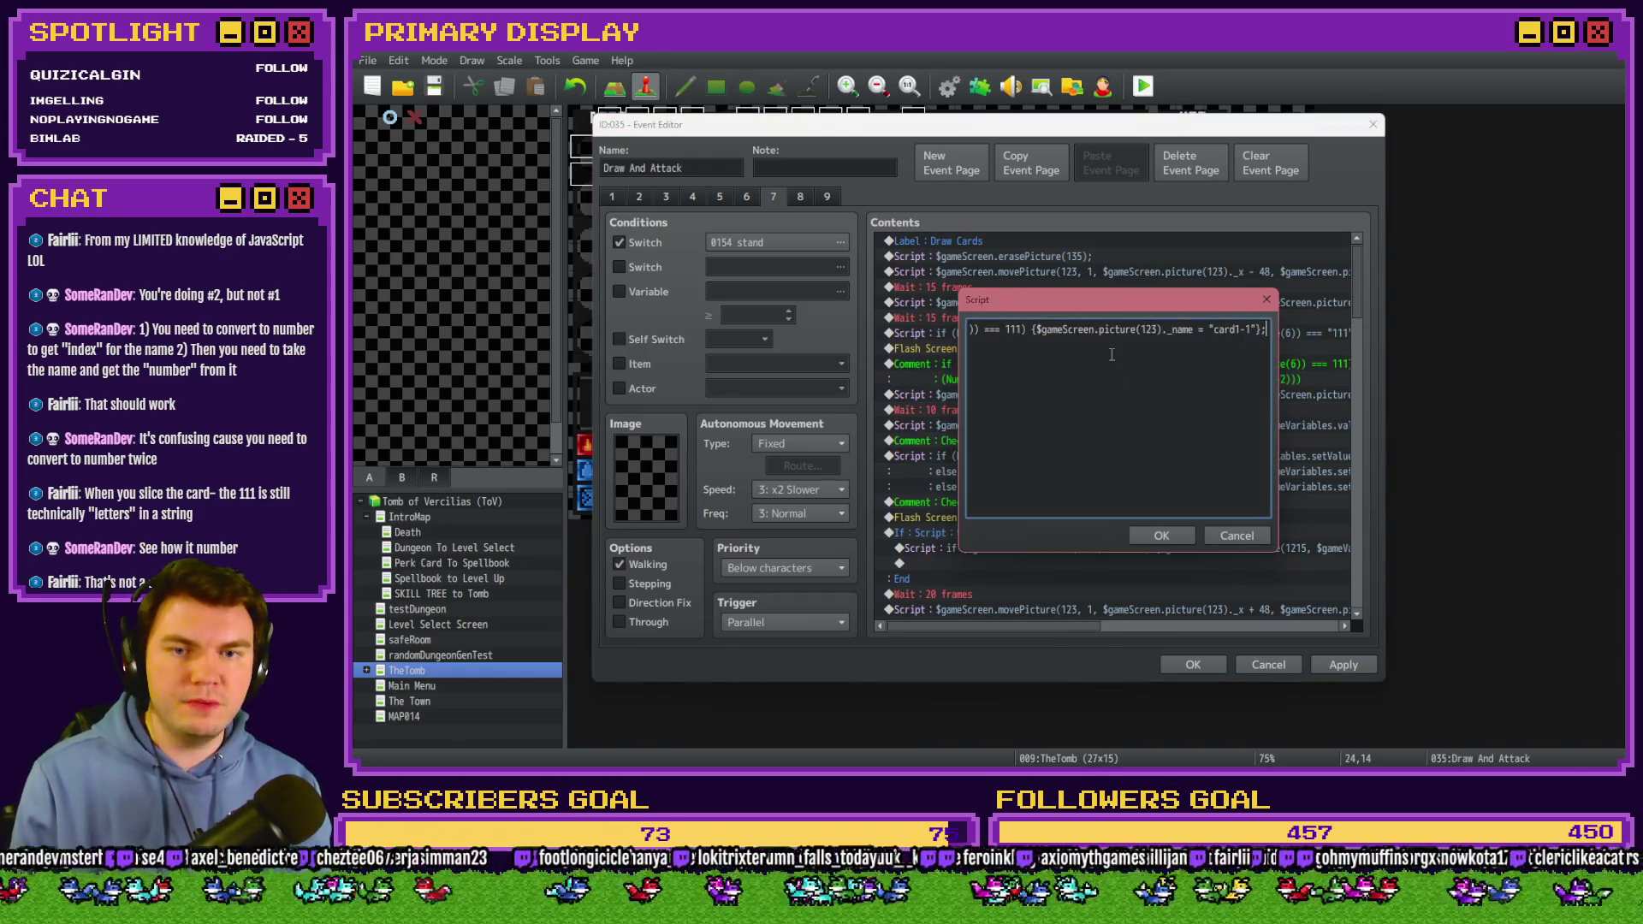
key("ctrl+a")
left_click(992, 328)
key("ctrl+a")
left_click(1104, 346)
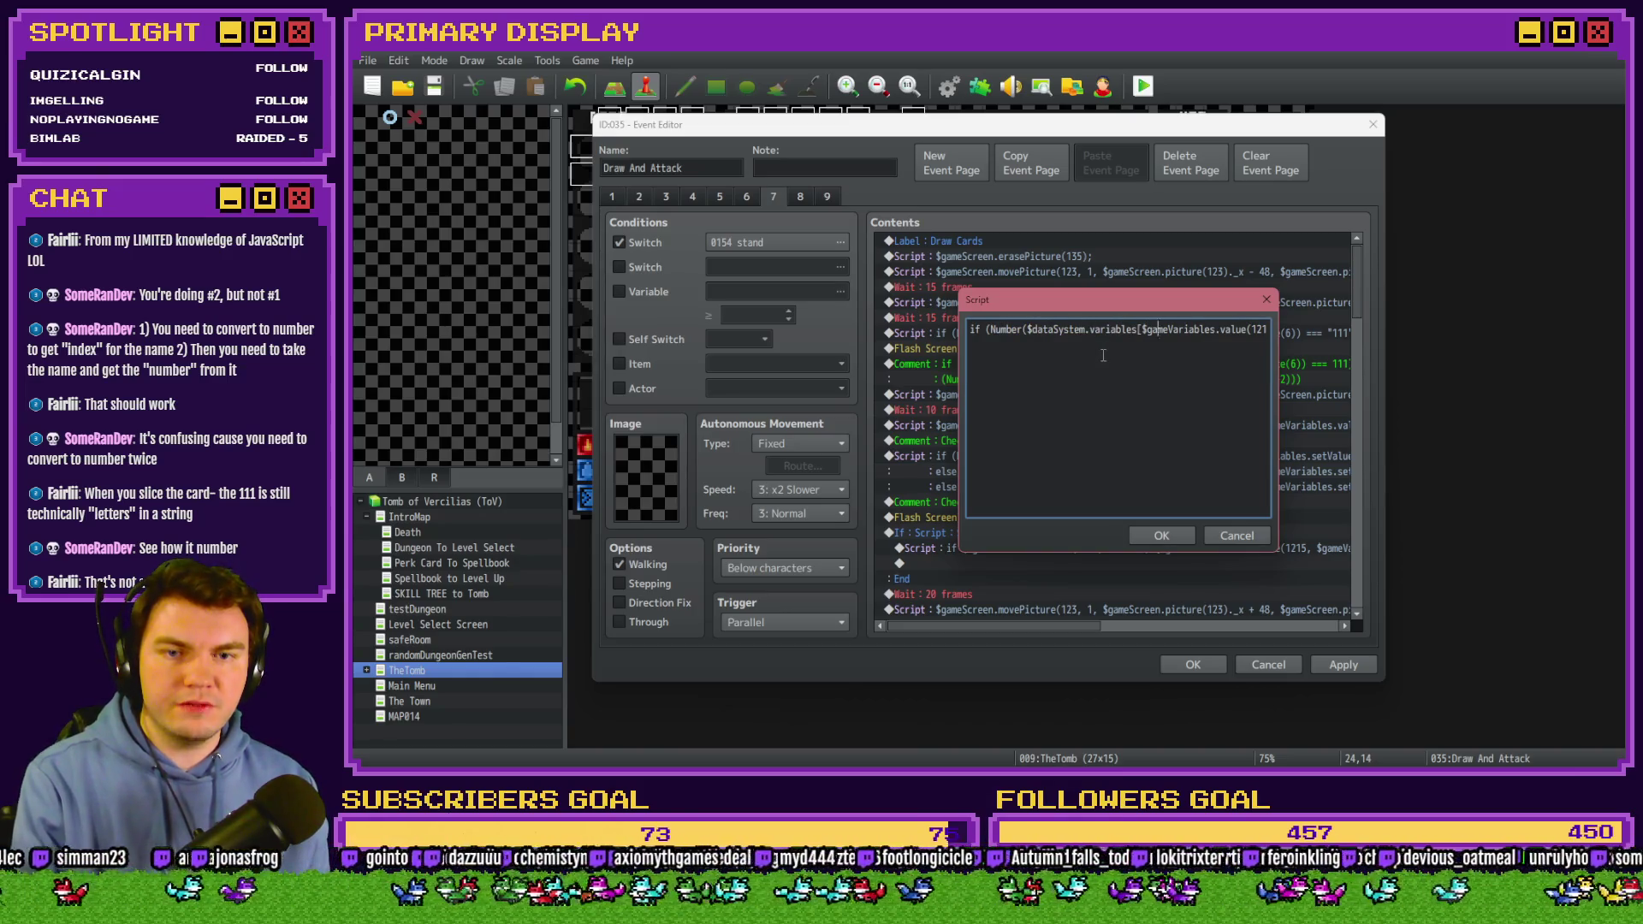
key("Right")
key("Right")
key("Right")
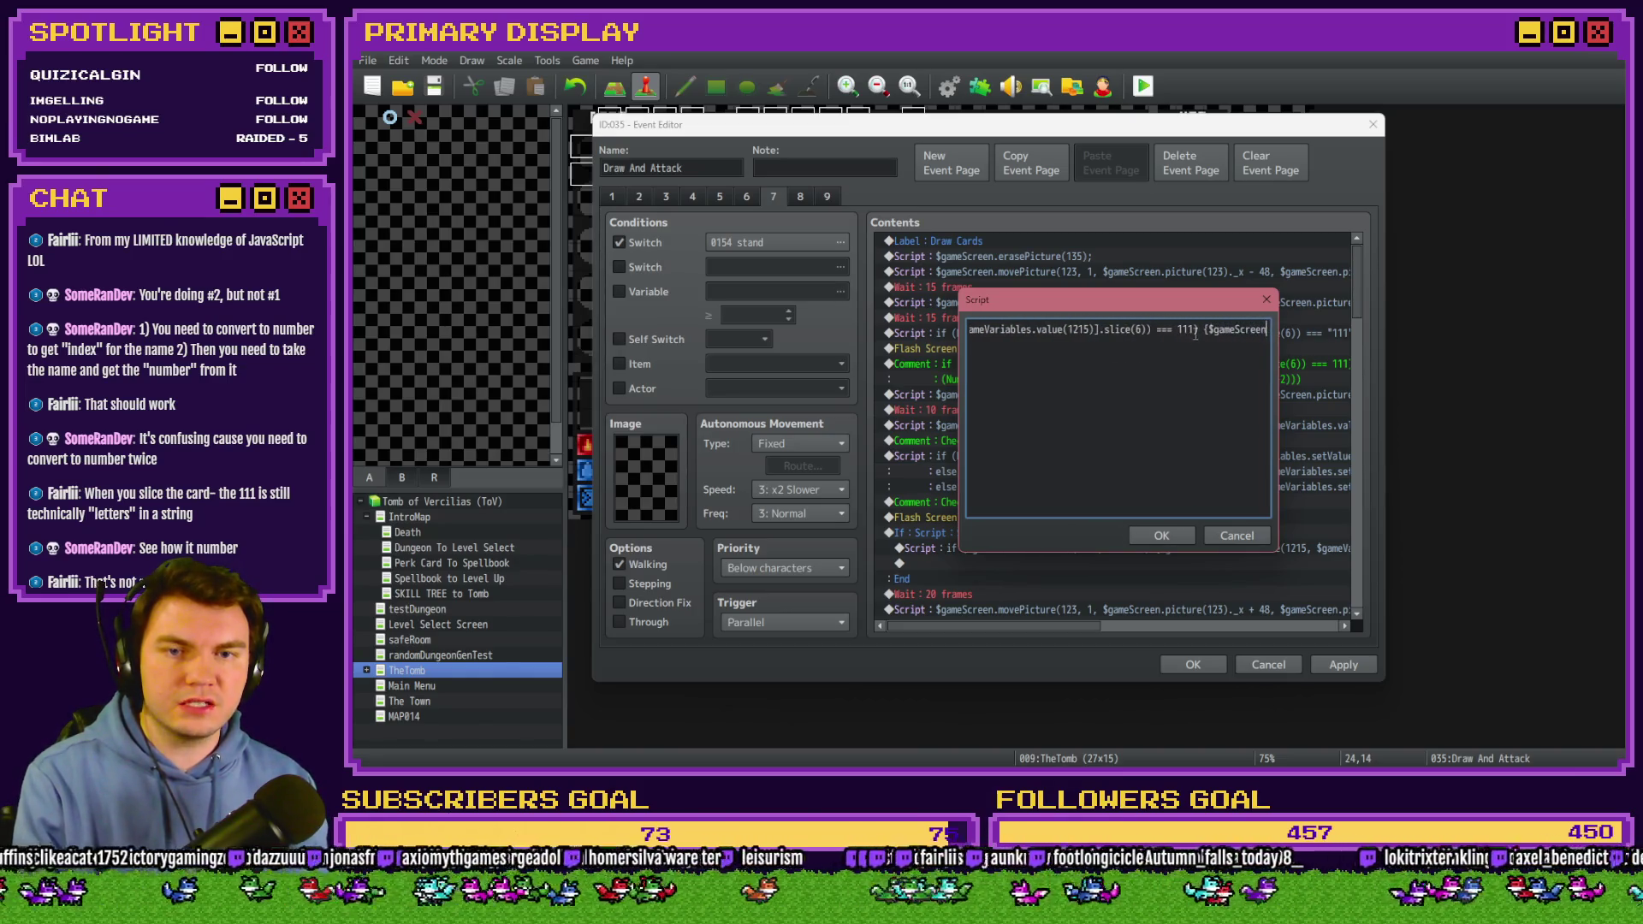
left_click(1177, 329)
type("\"")
left_click(1197, 329)
type("\"")
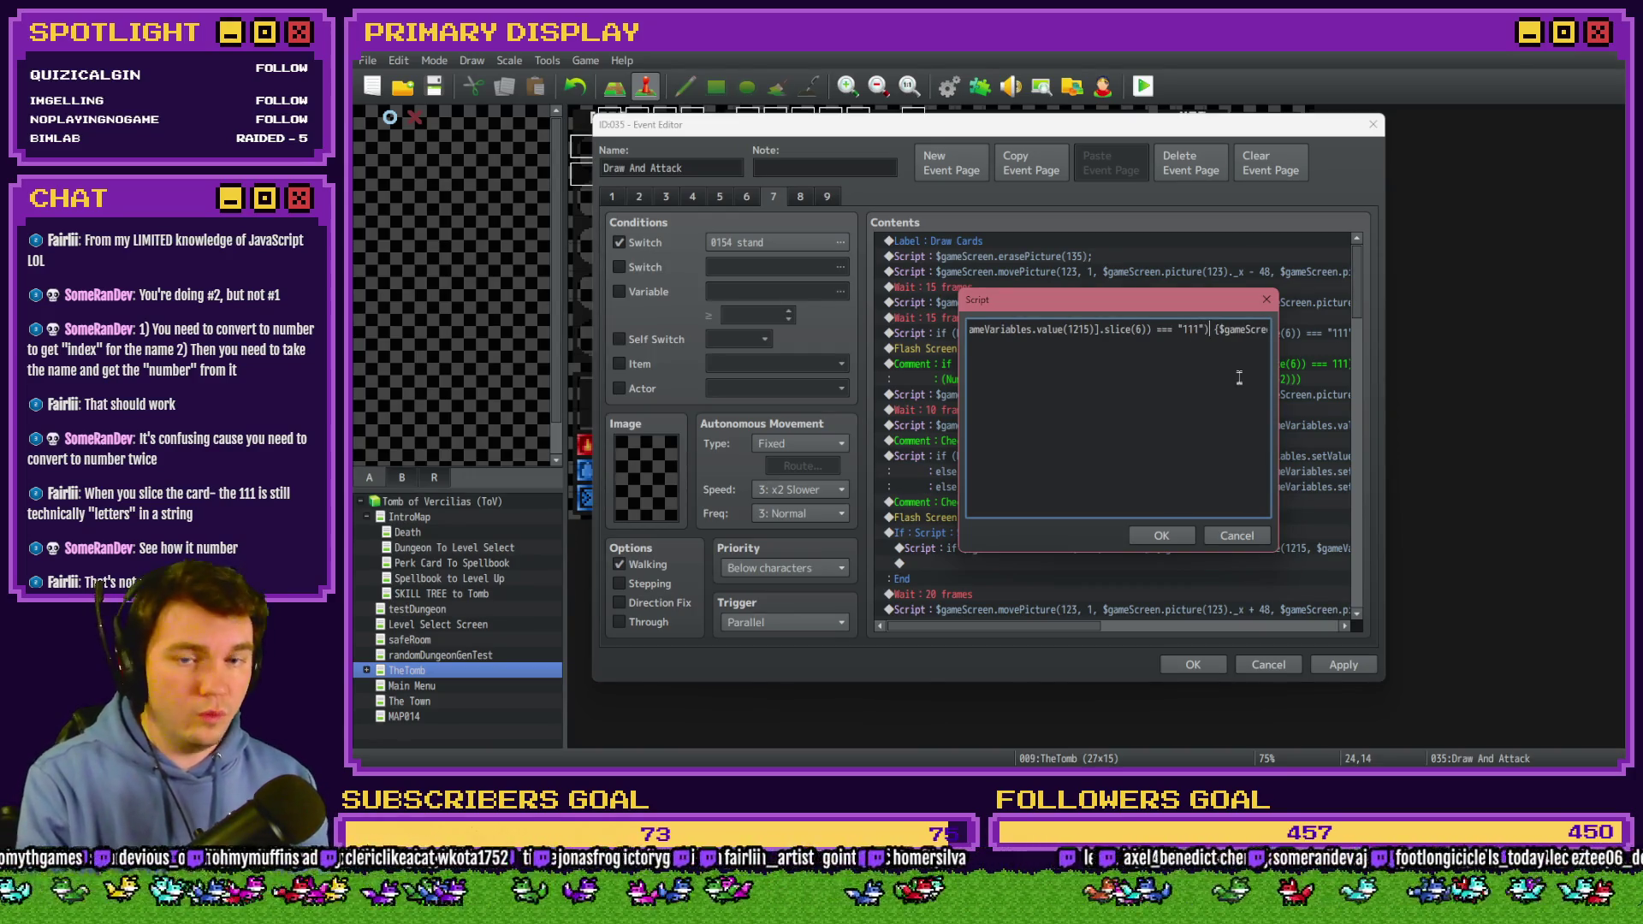
Complete the picture 123 name as "card1-1" with 1"; and save the event.
left_click(1208, 389)
key("Right")
key("Right")
key("Right")
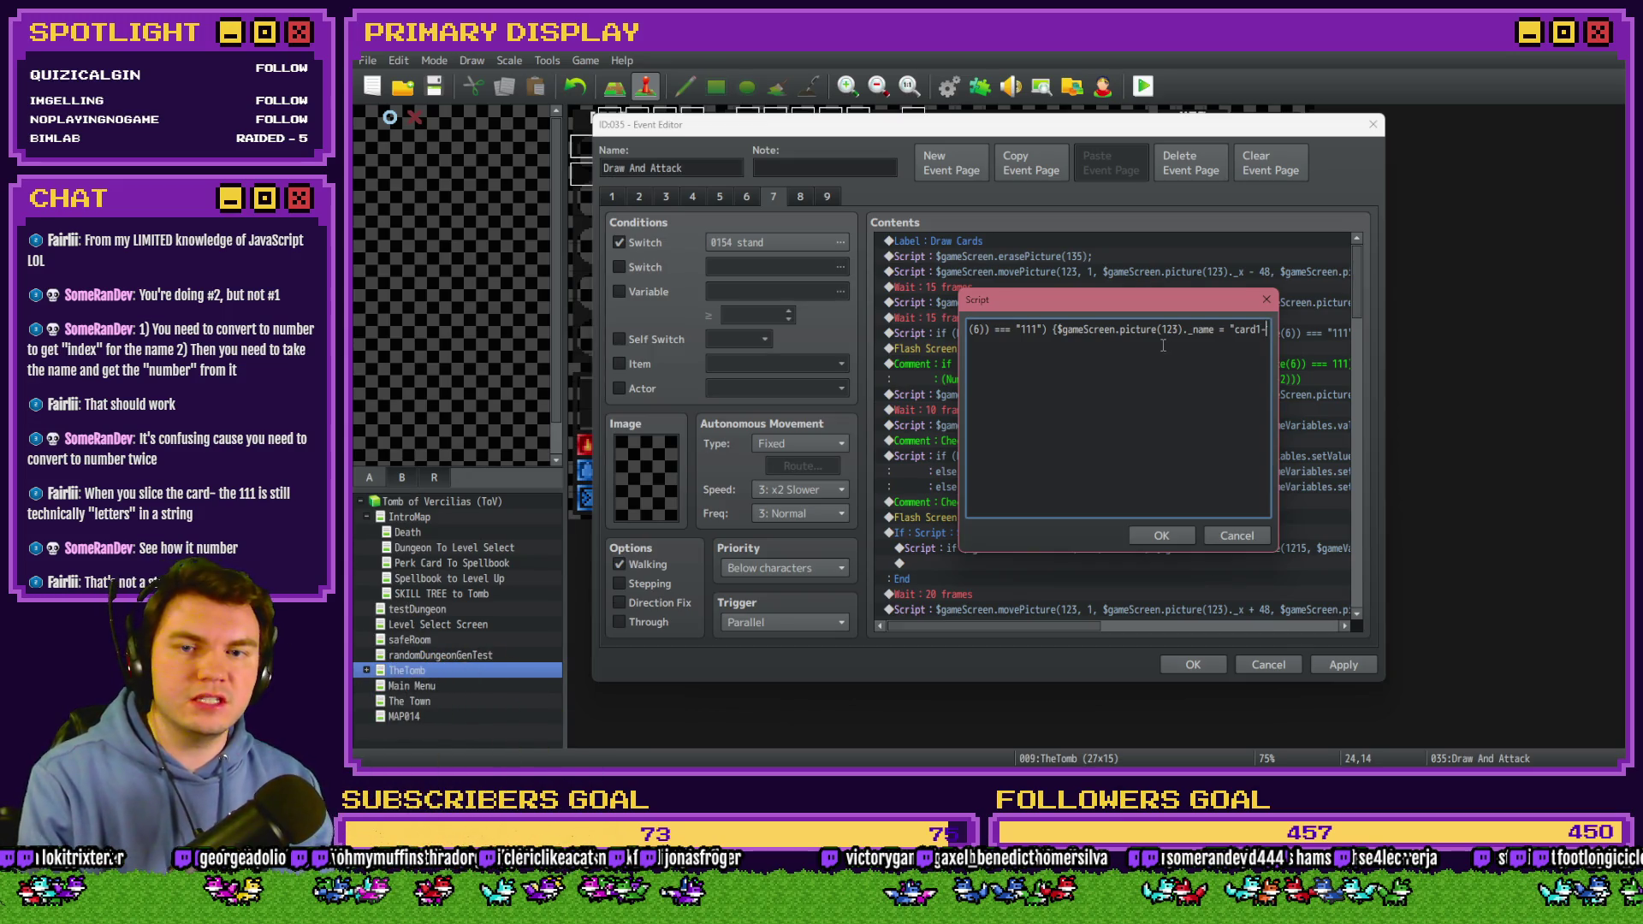
type("1\";")
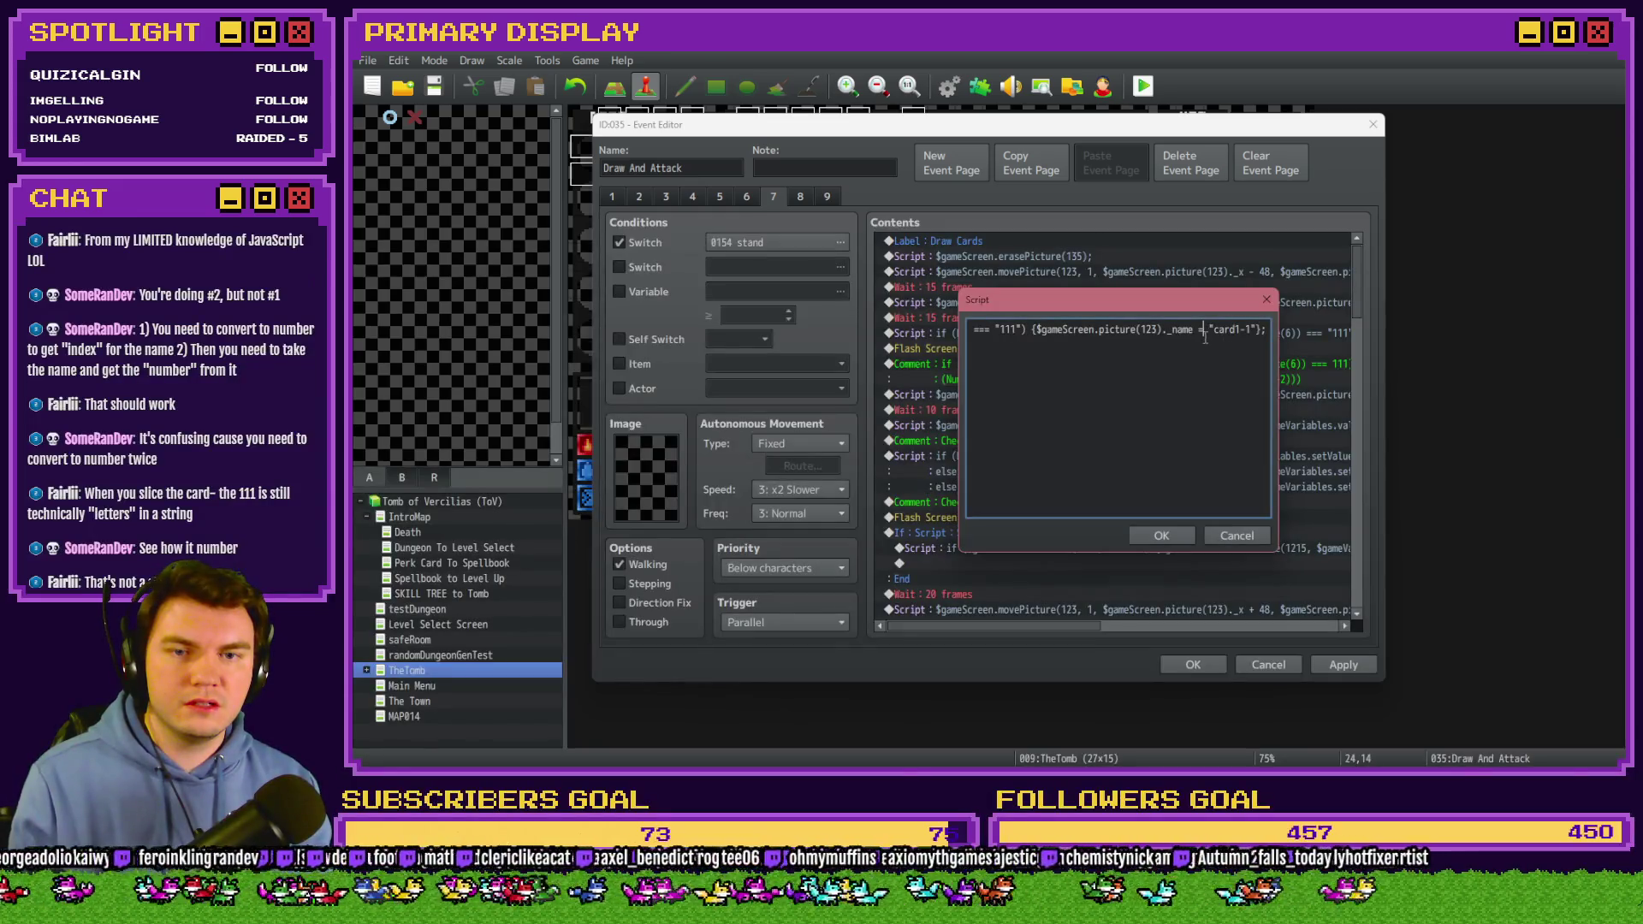
left_click_drag(1212, 330, 1287, 335)
left_click(1249, 335)
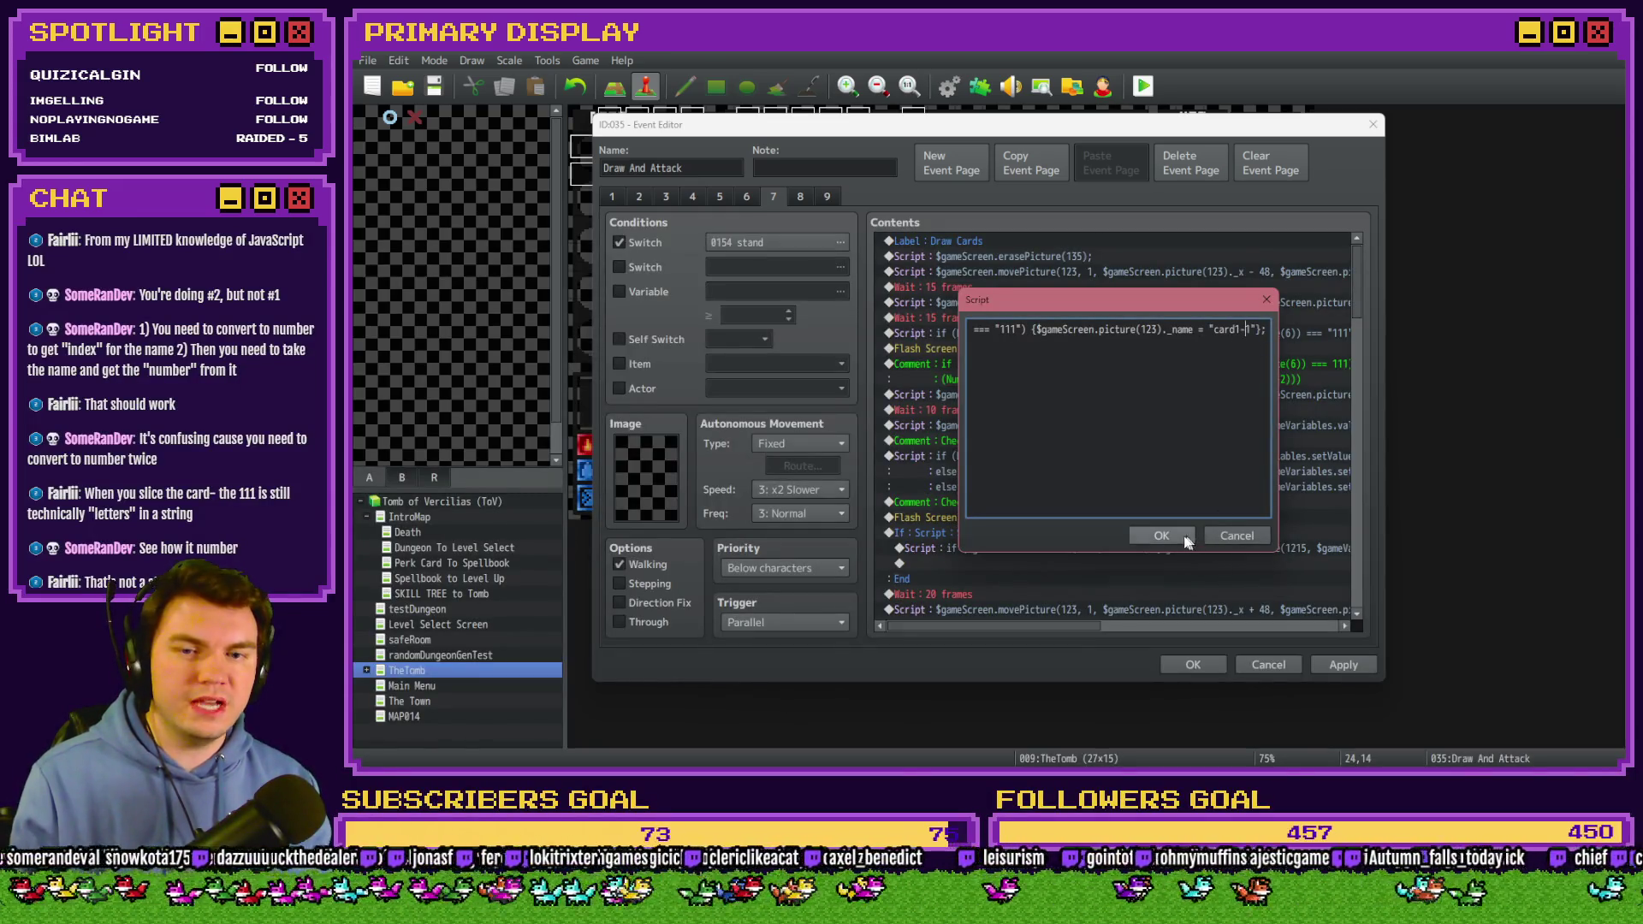
left_click(1161, 535)
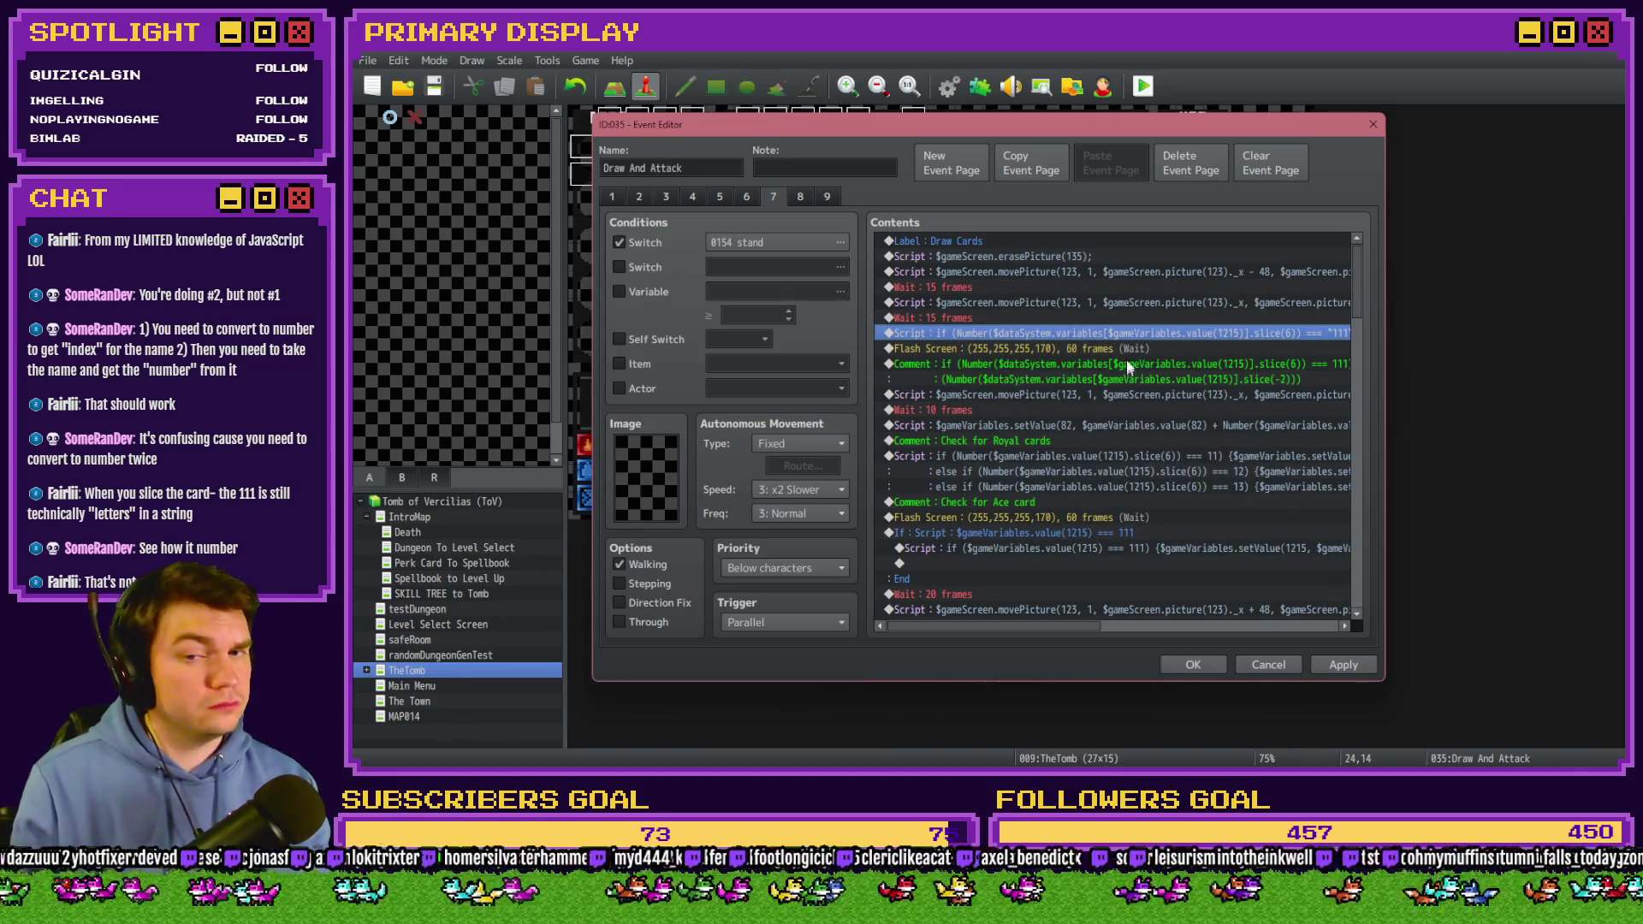
key("Down")
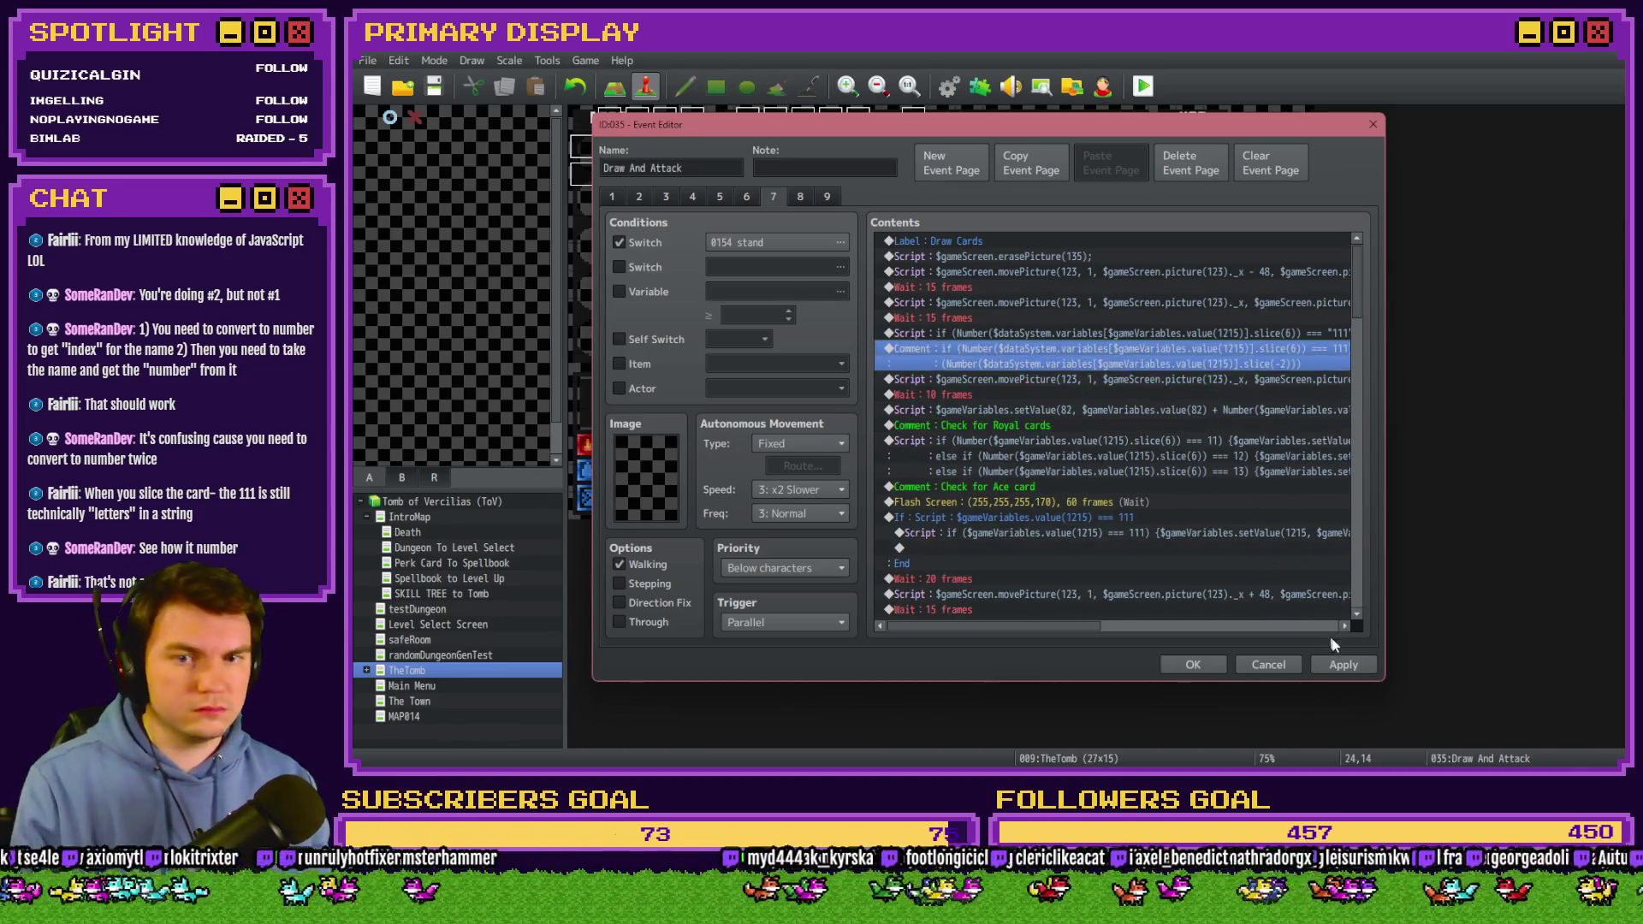
left_click(1193, 665)
Playtest with the daggers perk and stand, hitting the 'slice' TypeError, then close the game.
left_click(1143, 86)
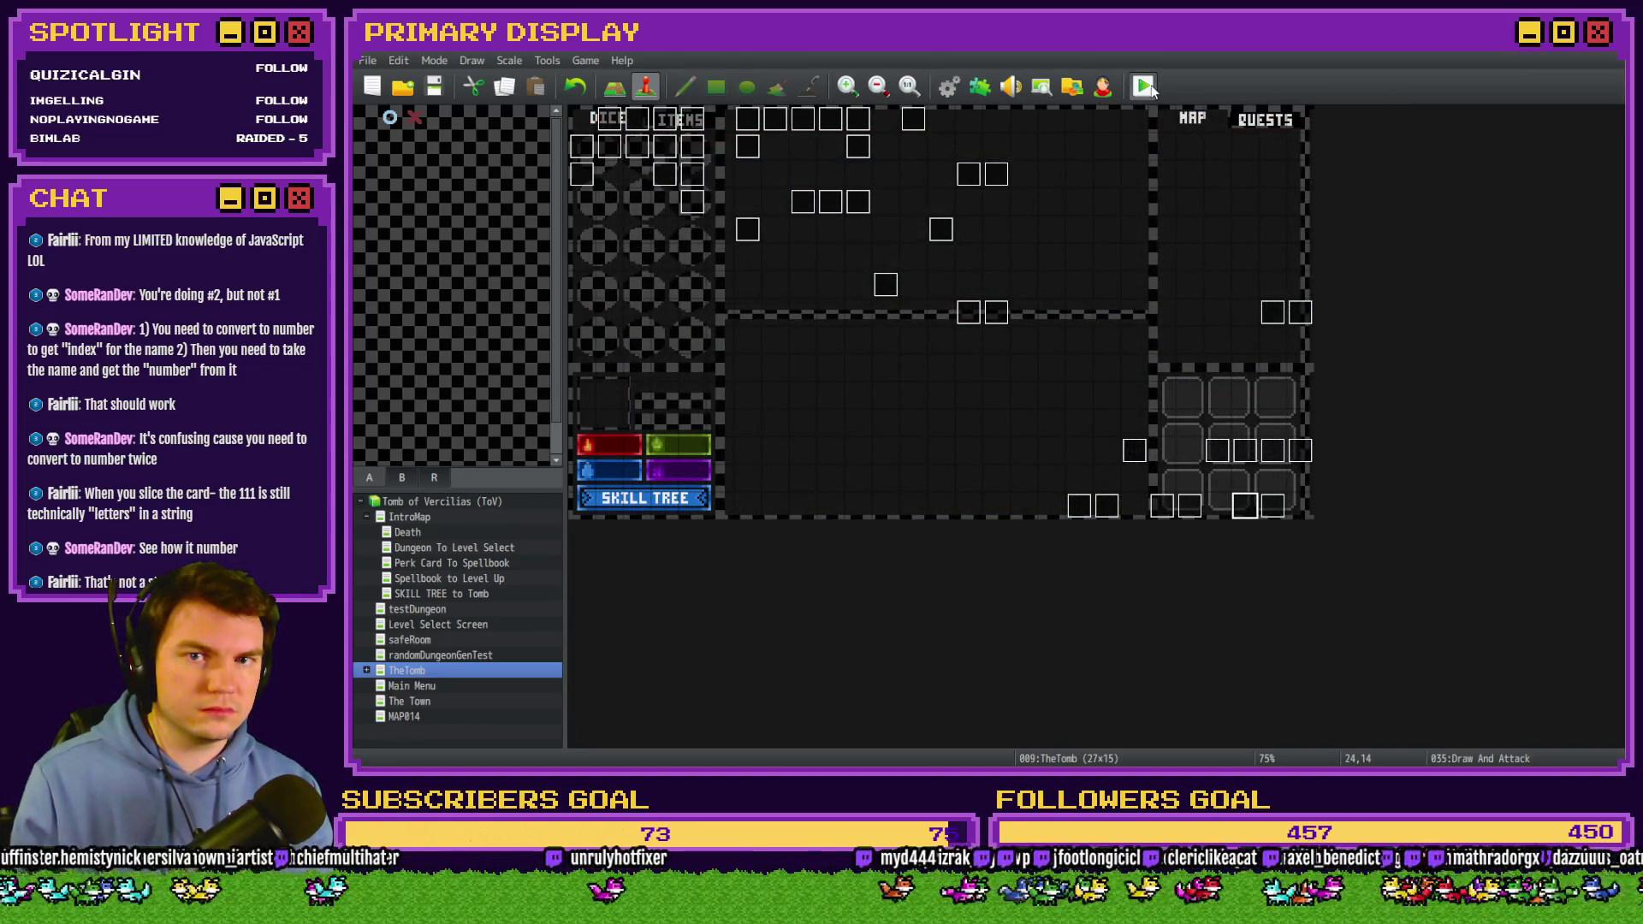
left_click(971, 431)
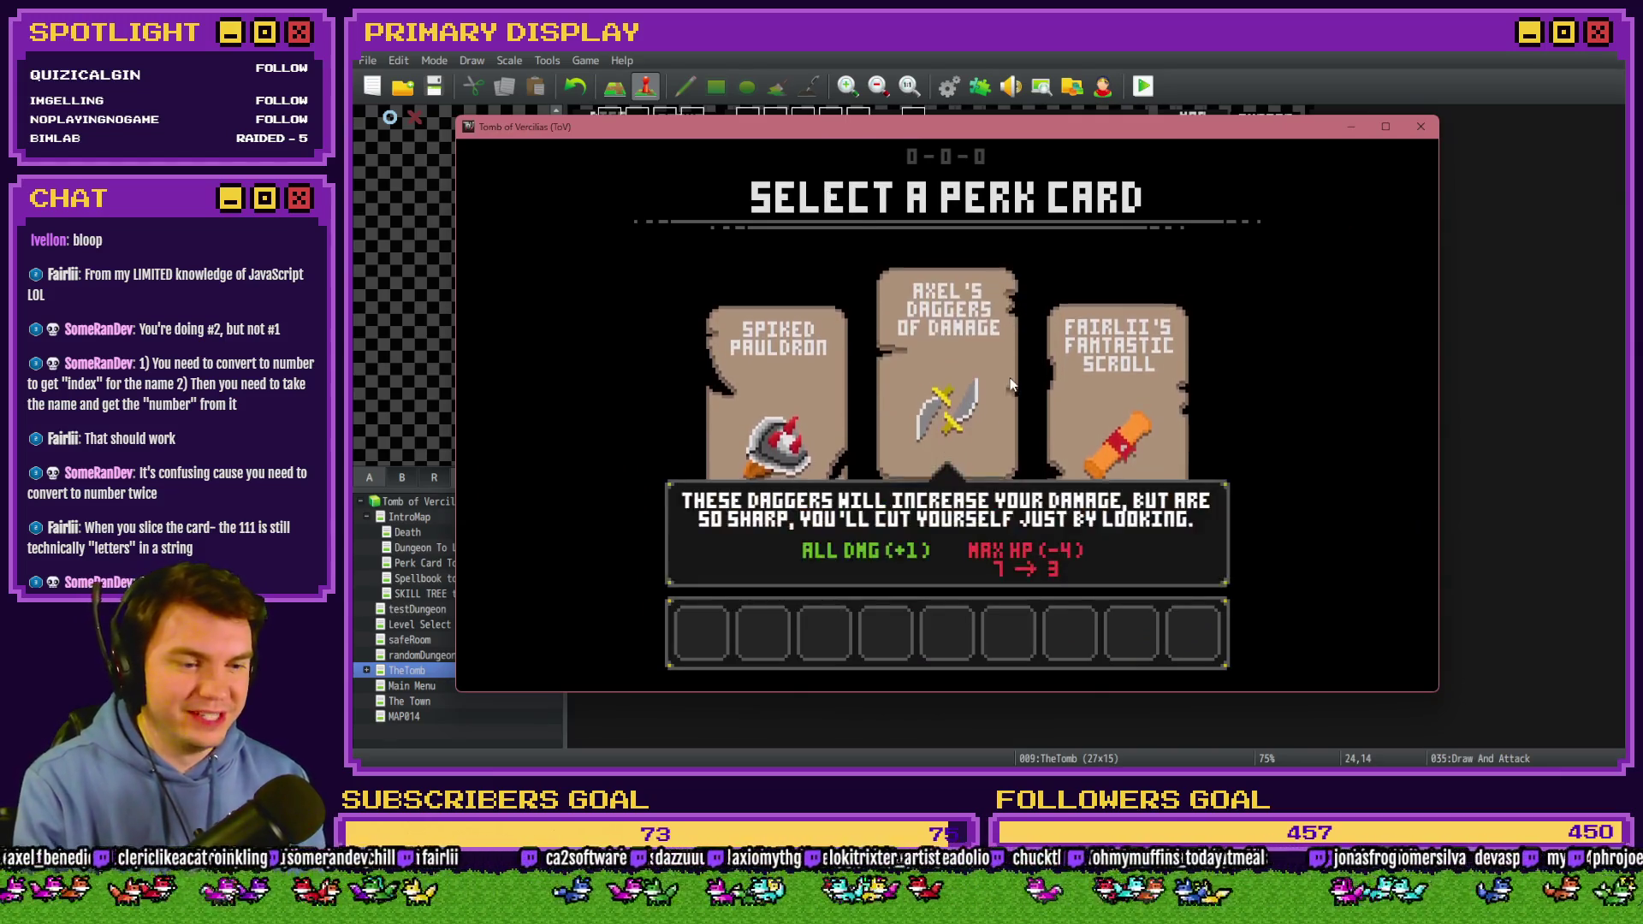
left_click(945, 228)
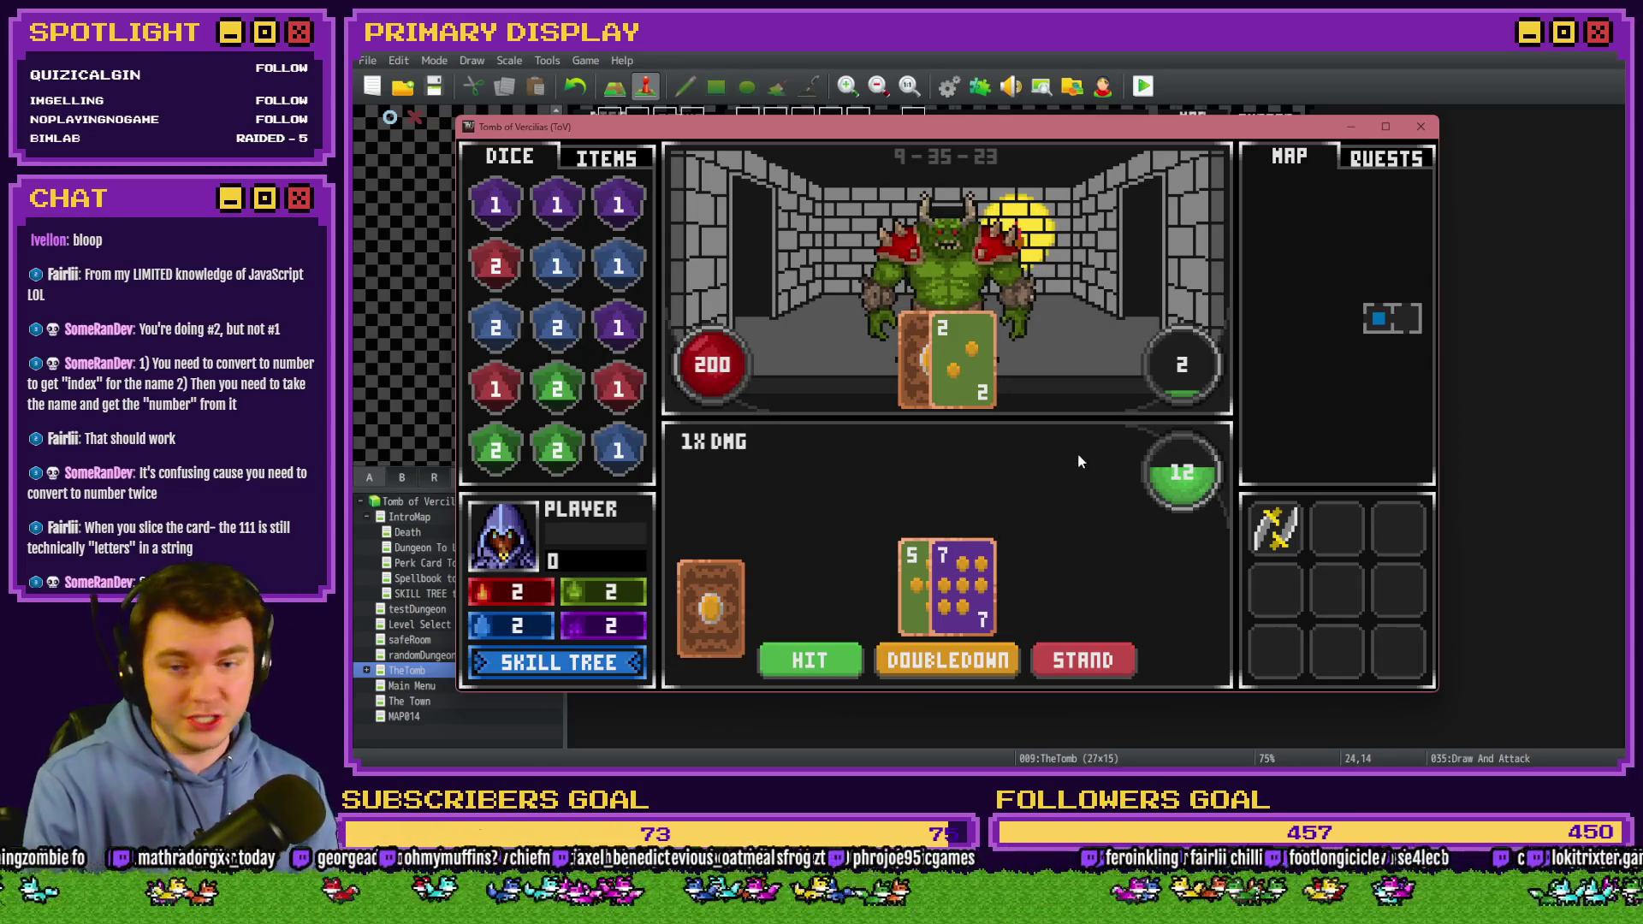
left_click(1091, 666)
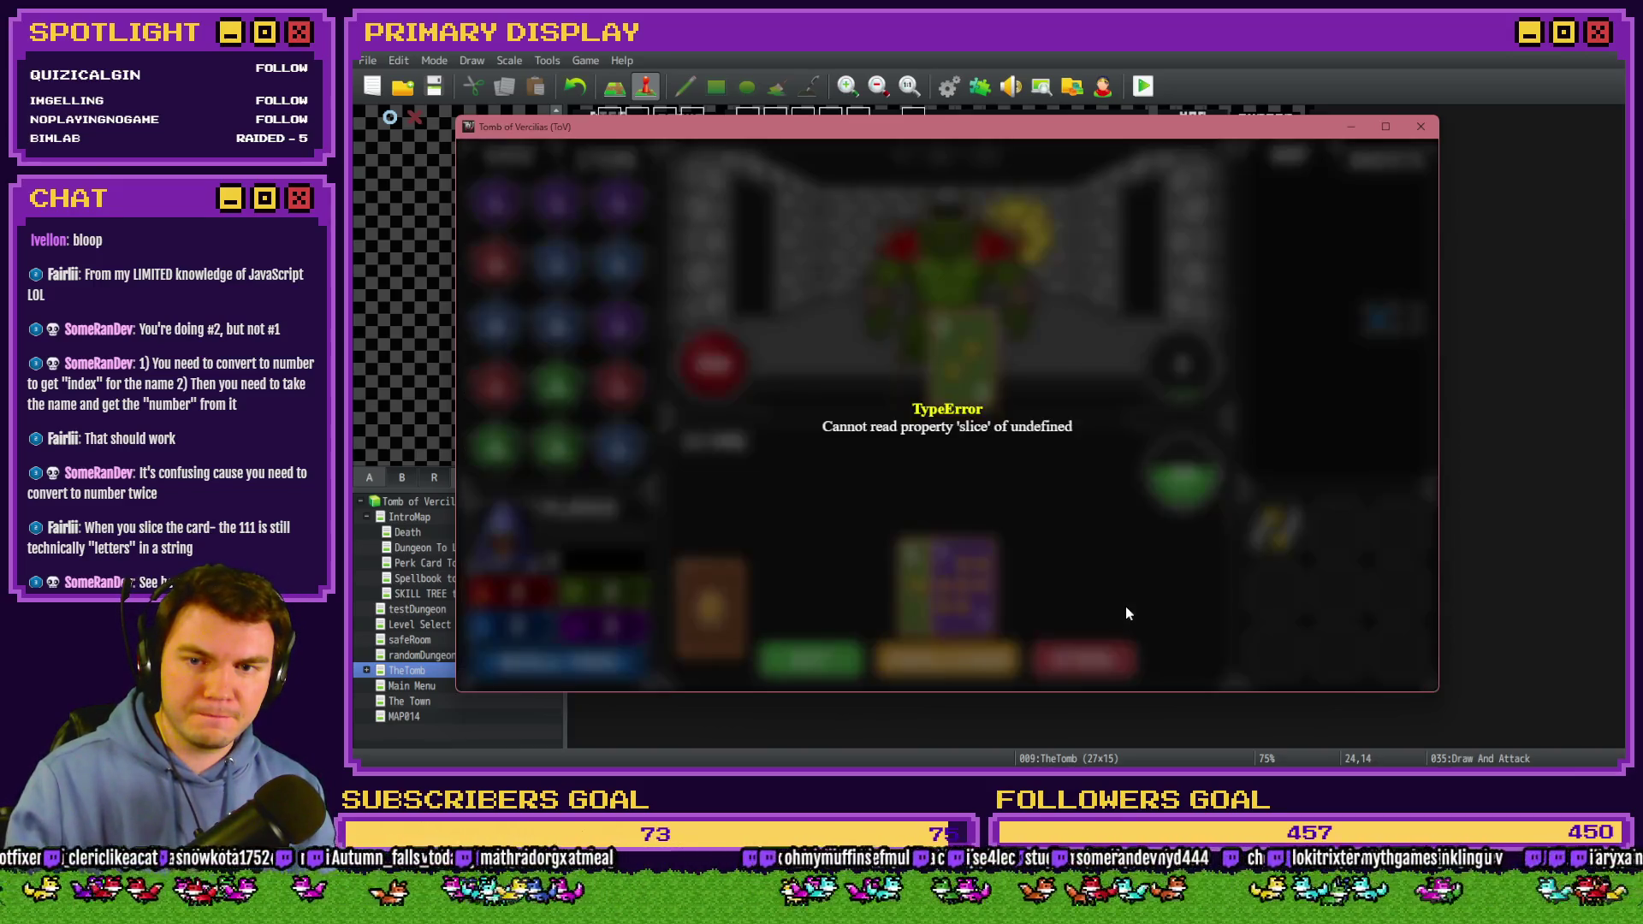
left_click(1425, 126)
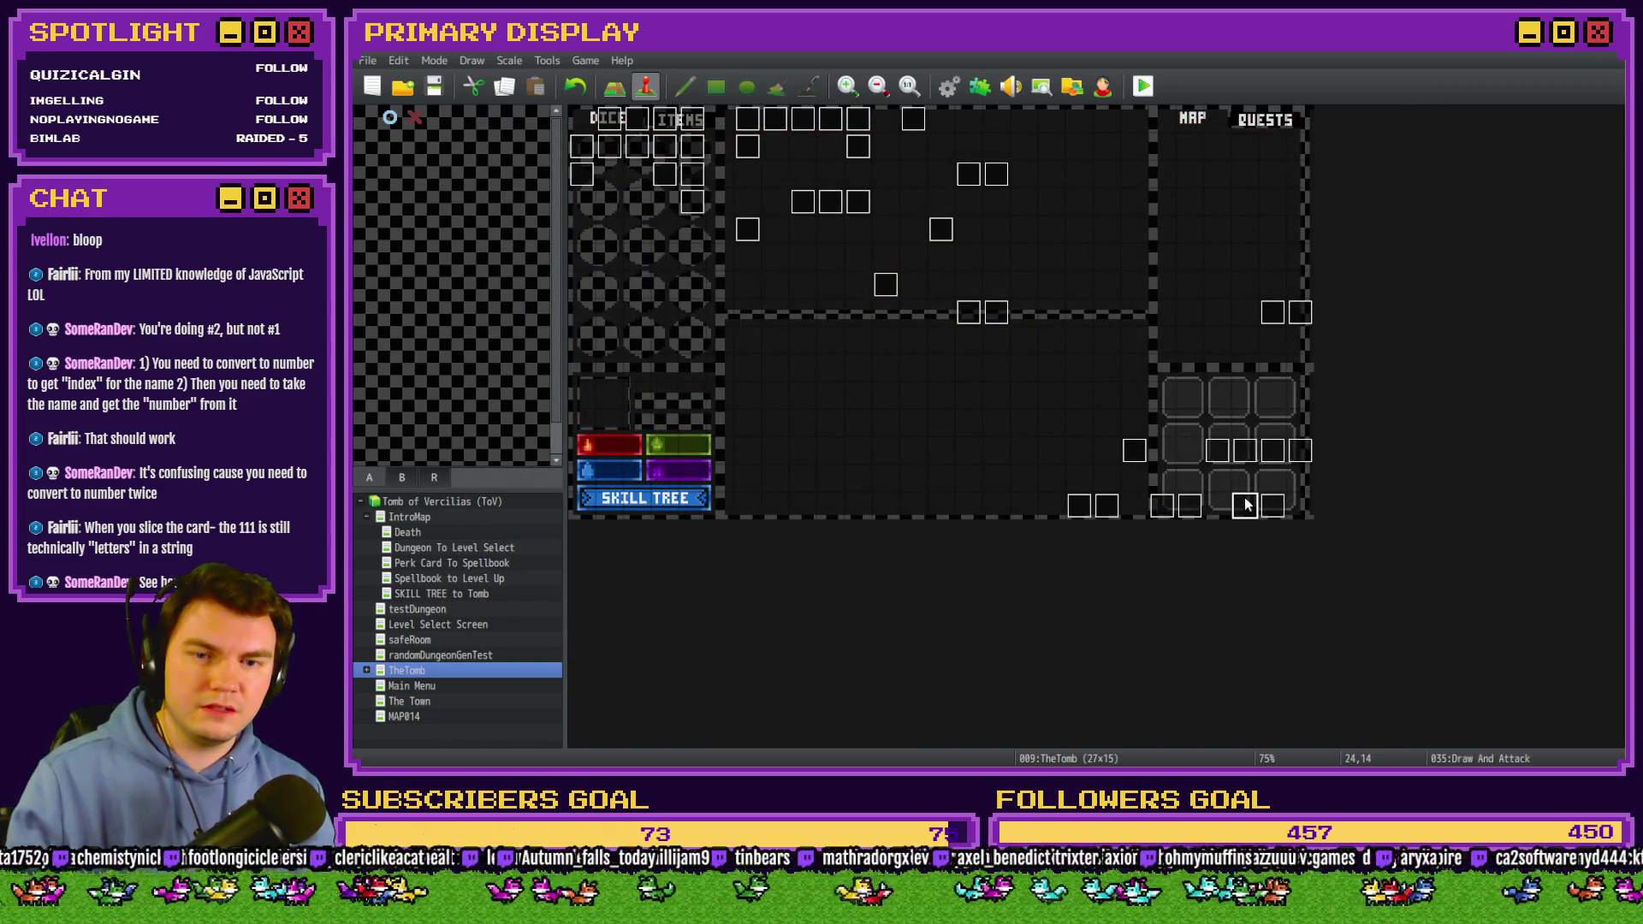
Reopen the Draw And Attack event's first card-check script for editing.
double_click(1246, 505)
left_click(802, 198)
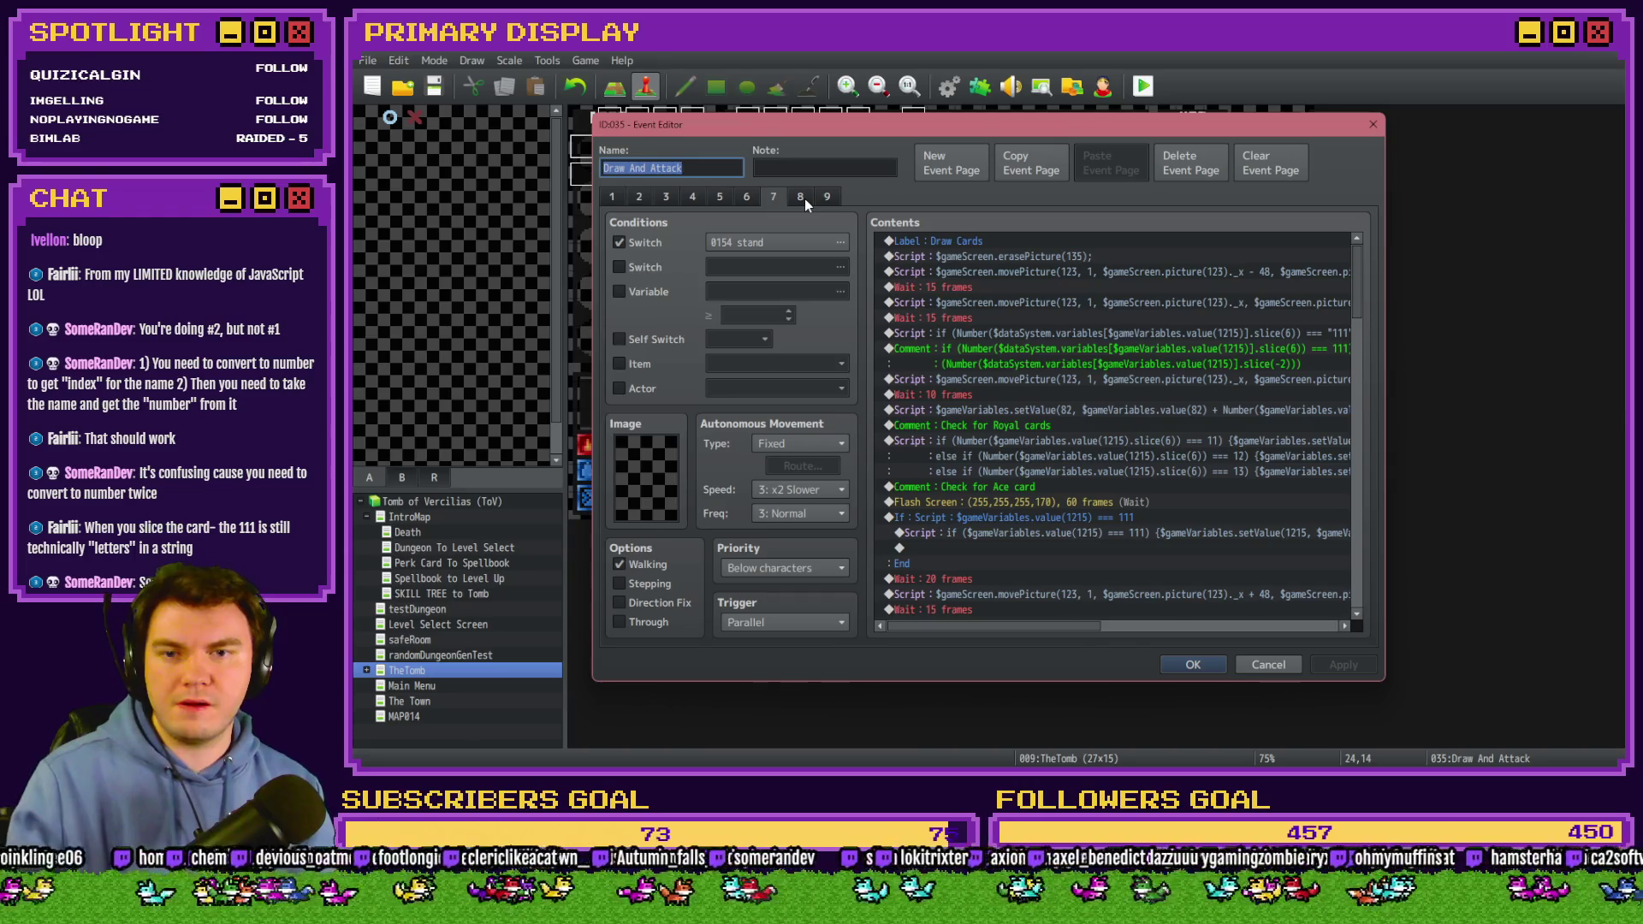
double_click(1078, 333)
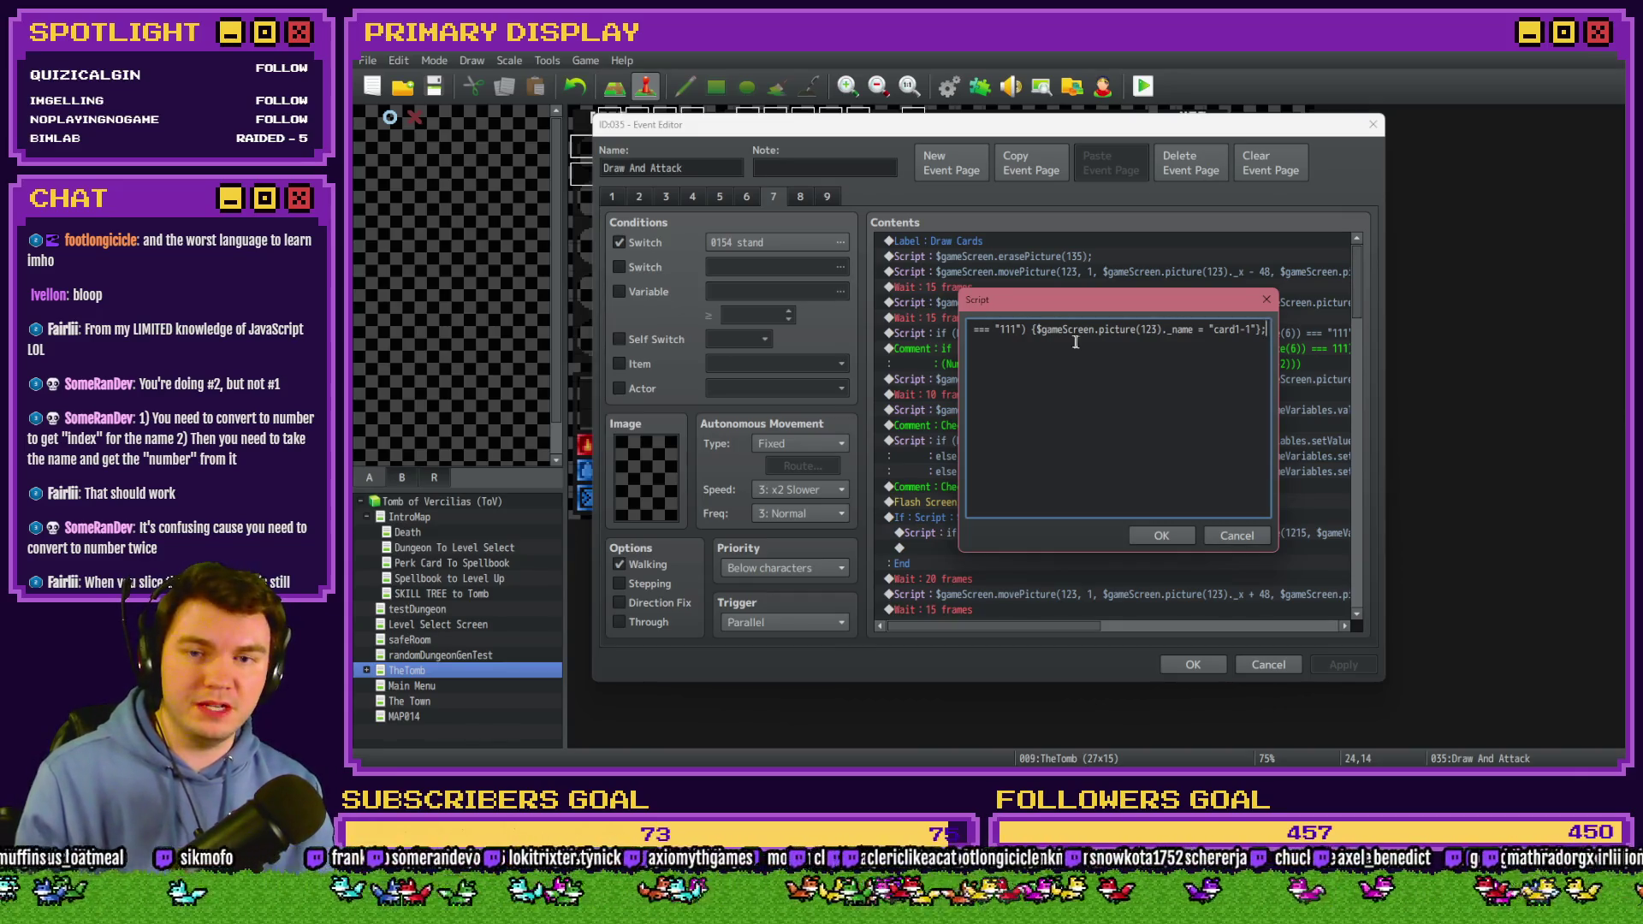
Change the card-check comparison from === 111 to === "111".
triple_click(1040, 331)
left_click(1038, 329)
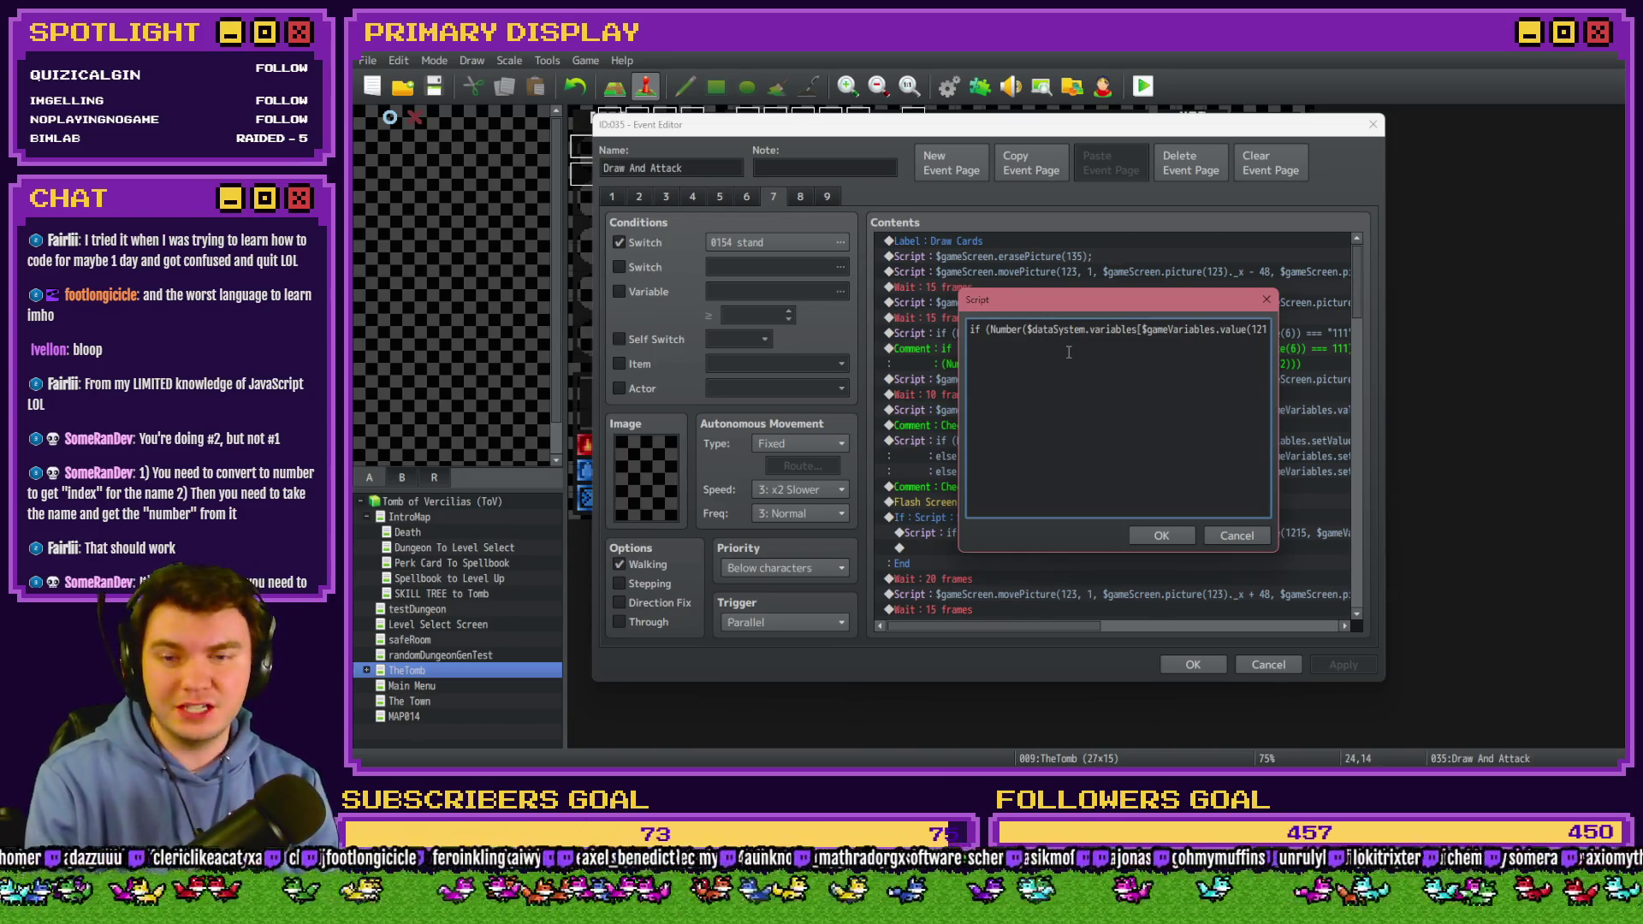
key("Right")
key("Right")
key("Right")
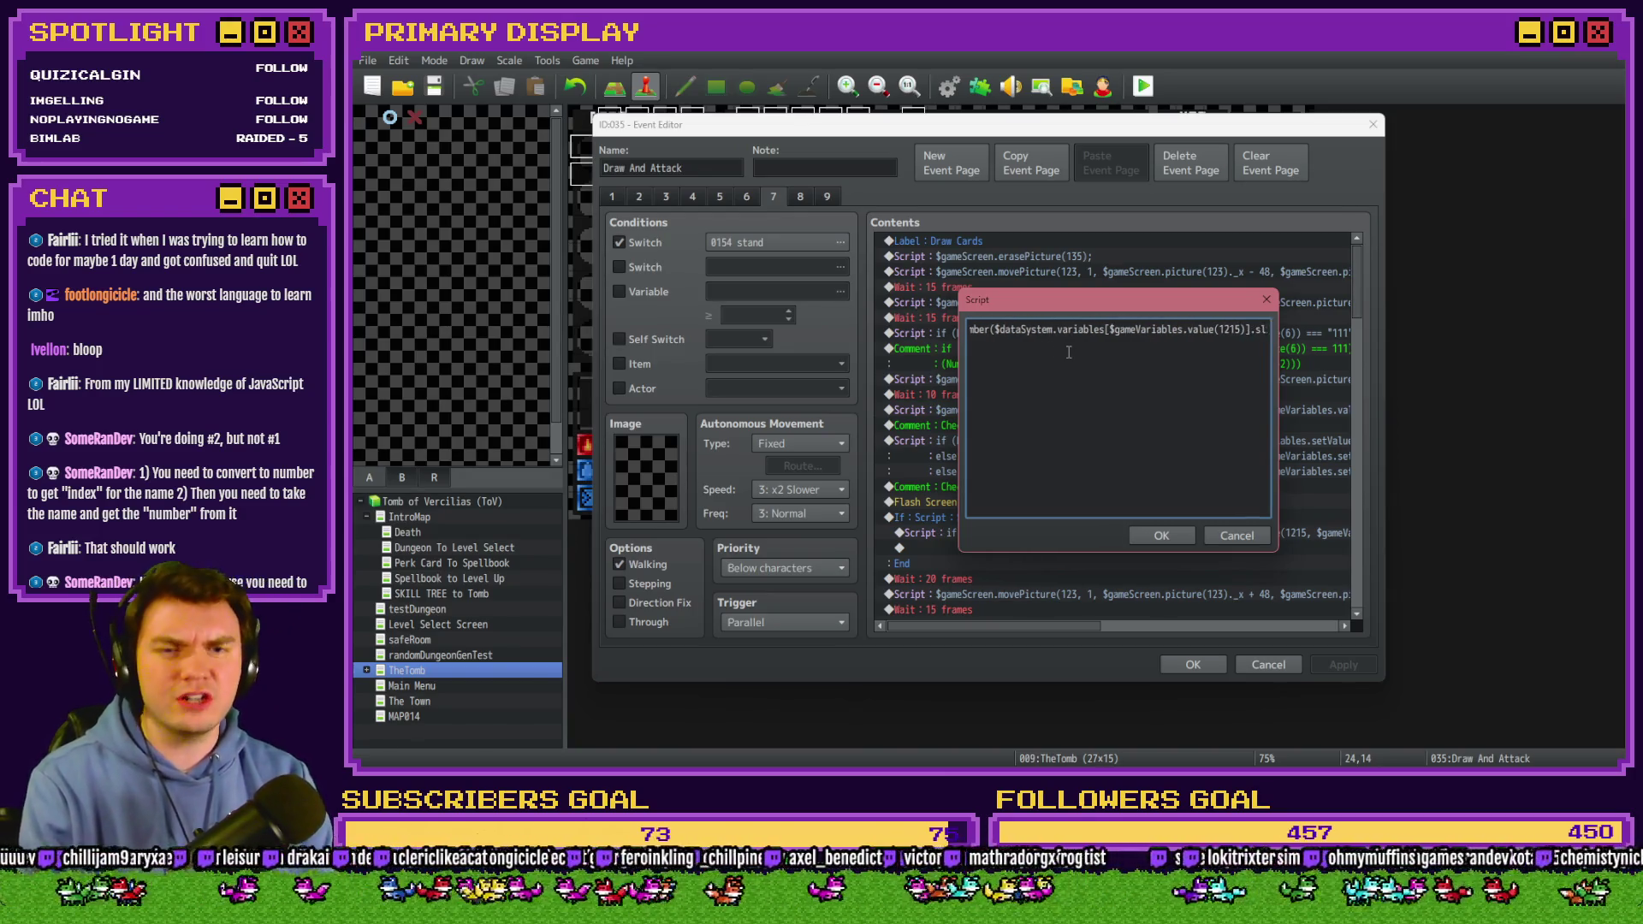
type("===")
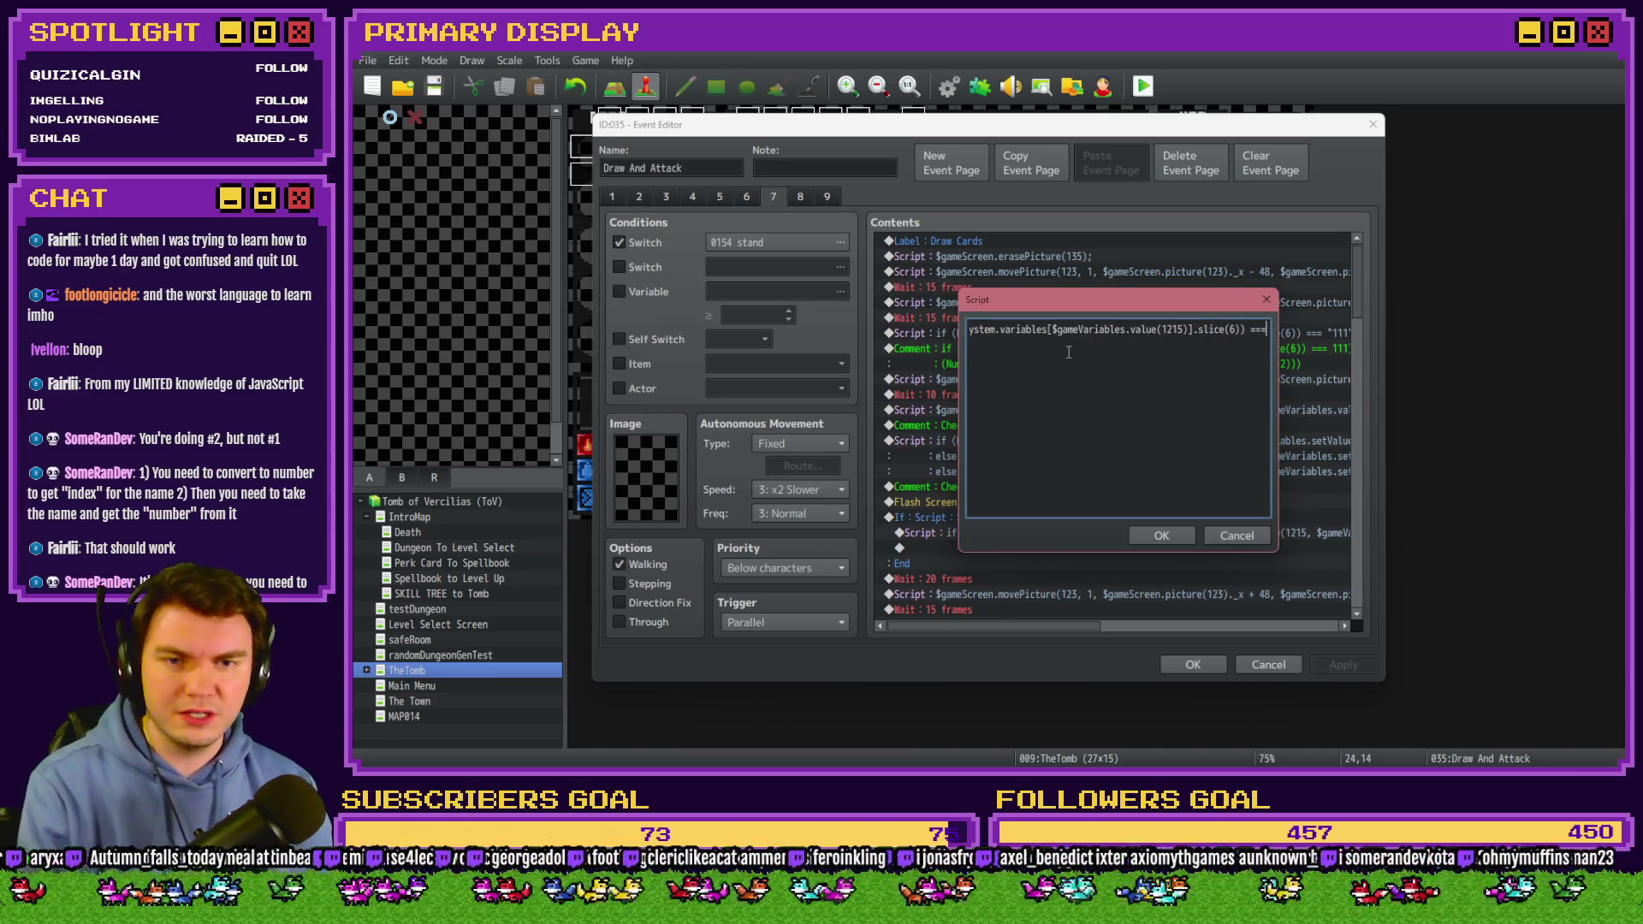
type(" \"111")
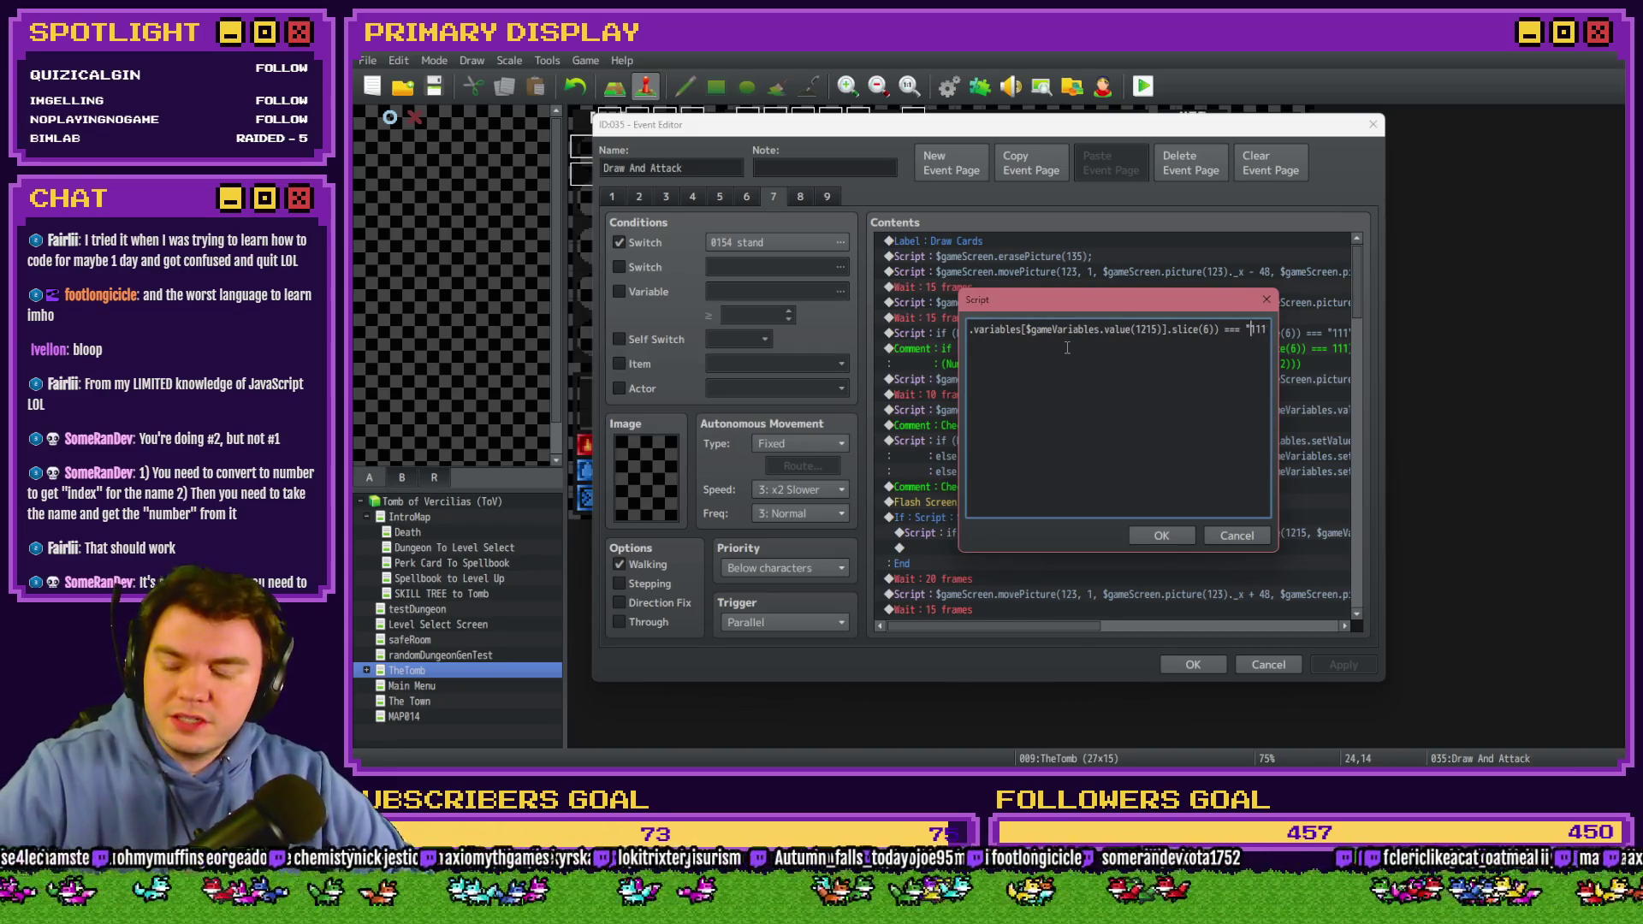
type("\")")
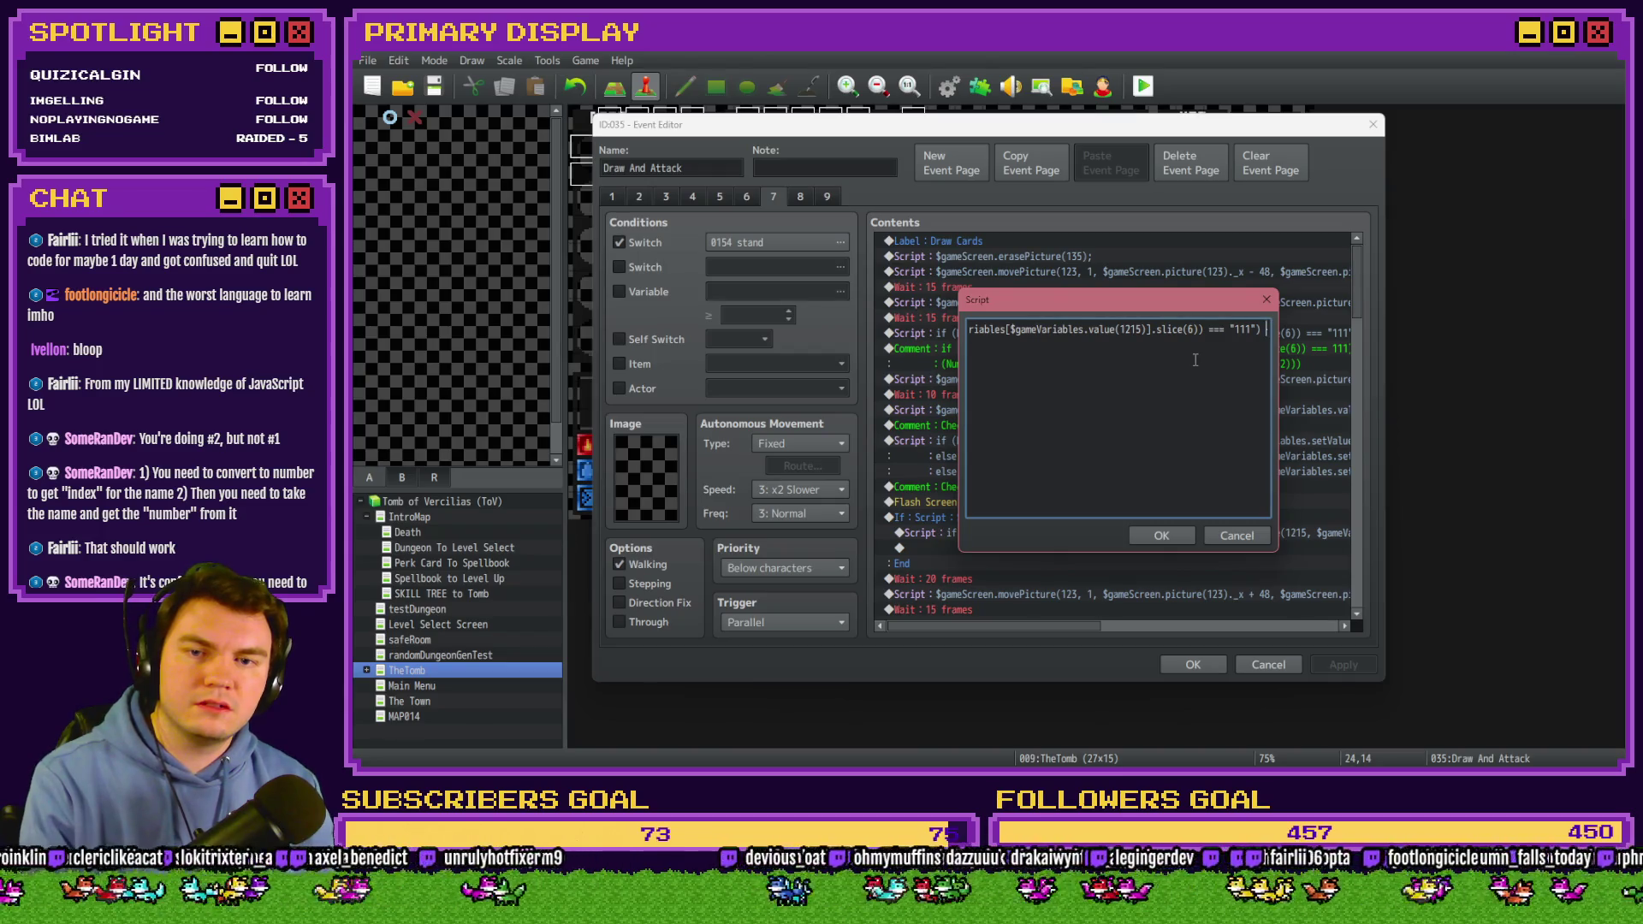
Delete the Number($dataSystem.variables[ wrapper so value(1215) is sliced directly, and save the script.
key("ctrl+a")
left_click(1078, 332)
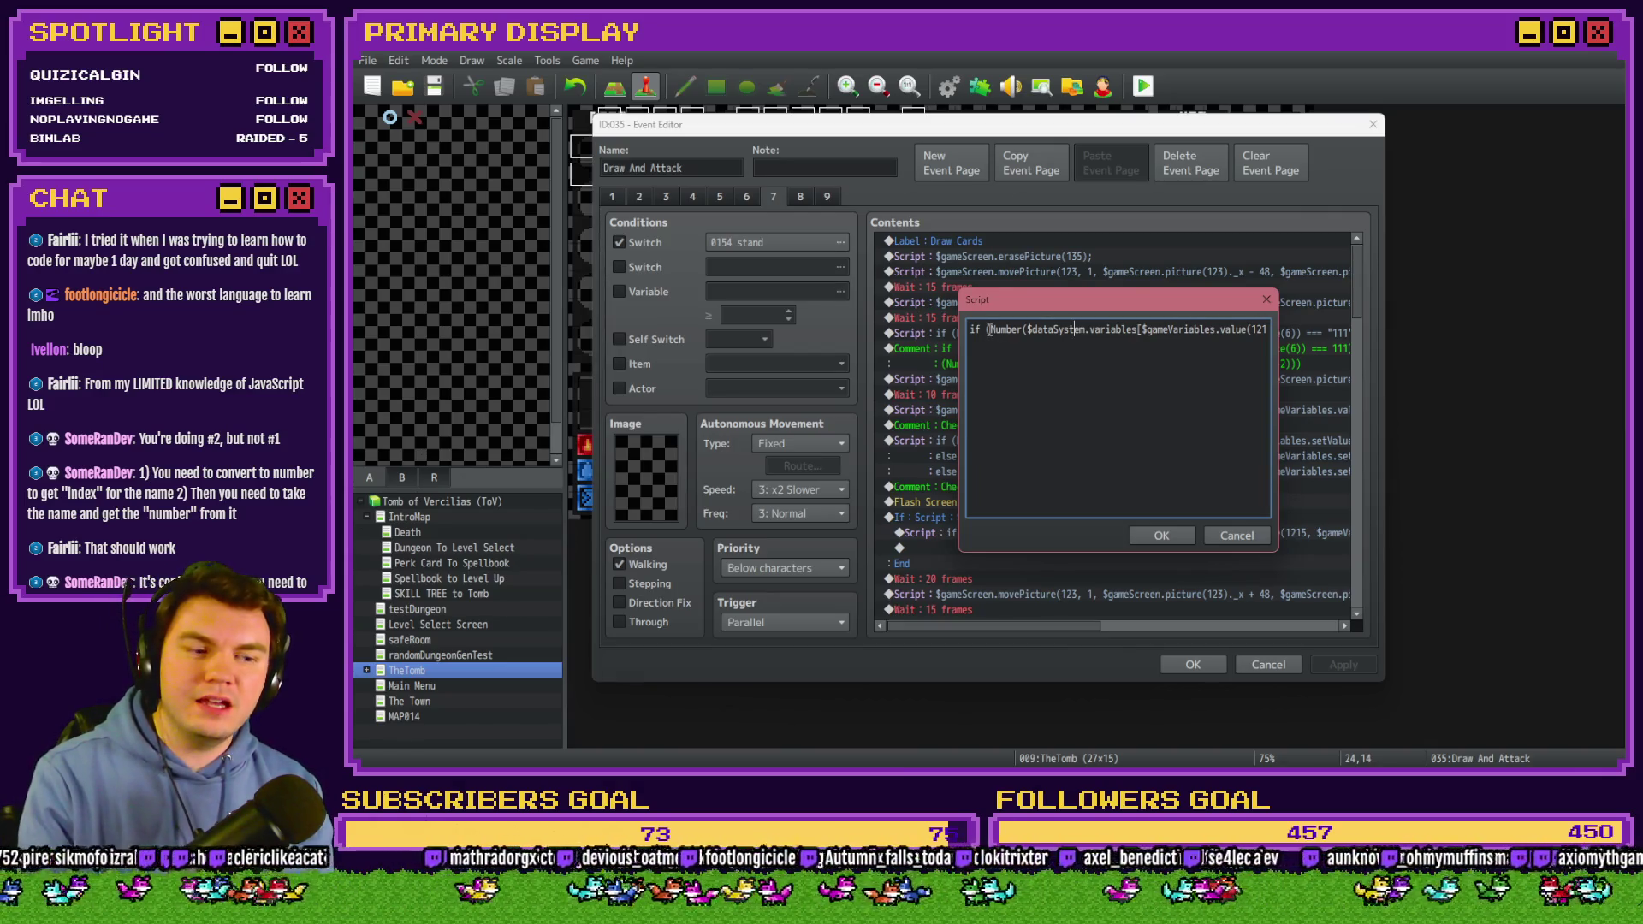
left_click_drag(989, 330, 1143, 331)
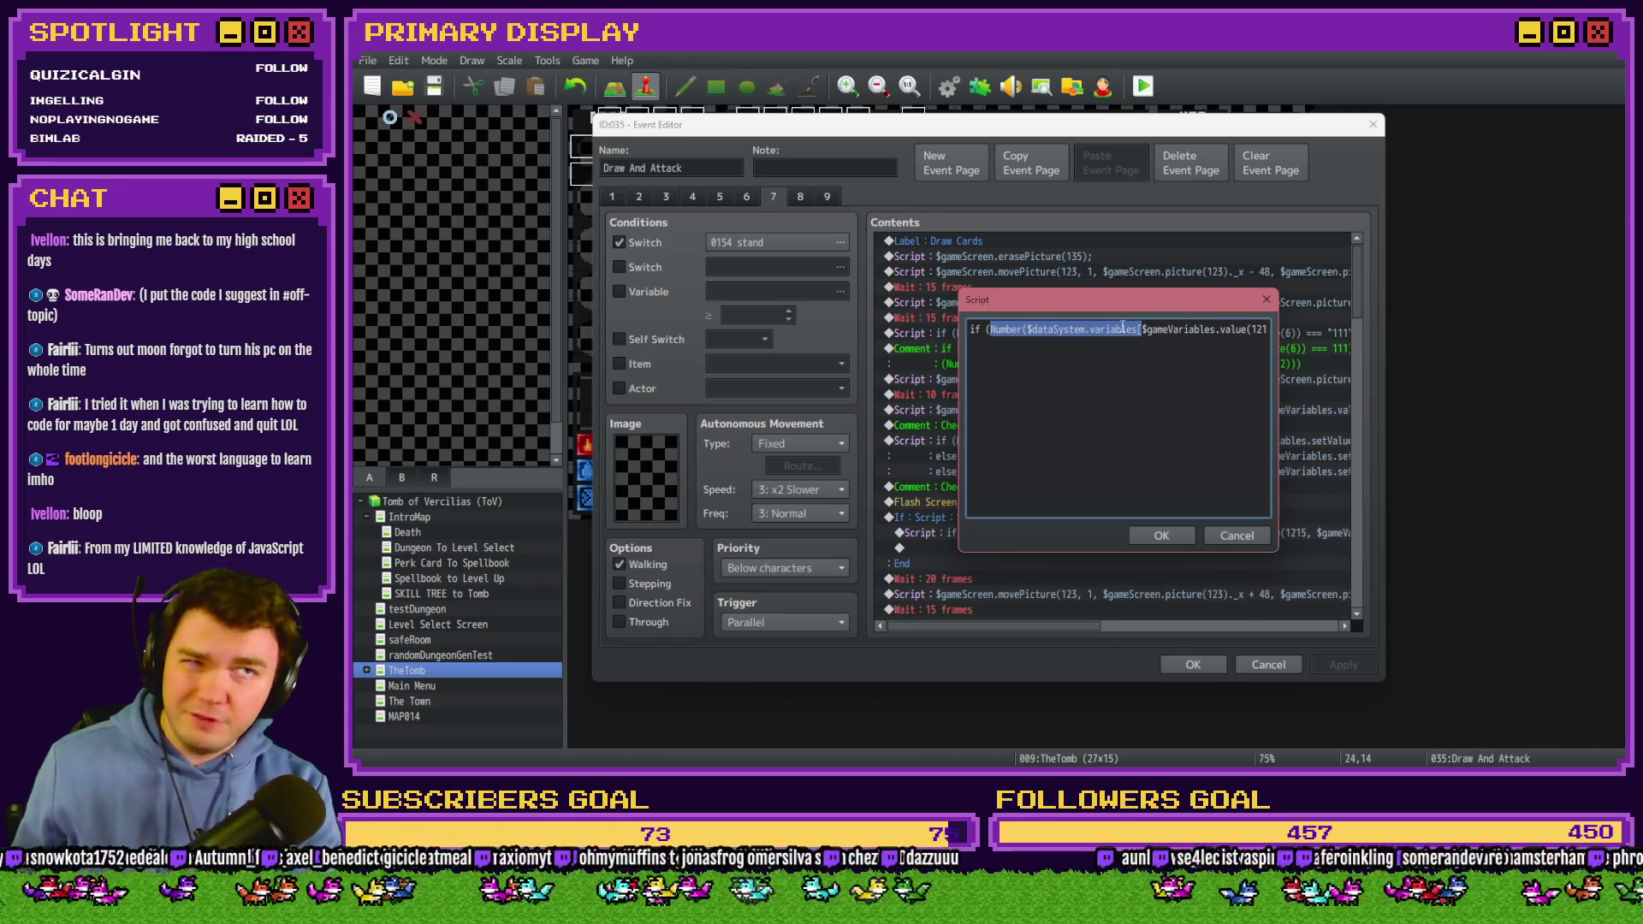
key("BackSpace")
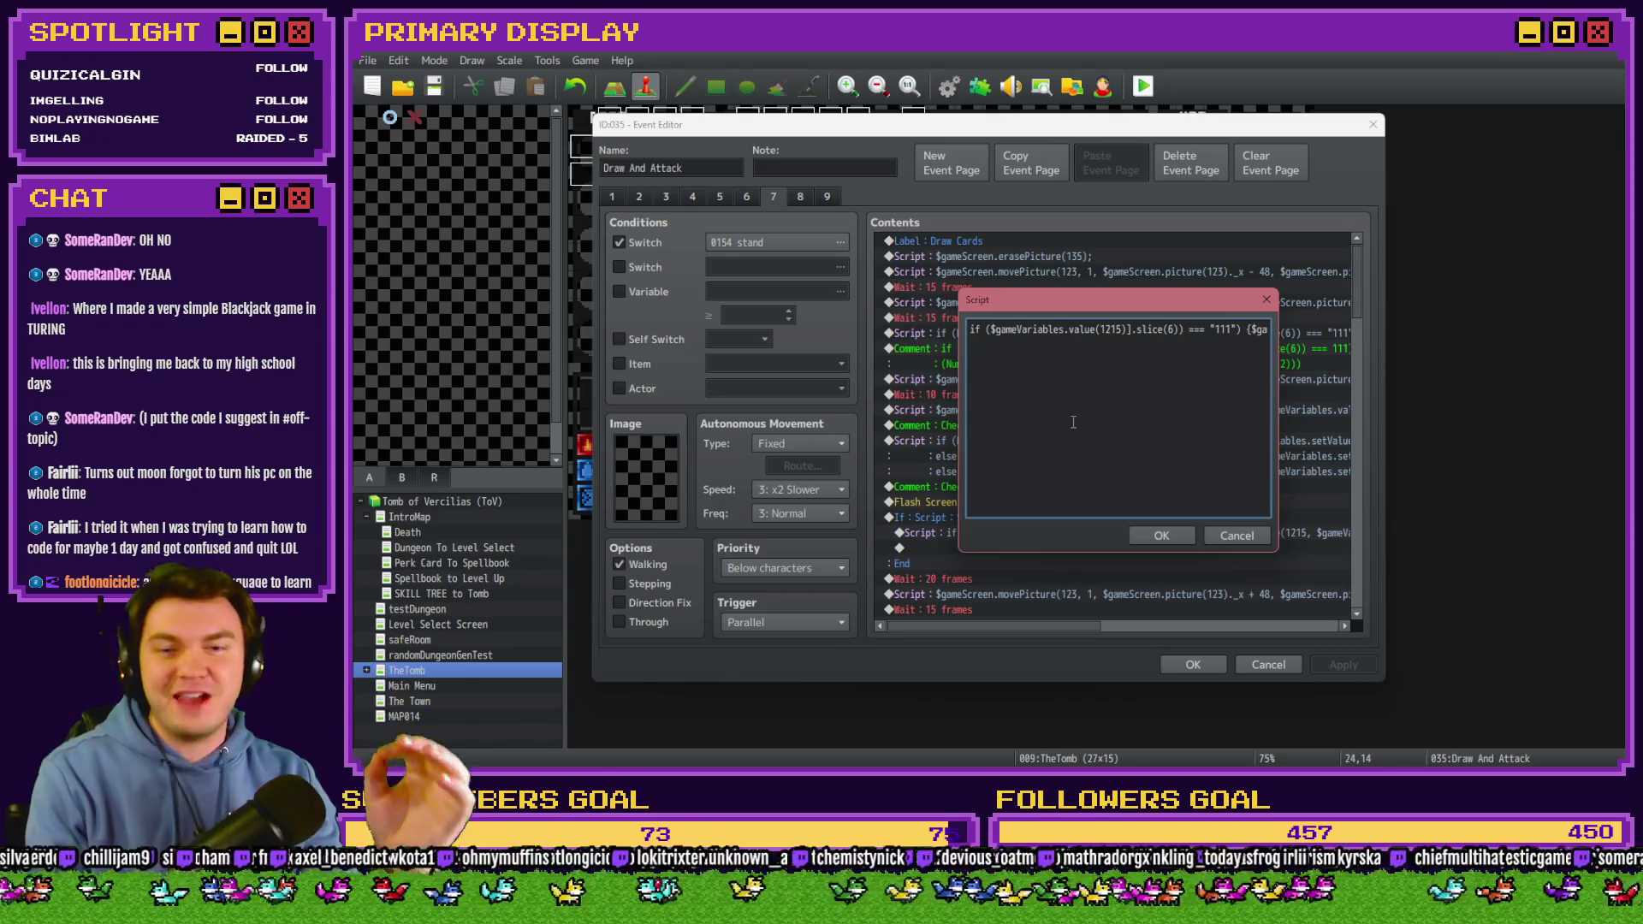
left_click(1141, 386)
key("Right")
key("Right")
key("Right")
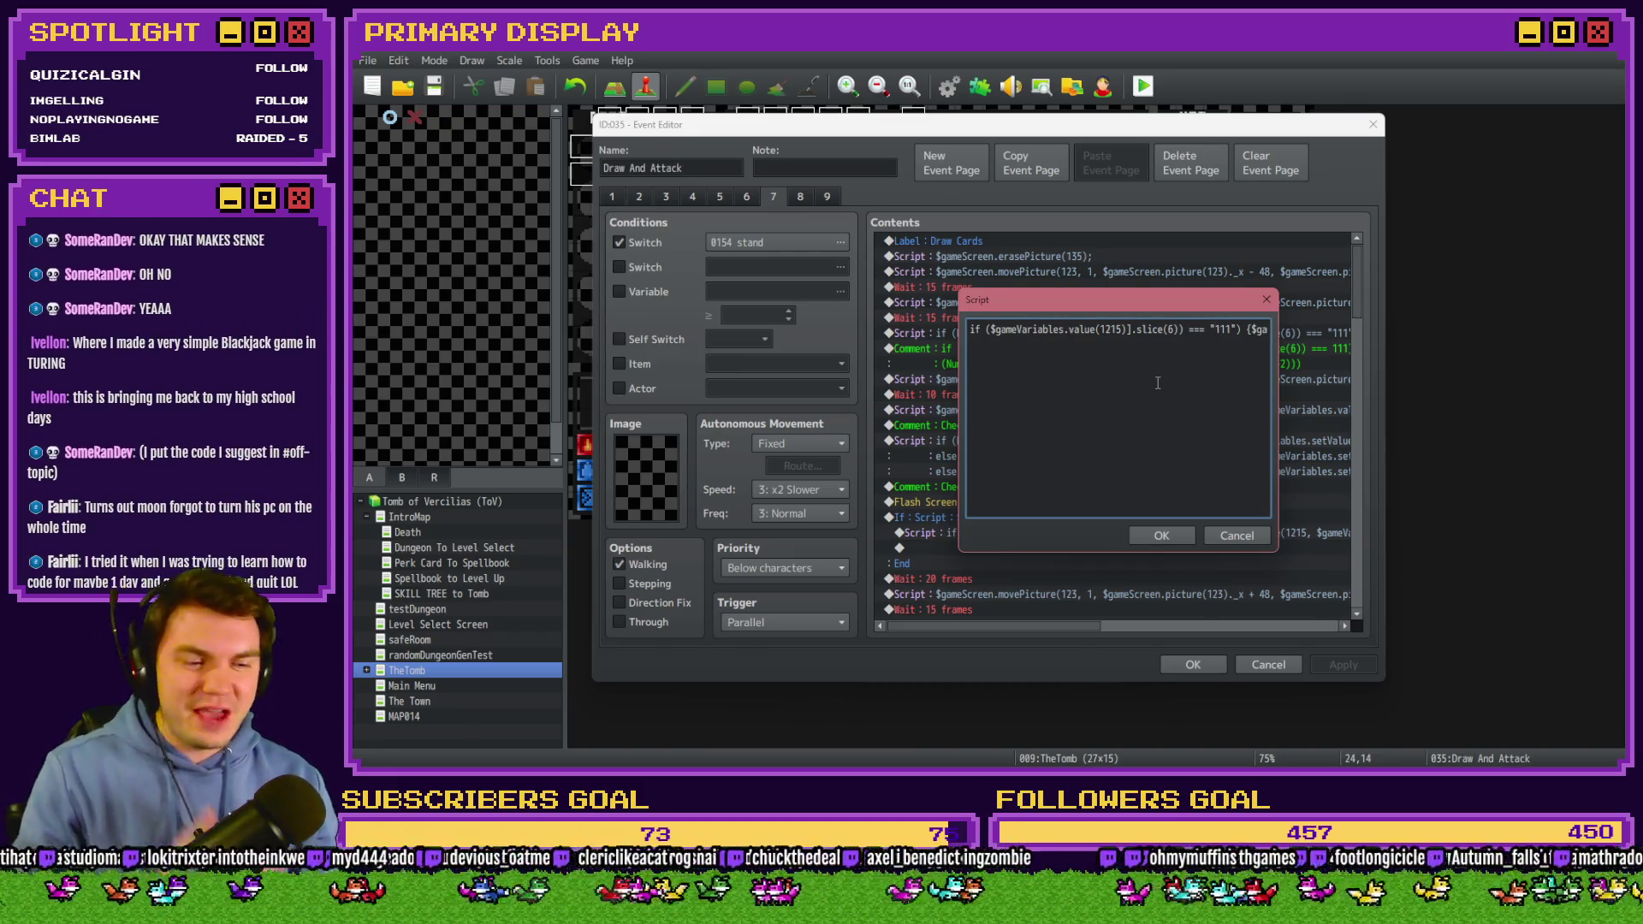
left_click(1161, 535)
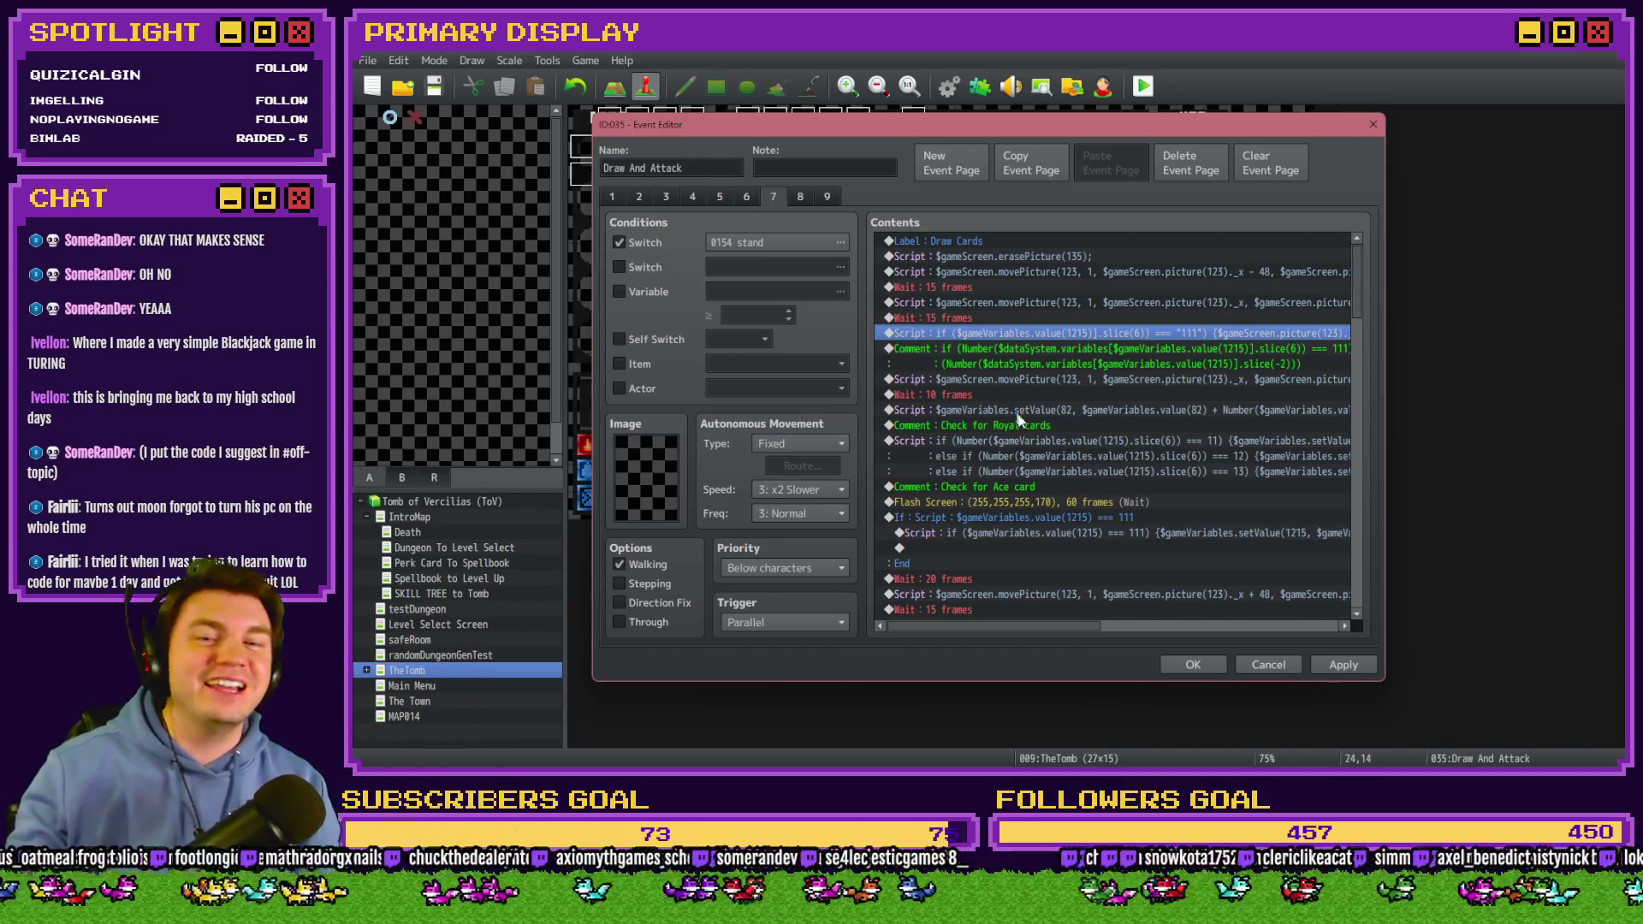
Inspect page 2's three-line card-value check script using variable 1140, leaving it unchanged.
left_click(971, 446)
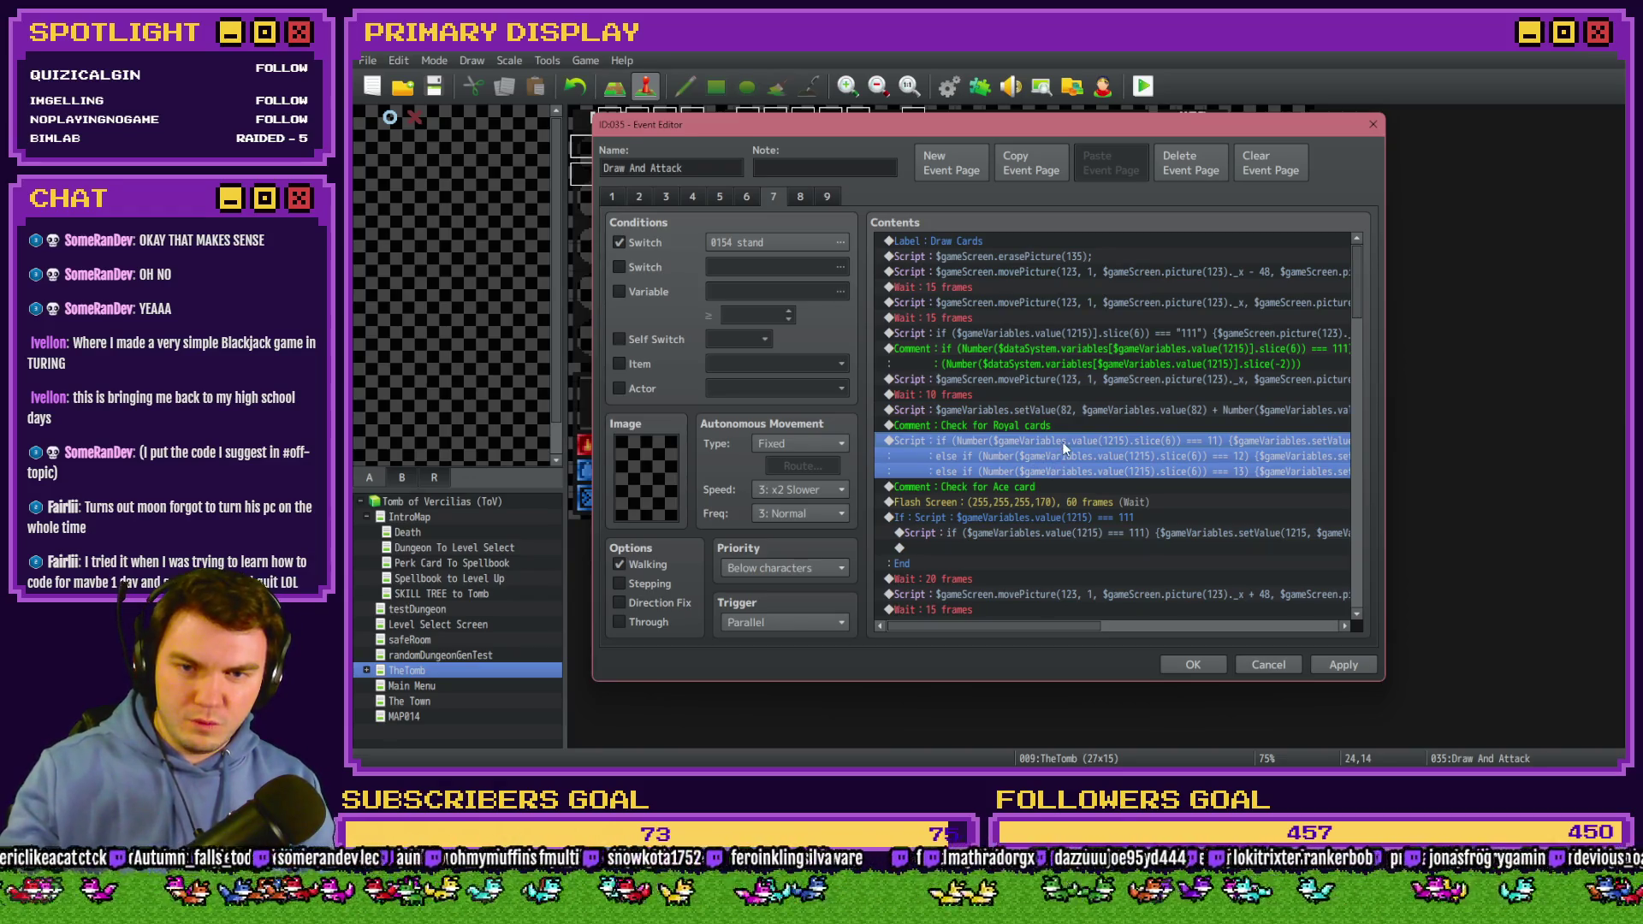
scroll(1164, 629, "right", 5)
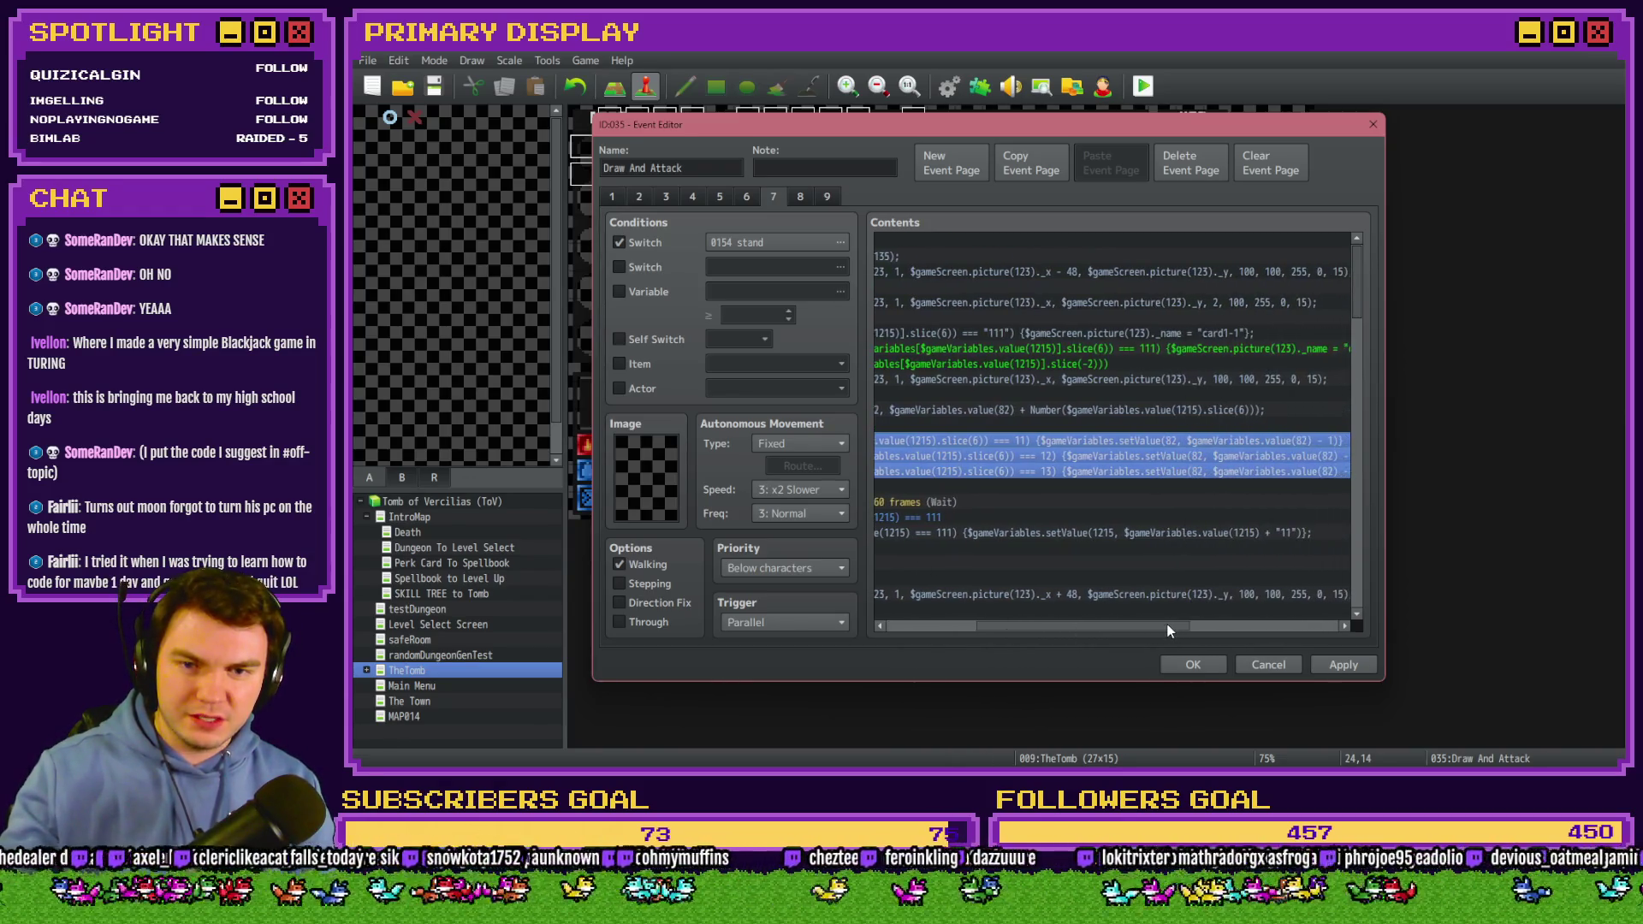
left_click(639, 197)
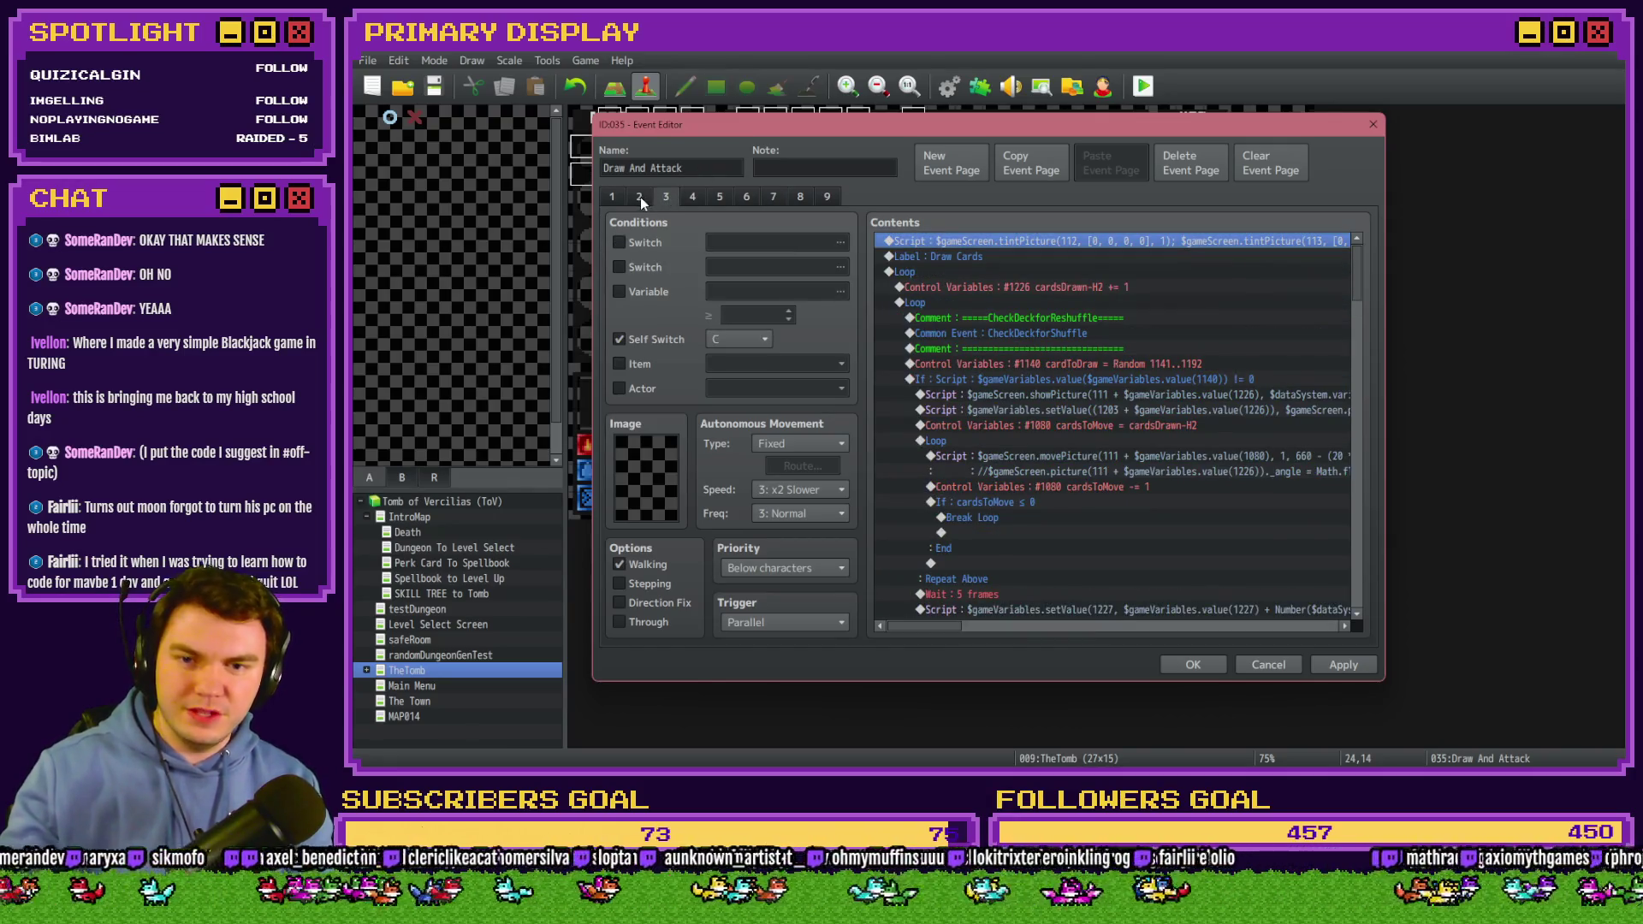
scroll(1041, 463, "down", 3)
scroll(976, 428, "down", 10)
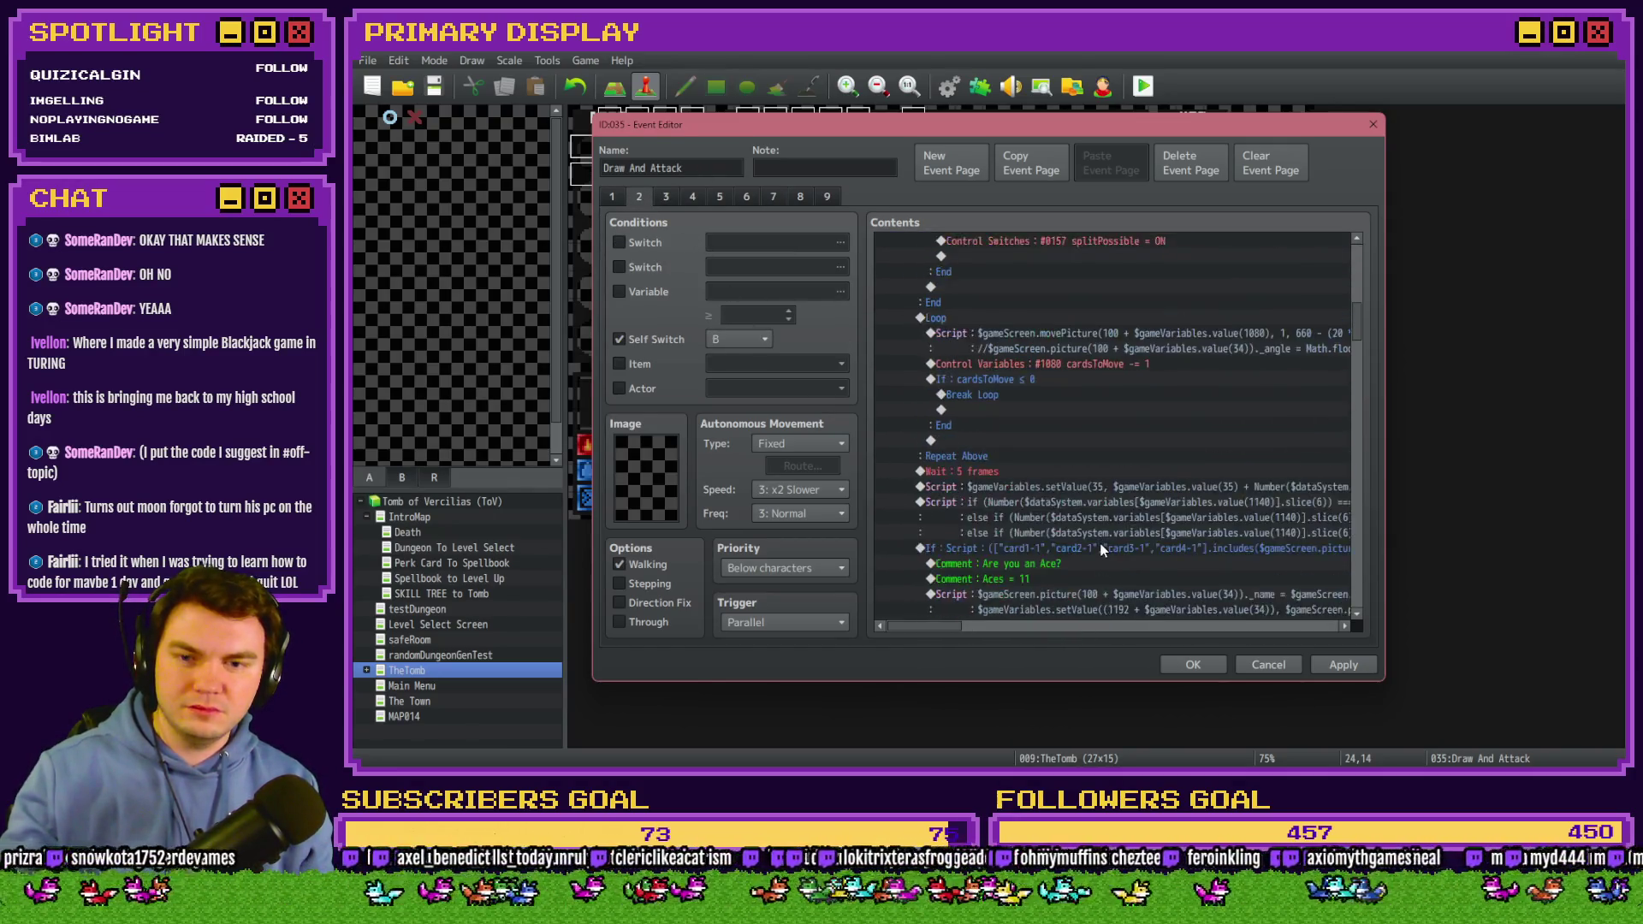
left_click(1006, 353)
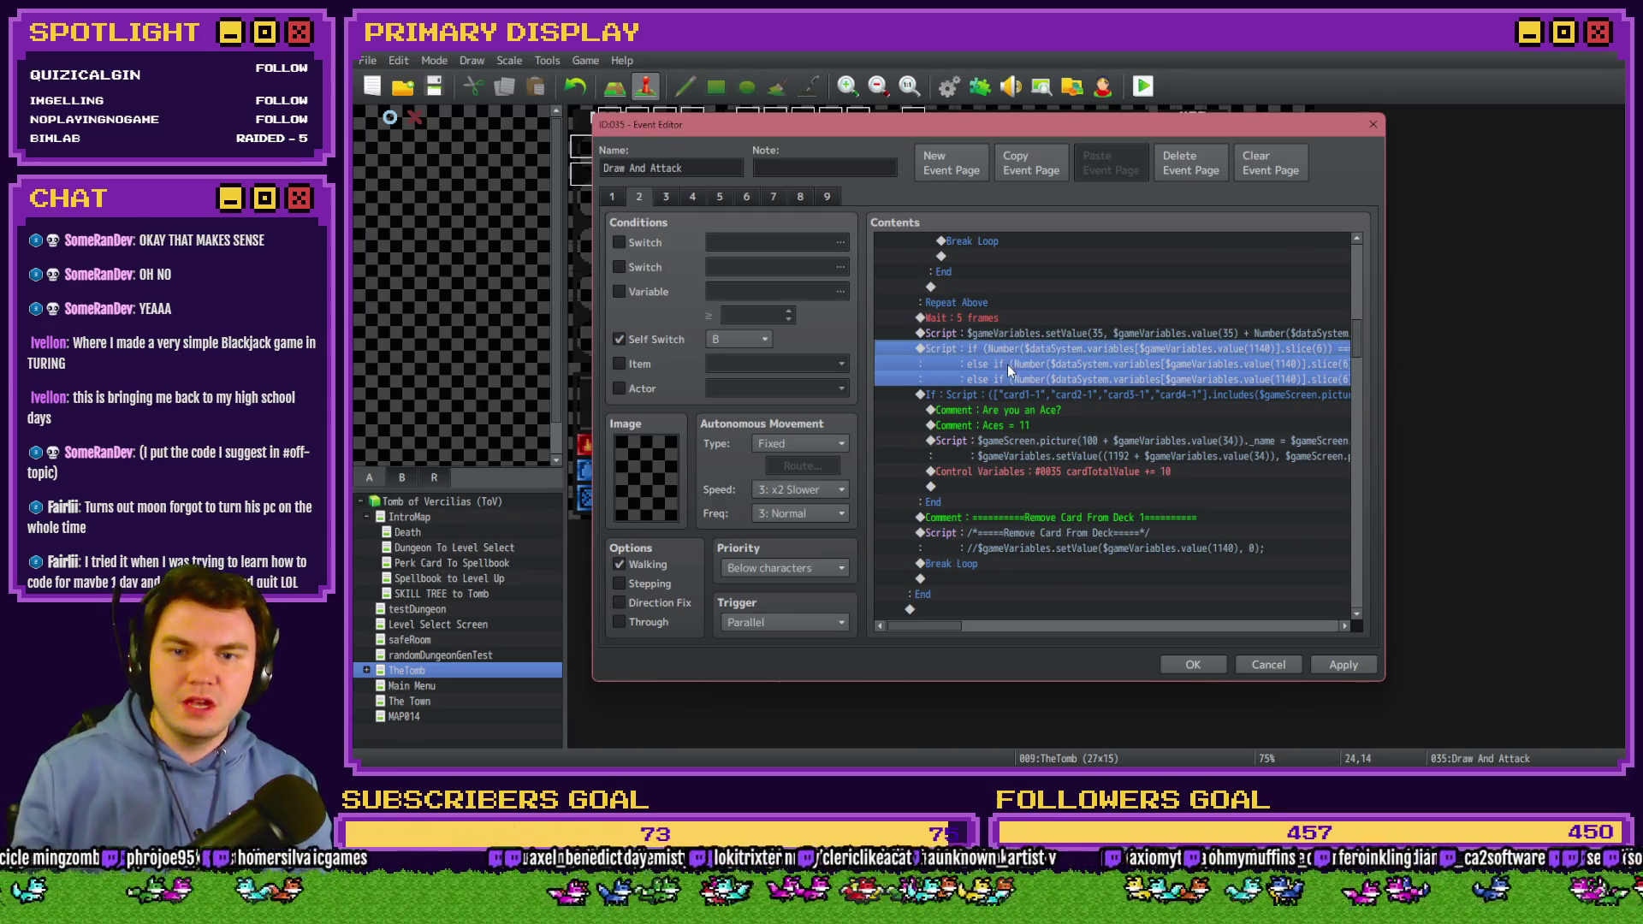
double_click(1008, 365)
triple_click(1254, 329)
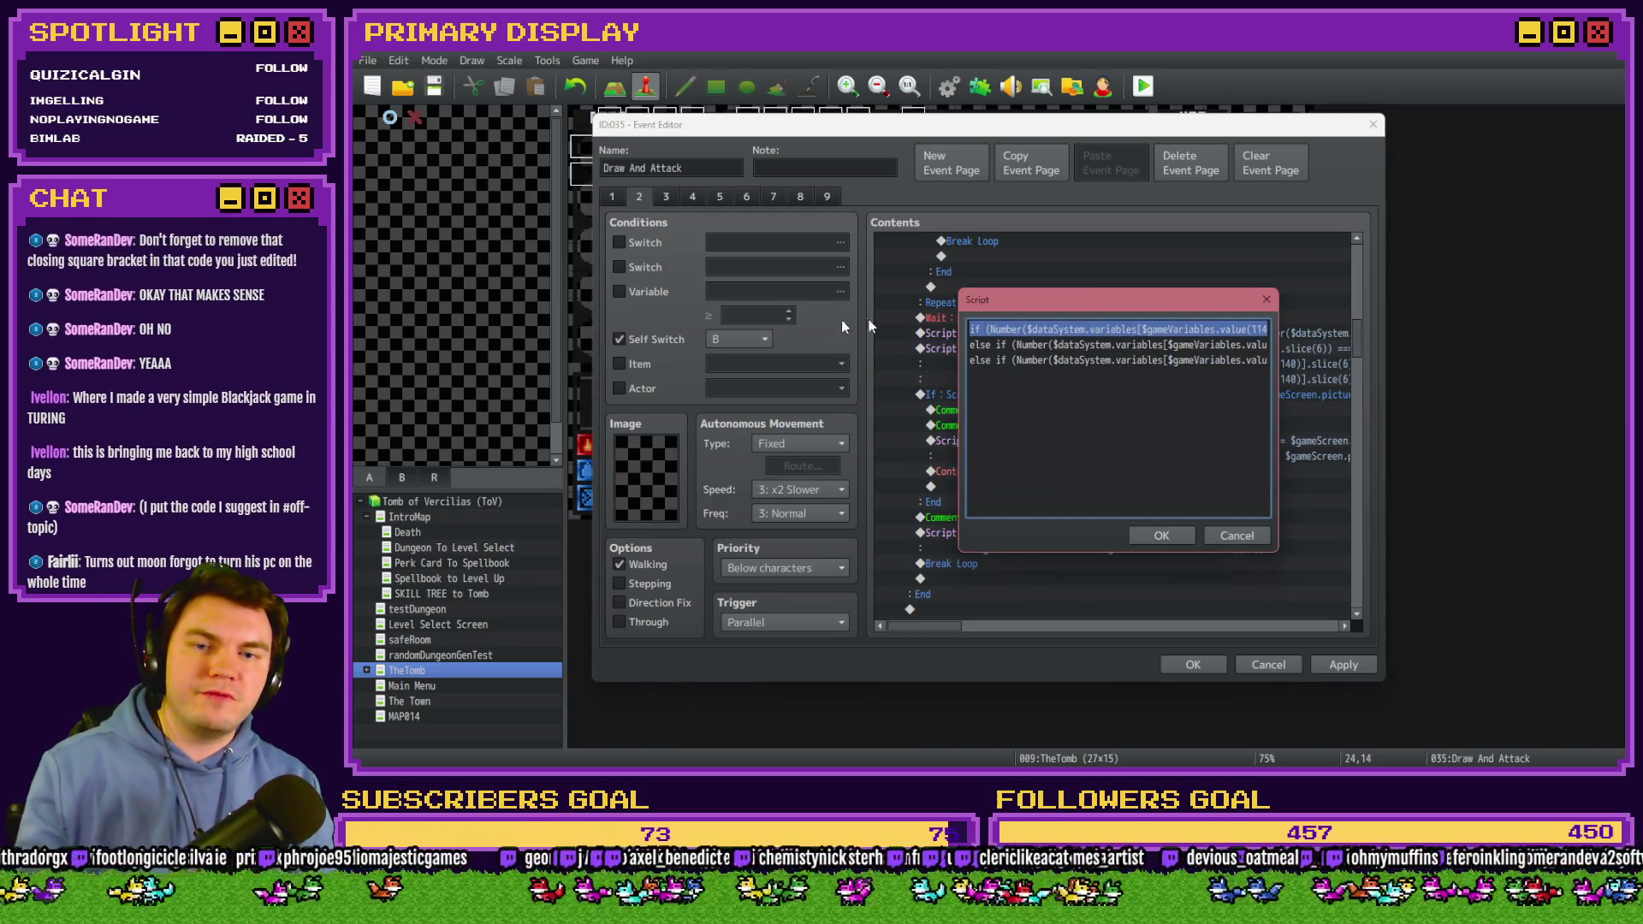
left_click(1254, 329)
key("Right")
key("Right")
key("Right")
double_click(1209, 329)
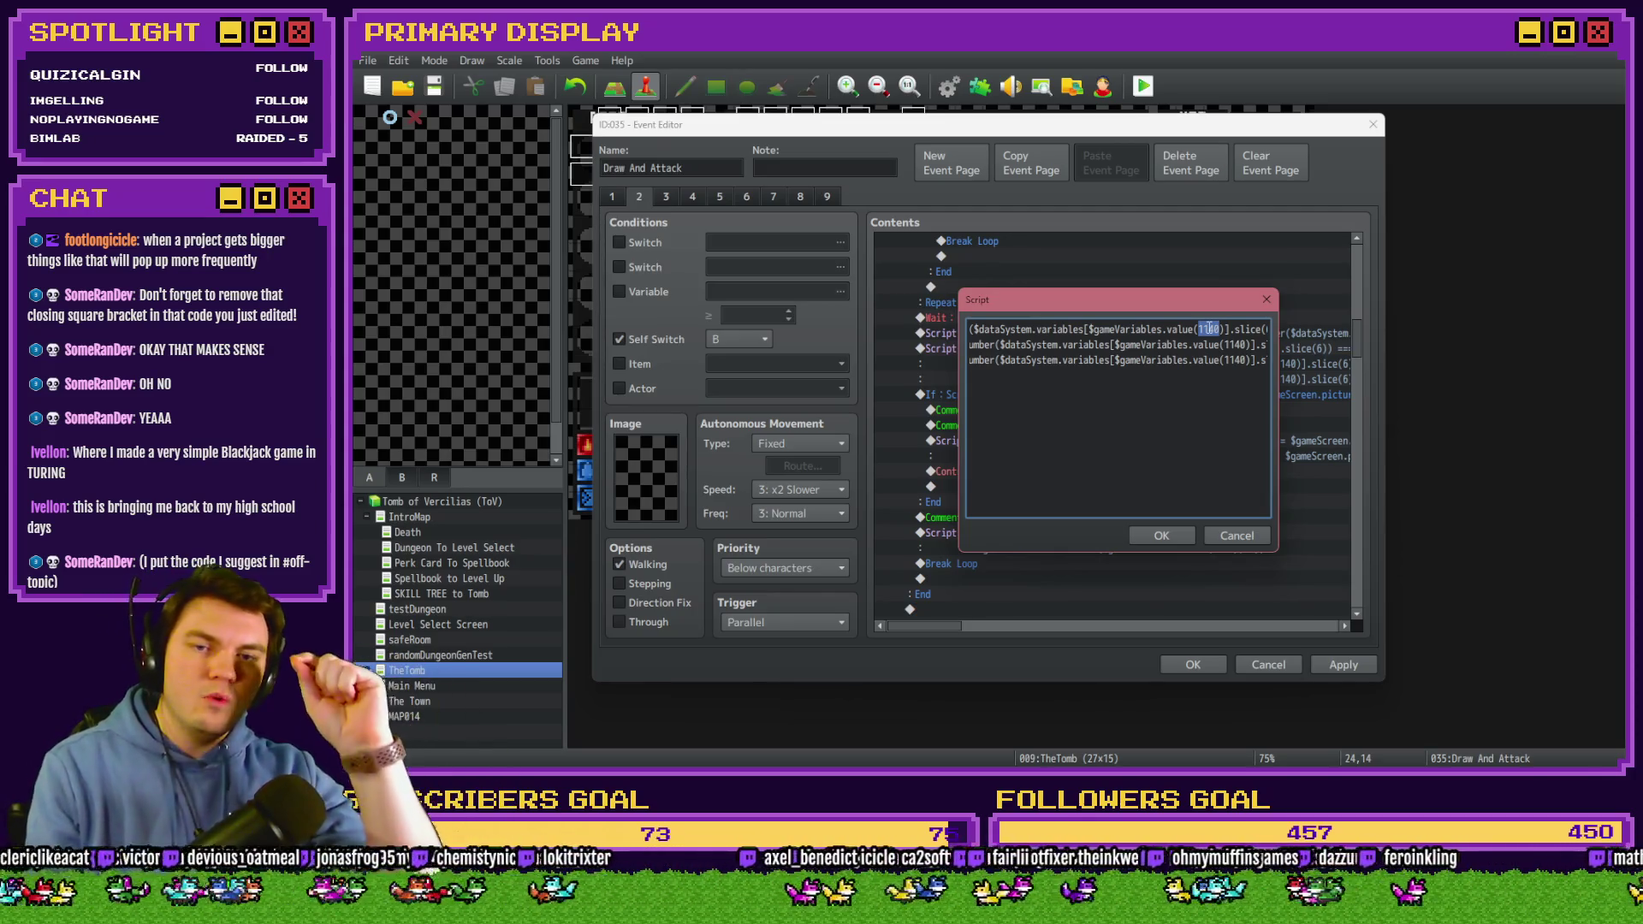
left_click_drag(976, 330, 1131, 326)
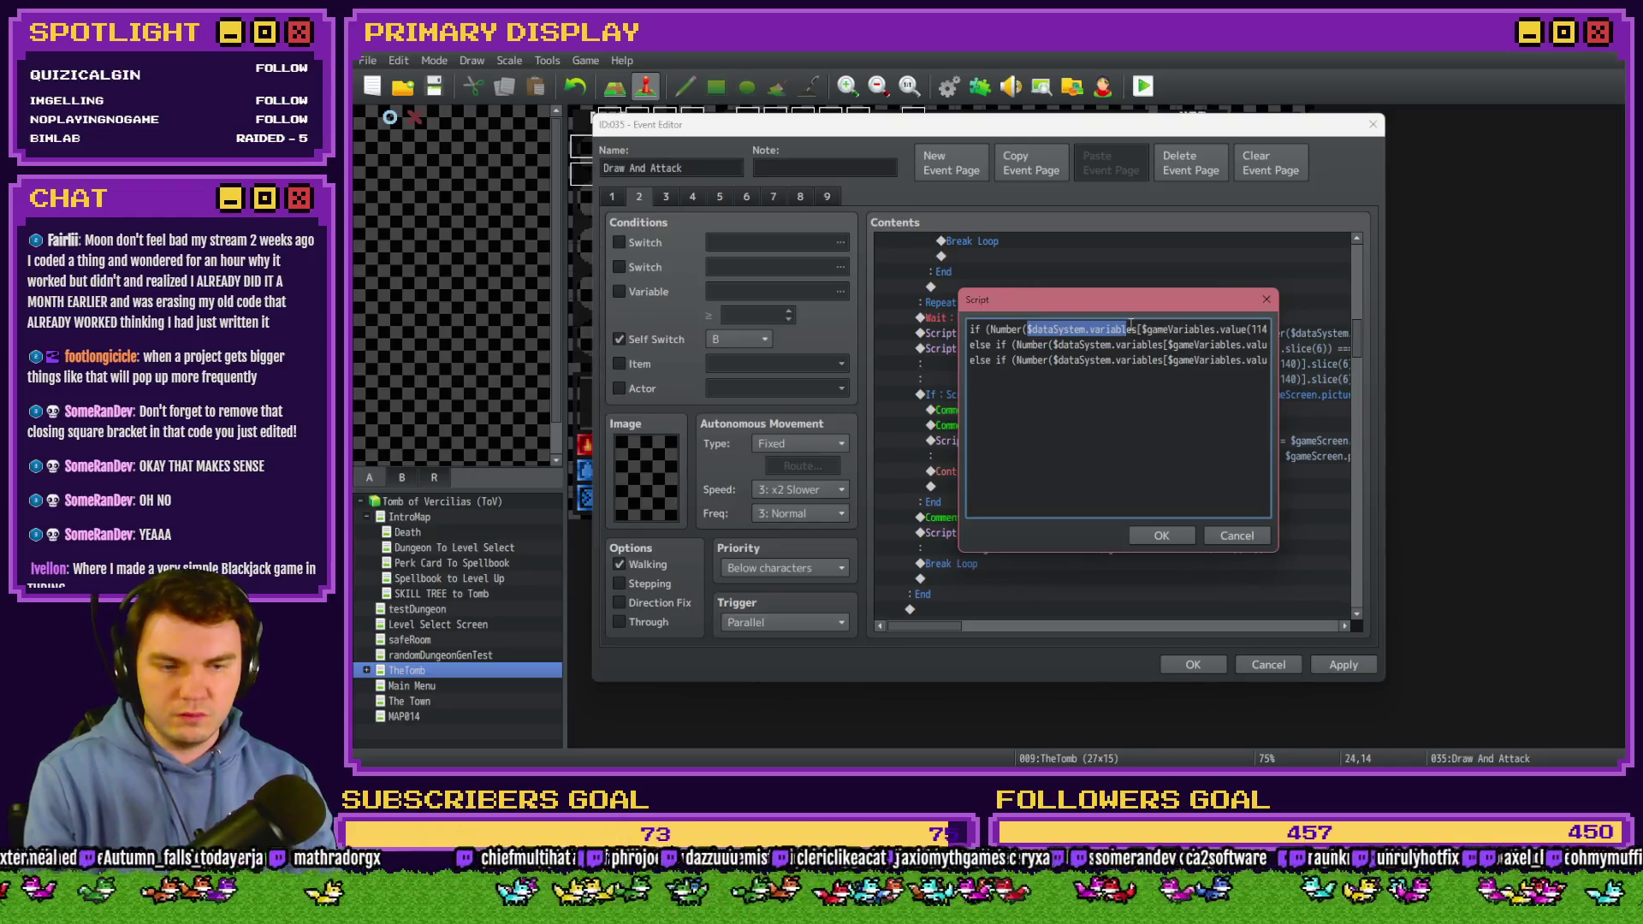
left_click(1252, 537)
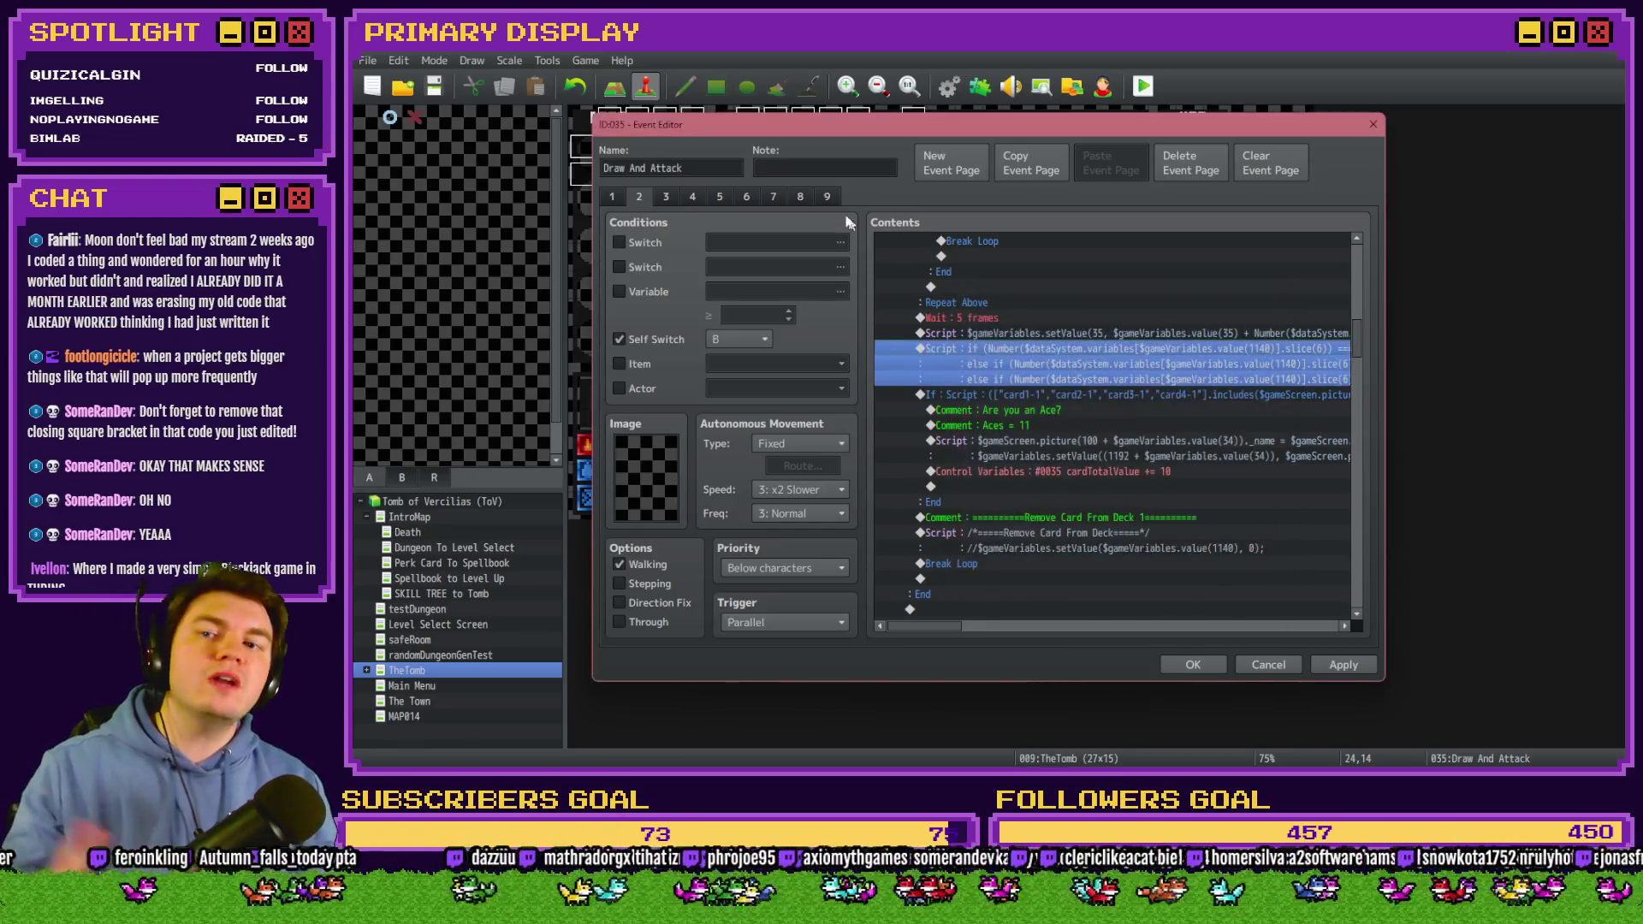
Review the $gameVariables.value(1215) condition in page 7's Draw Cards script, then close the event.
left_click(774, 197)
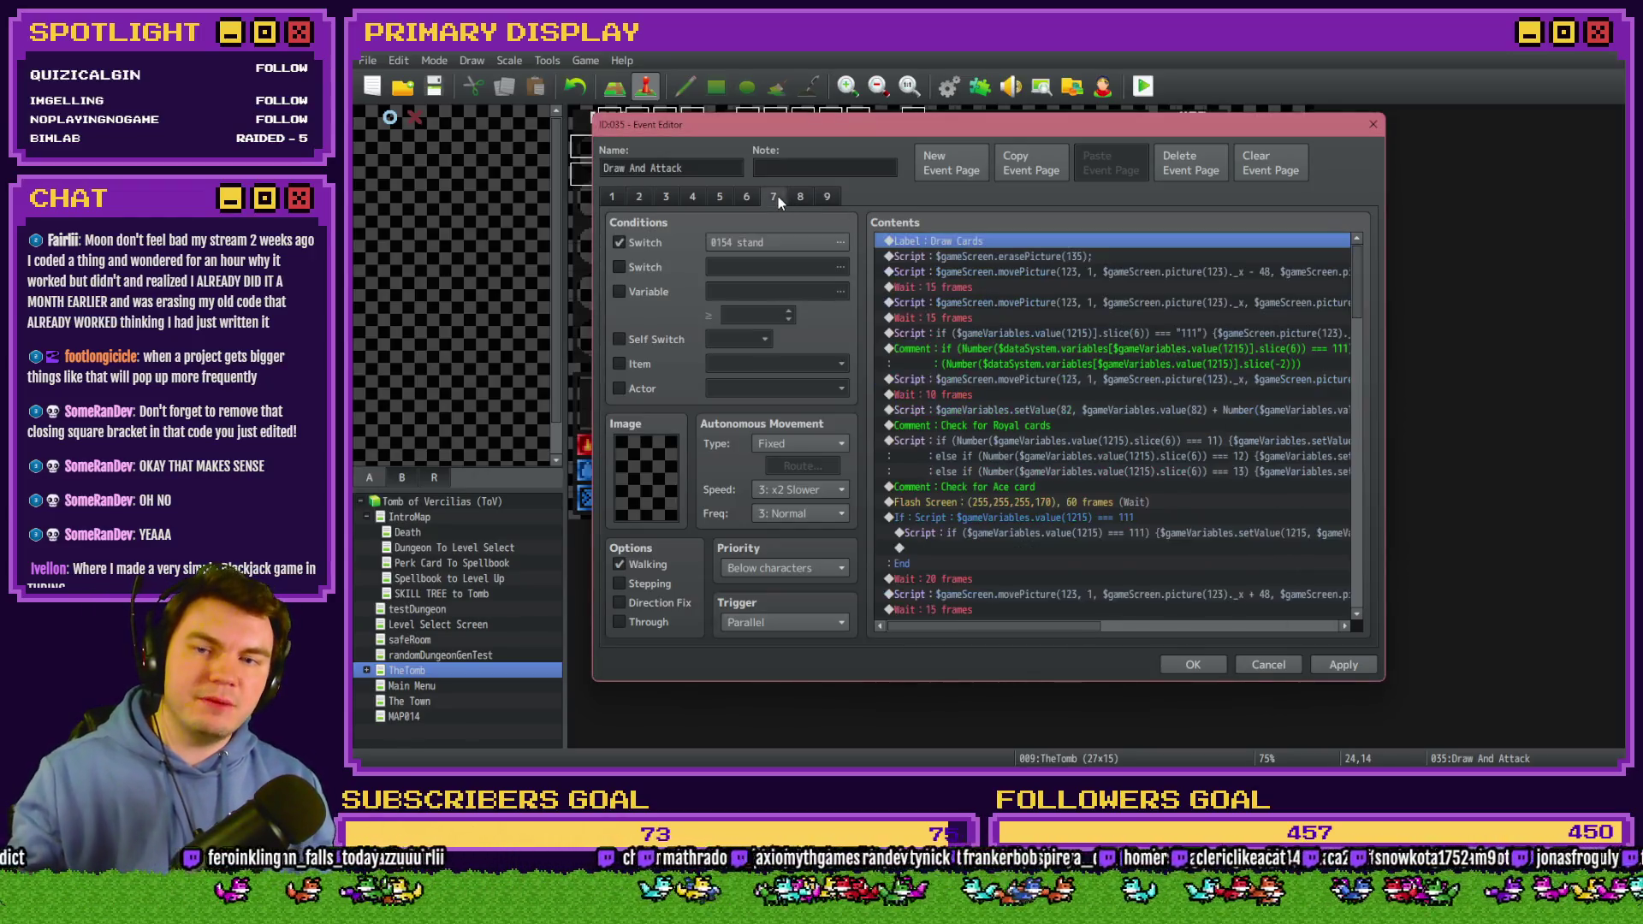
double_click(1047, 336)
key("End")
key("shift+Home")
left_click(1104, 331)
left_click_drag(1104, 330, 968, 331)
left_click(1022, 330)
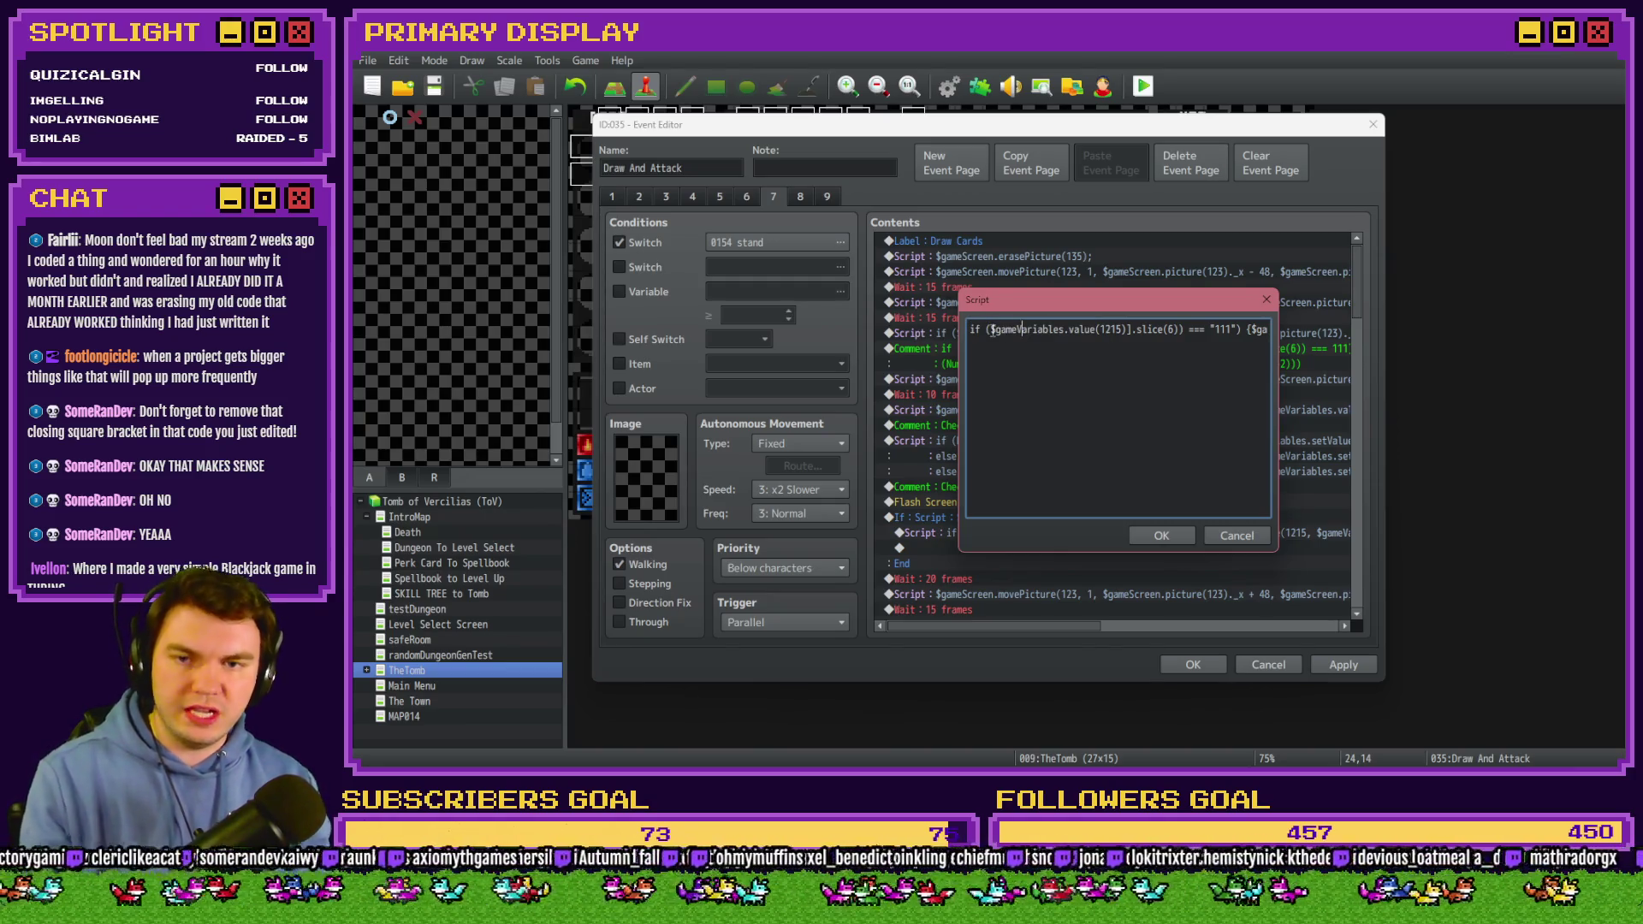
left_click_drag(991, 330, 1184, 333)
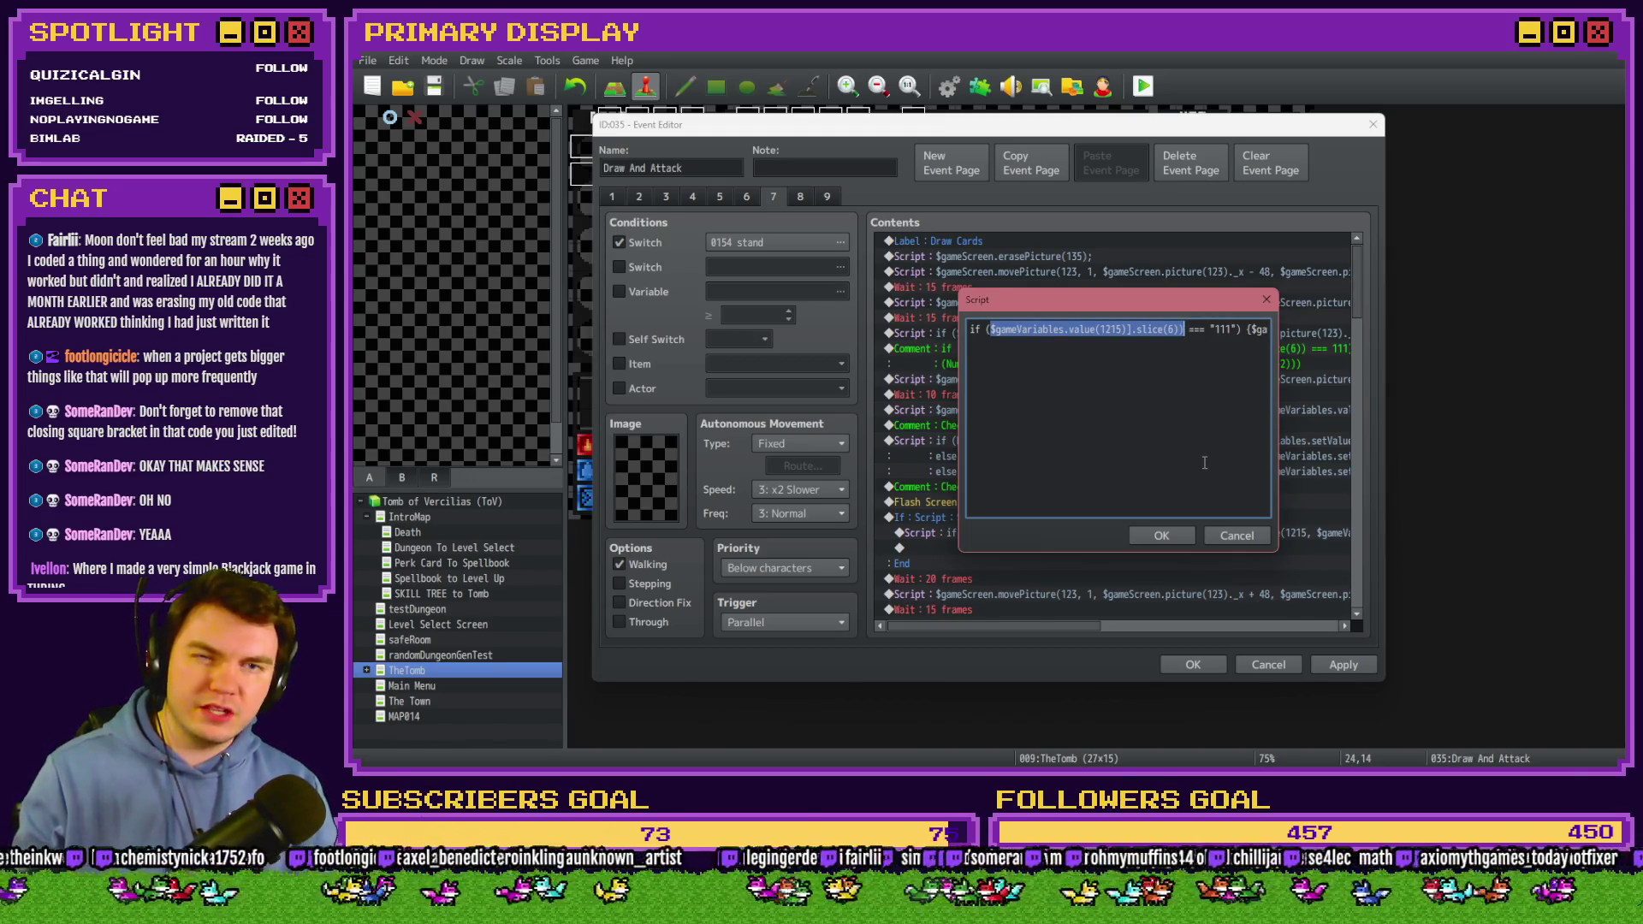
left_click(1176, 537)
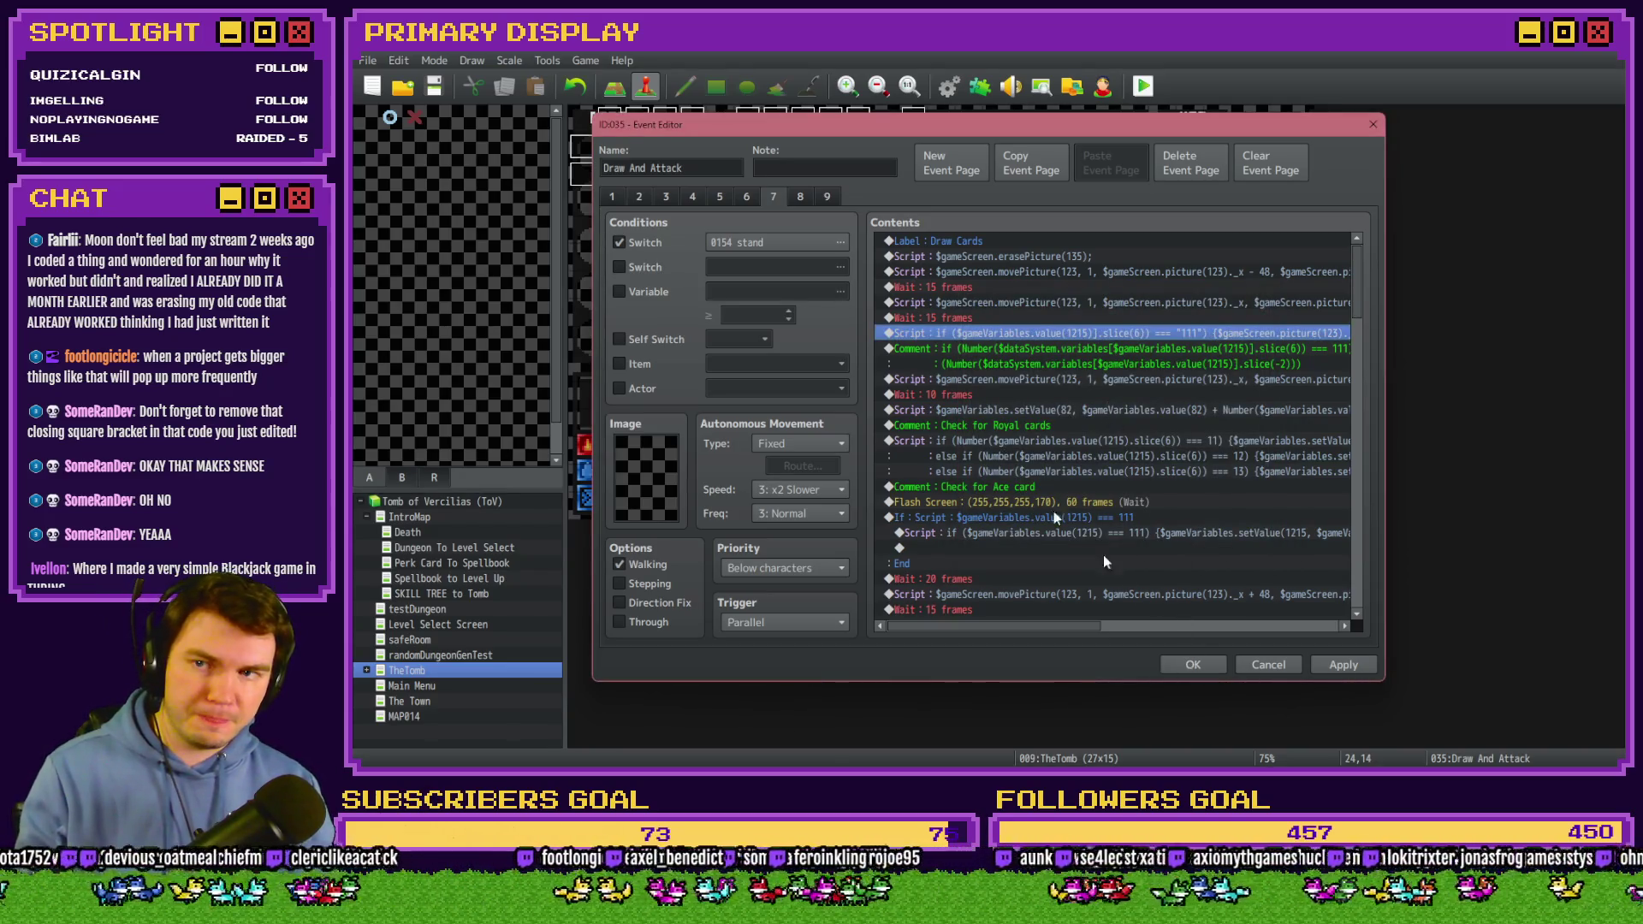
left_click(1193, 665)
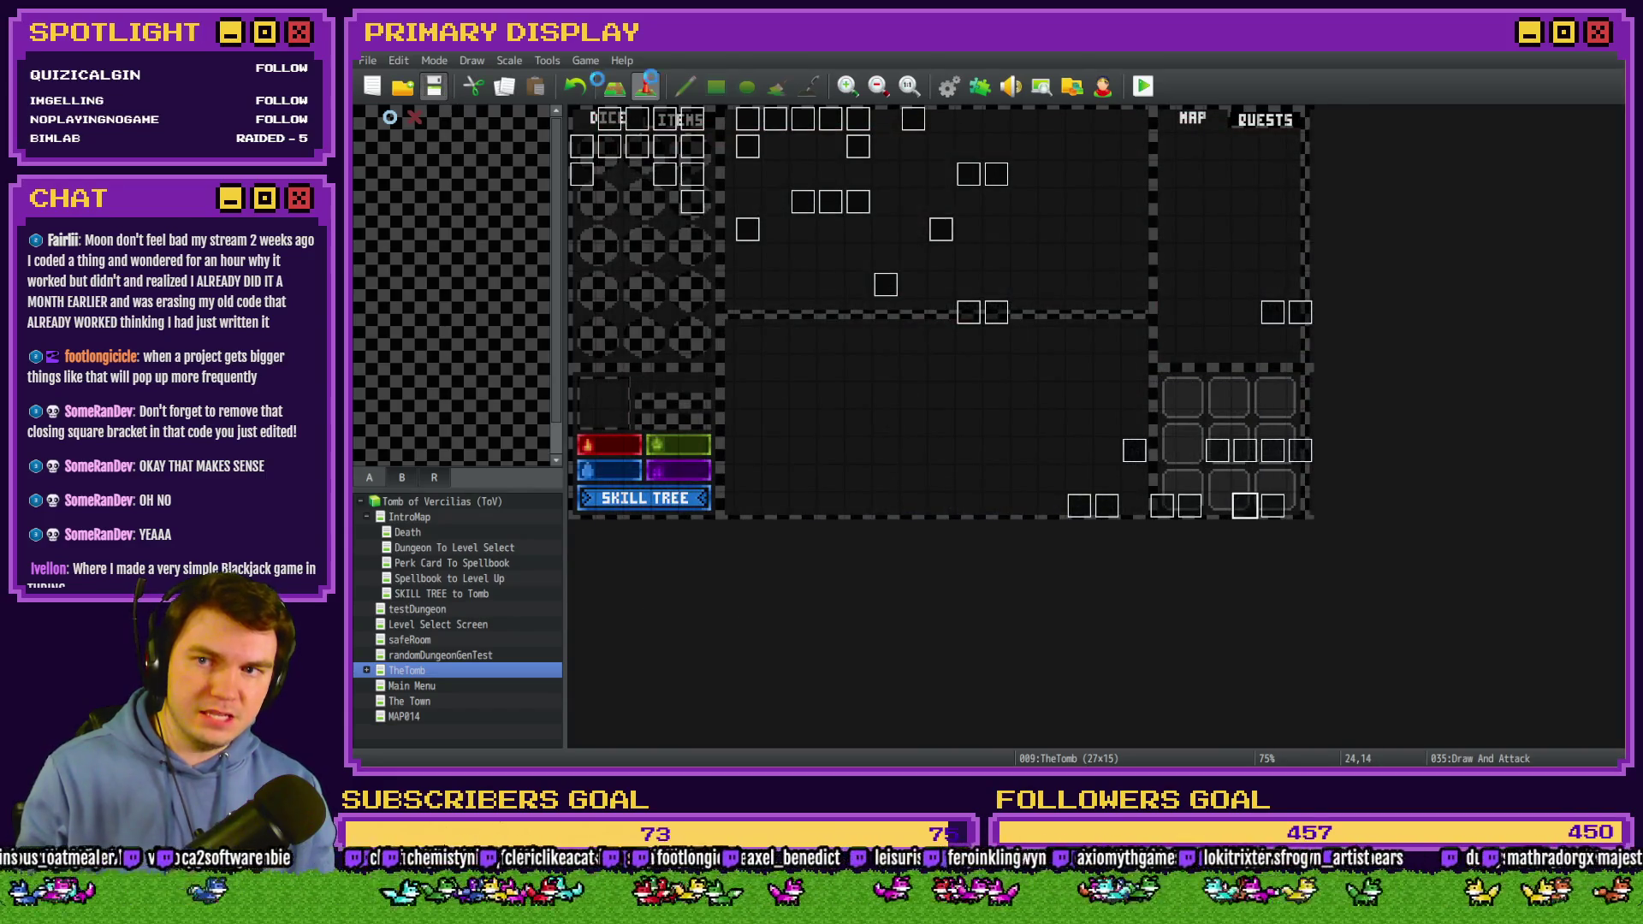
Playtest into the orc card battle with a perk card, hitting 'SyntaxError: Unexpected token ]'.
left_click(1143, 86)
left_click_drag(1394, 283, 672, 94)
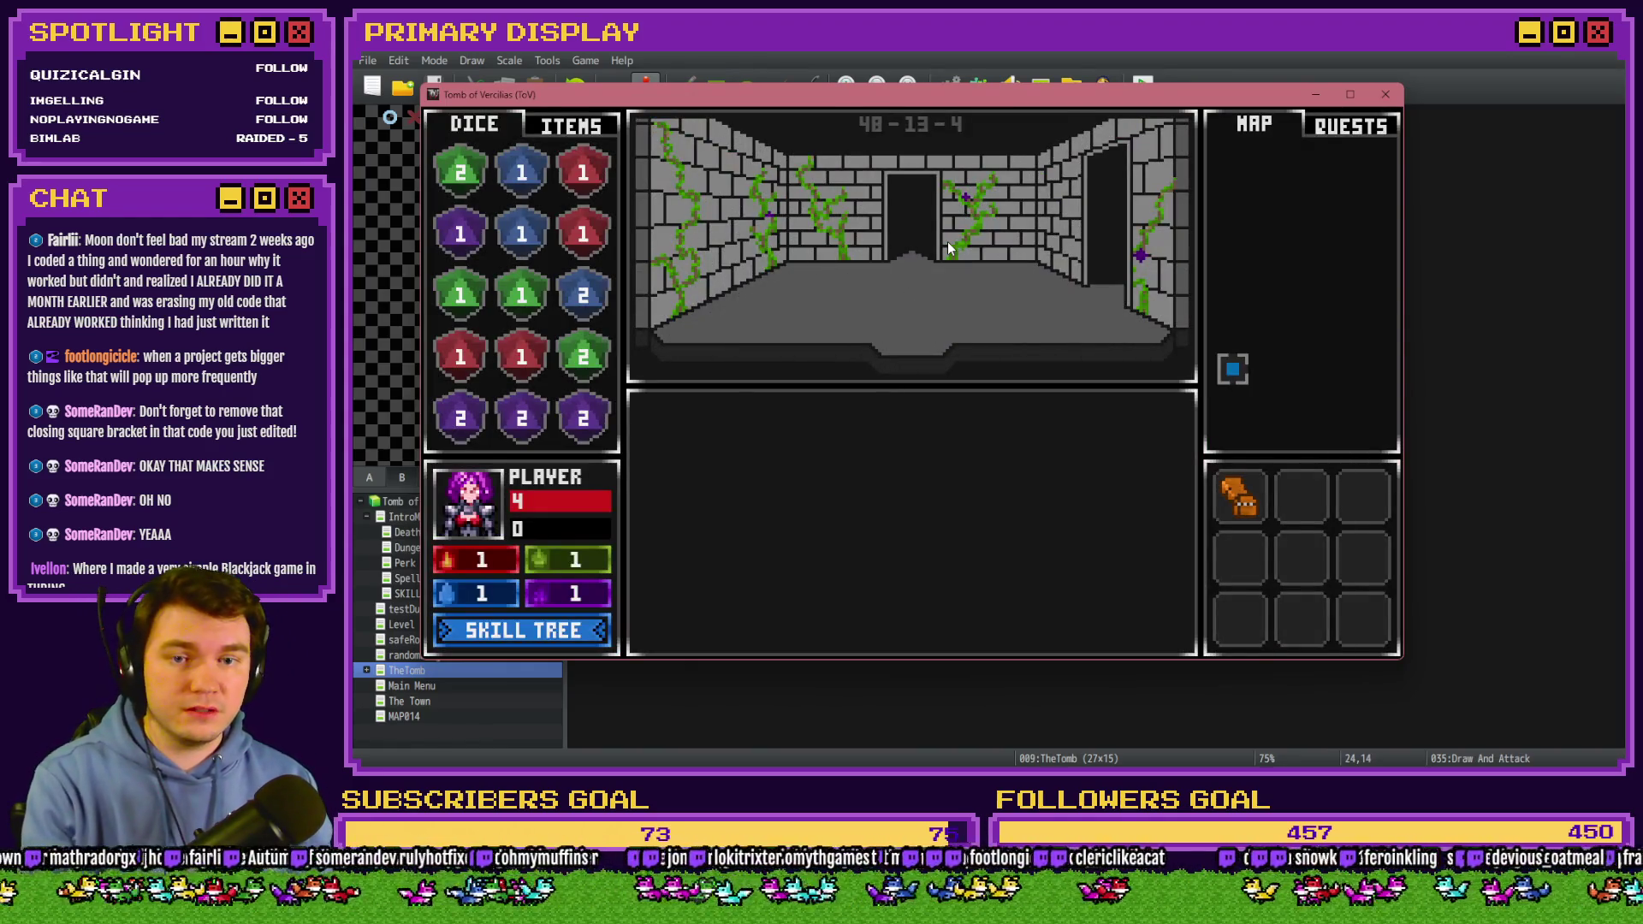
left_click(947, 242)
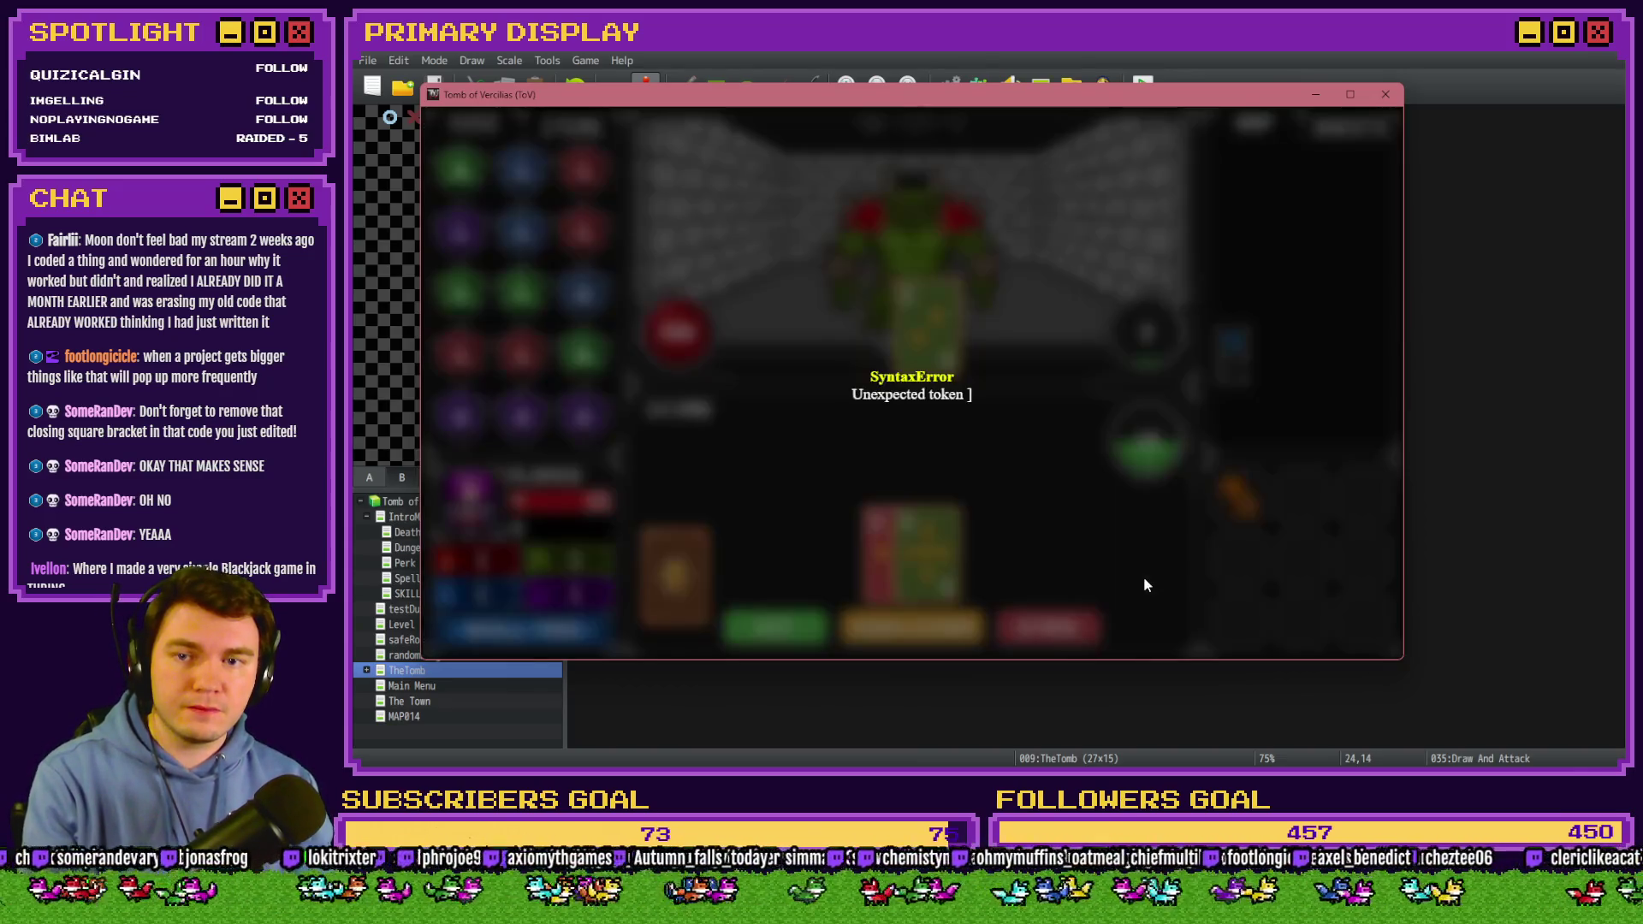
left_click(1385, 94)
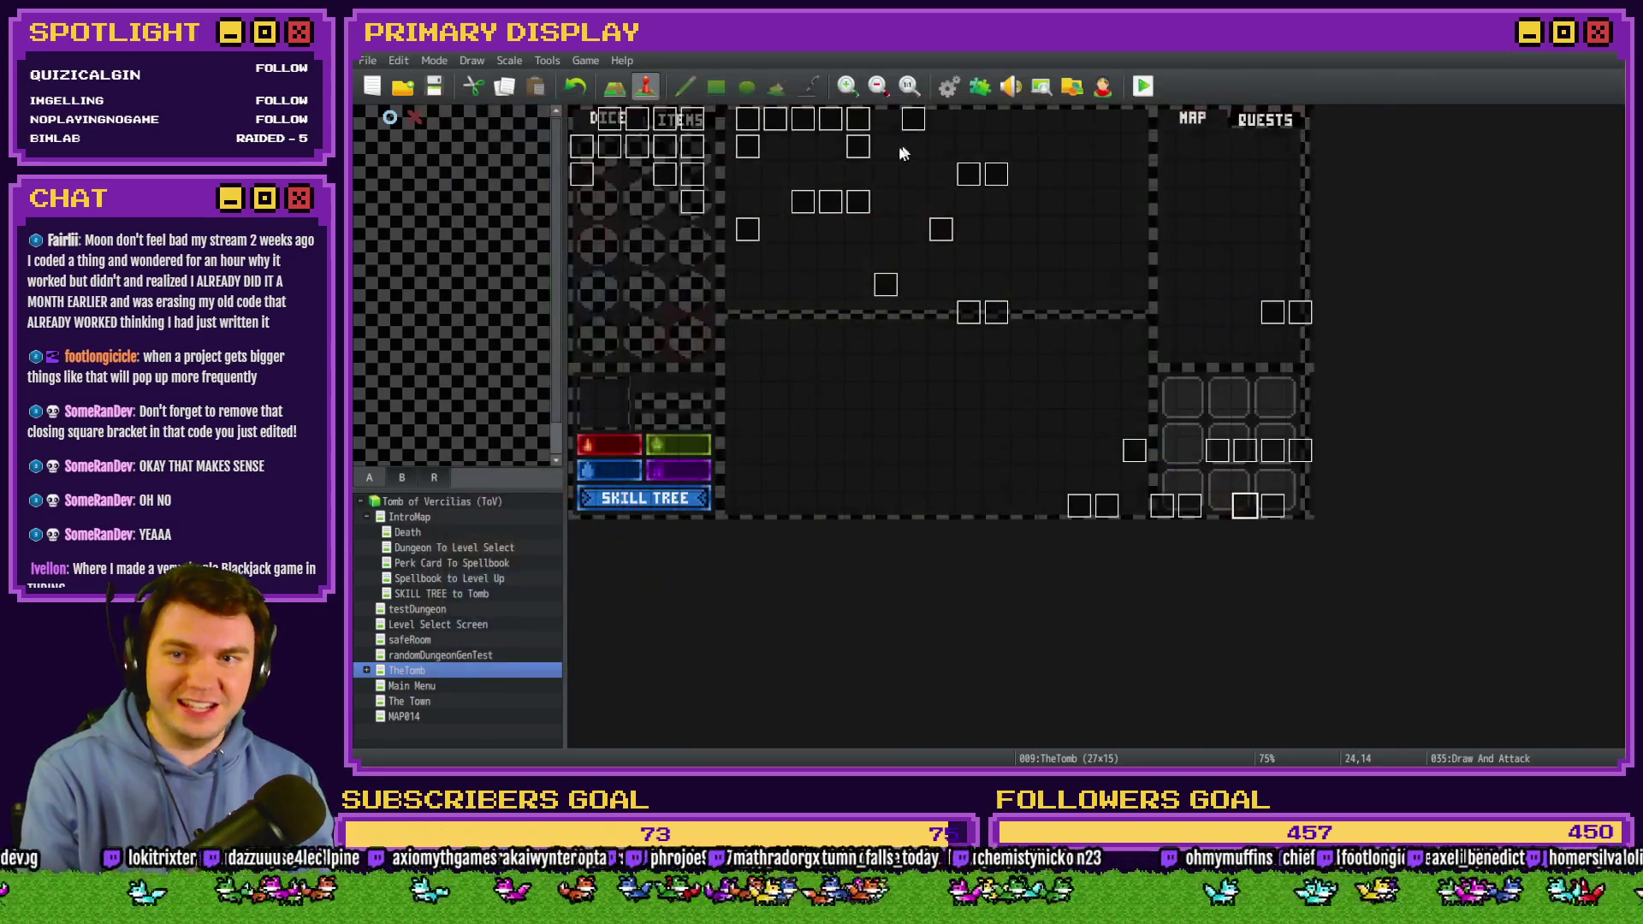
On page 7, remove the ']' following $gameVariables.value(1215) in the Draw Cards condition and save.
double_click(1248, 512)
left_click(775, 196)
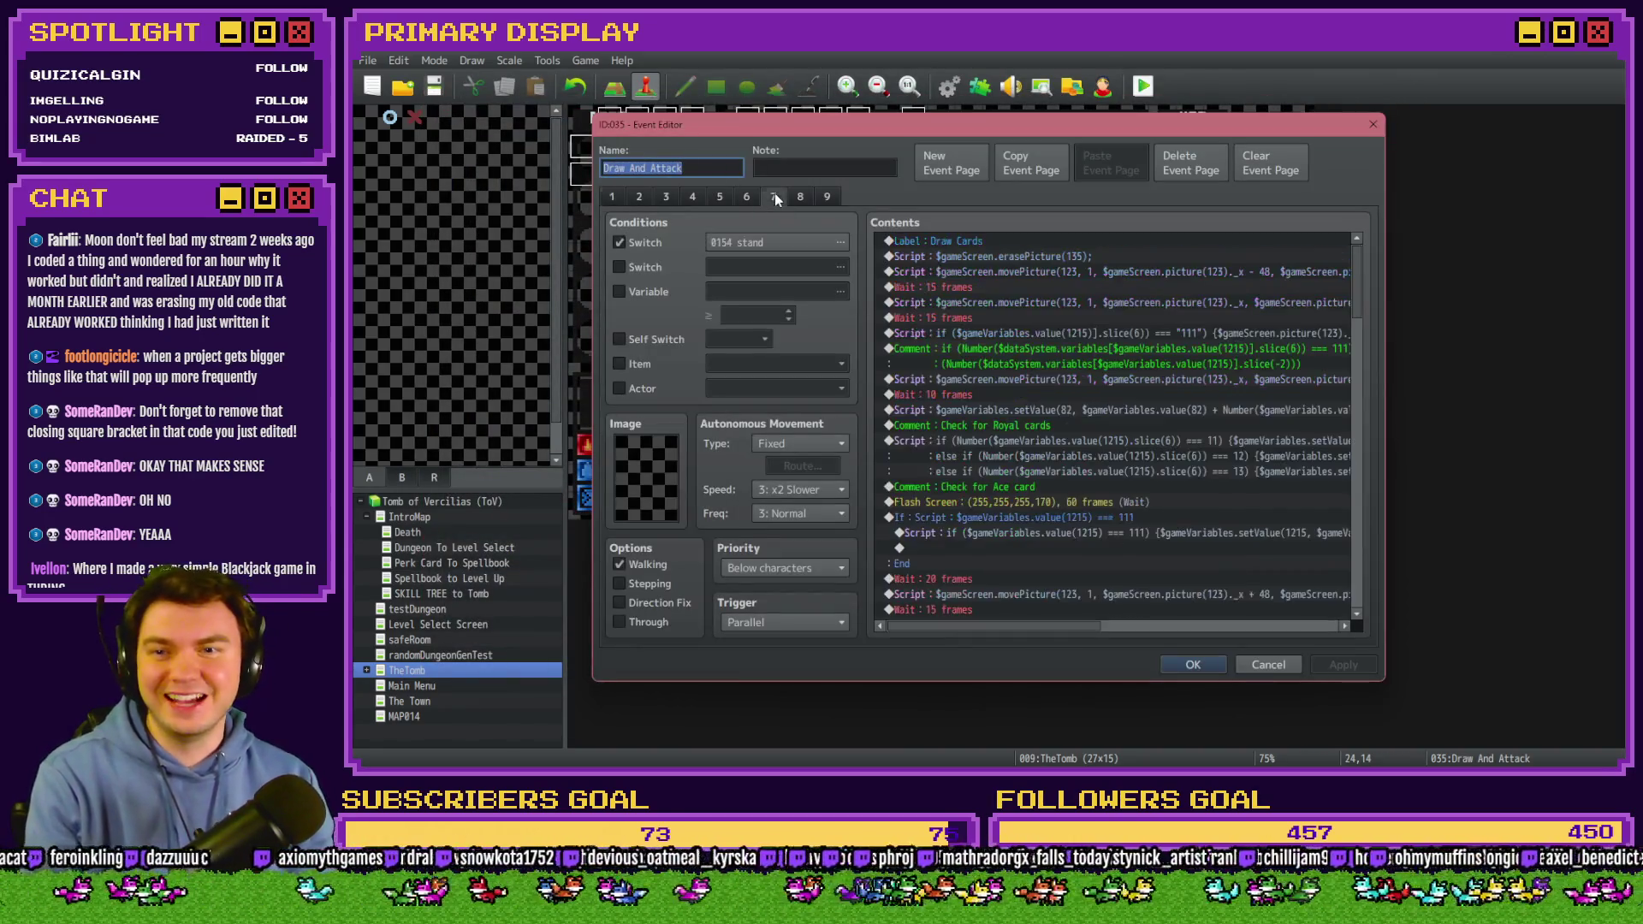
double_click(1062, 331)
left_click(1133, 330)
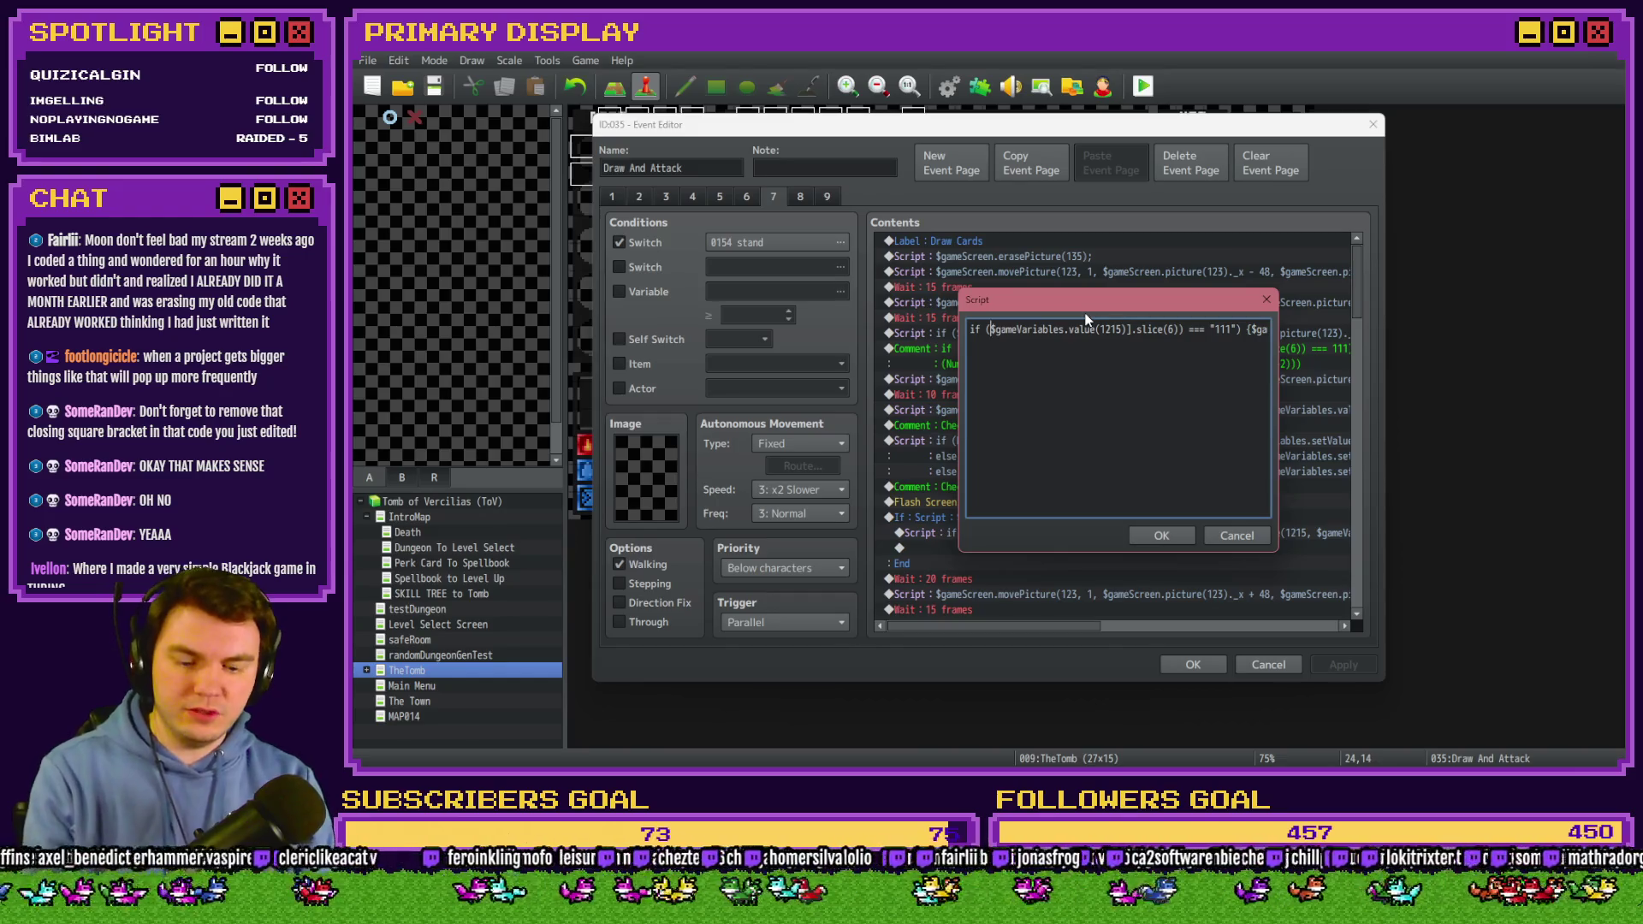
type("[")
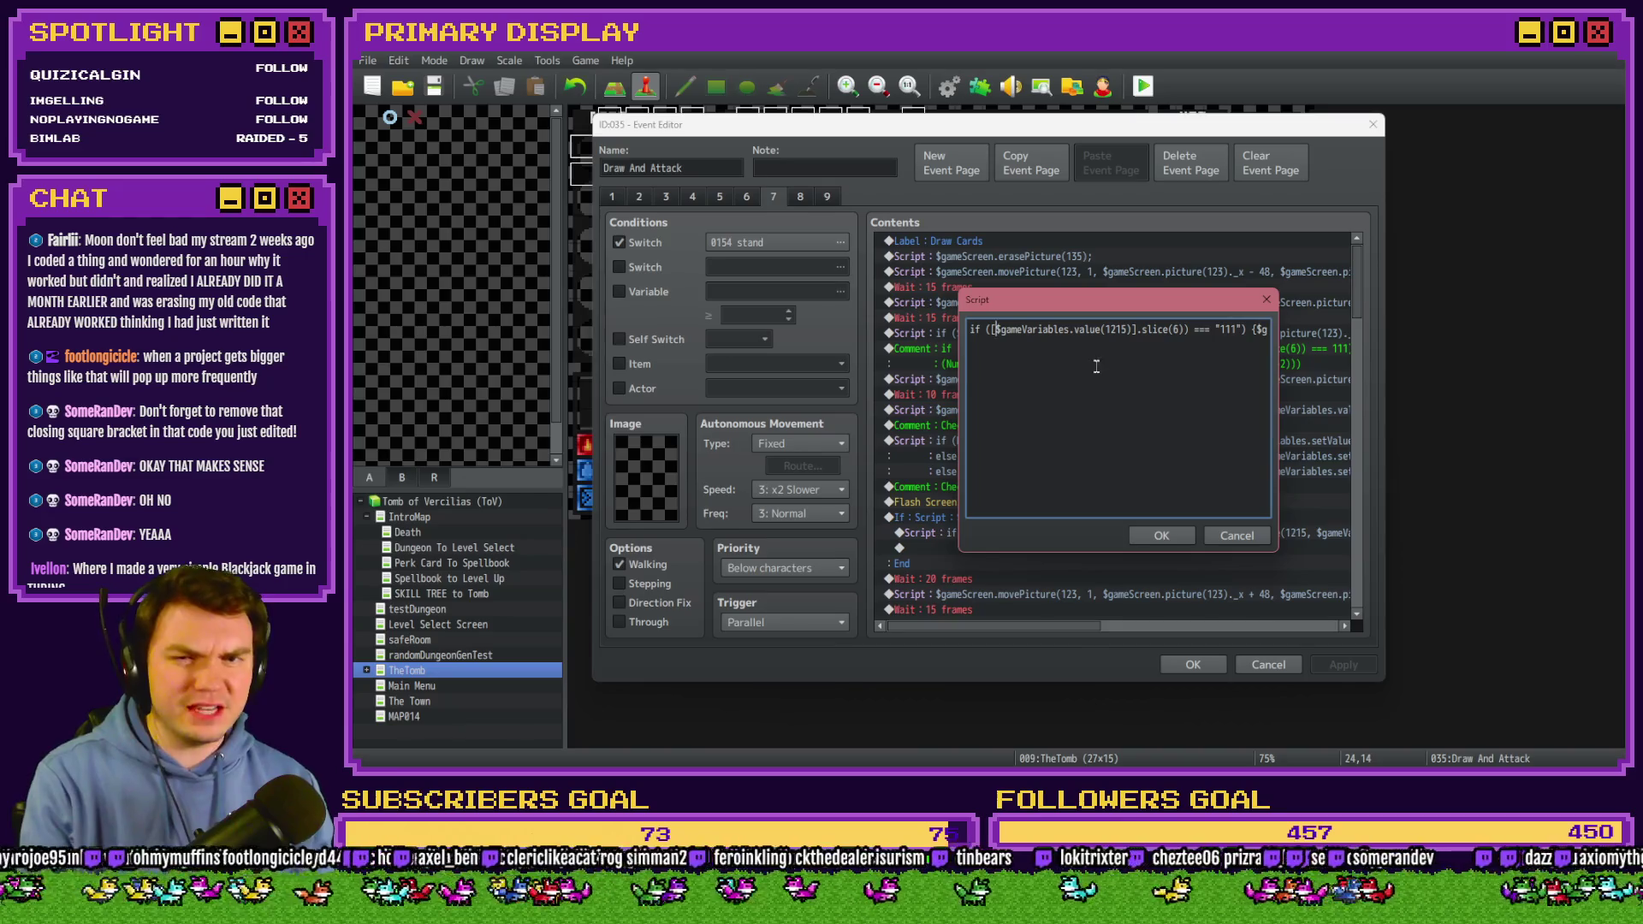
key("BackSpace")
left_click(1131, 329)
key("BackSpace")
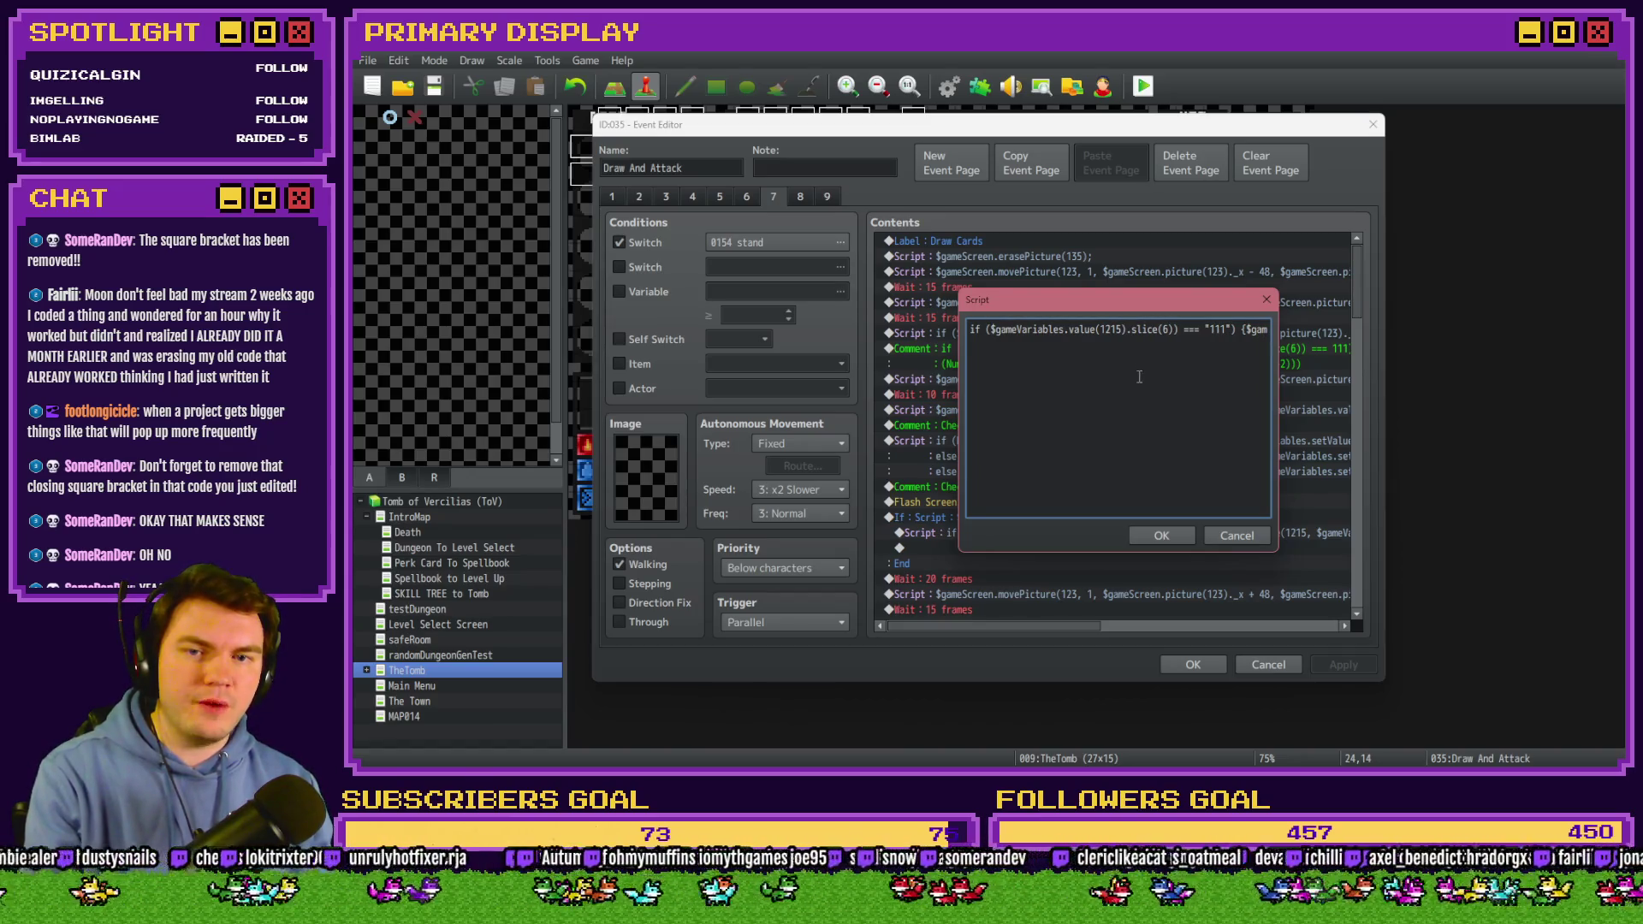
left_click_drag(990, 329, 1129, 329)
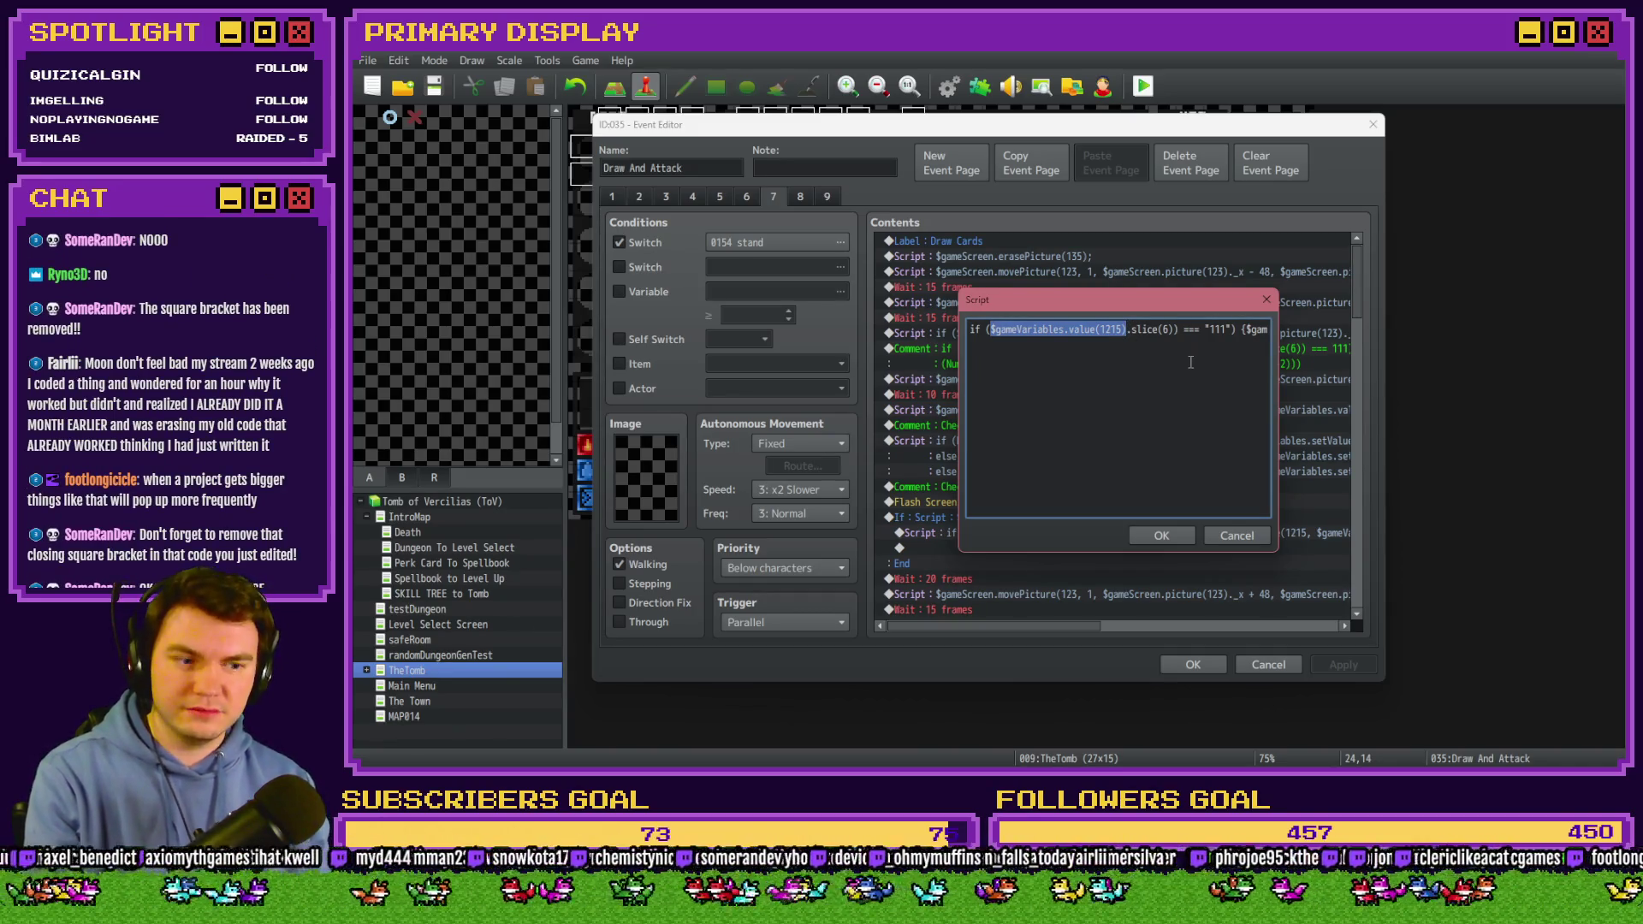
left_click(1166, 536)
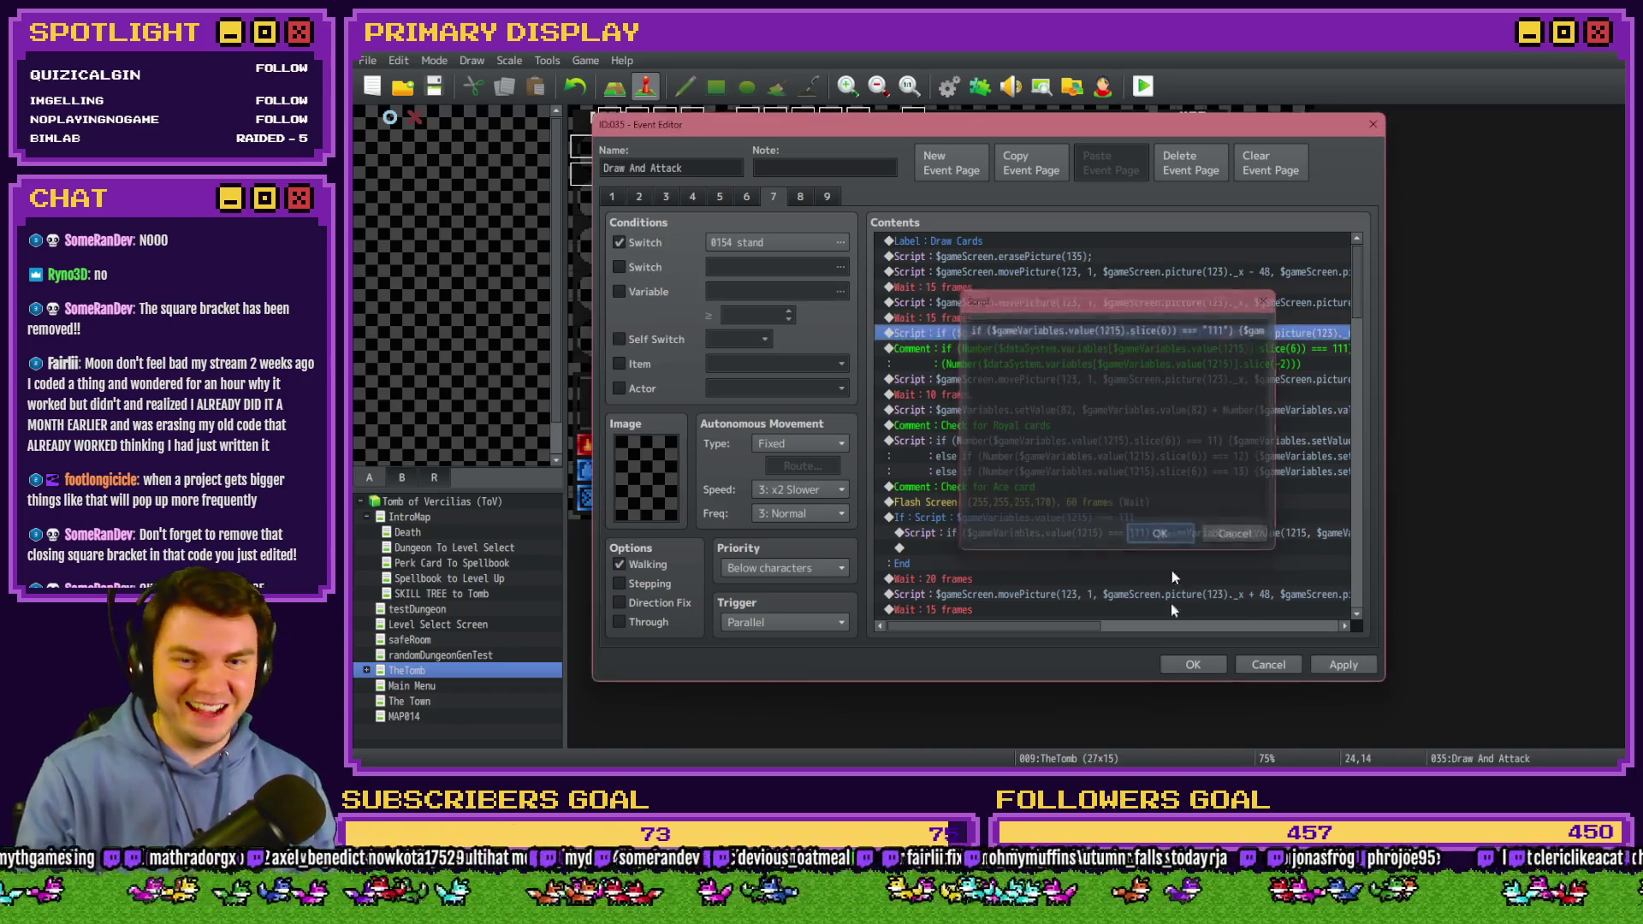
left_click(1193, 665)
Playtest with the potion perk, enter the orc battle and stand, triggering 'Unexpected token ==='.
left_click(1143, 86)
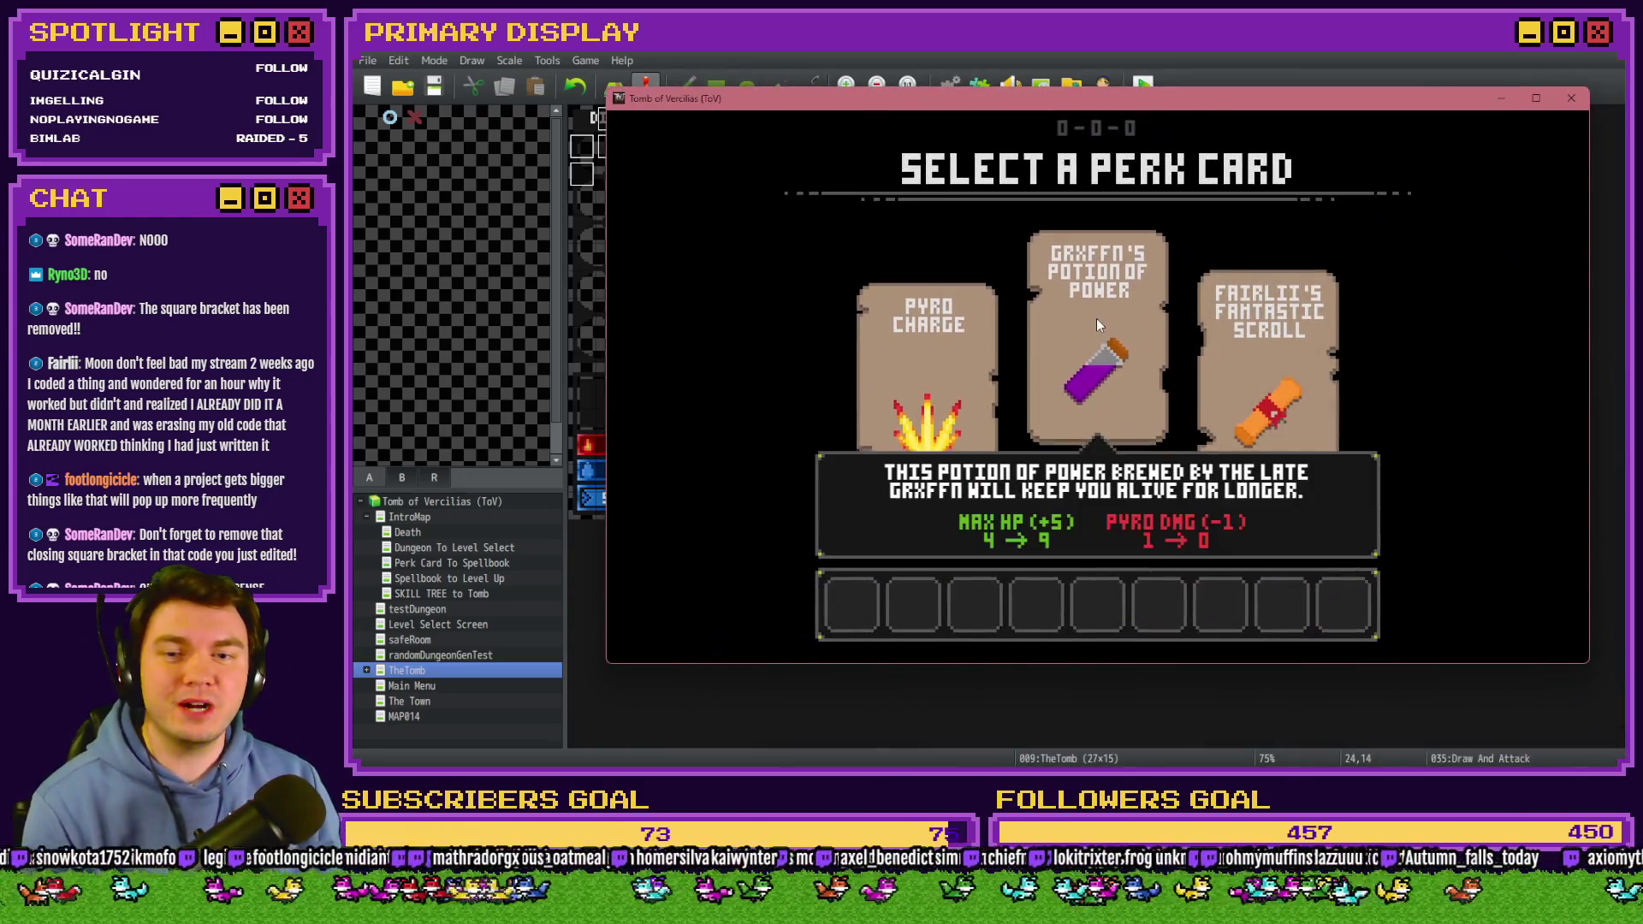
left_click(1096, 318)
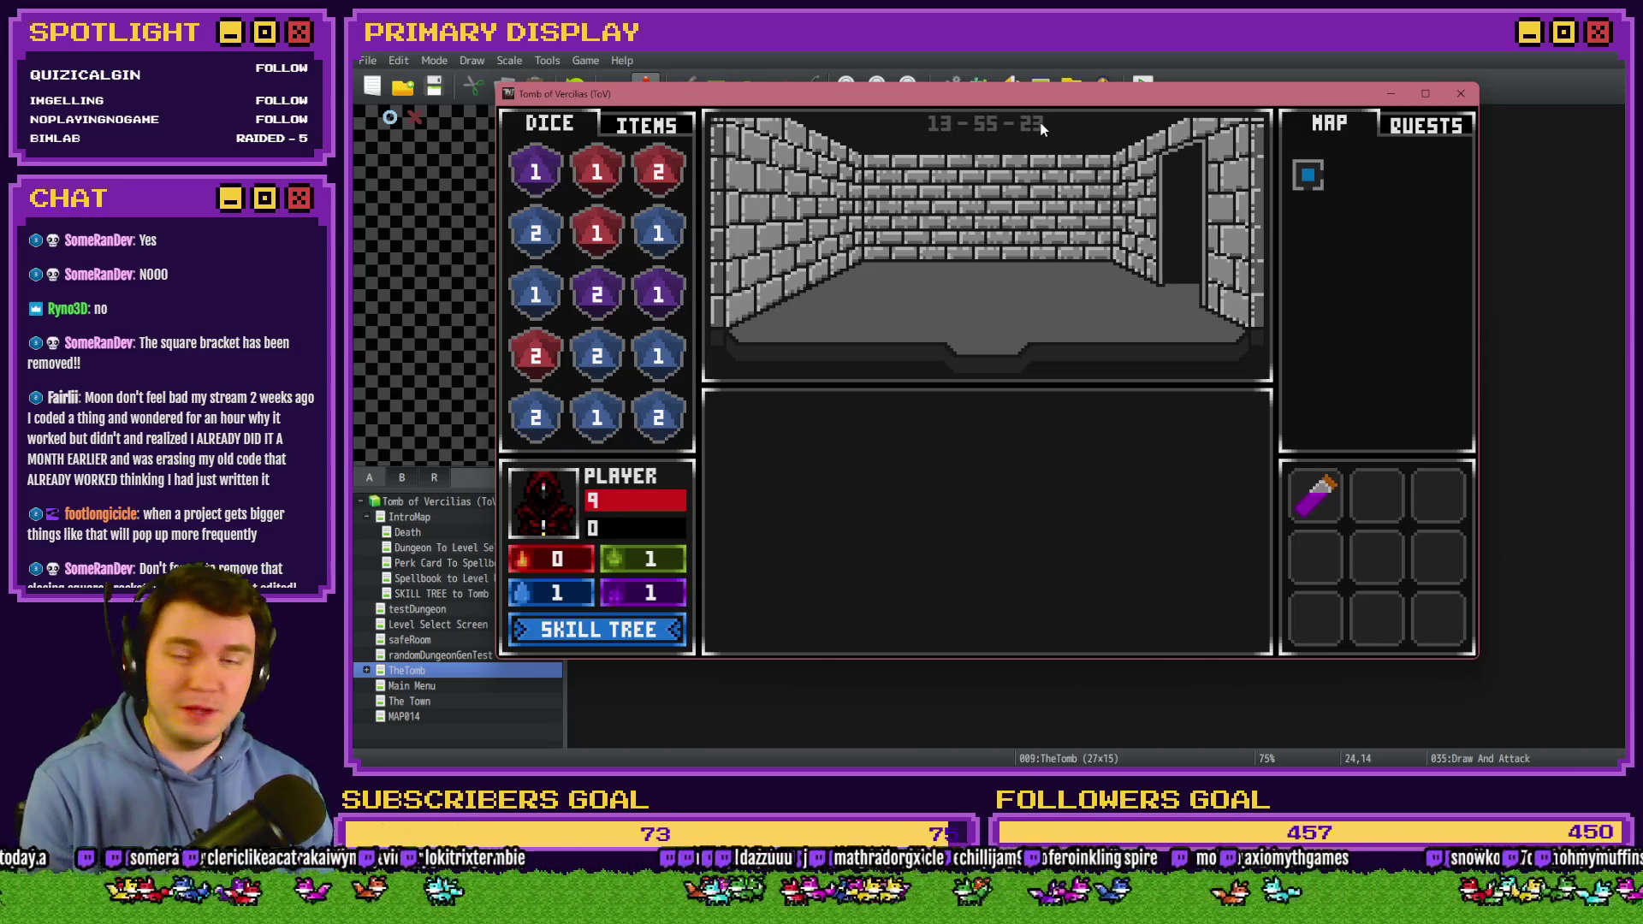
key("Up")
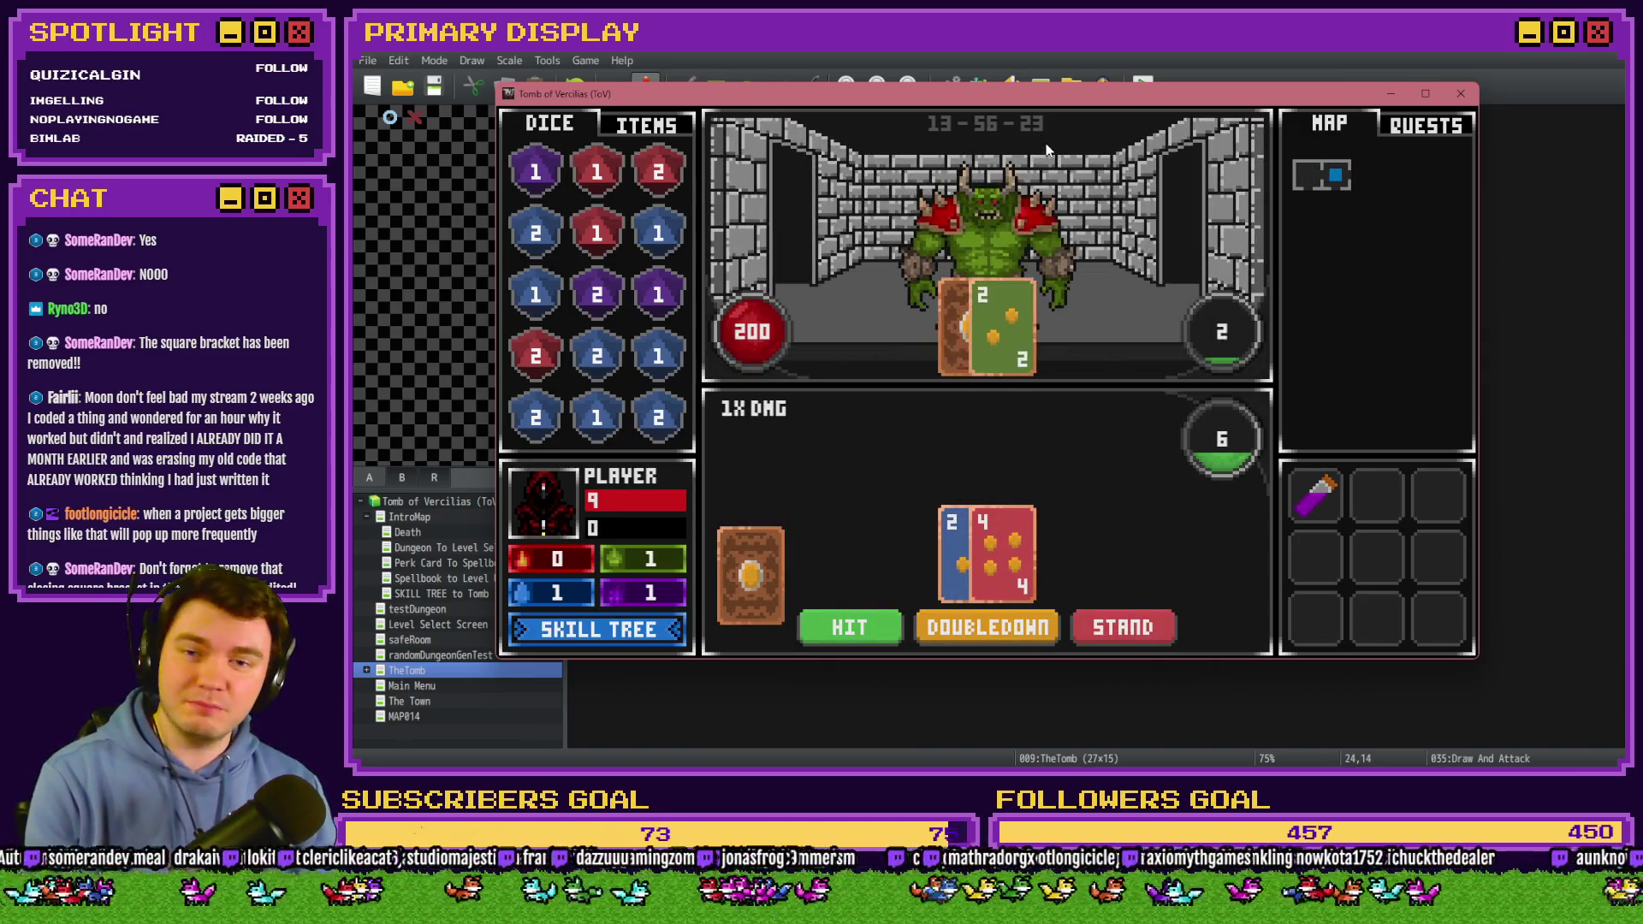
left_click(1133, 630)
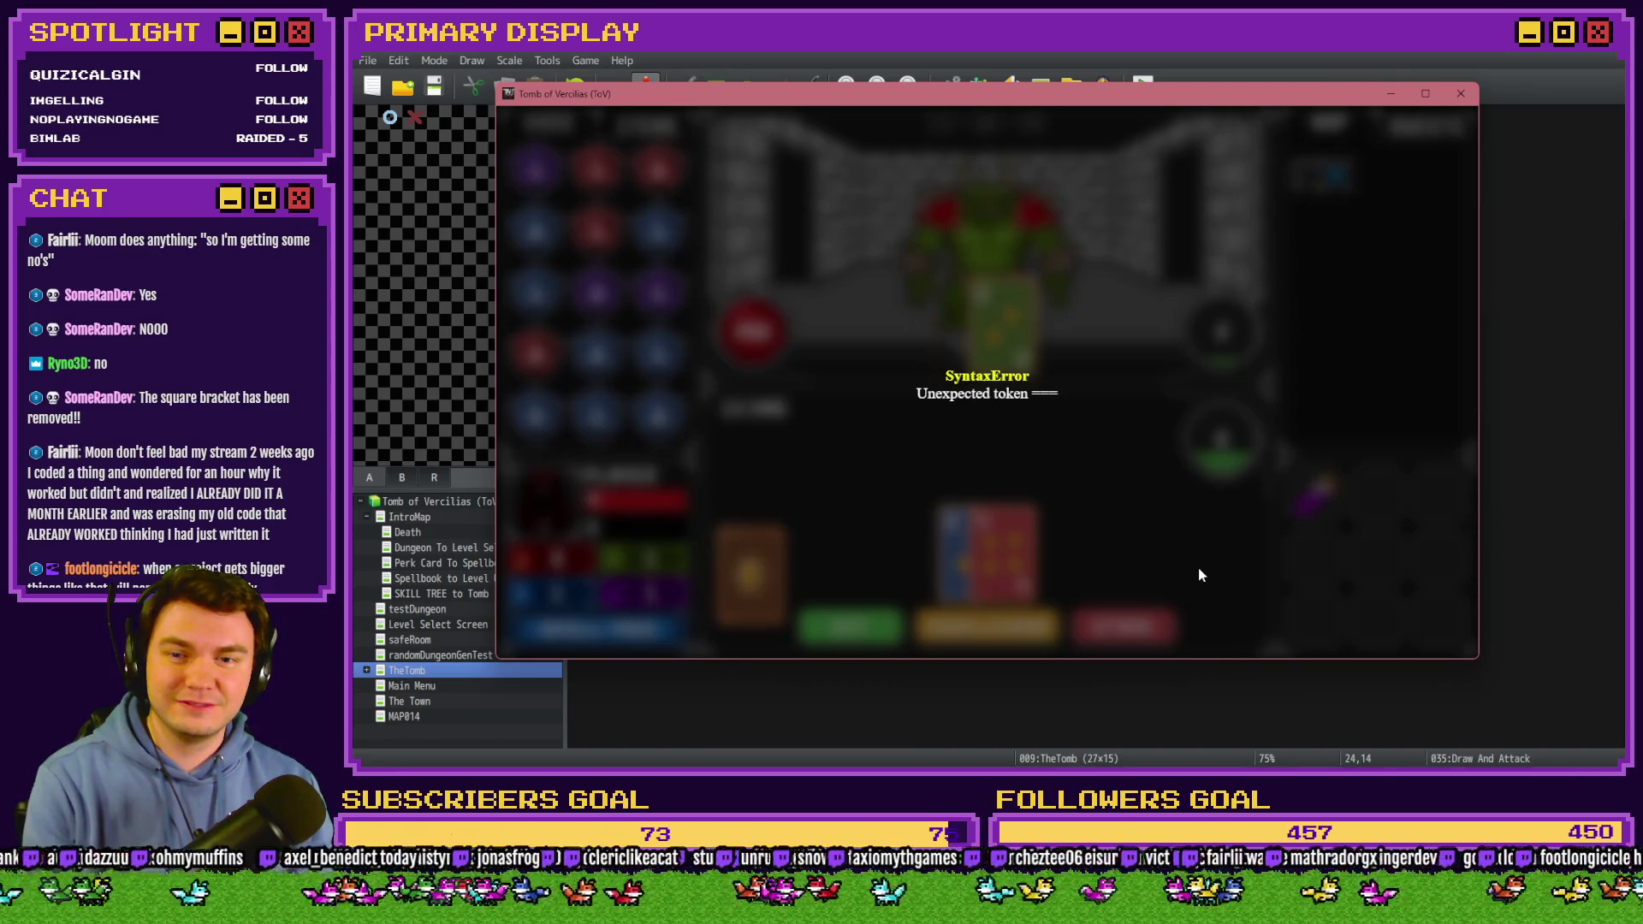
Close the errored playtest and open page 7's Draw Cards condition script.
left_click(1457, 96)
double_click(1245, 505)
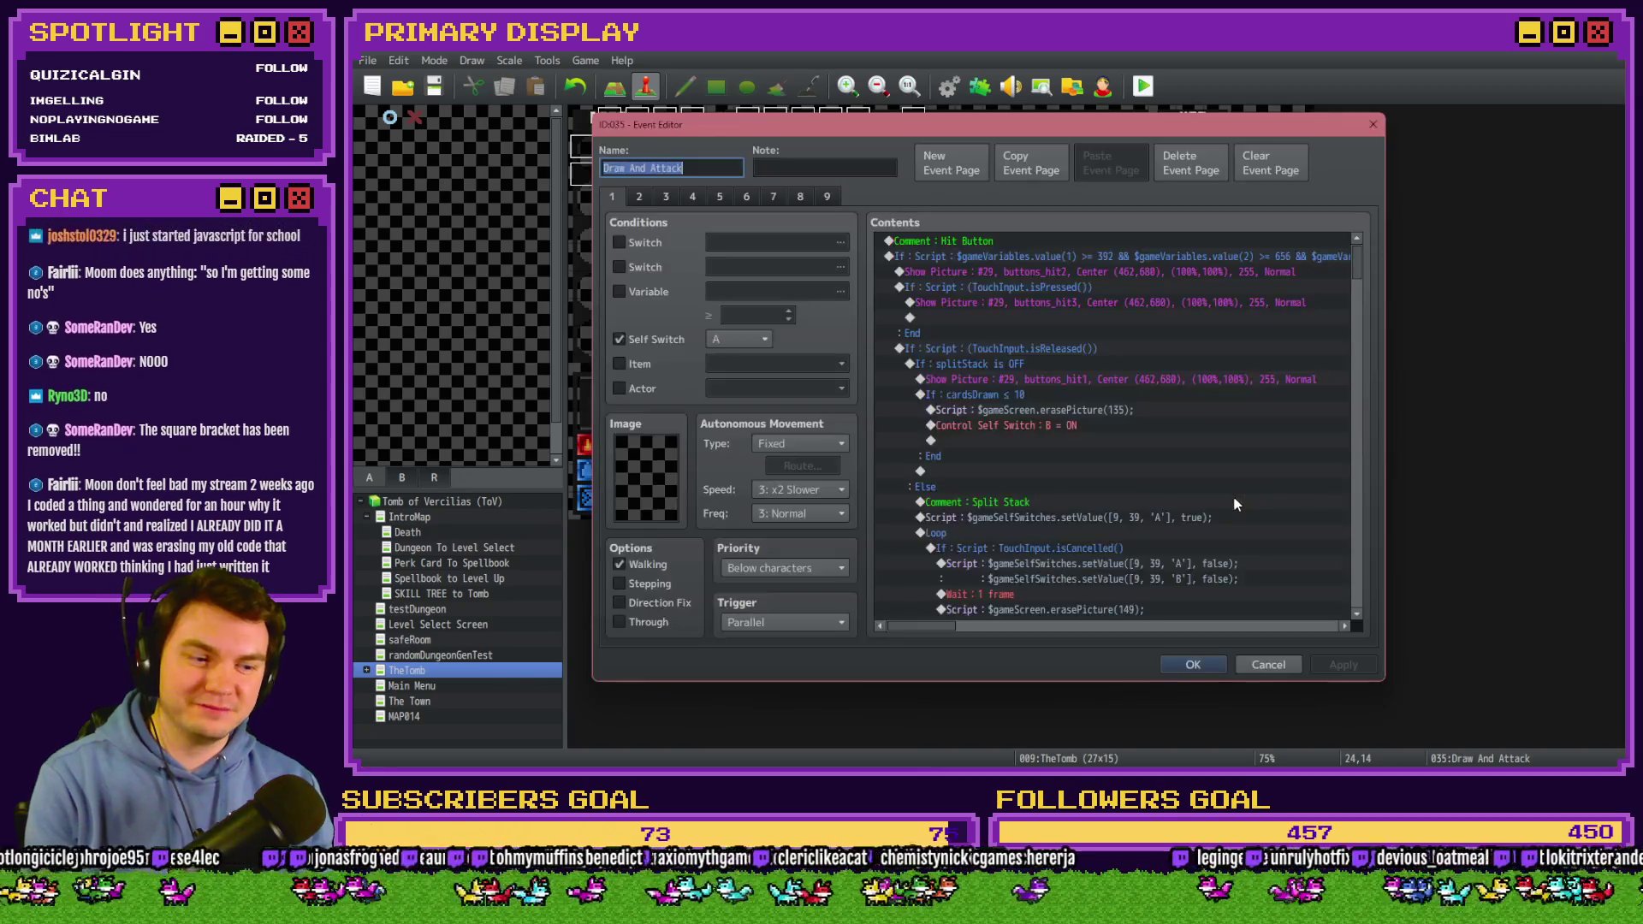
left_click(773, 196)
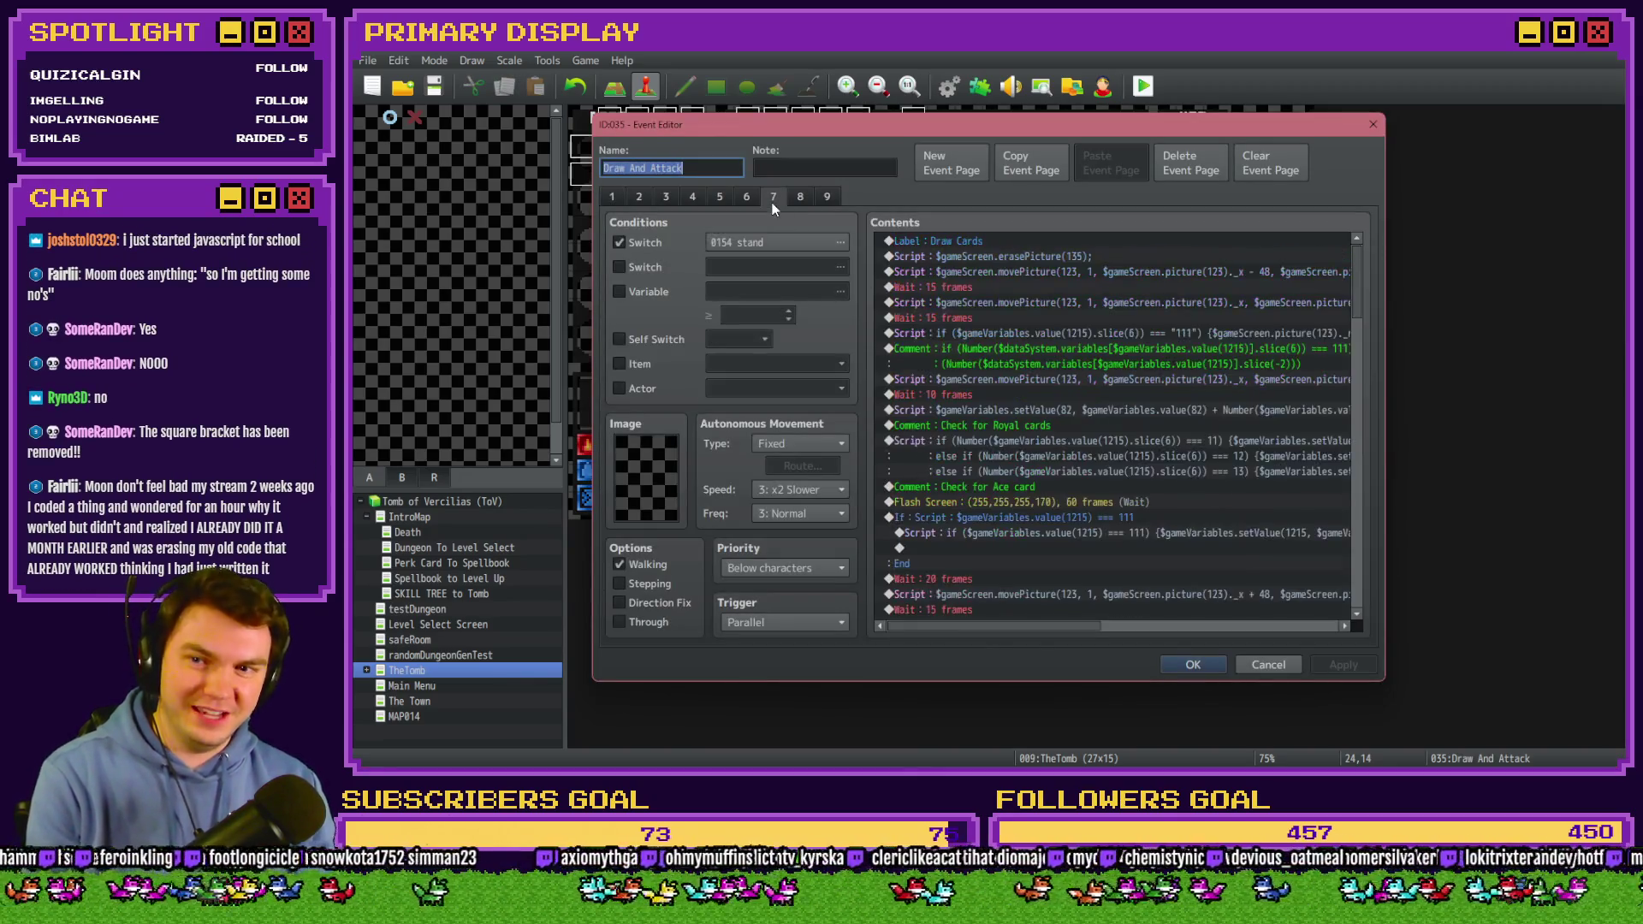
double_click(1131, 334)
Delete the extra ')' after slice(6), save the event, and launch a new playtest.
key("ctrl+a")
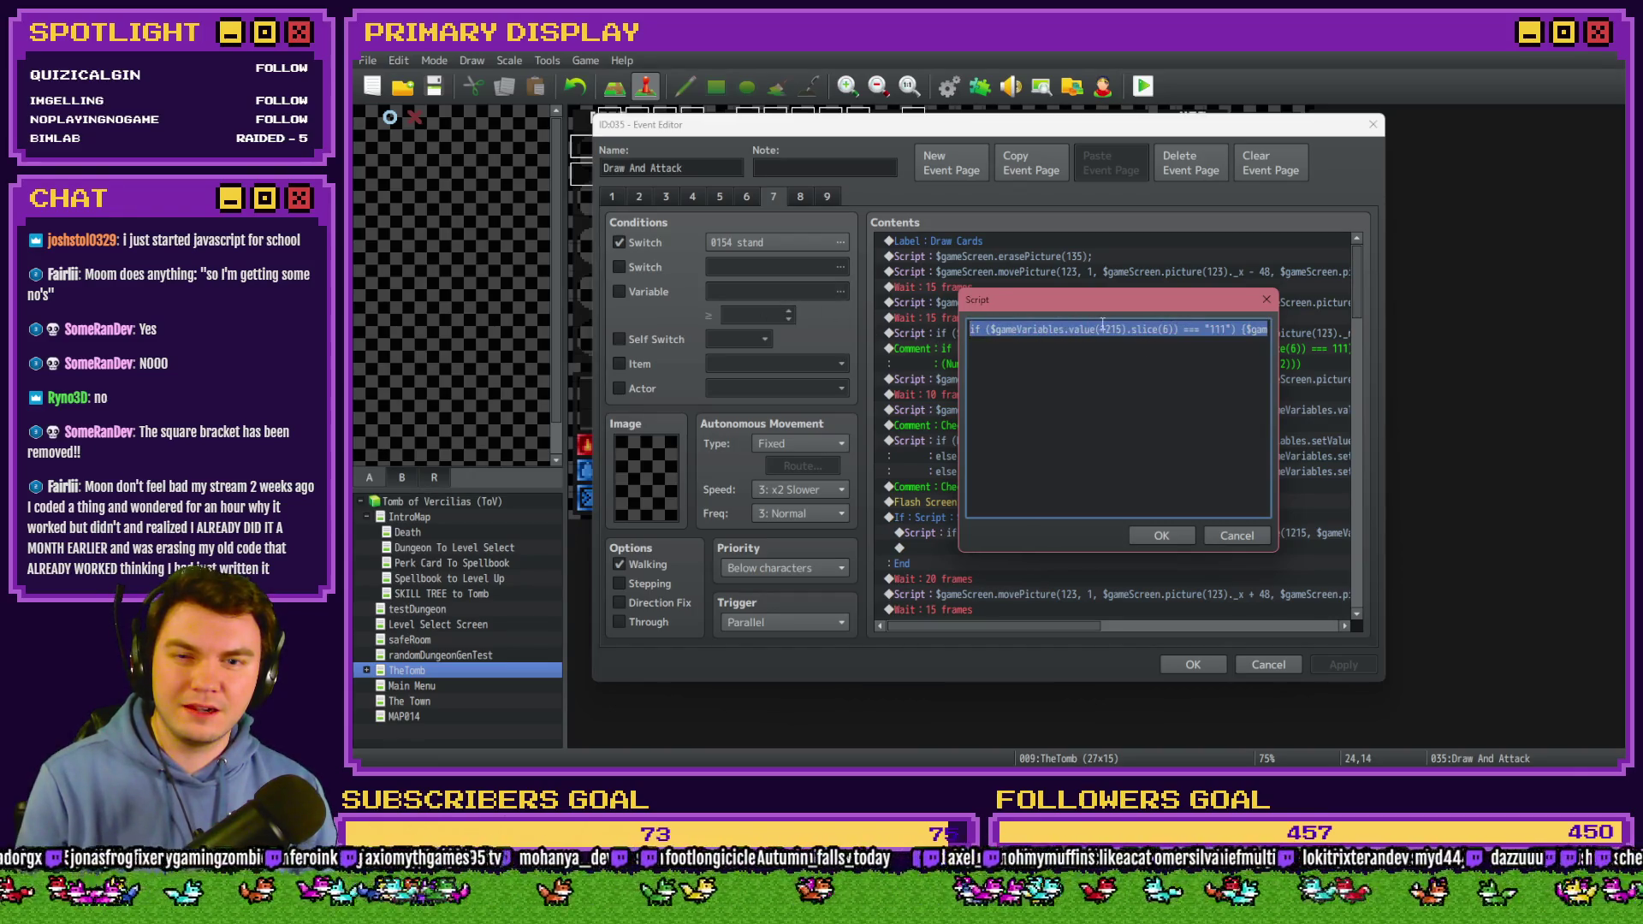
left_click(1101, 328)
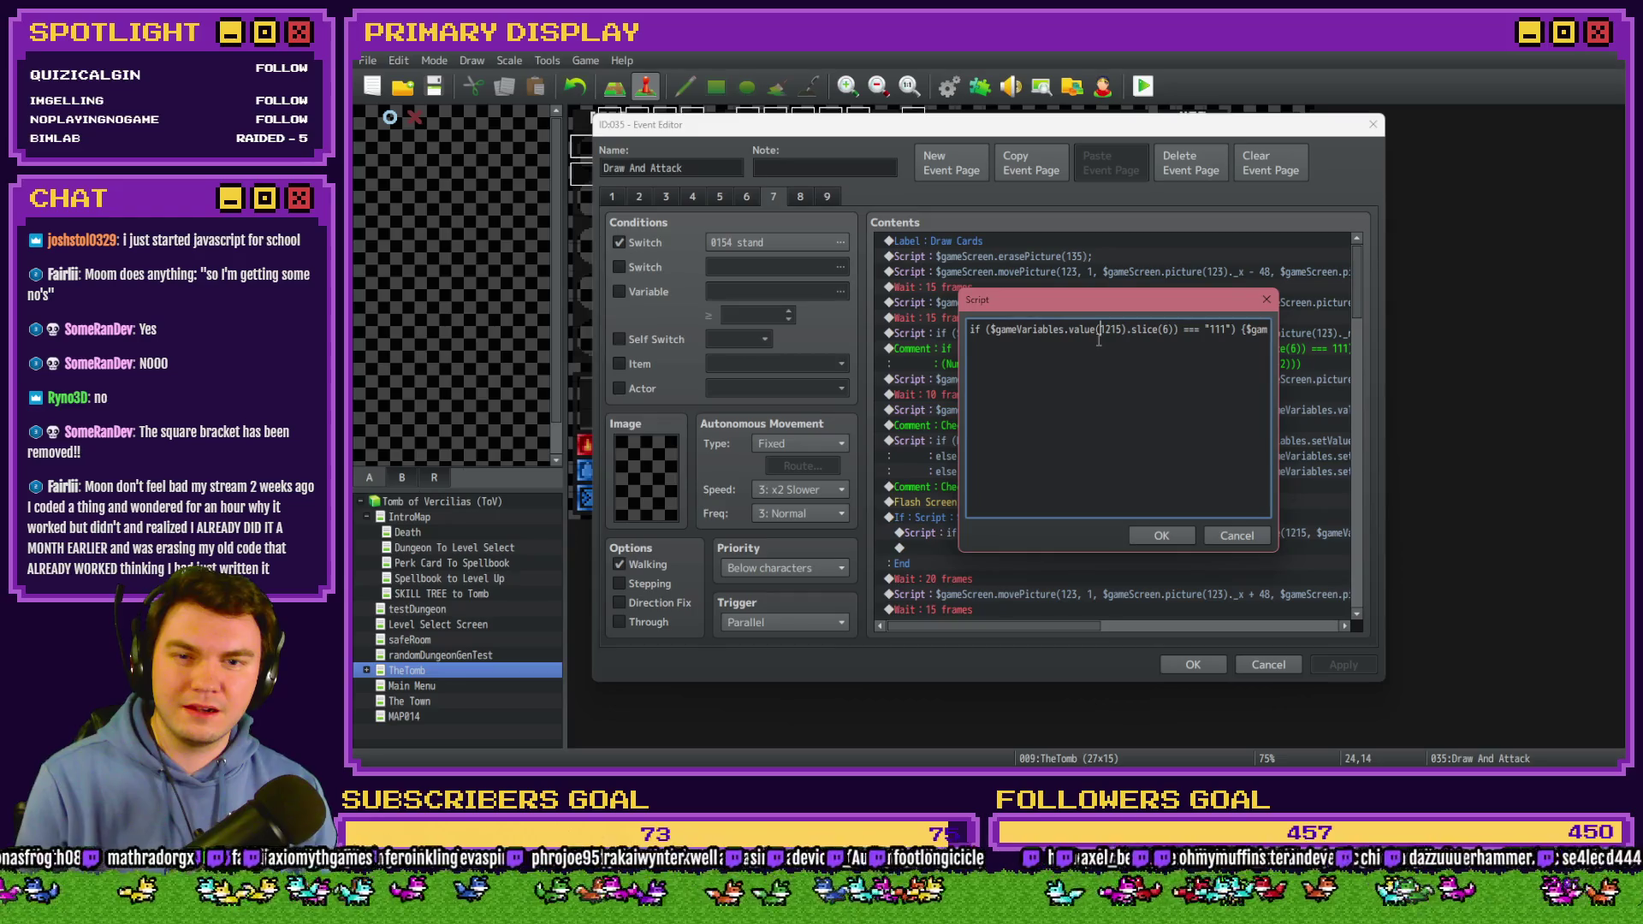
left_click(1180, 342)
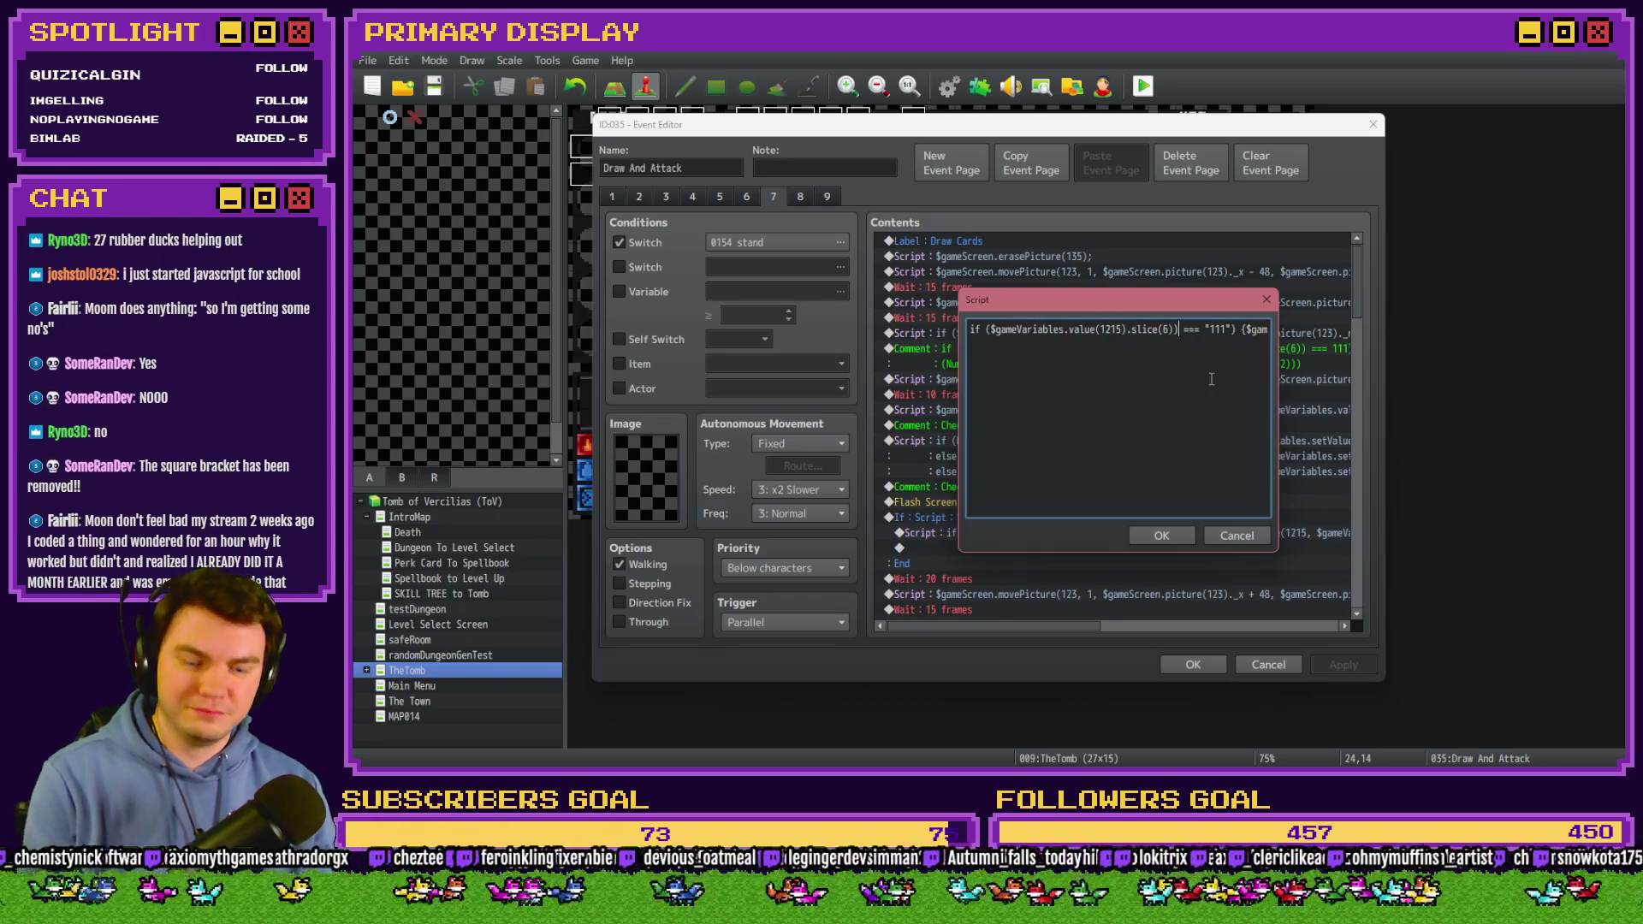
key("BackSpace")
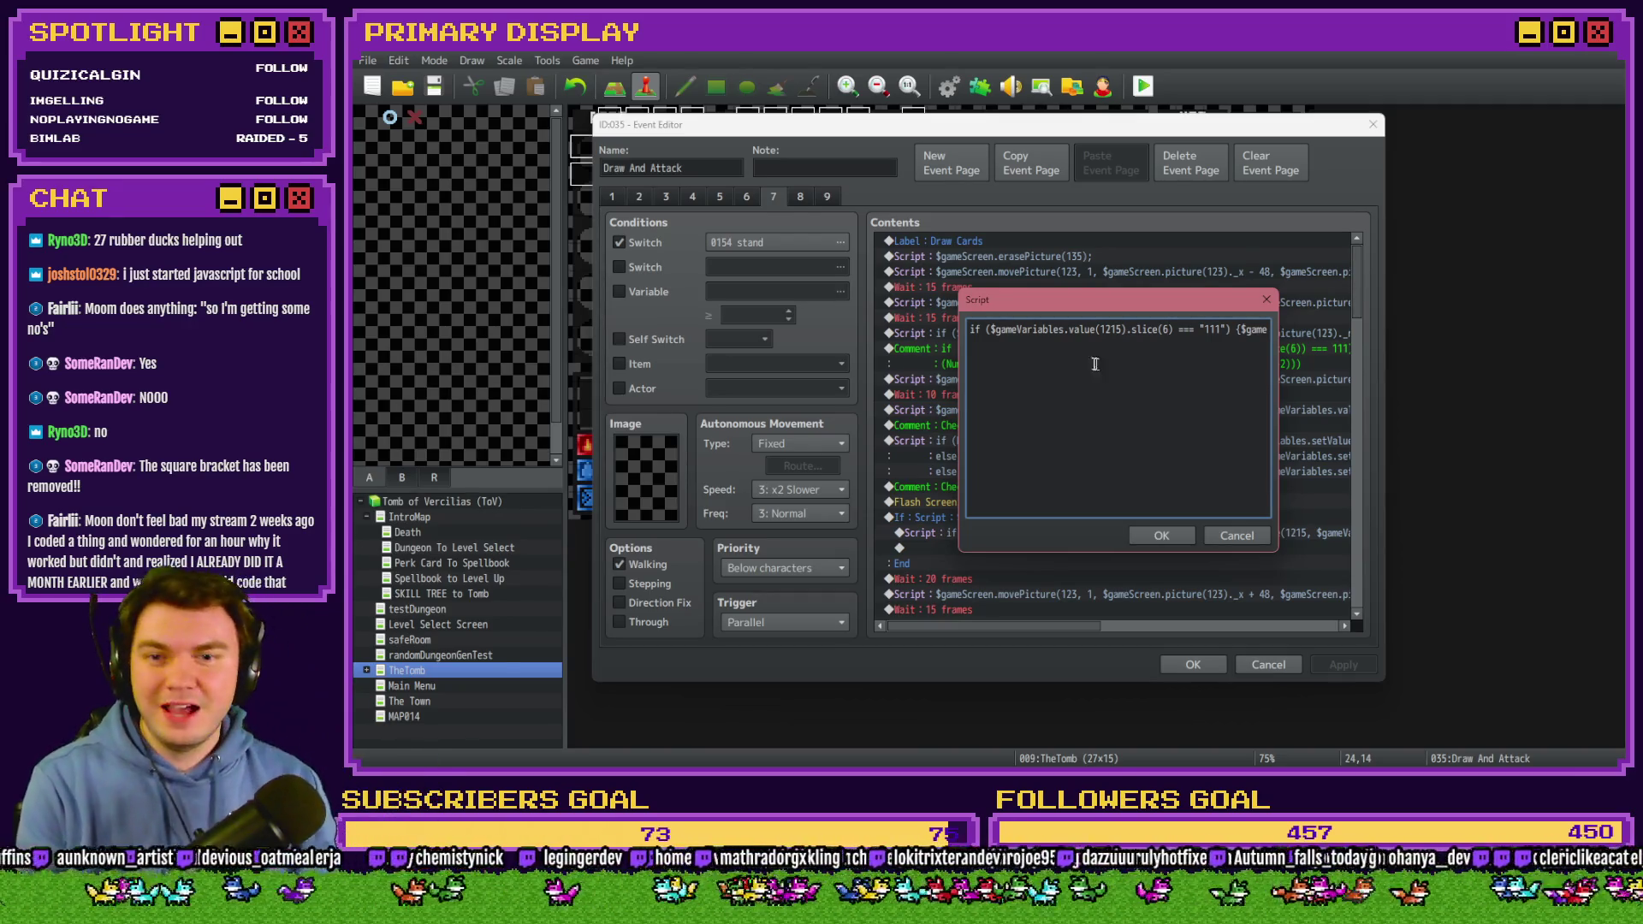
left_click(1166, 537)
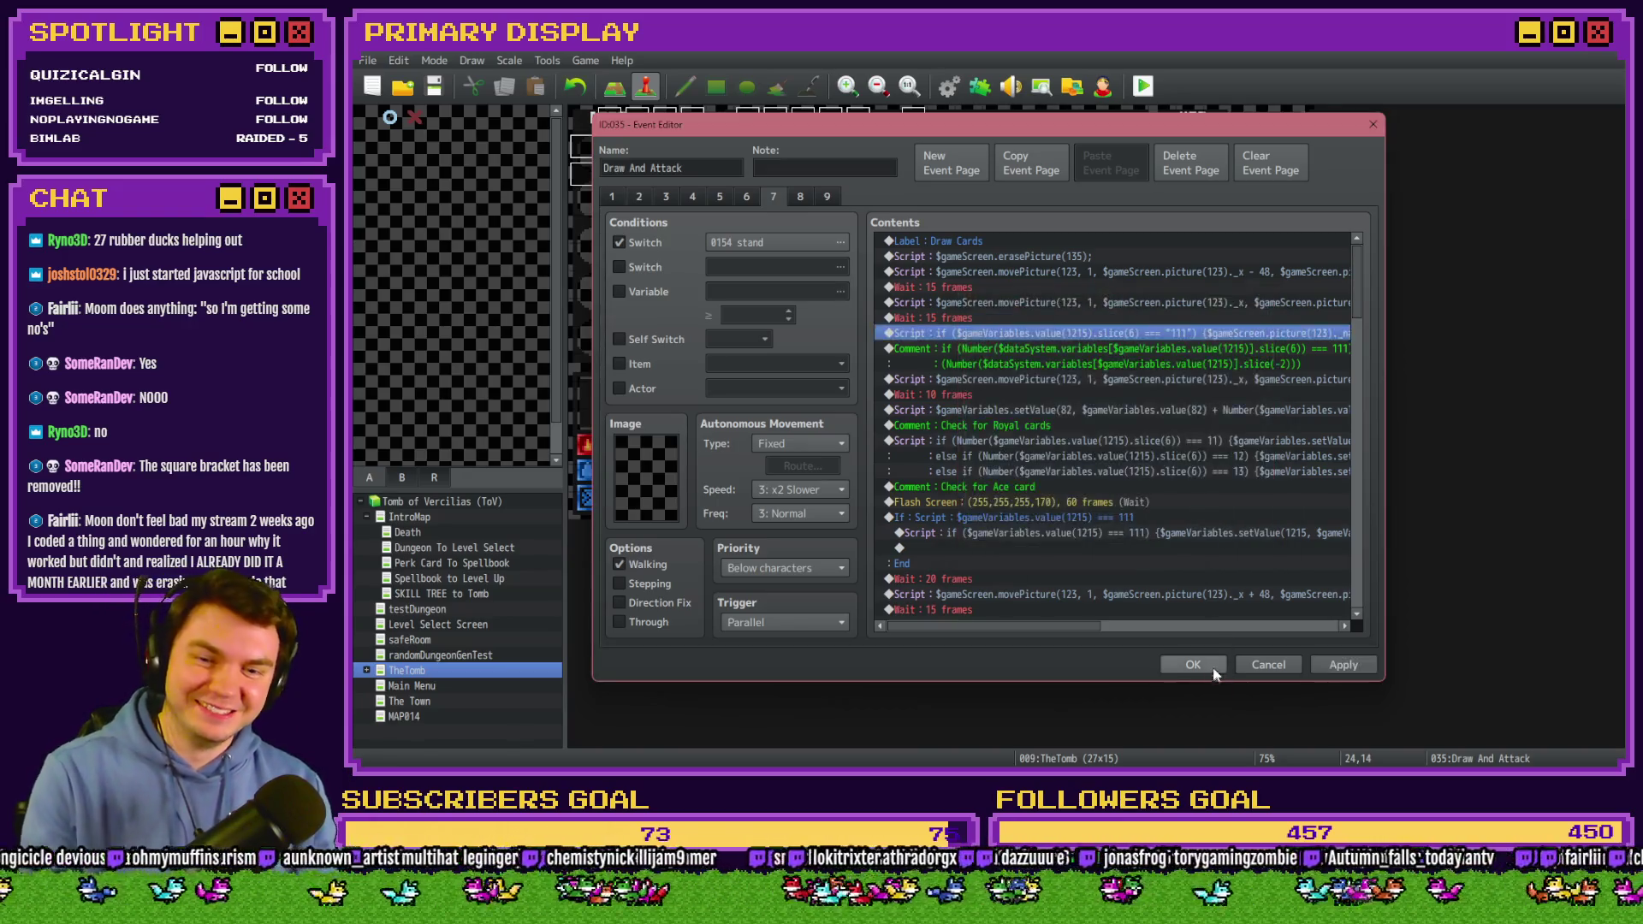
left_click(1193, 664)
left_click(1144, 86)
left_click(934, 434)
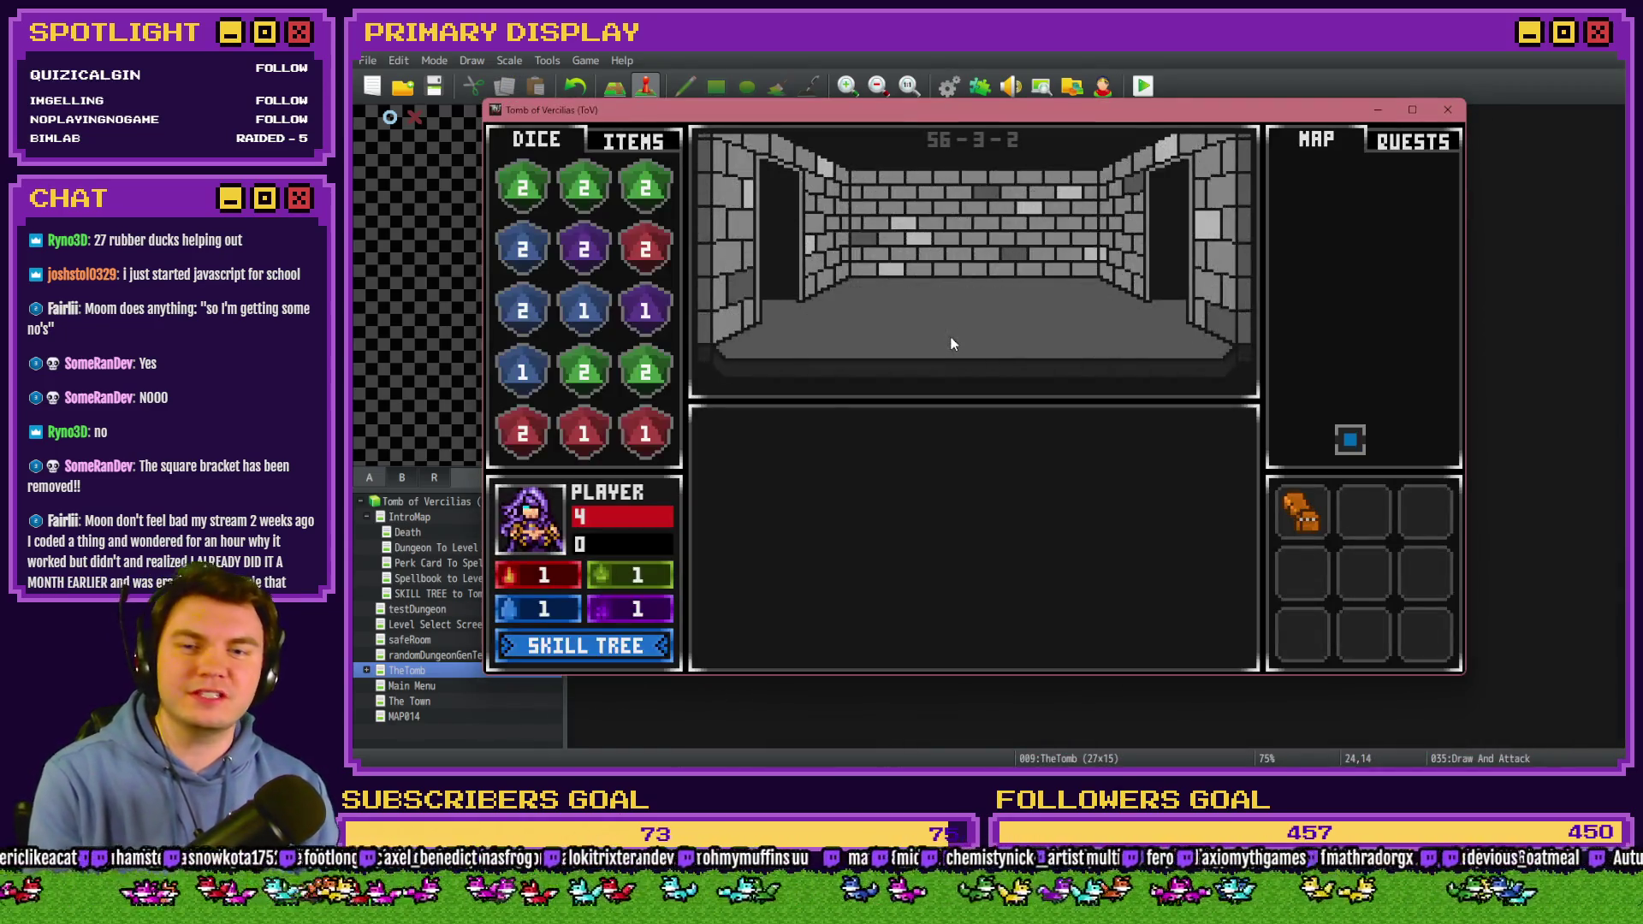
Walk into a battle and stand; the orc's ace totals 113 and a new hand deals.
key("Right")
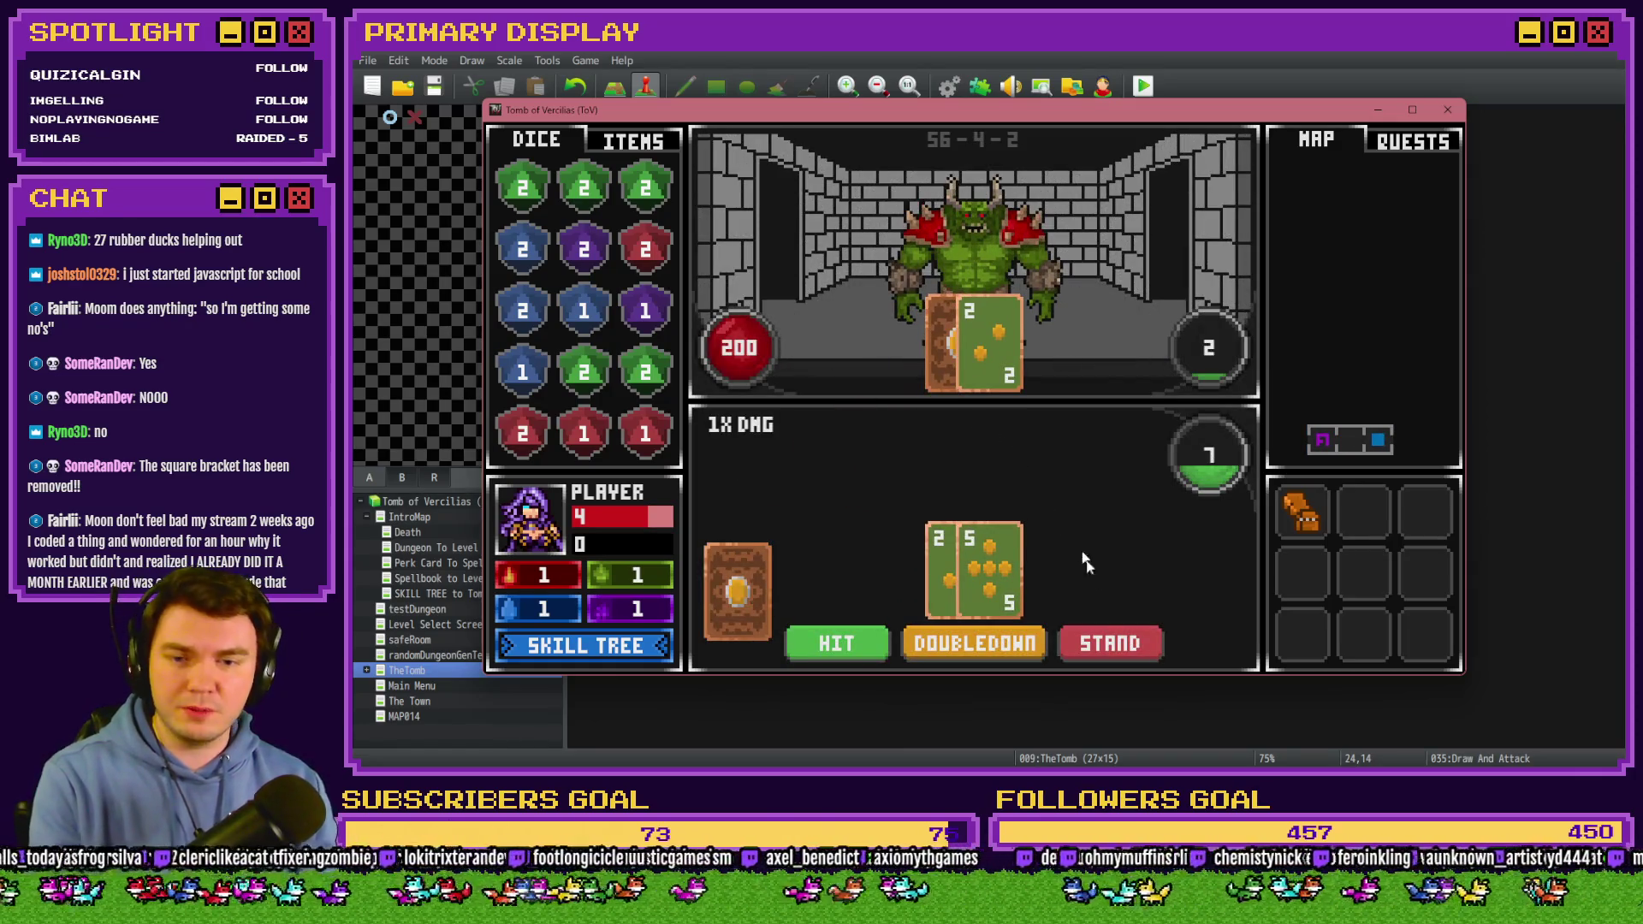
left_click(1106, 640)
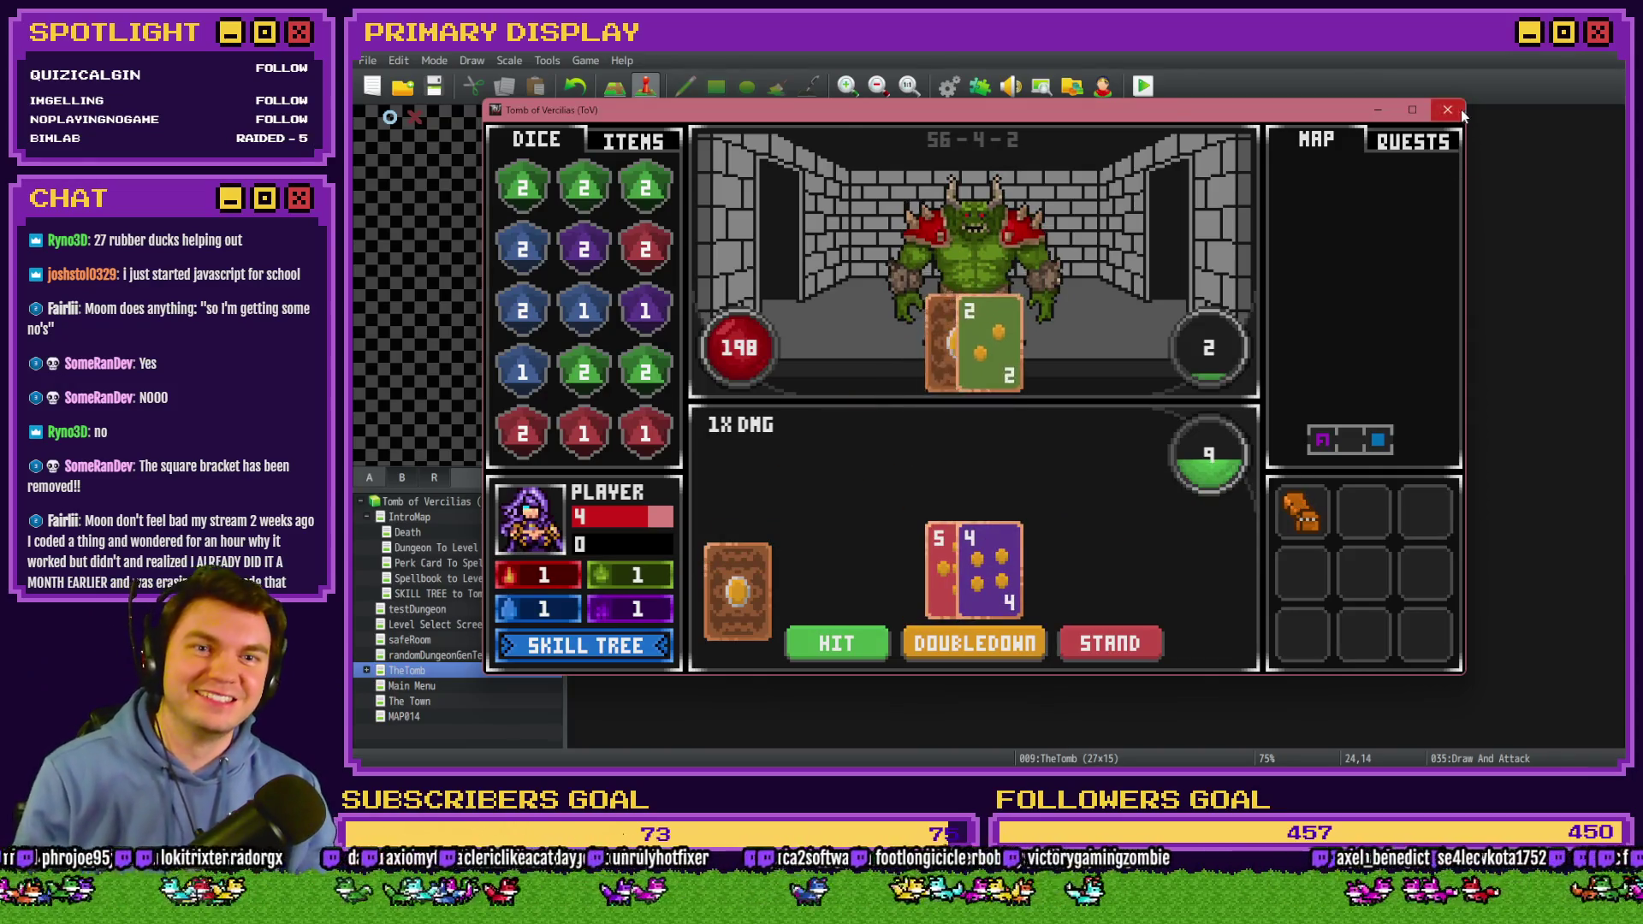
left_click(1448, 109)
Delete the slice(-2) second line from the comment below page 7's '111' Draw Cards script.
double_click(1254, 508)
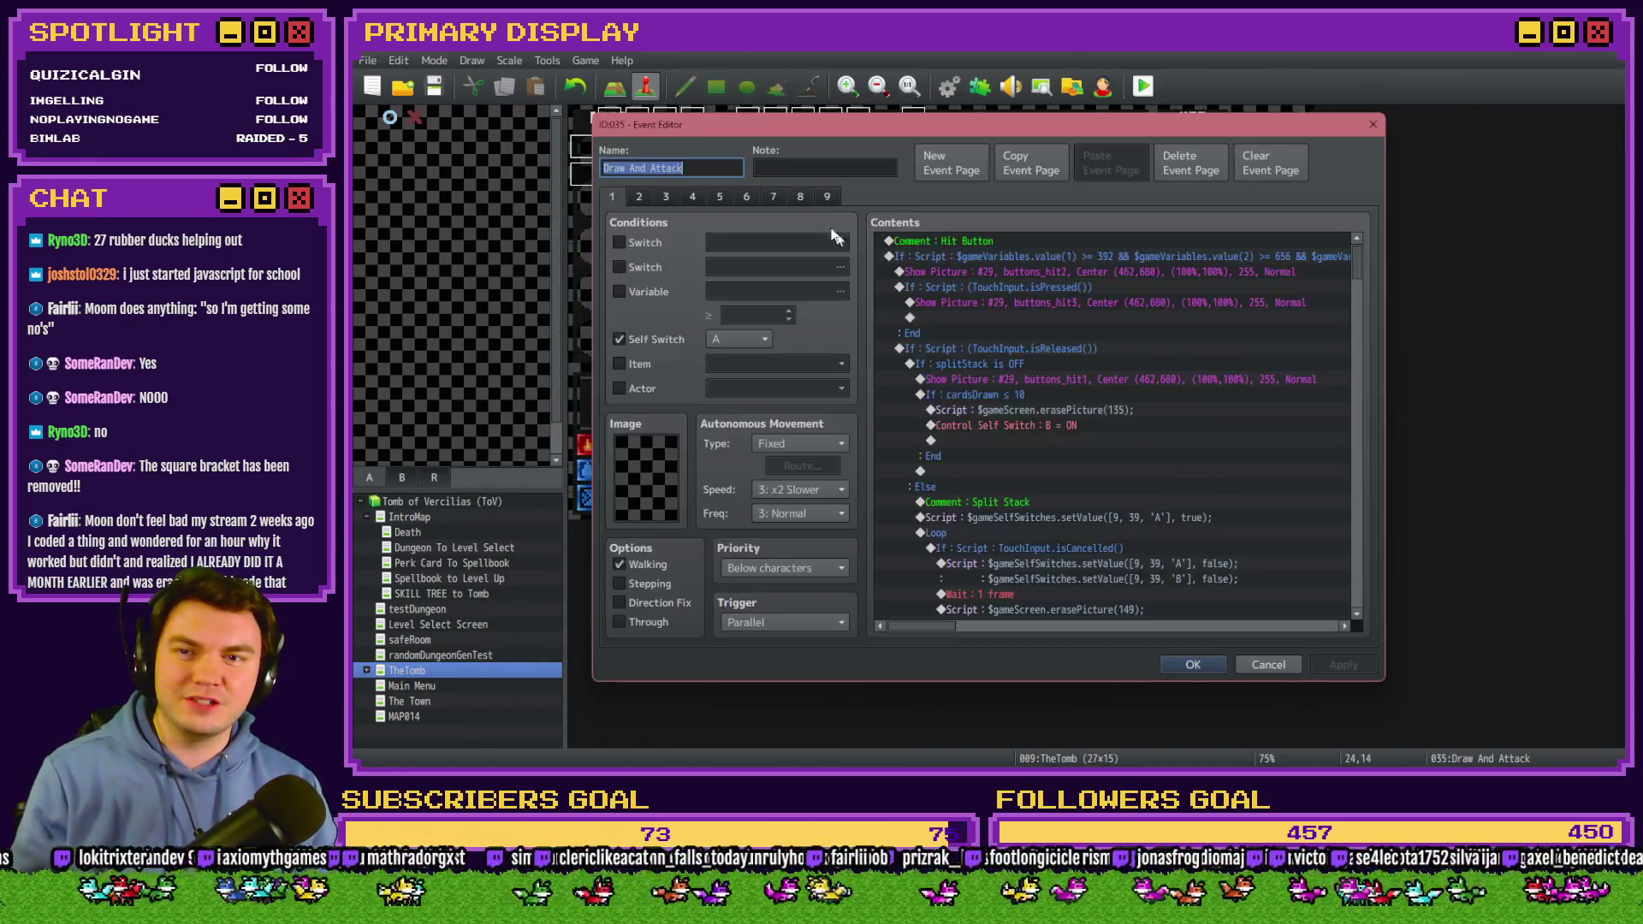
left_click(791, 198)
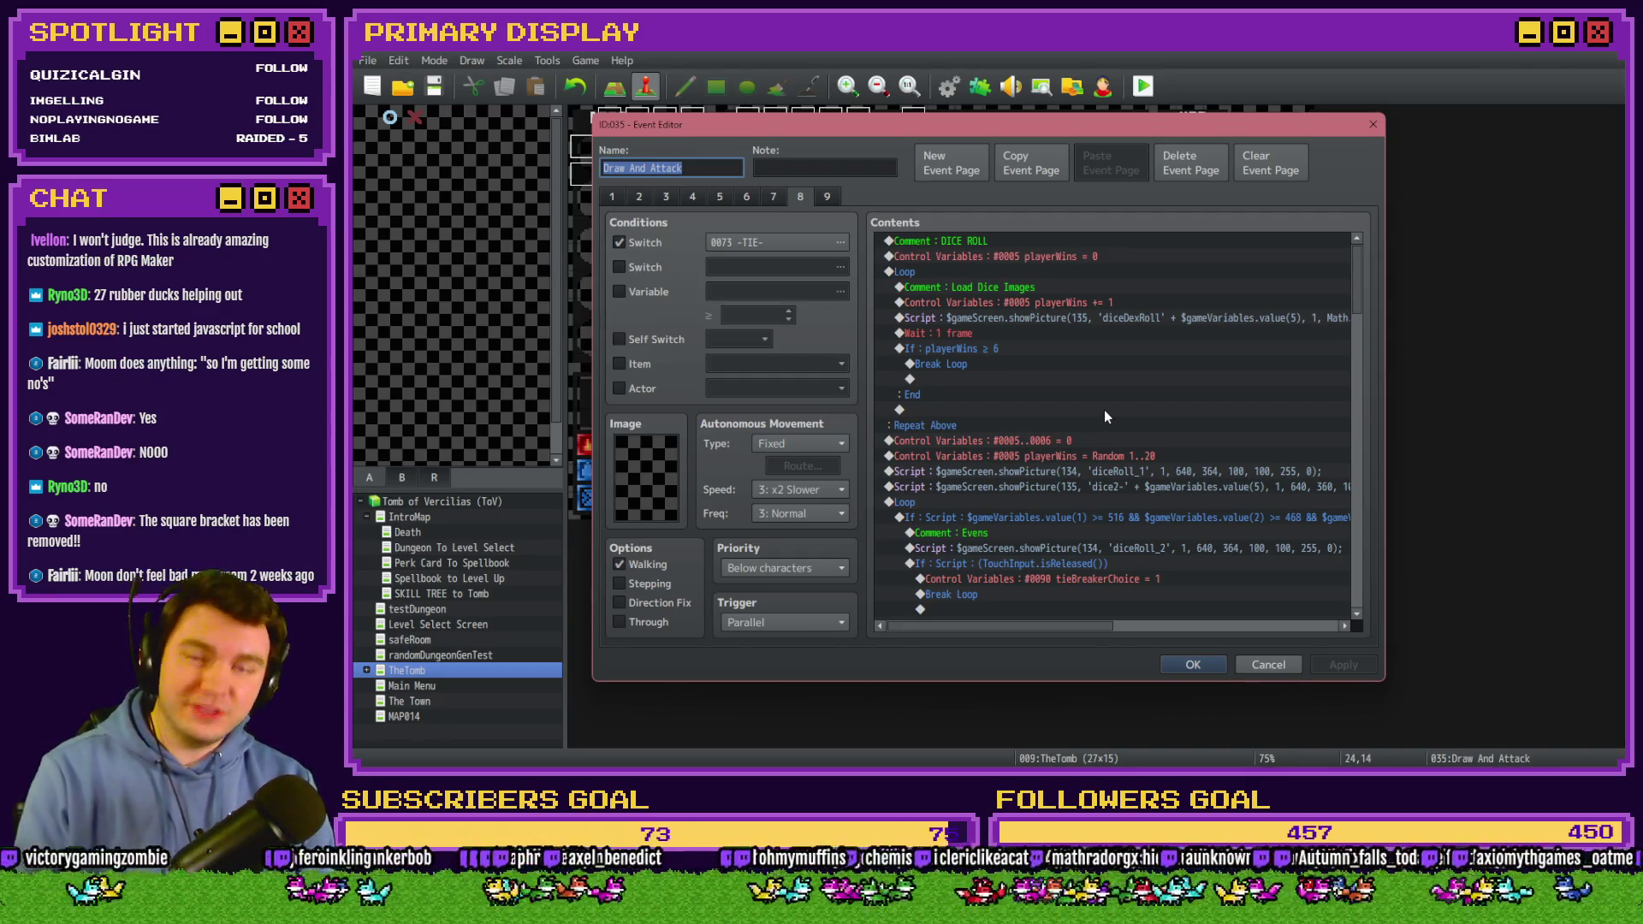
left_click(775, 197)
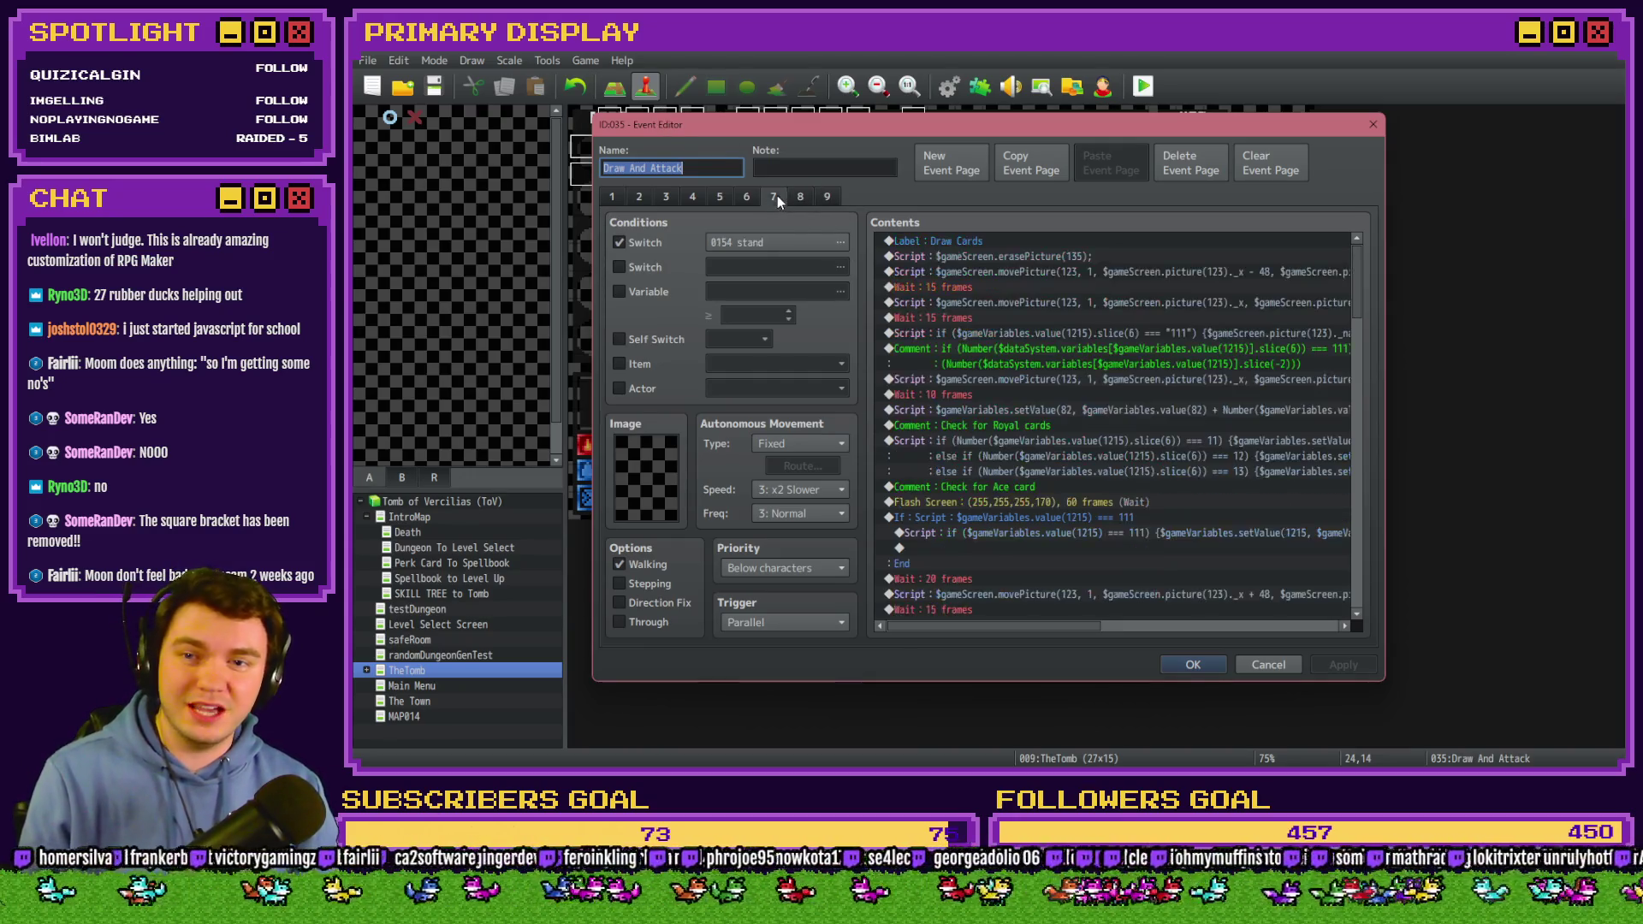
left_click(1079, 334)
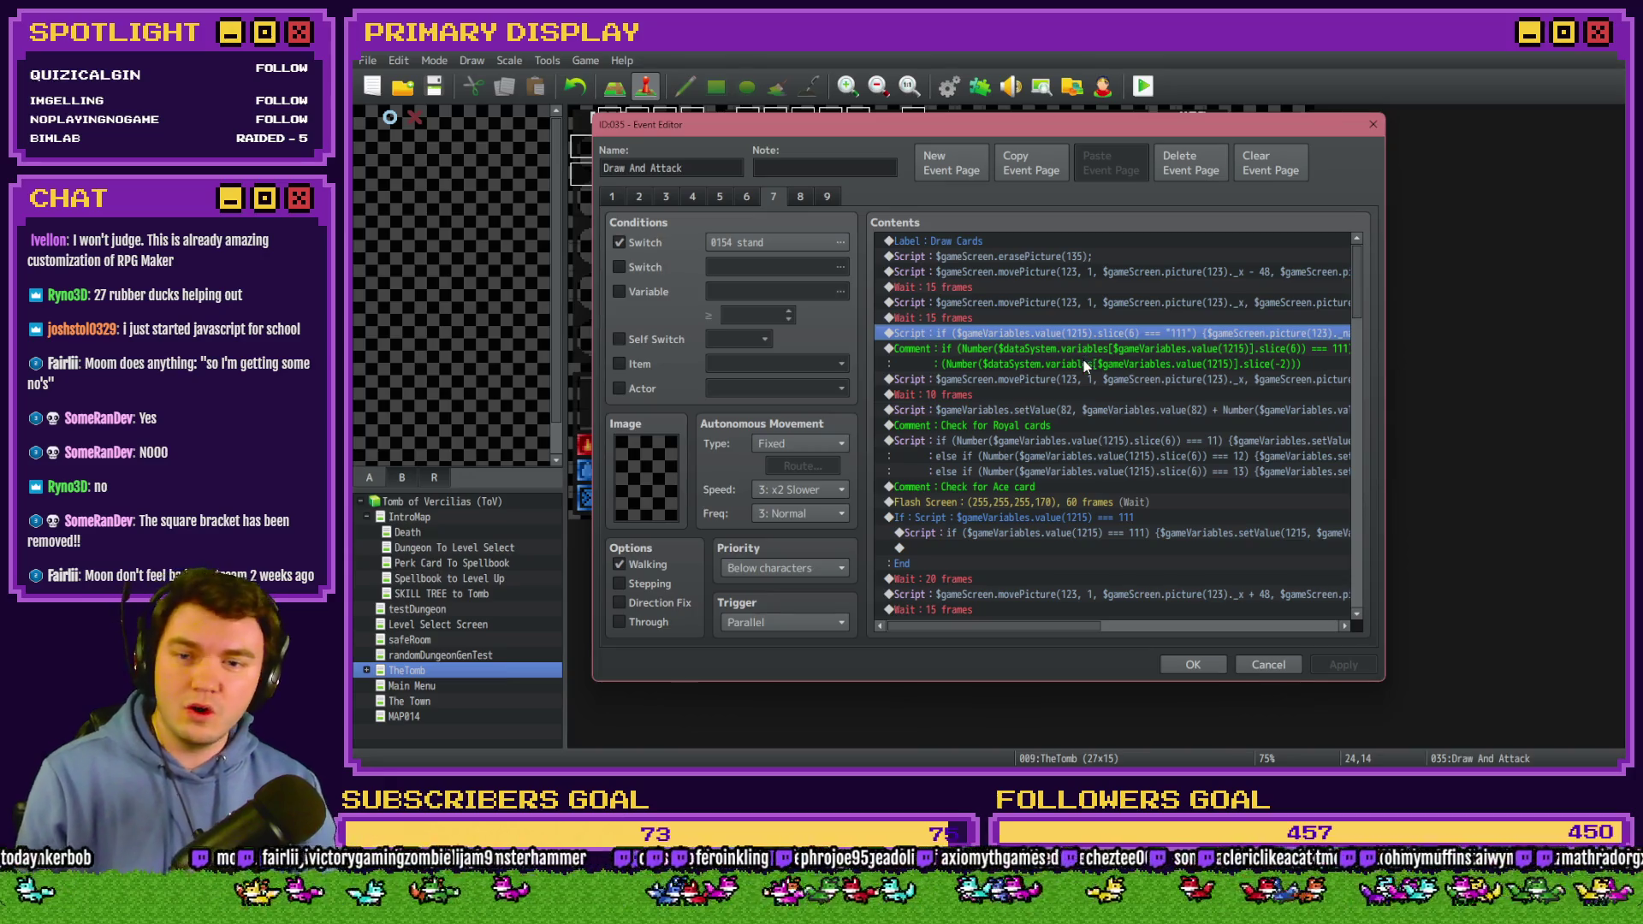
left_click(1085, 356)
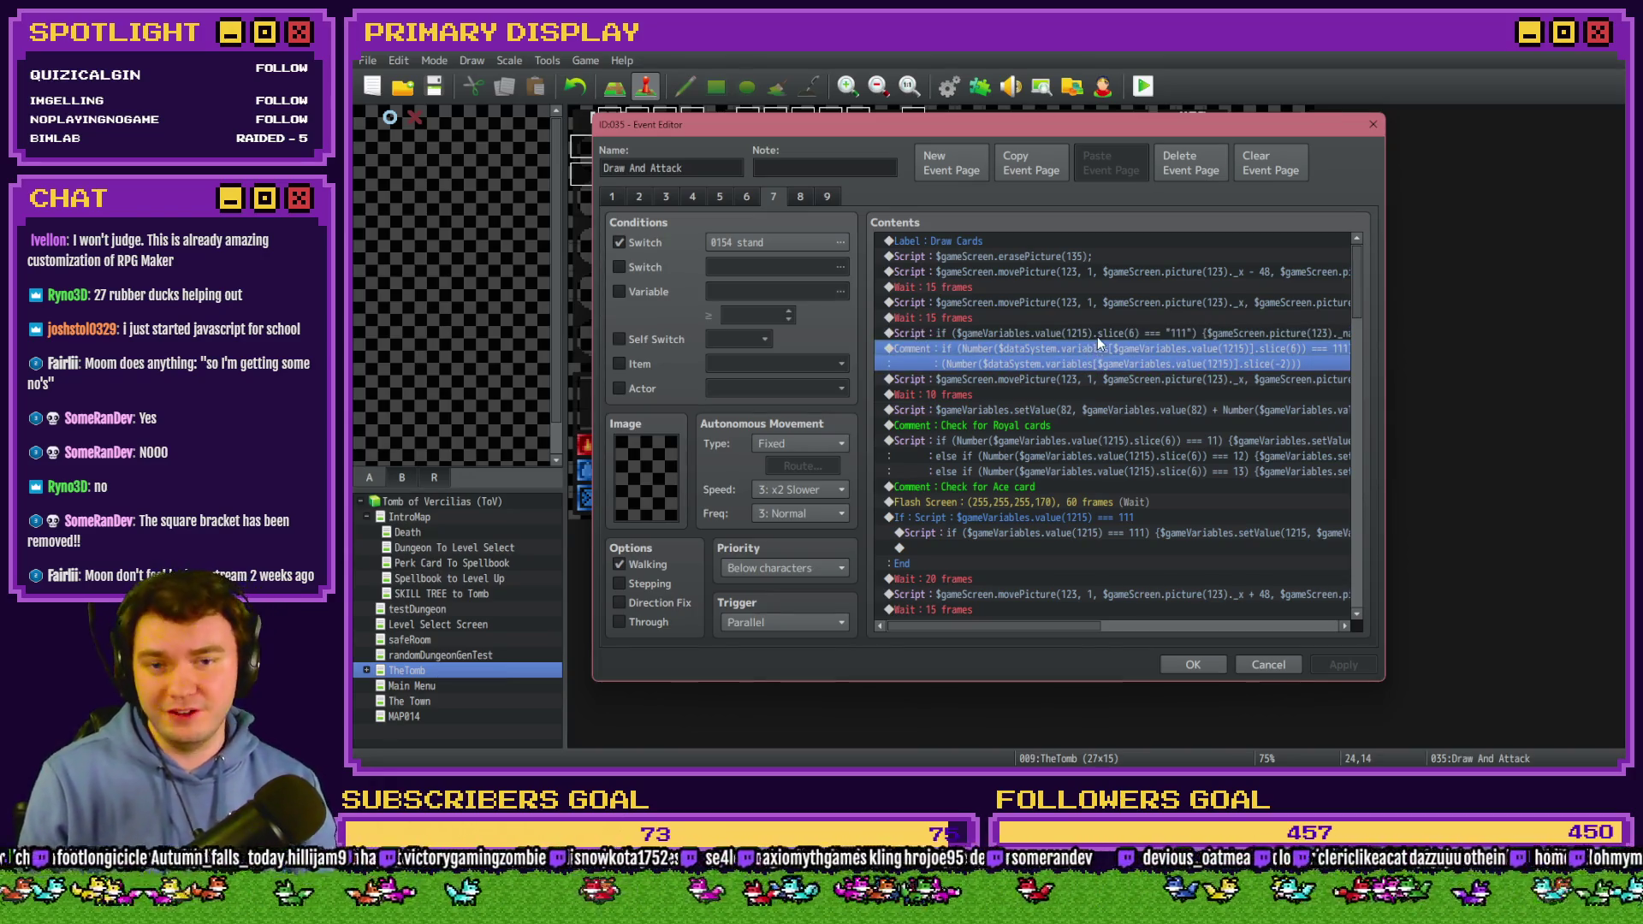
double_click(1104, 349)
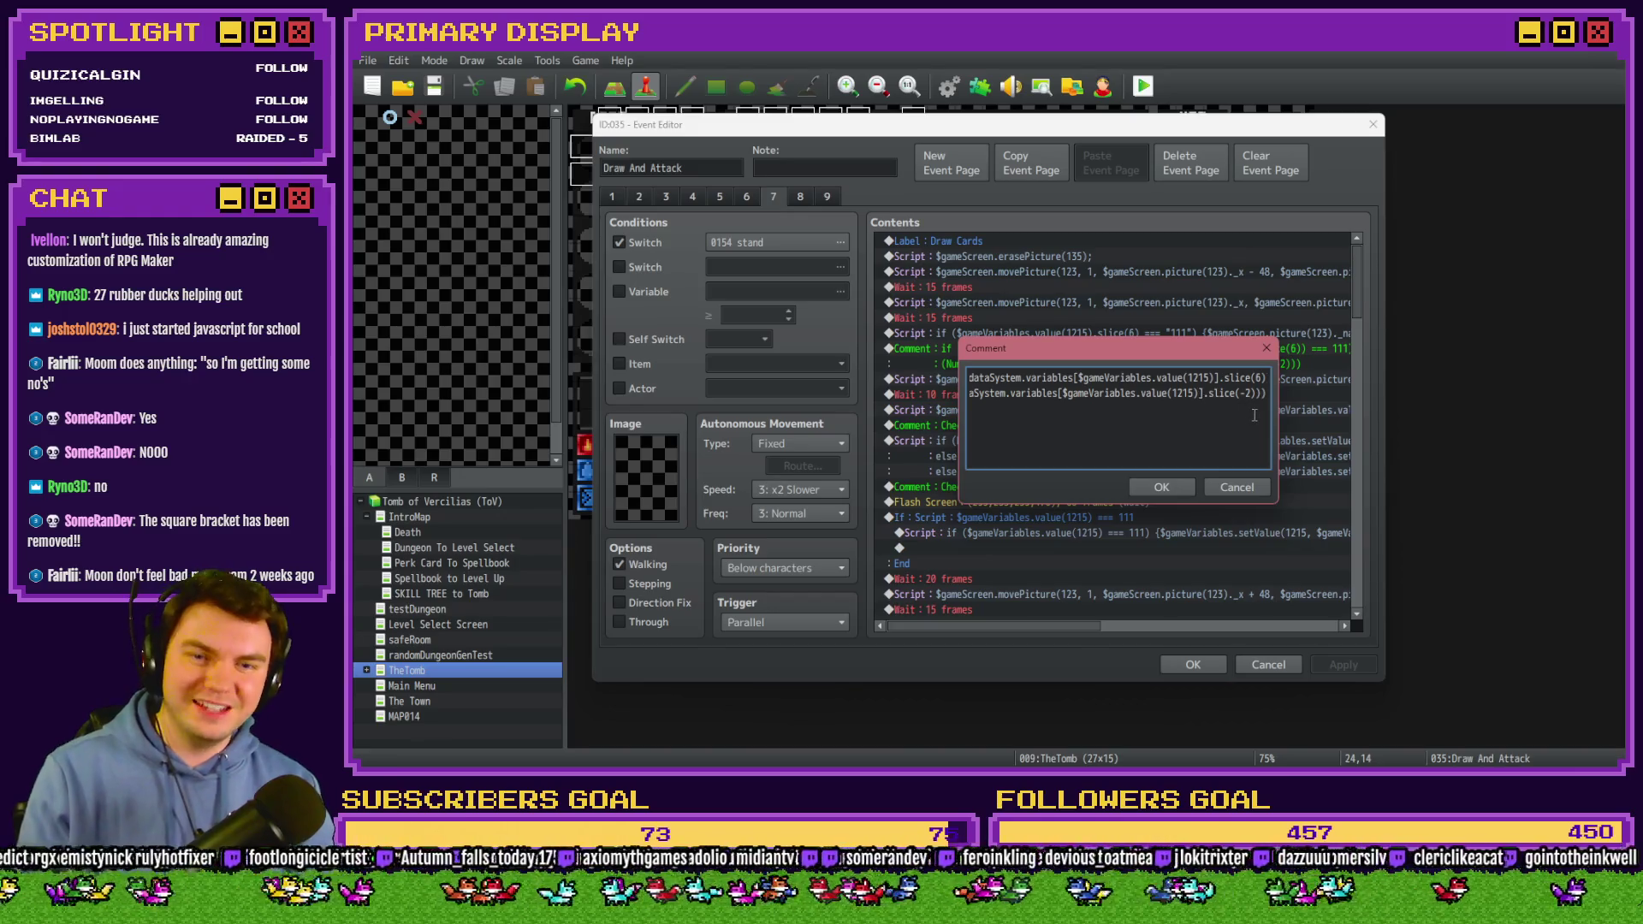
key("shift+Home")
key("BackSpace")
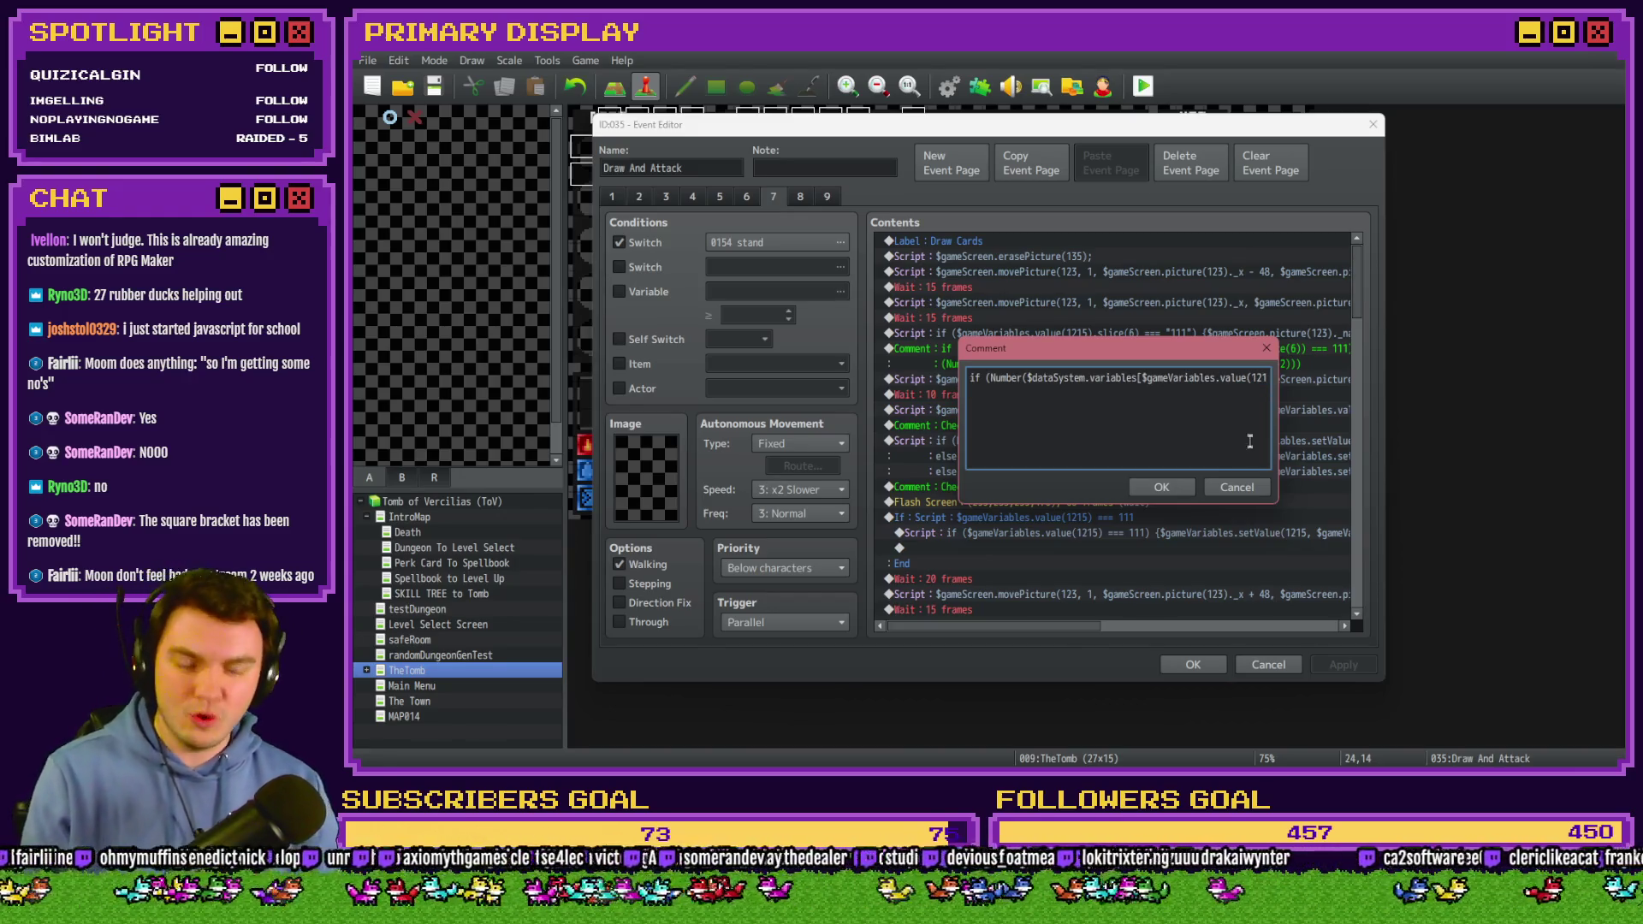
left_click(1161, 487)
left_click(1155, 336)
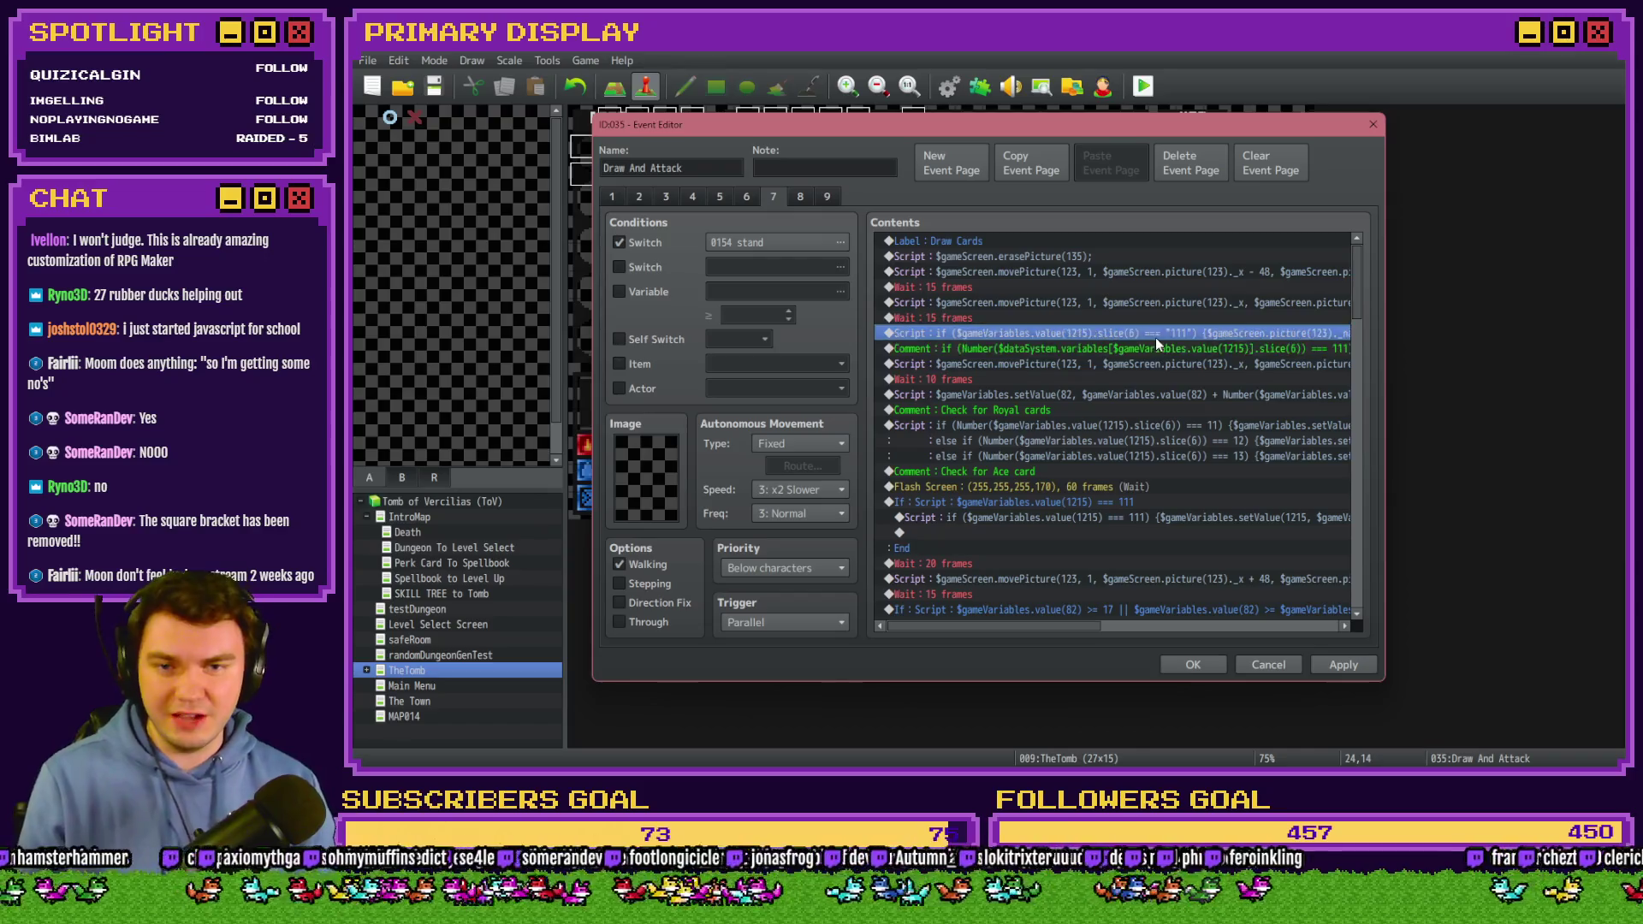
Open the '111' script and review its picture-123 name assignment and slice(-2) expression.
double_click(1156, 337)
left_click_drag(1038, 331, 1246, 334)
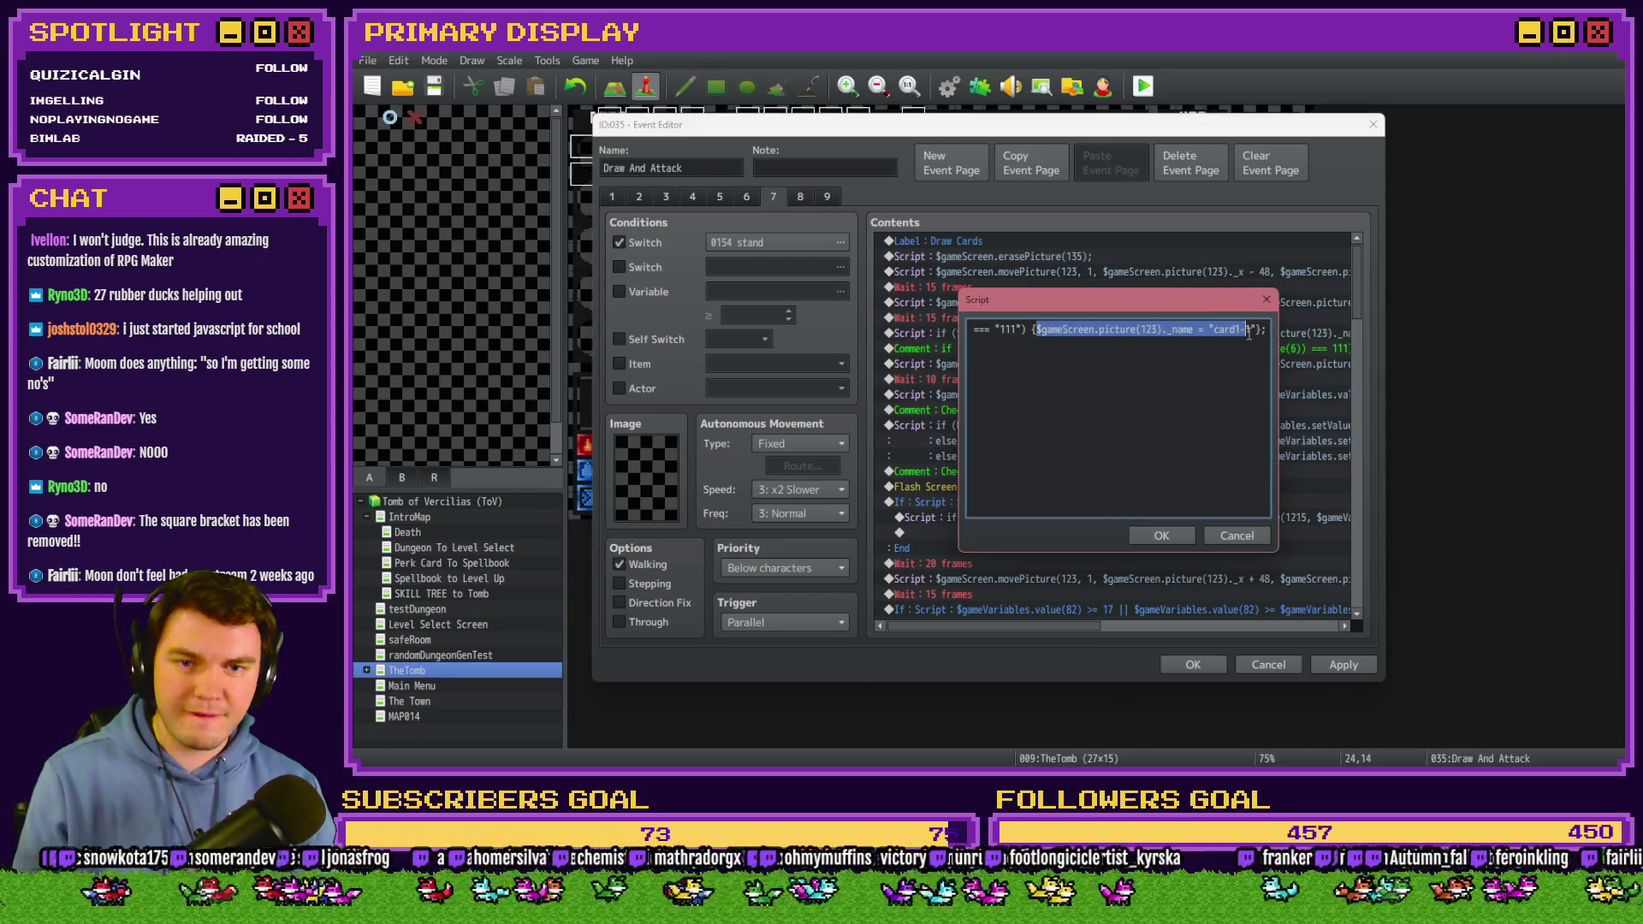
left_click(1257, 330)
key("Home")
left_click_drag(969, 344, 1301, 351)
left_click(1220, 345)
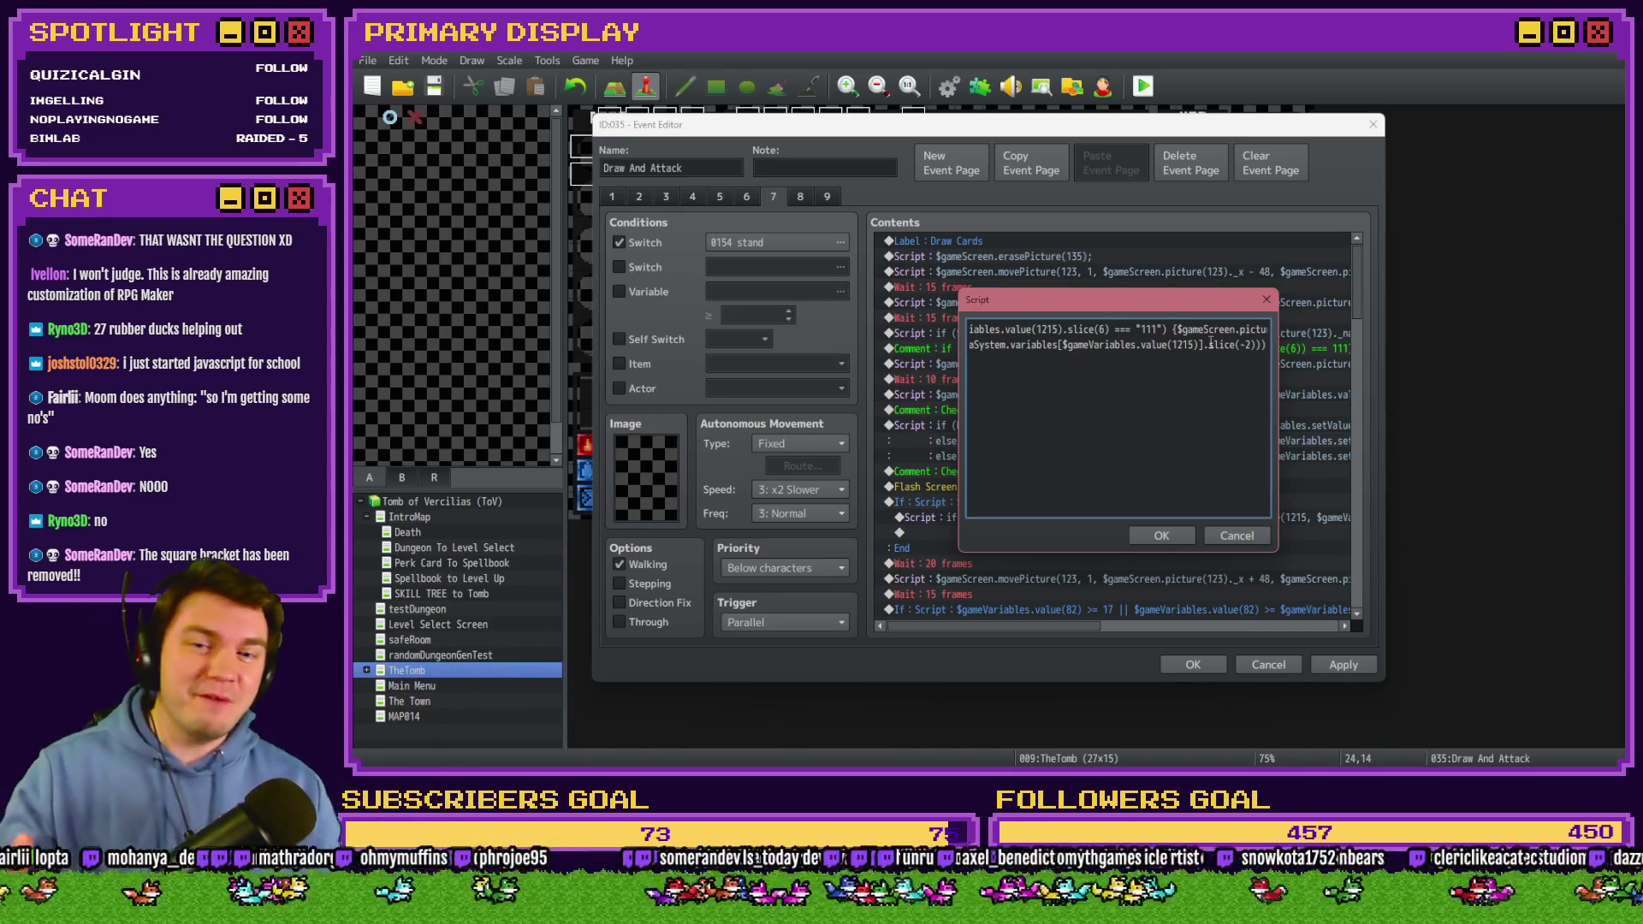
left_click_drag(1240, 344, 1280, 349)
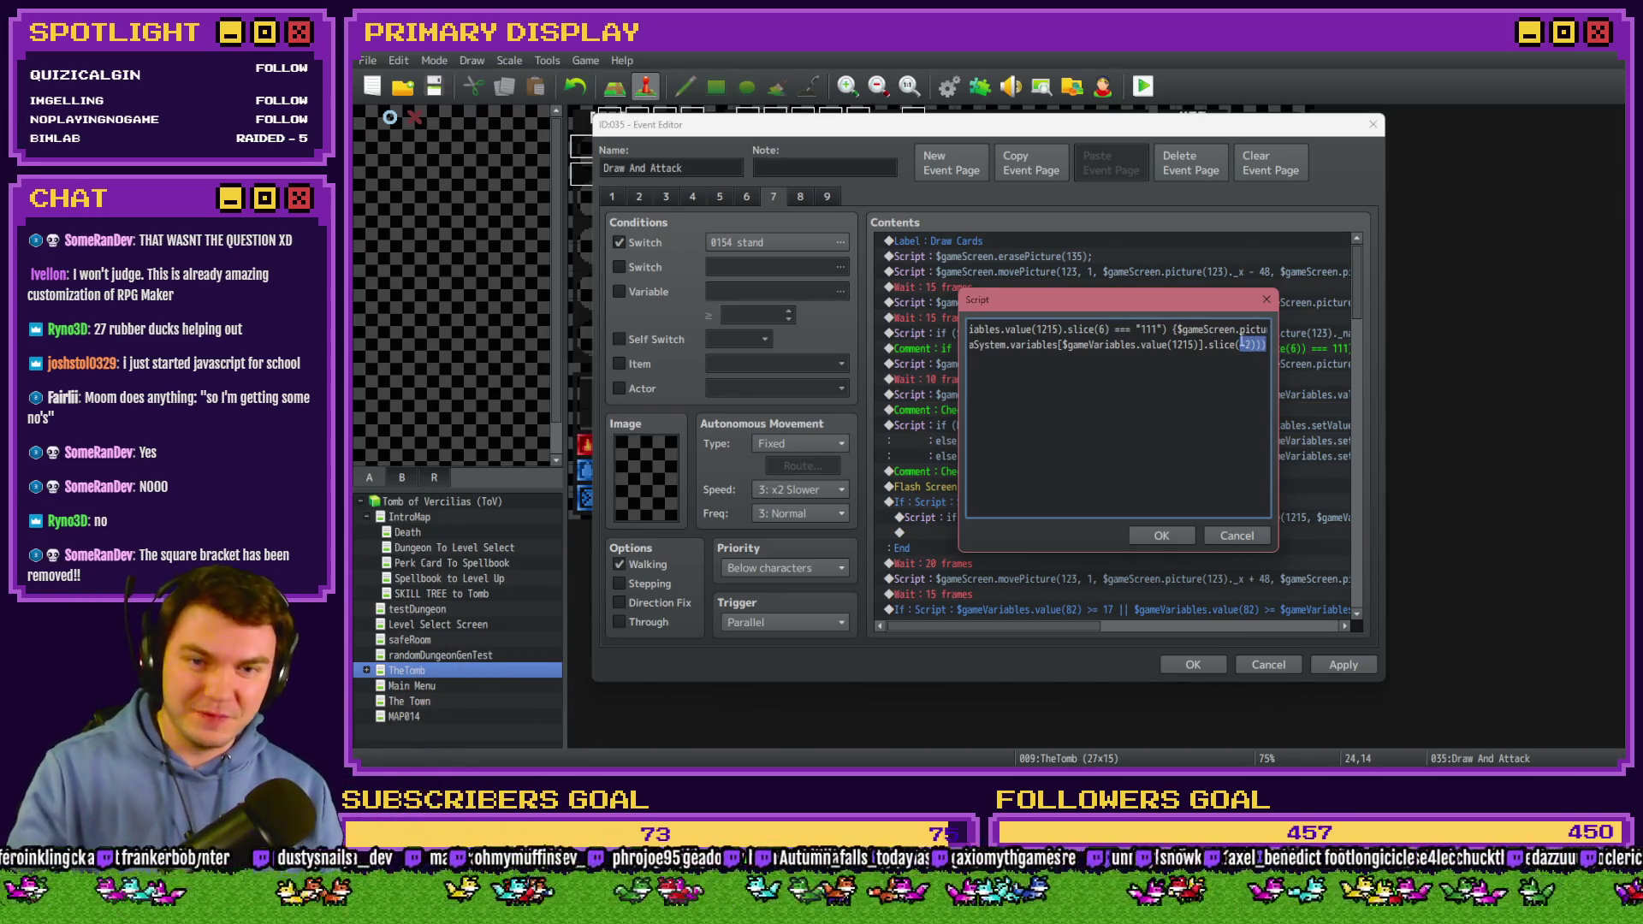
left_click_drag(1159, 330, 963, 327)
left_click(1009, 332)
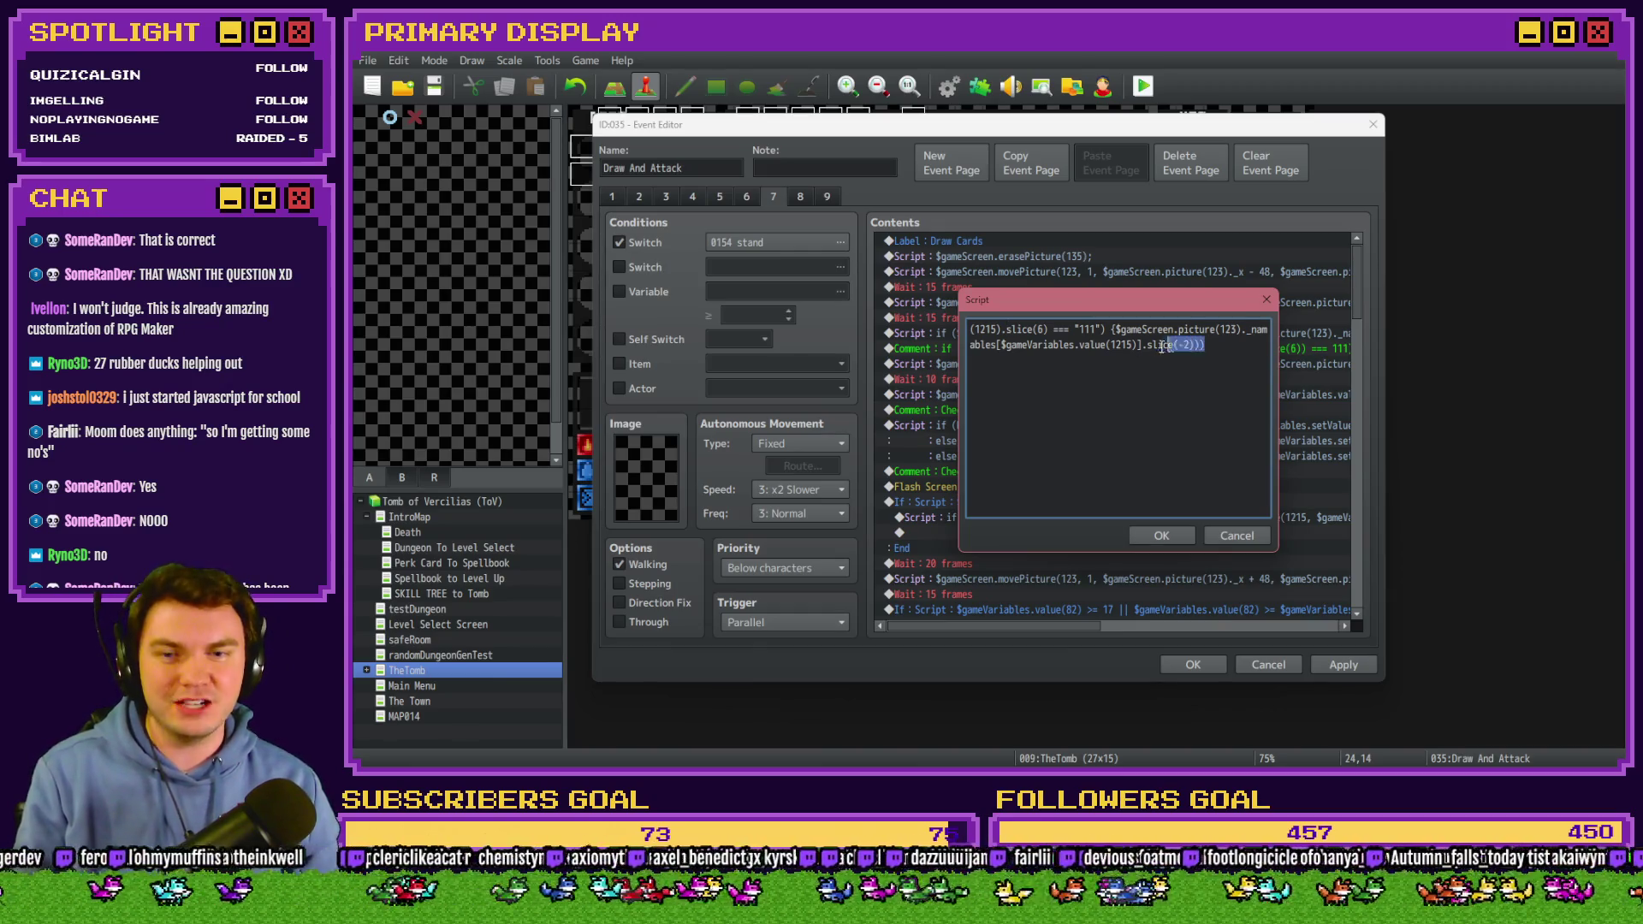
In the '111' script, replace 'card1-1' with the pasted $gameVariables.value(1215) expression, using slice(-2).
left_click_drag(1208, 346, 931, 347)
left_click(1053, 344)
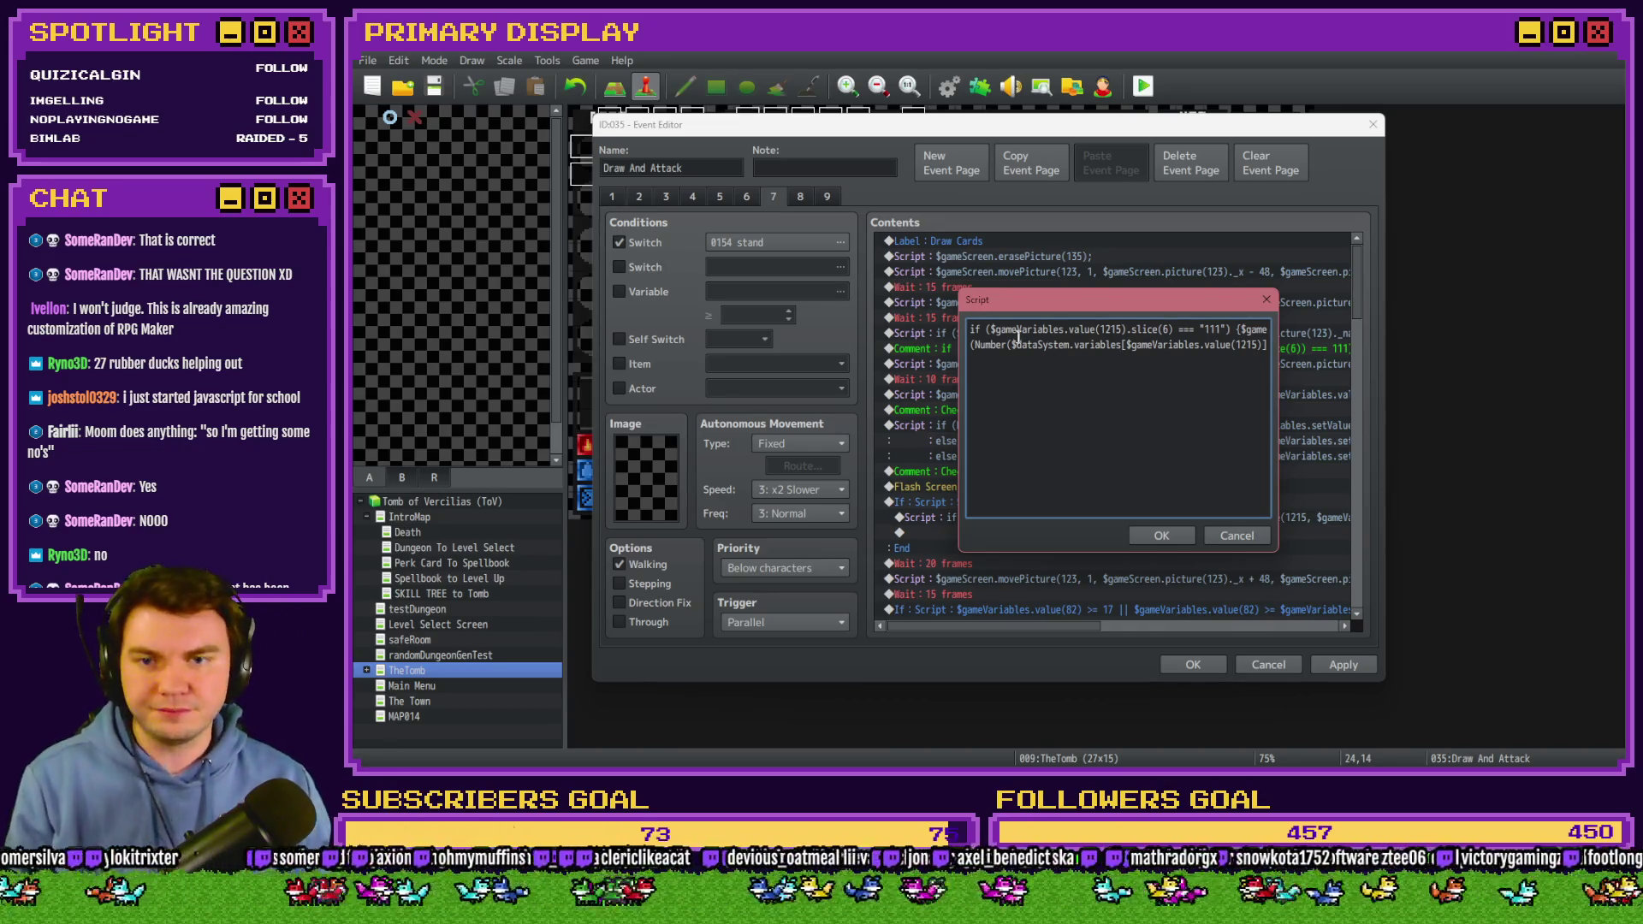
left_click_drag(990, 330, 1286, 333)
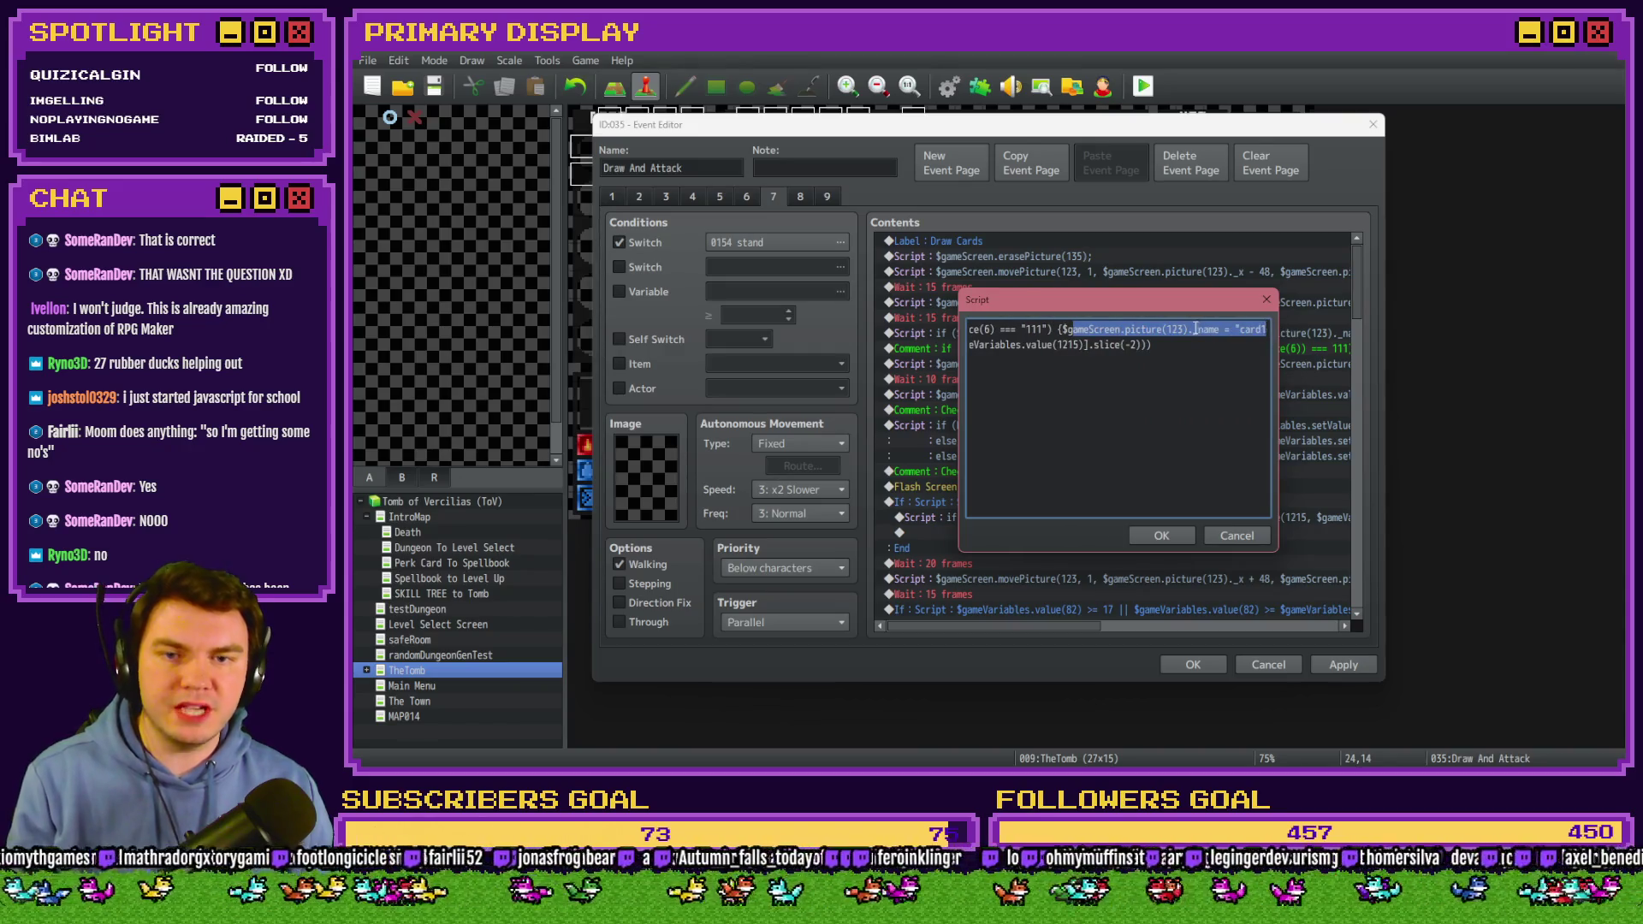
left_click(1195, 328)
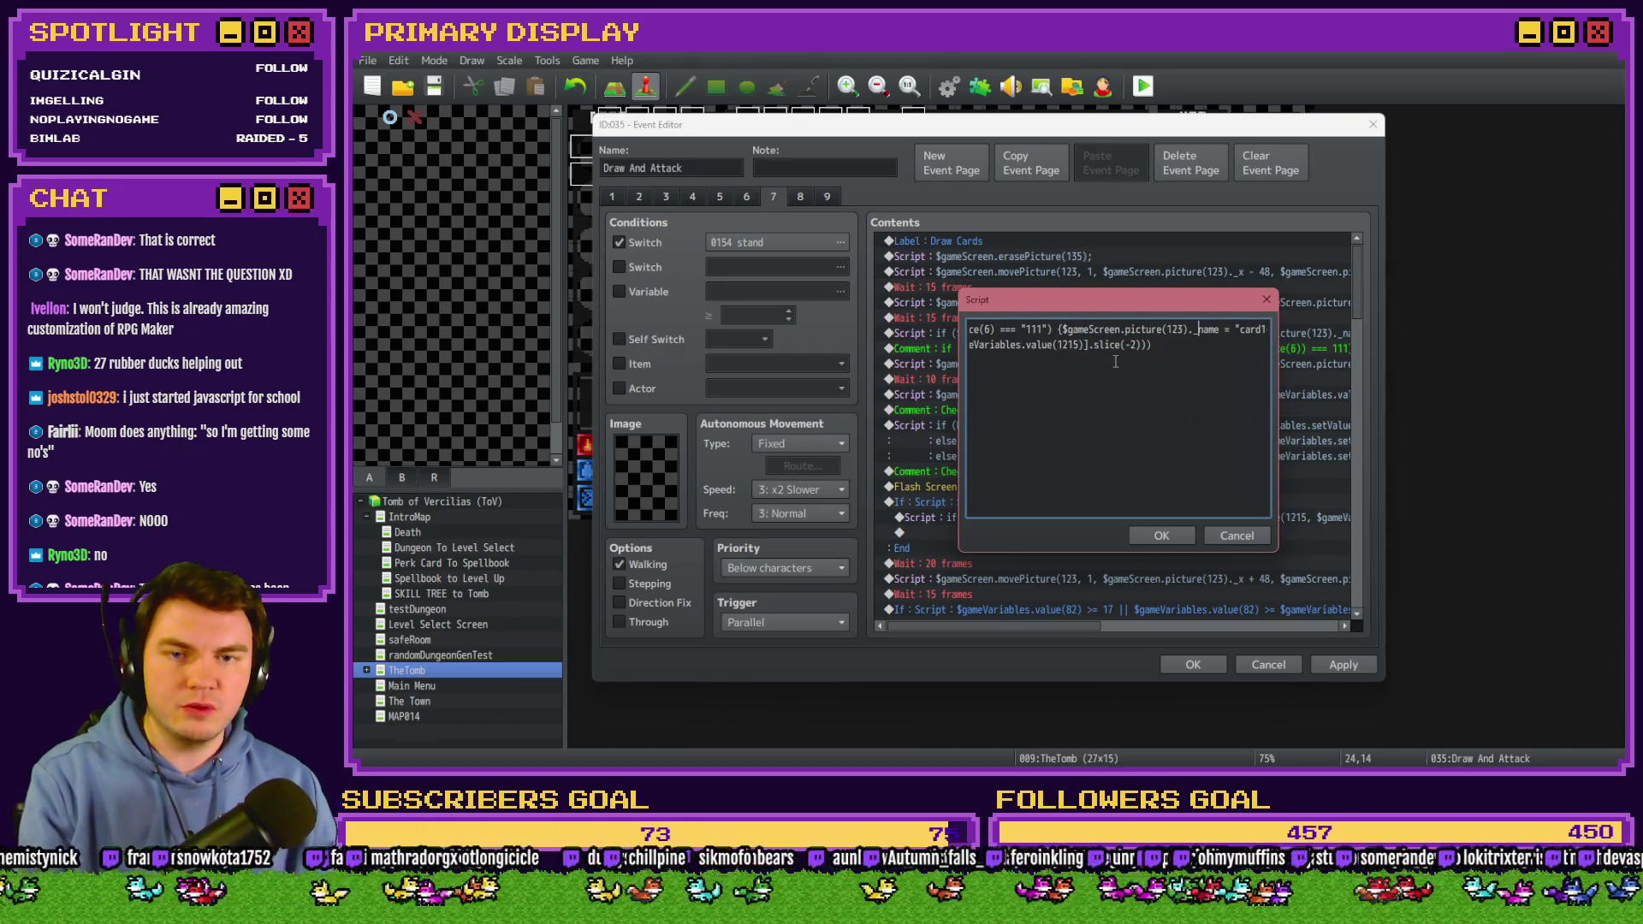
left_click(1019, 345)
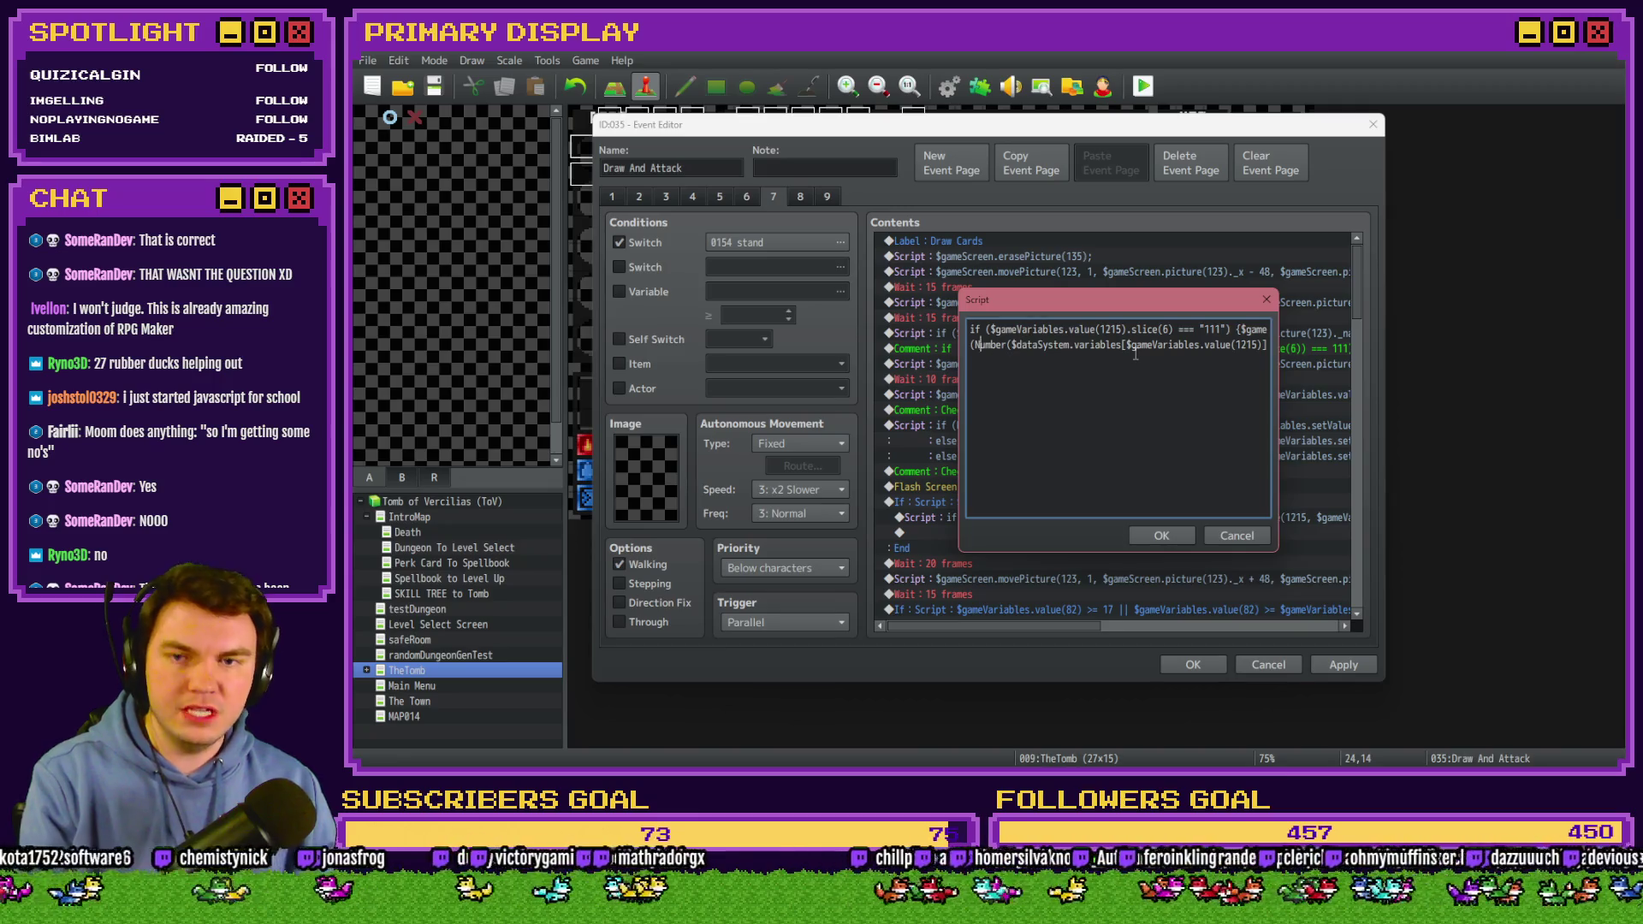
left_click_drag(1208, 329, 1258, 330)
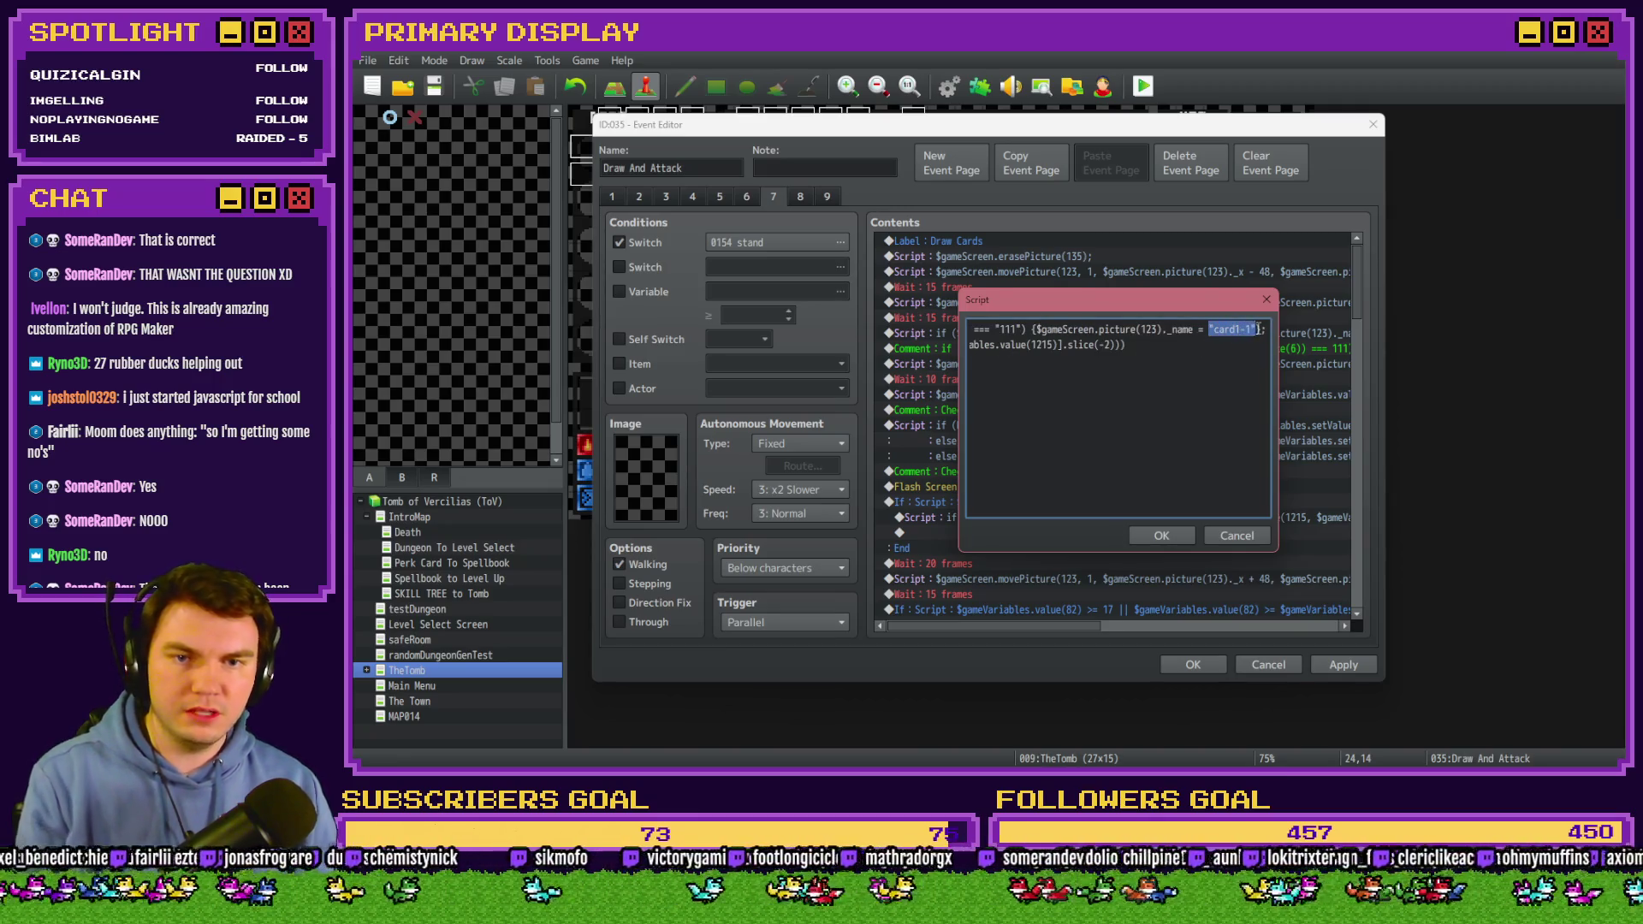
key("ctrl+v")
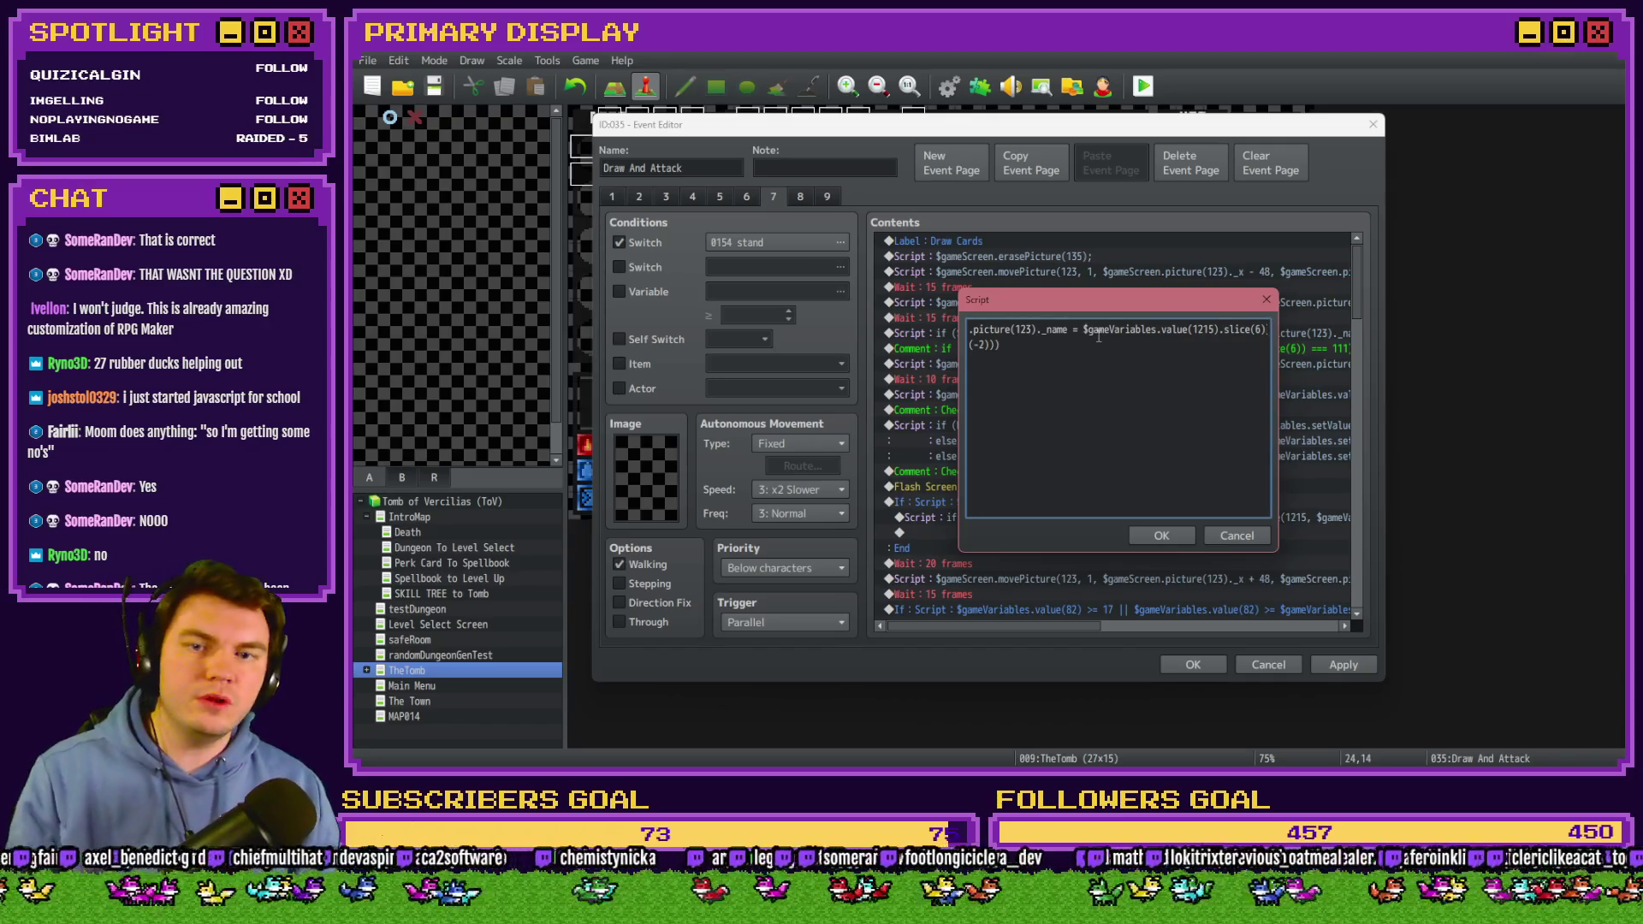
double_click(1257, 330)
type("-2")
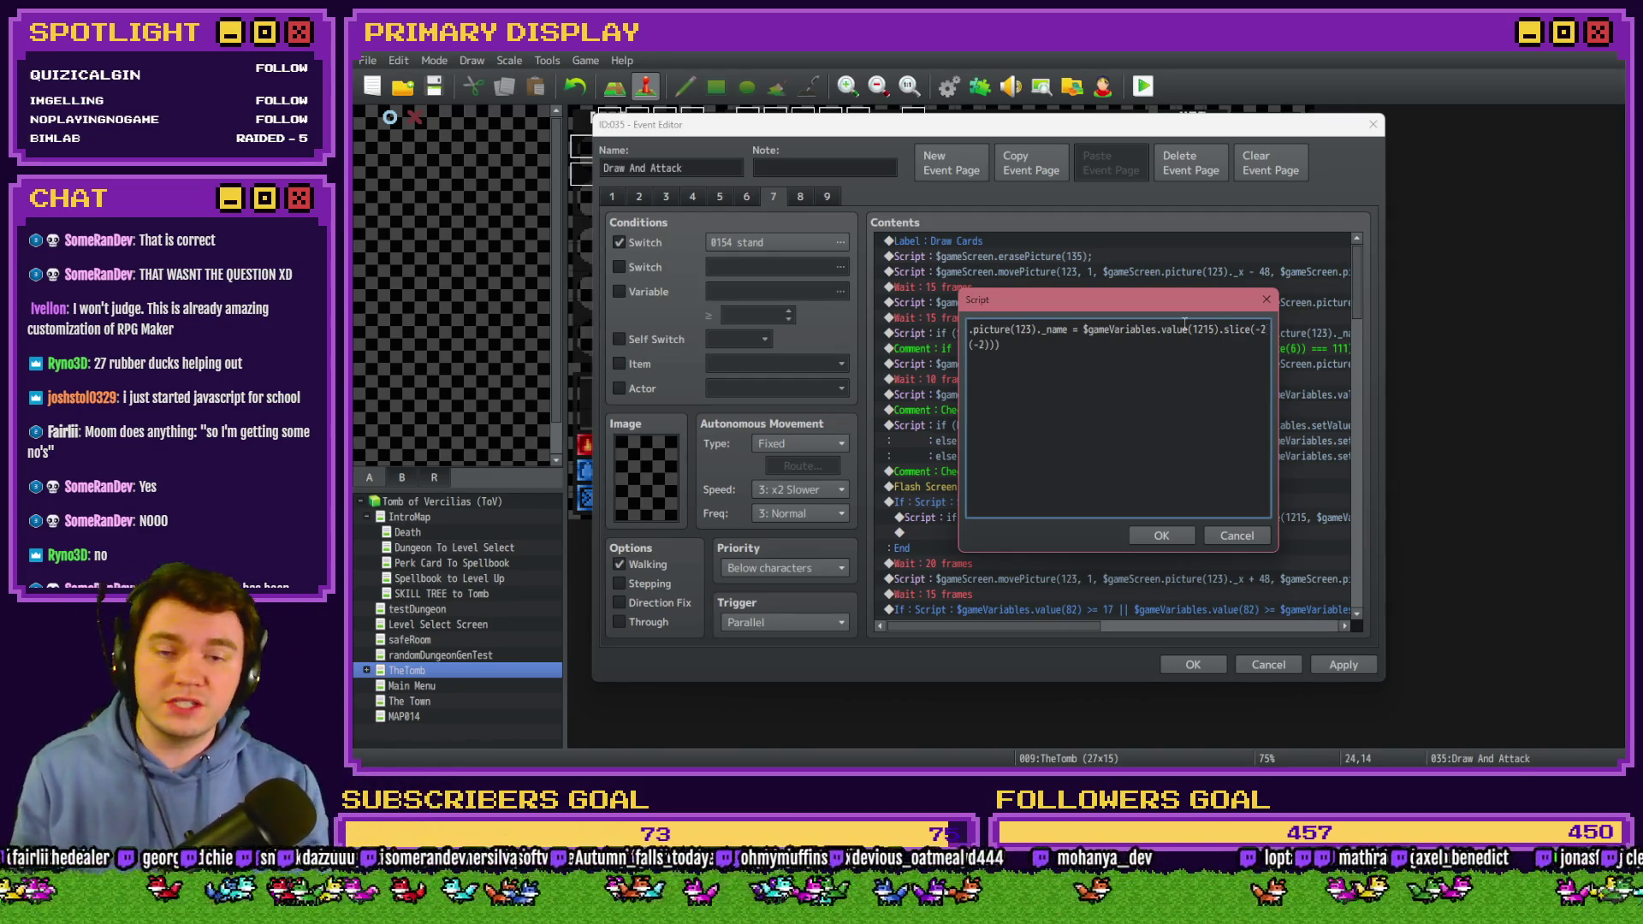
Remove the stray $dataSystem.variables second line and confirm the edited script.
key("Delete")
key("Delete")
key("Delete")
type(");")
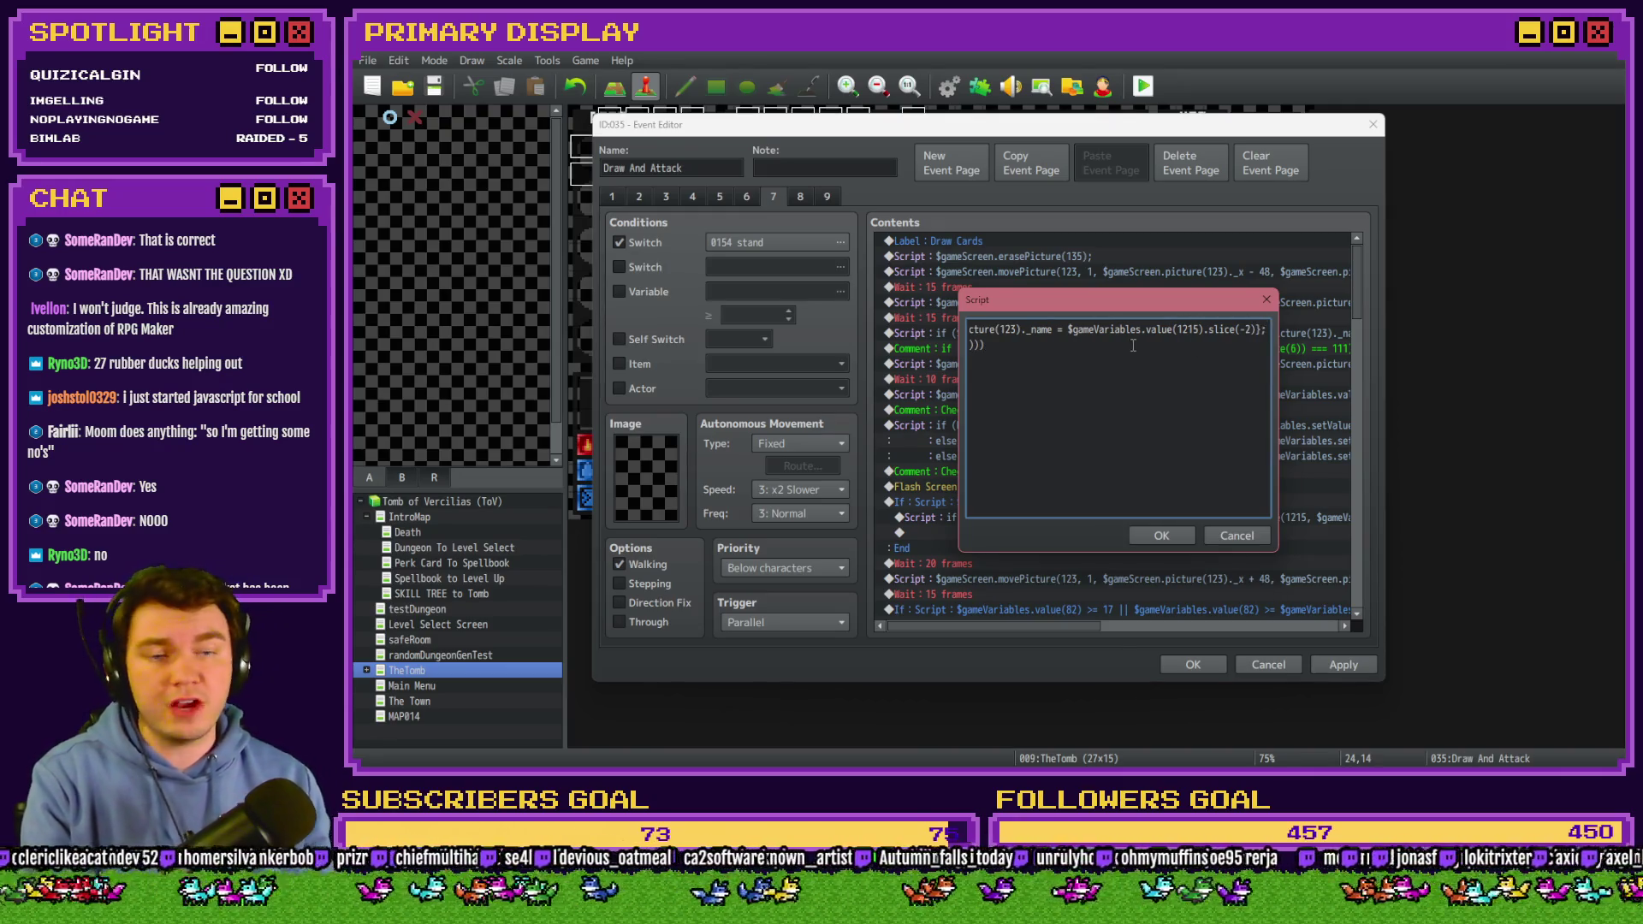
key("ctrl+z")
key("ctrl+z")
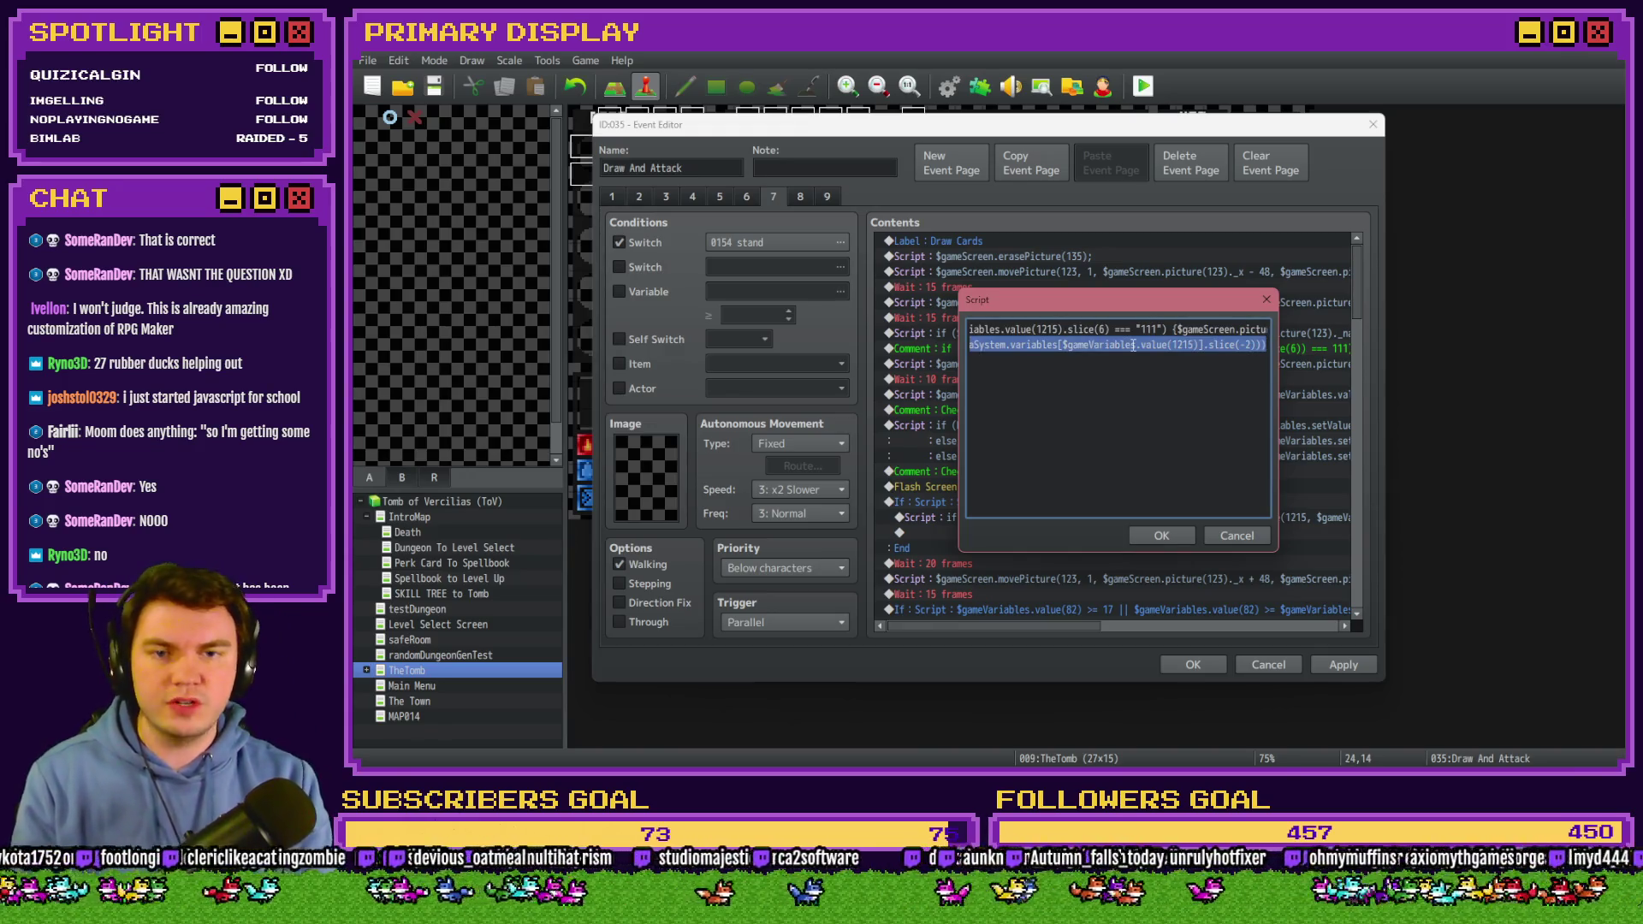
key("Delete")
key("BackSpace")
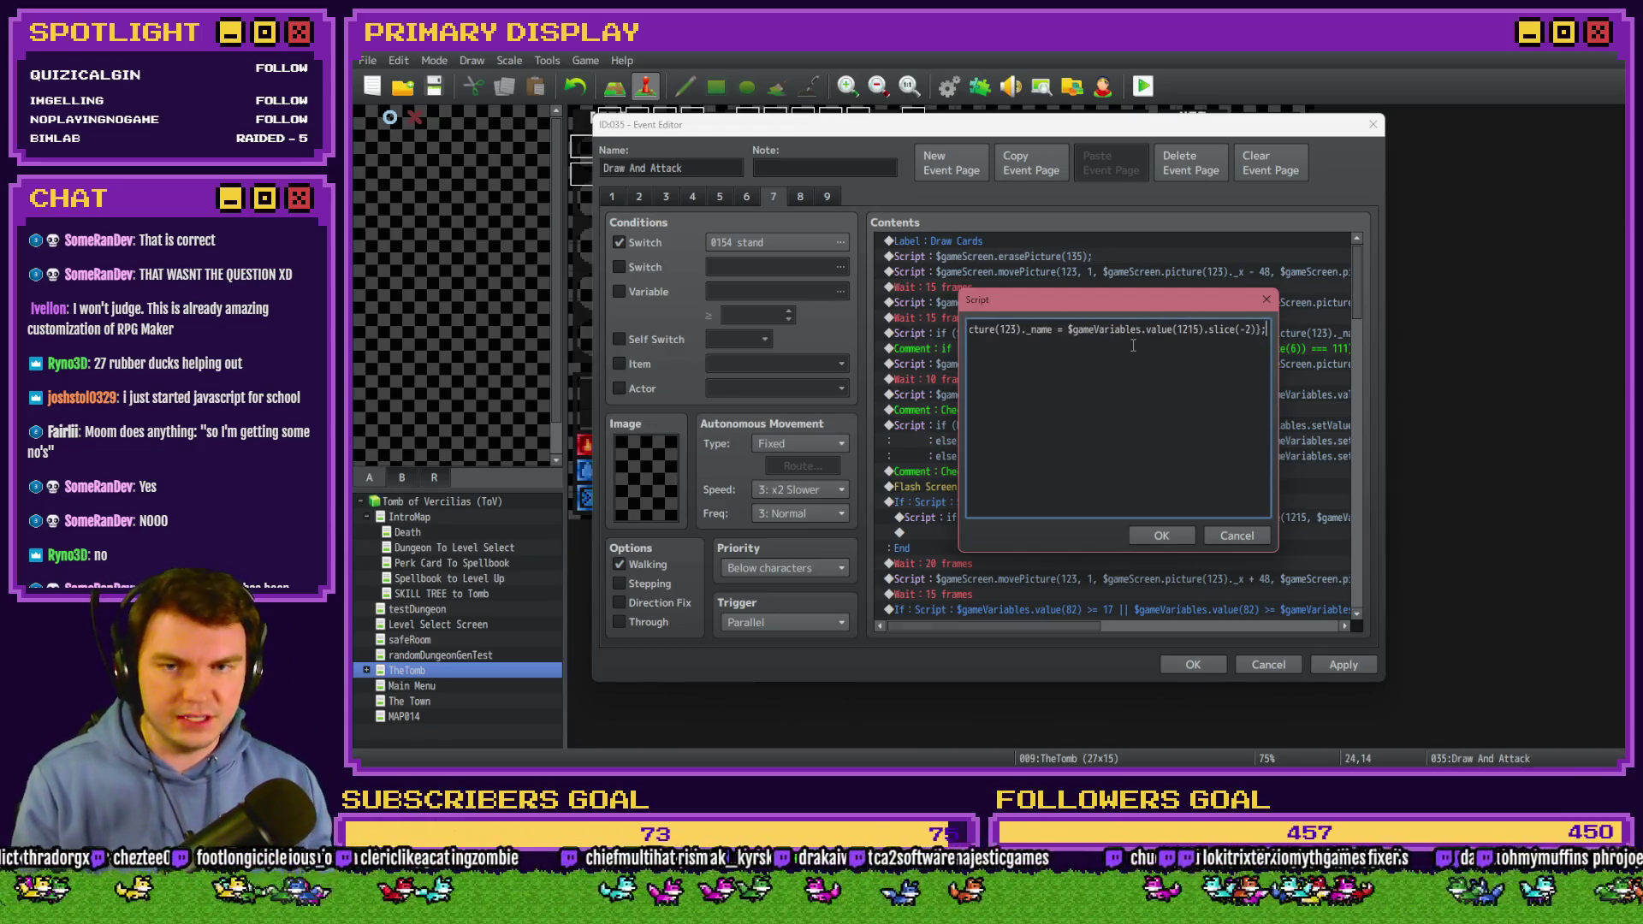
left_click(1179, 541)
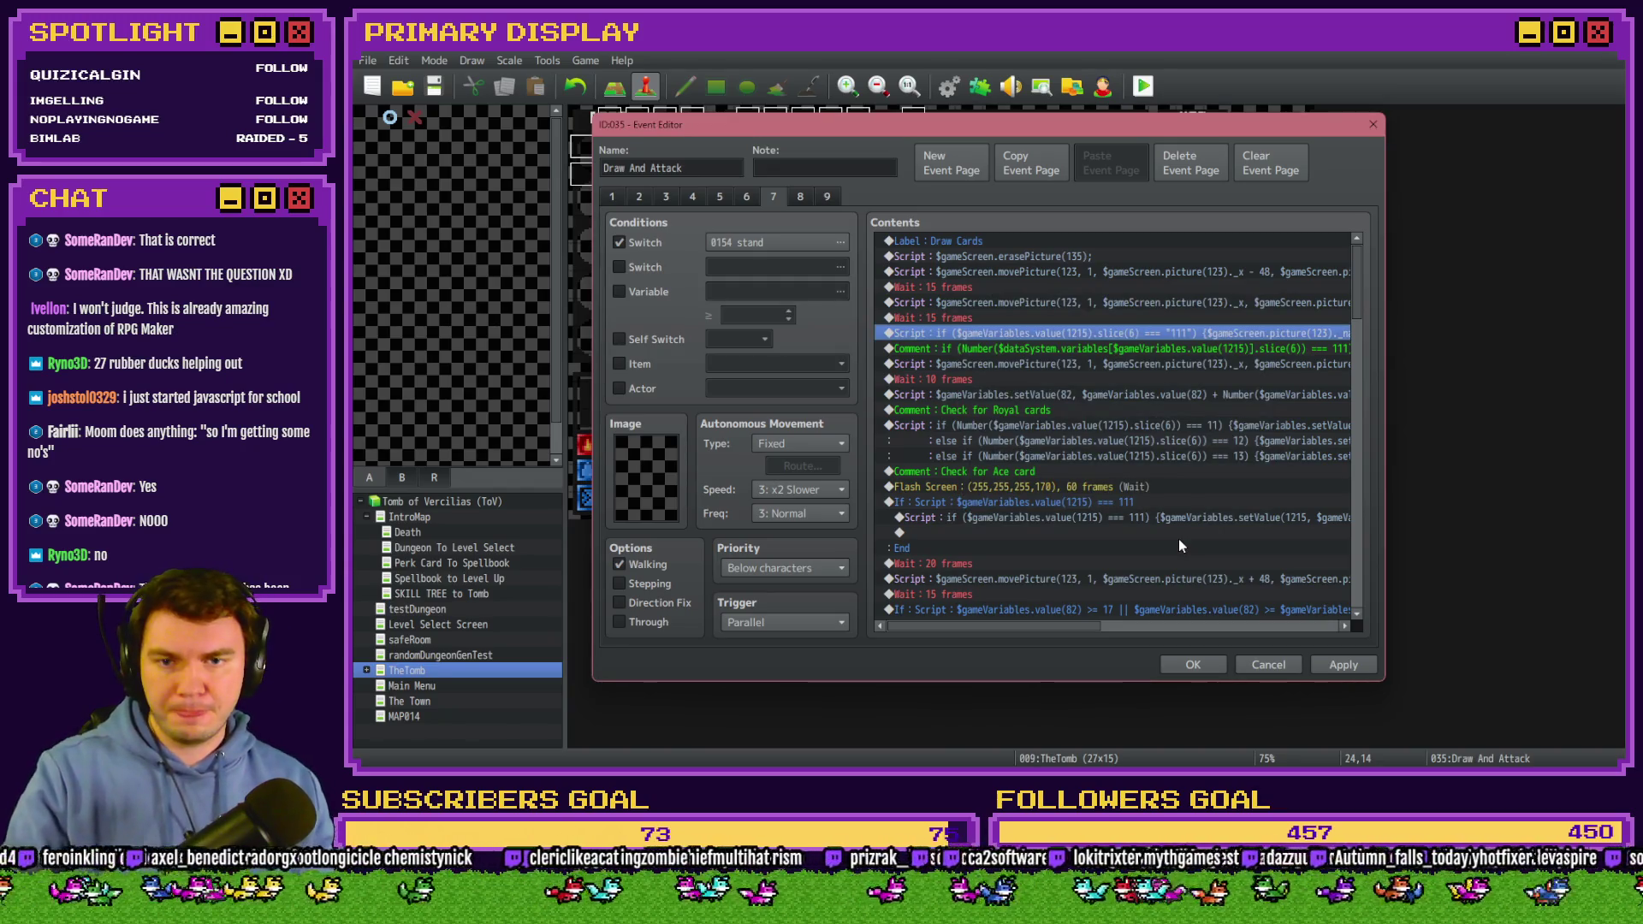
Apply the Draw And Attack edits, delete the leftover $dataSystem.variables comment, and select the Check for Ace card comment.
left_click(1340, 665)
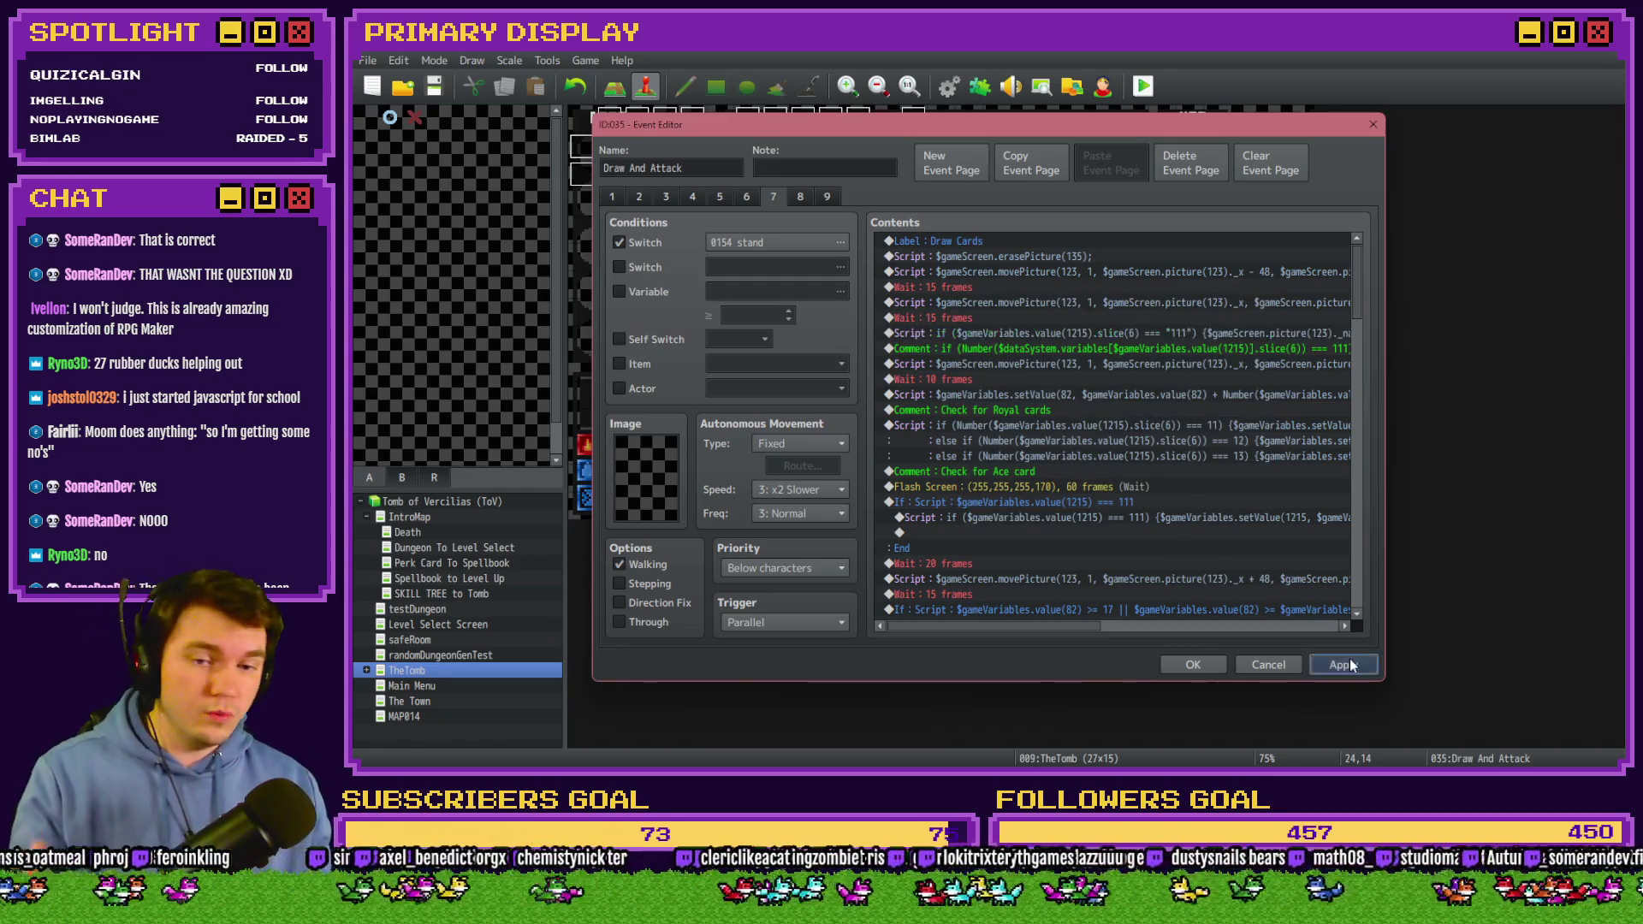
left_click(1137, 348)
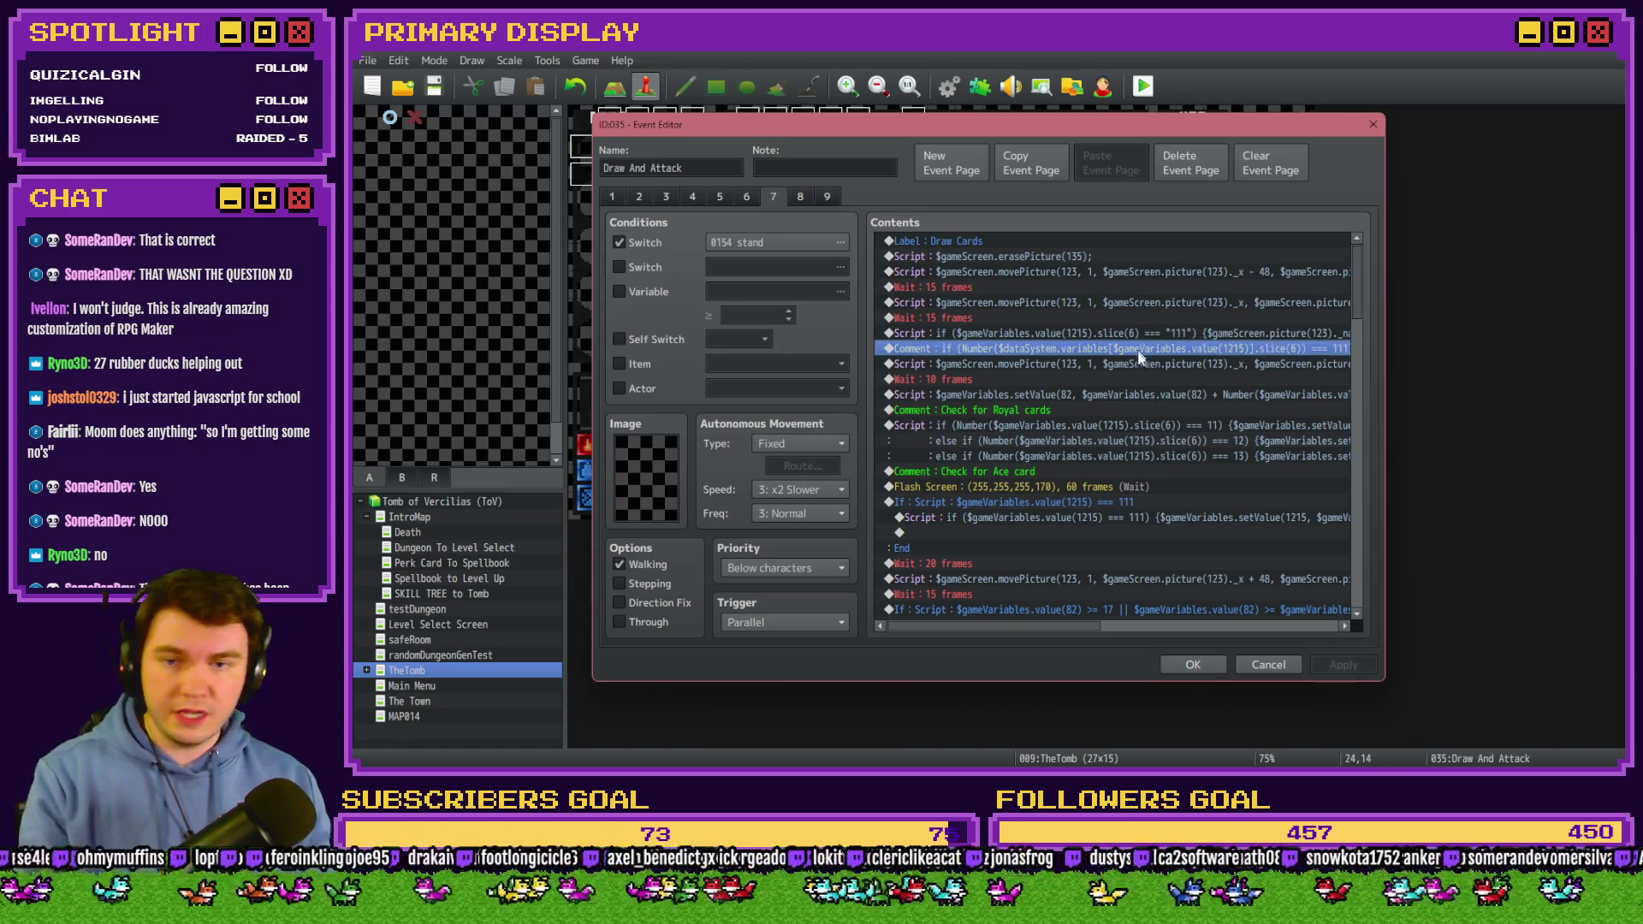
key("Delete")
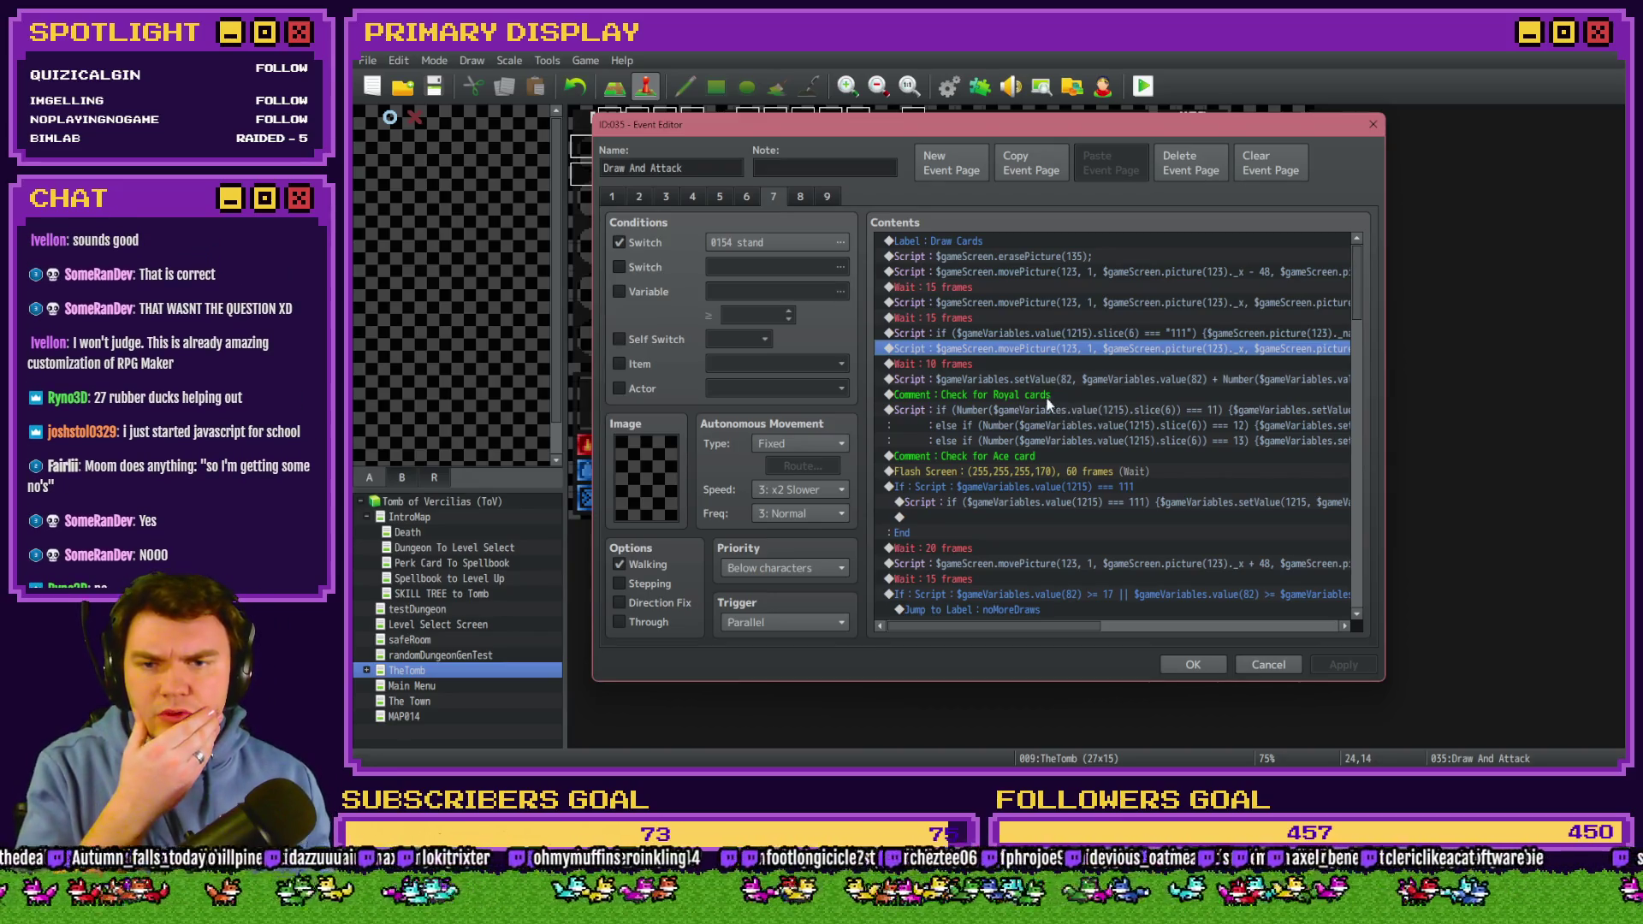
left_click(1049, 425)
left_click(1044, 453)
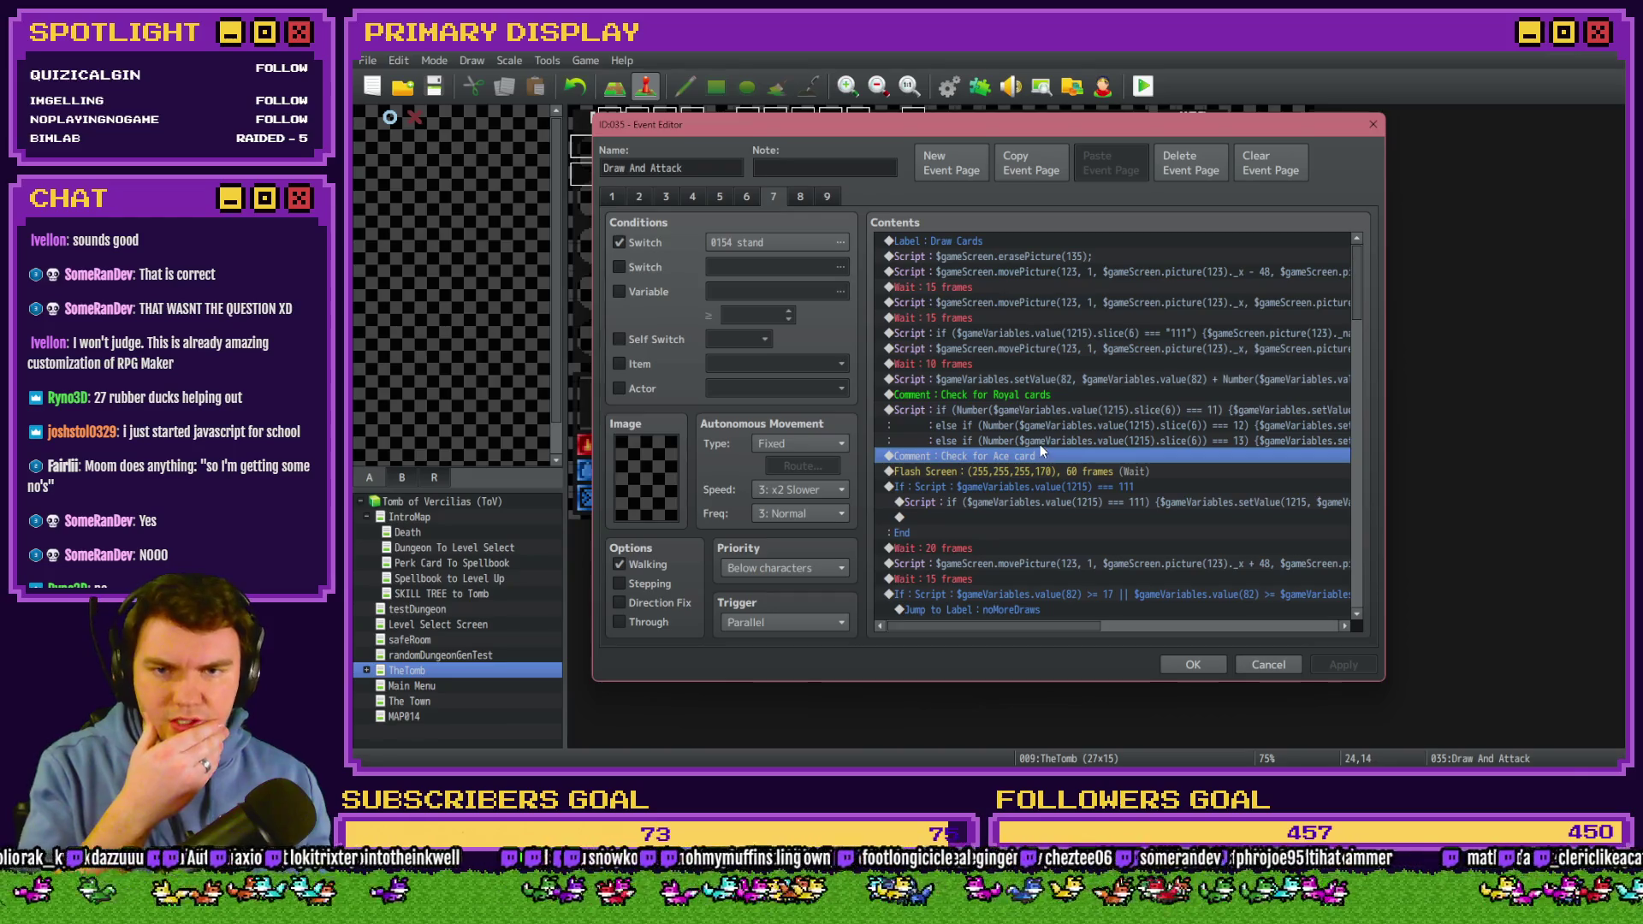
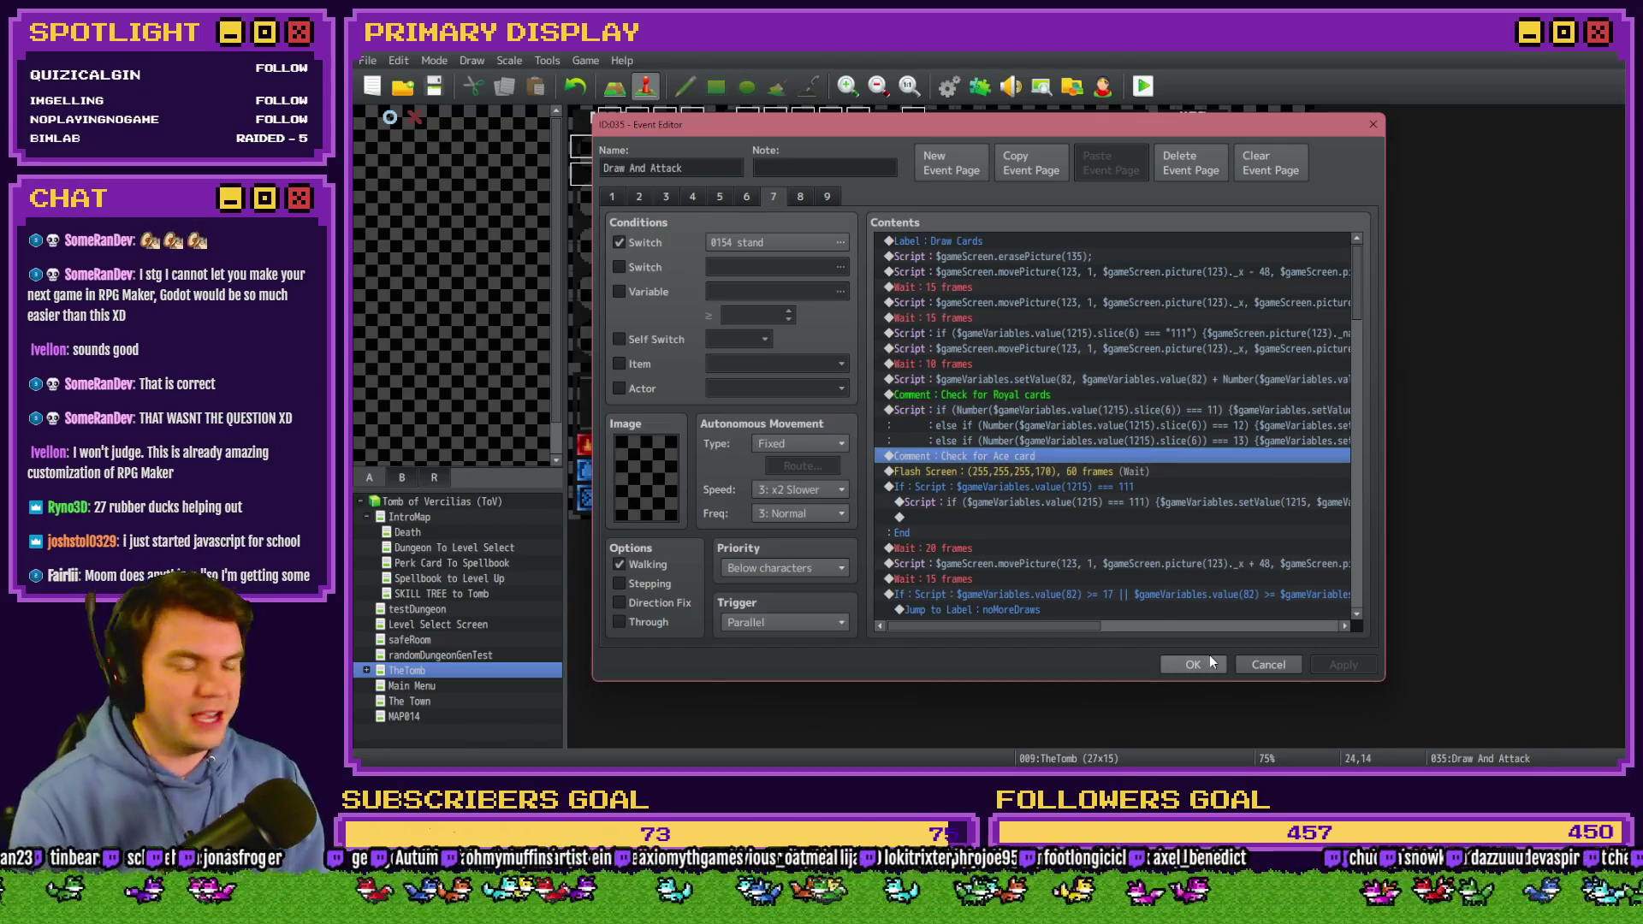
Delete the Flash Screen command under 'Check for Ace card' and save the Draw And Attack event.
left_click(1106, 472)
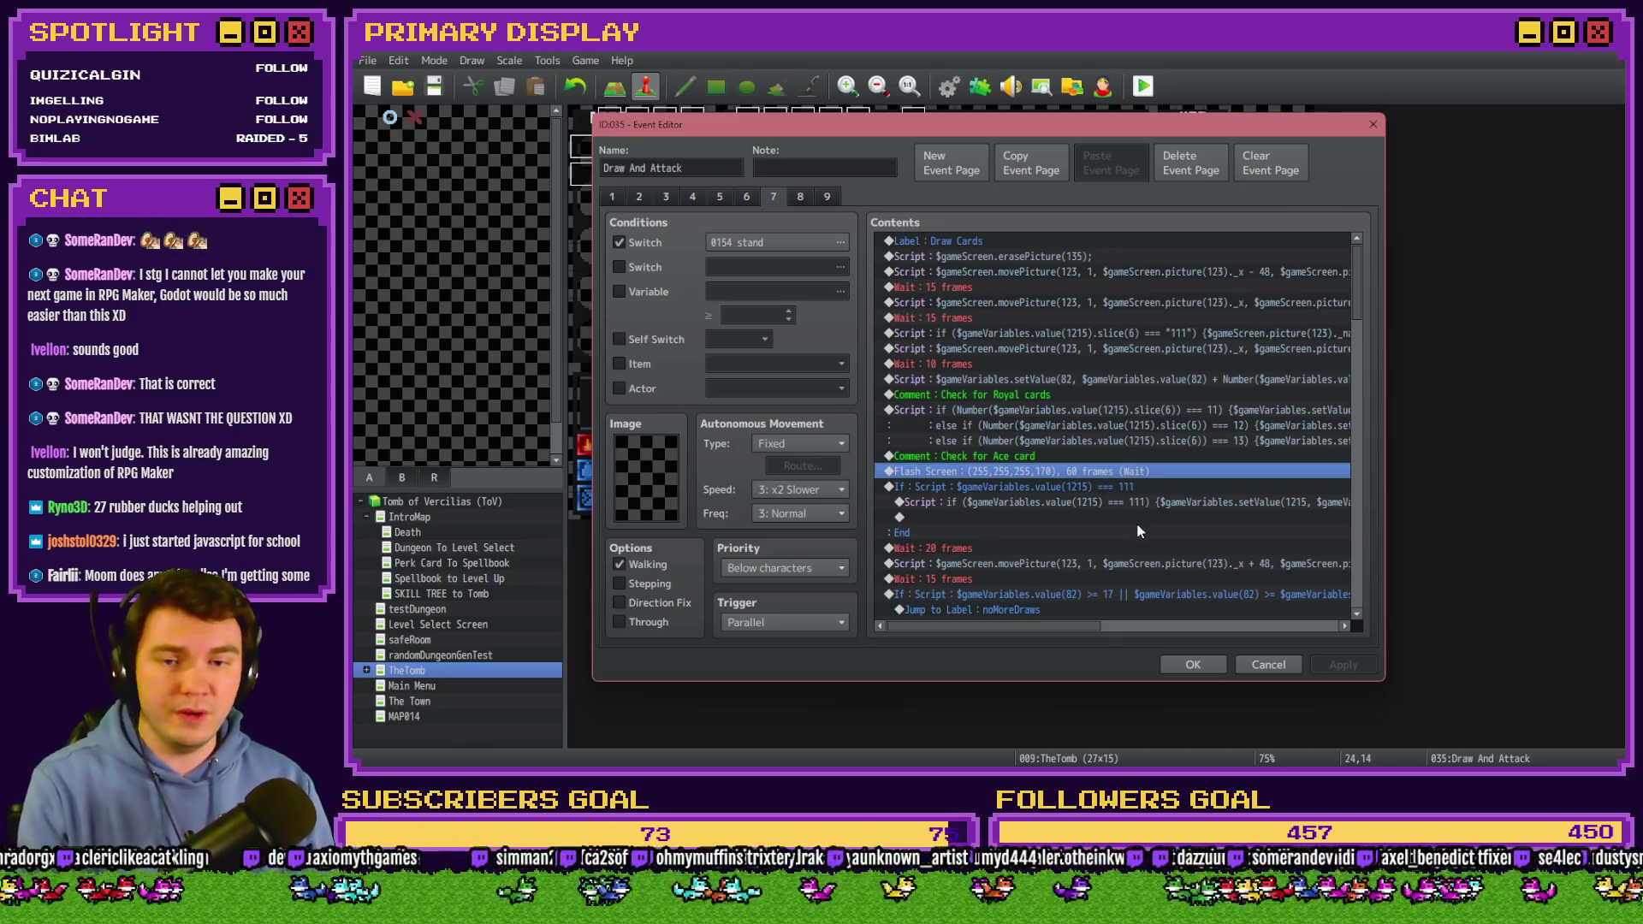
key("Delete")
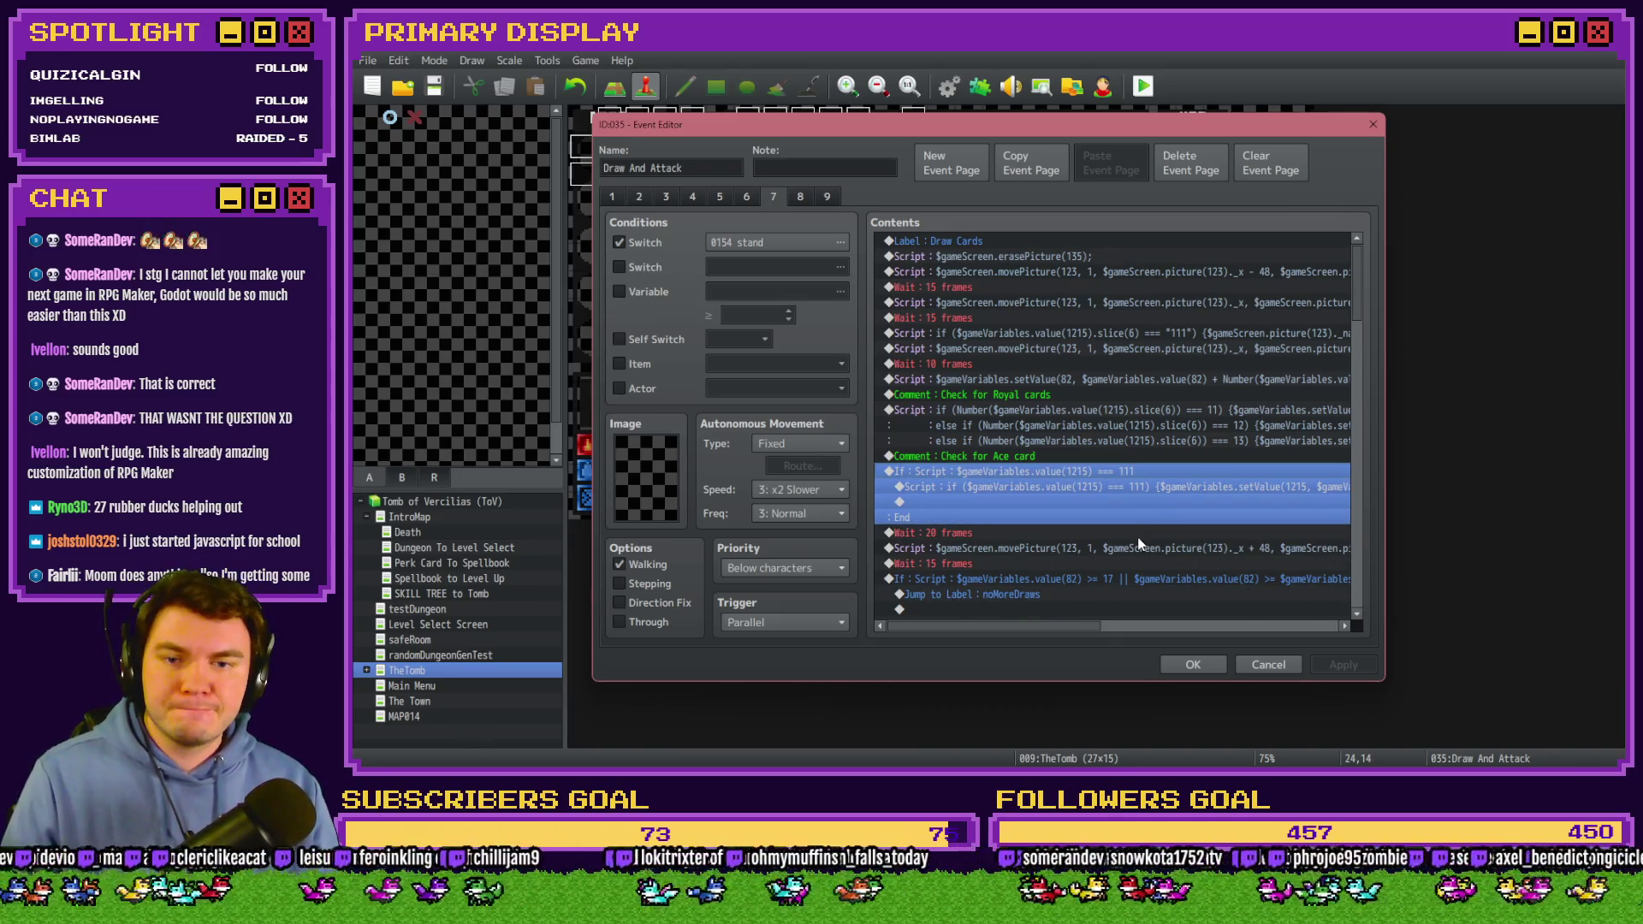
left_click(1082, 460)
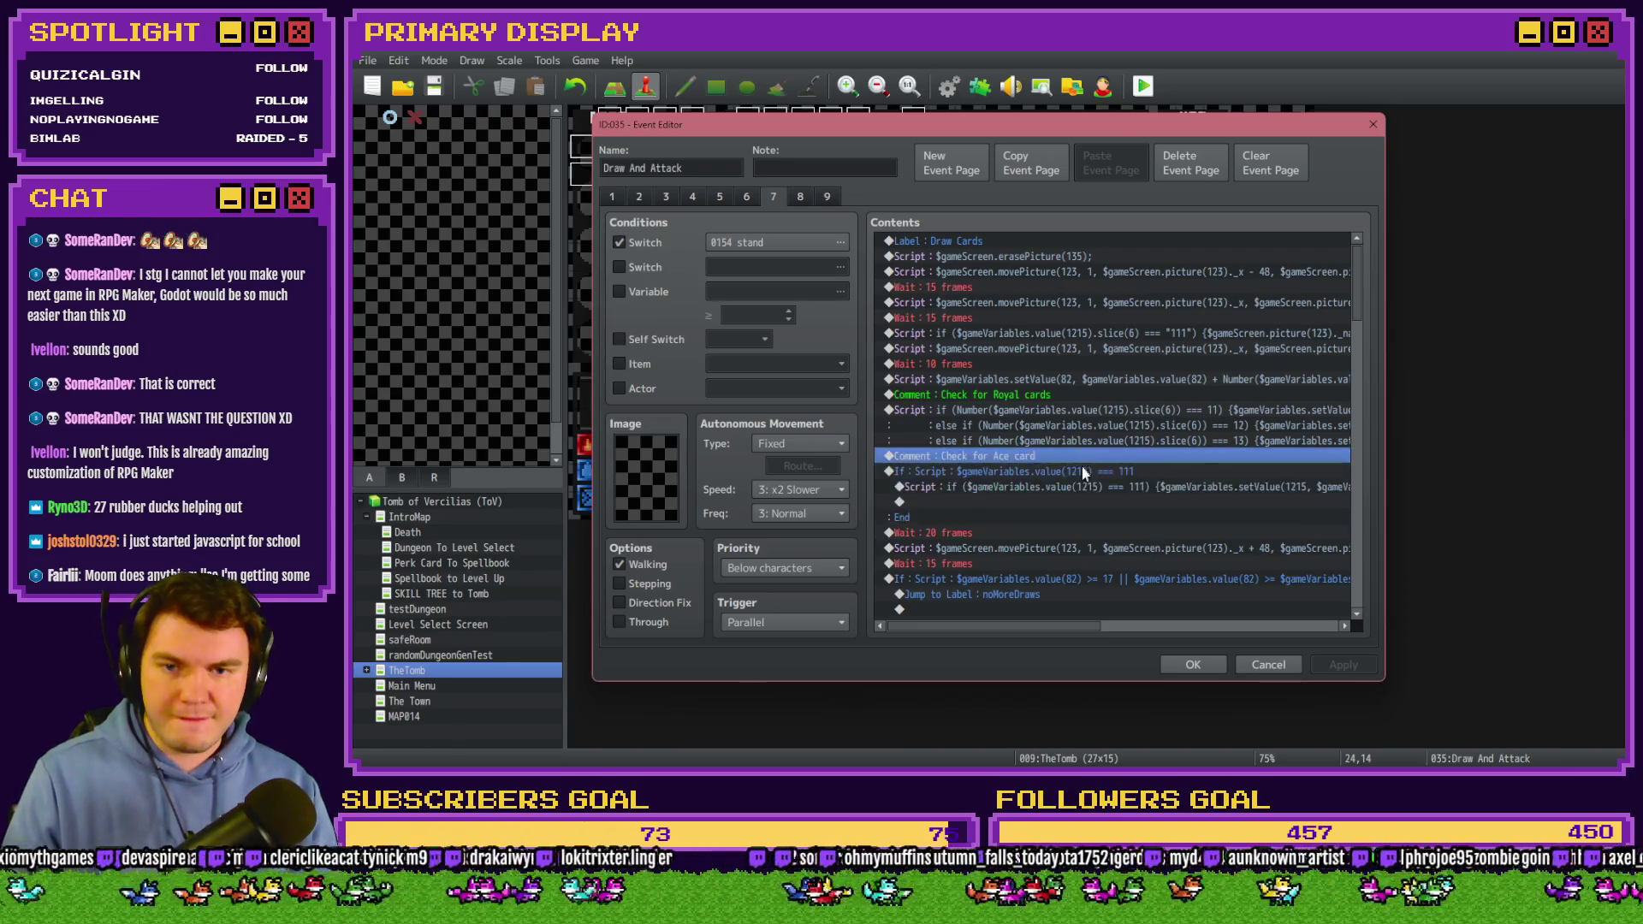
left_click(1083, 472)
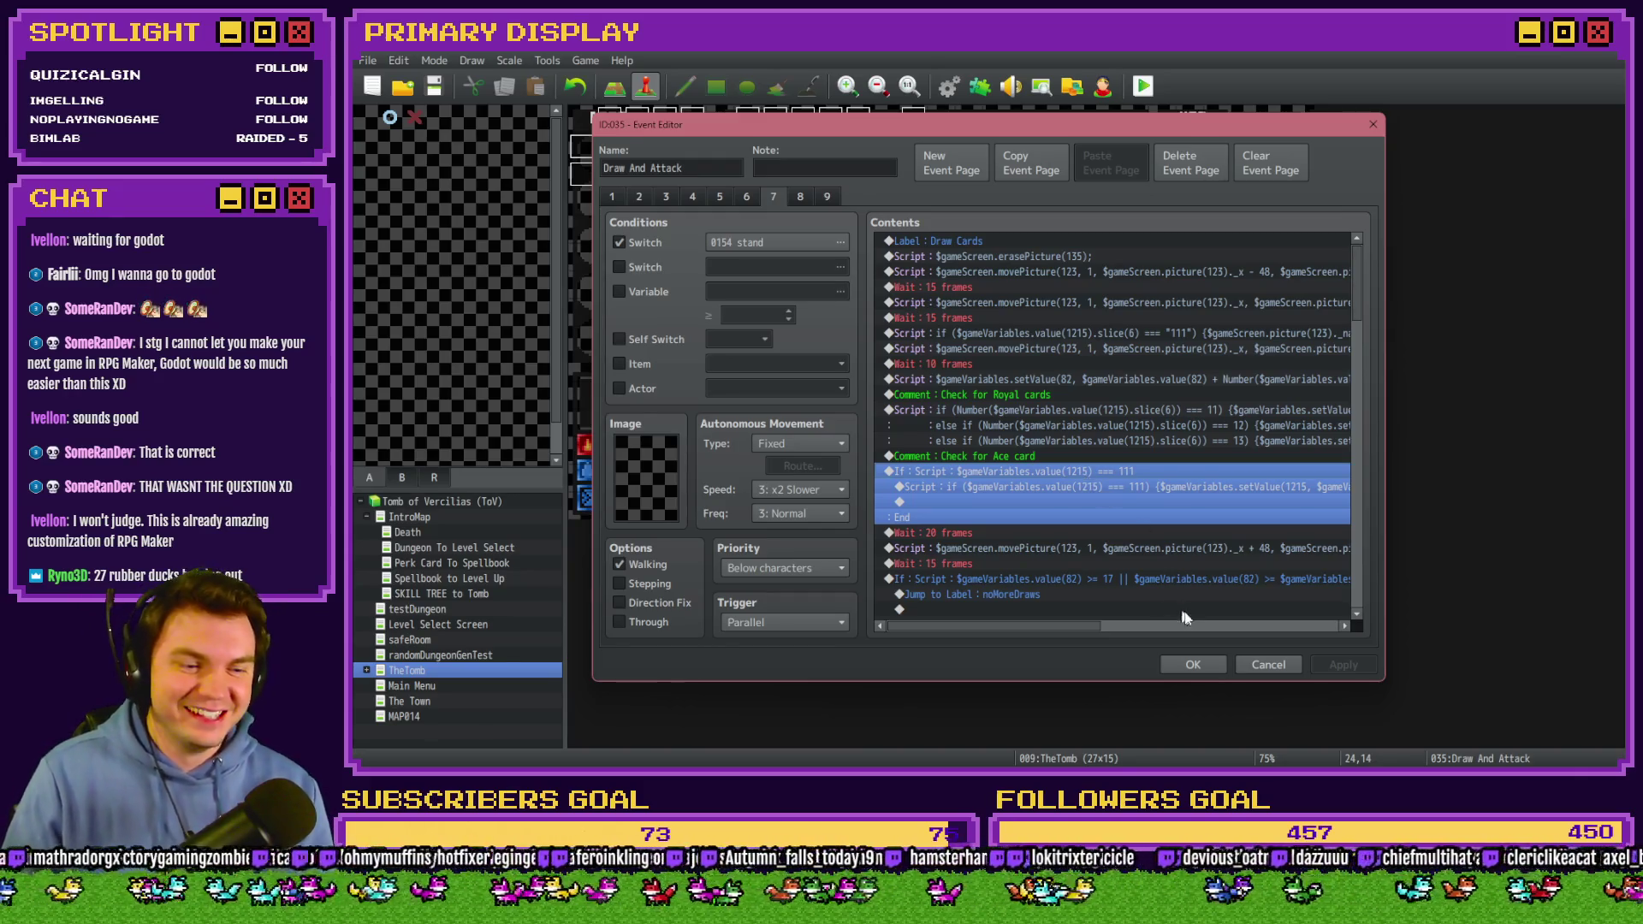
left_click(1188, 662)
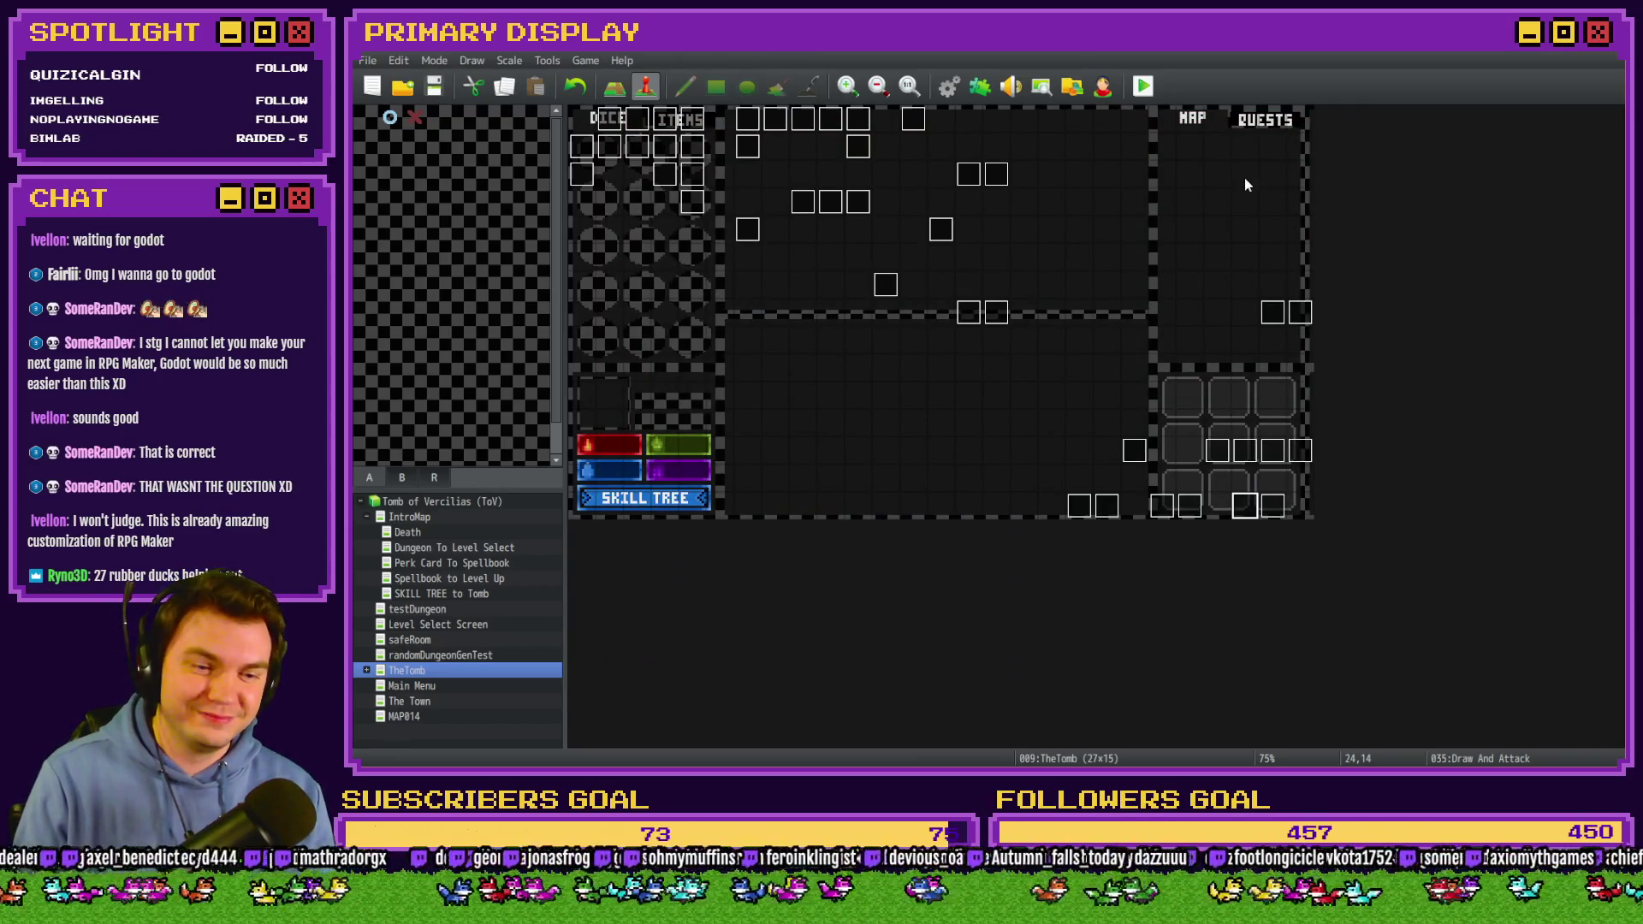
Playtest fullscreen with Pyro Charge, stand against the skull until img/pictures/11.png fails to load, then quit.
left_click(1145, 86)
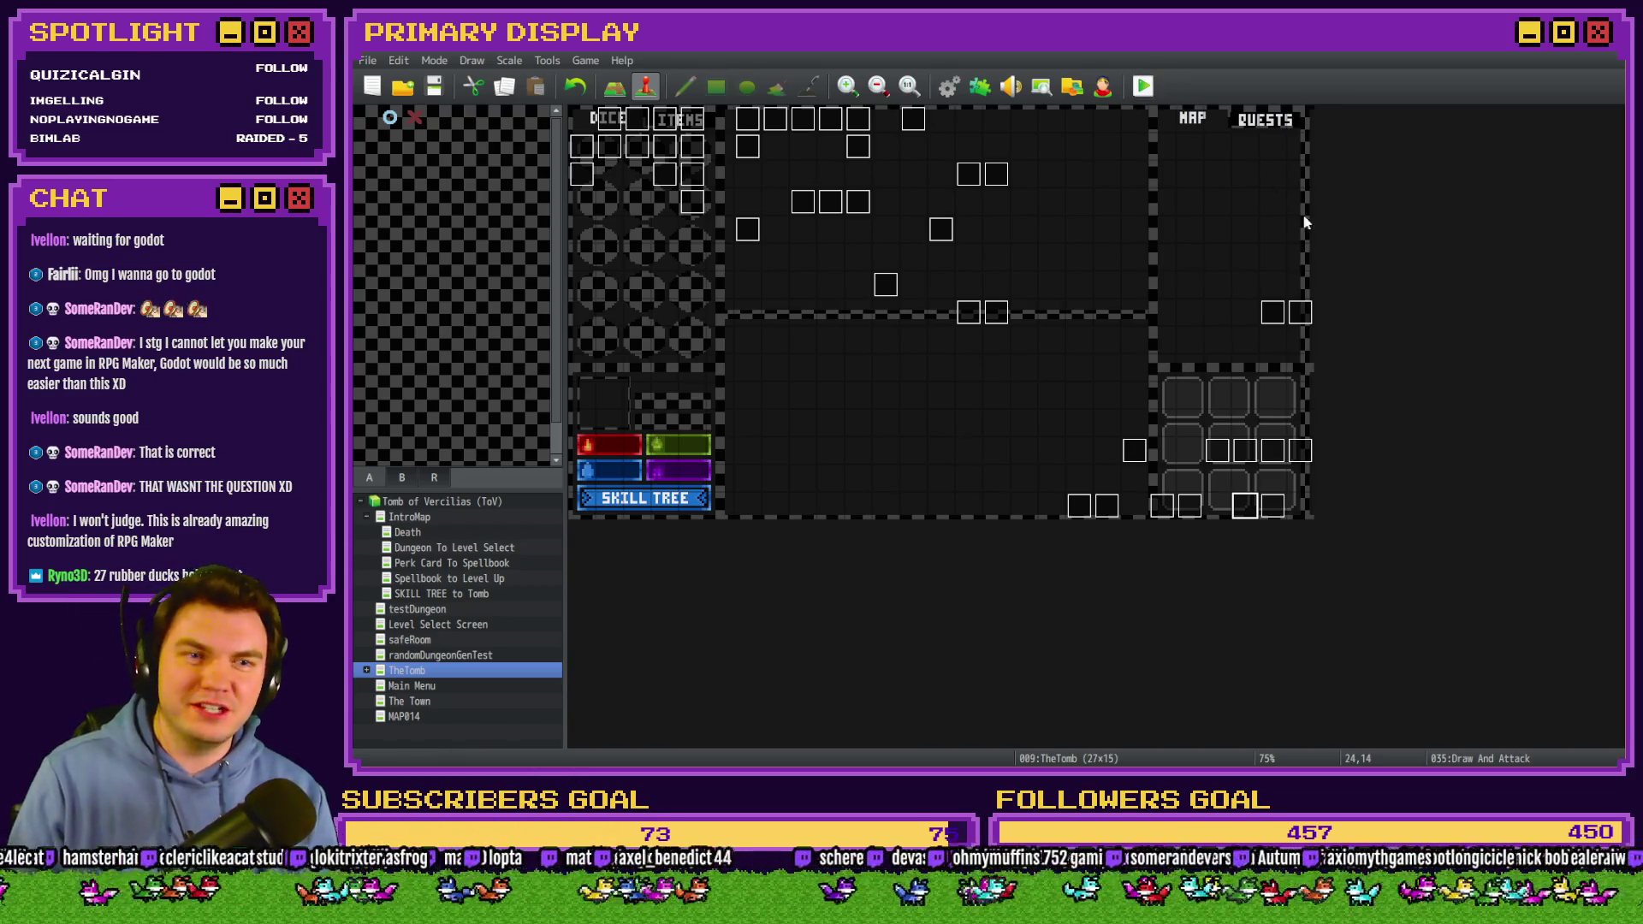
left_click_drag(1538, 271, 957, 108)
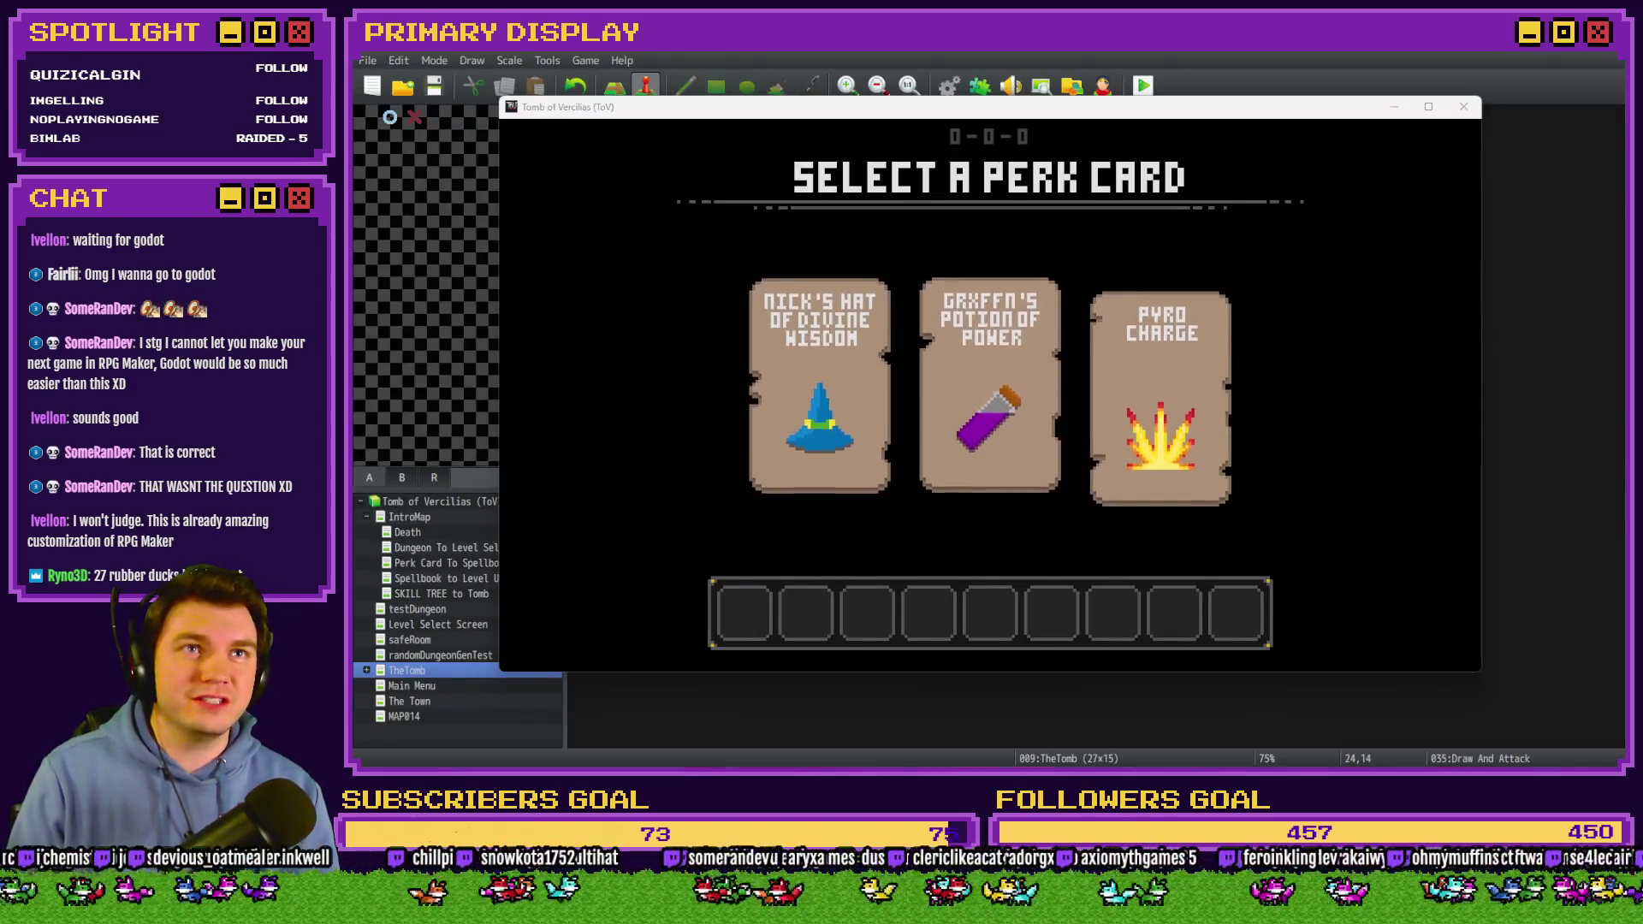
key("F4")
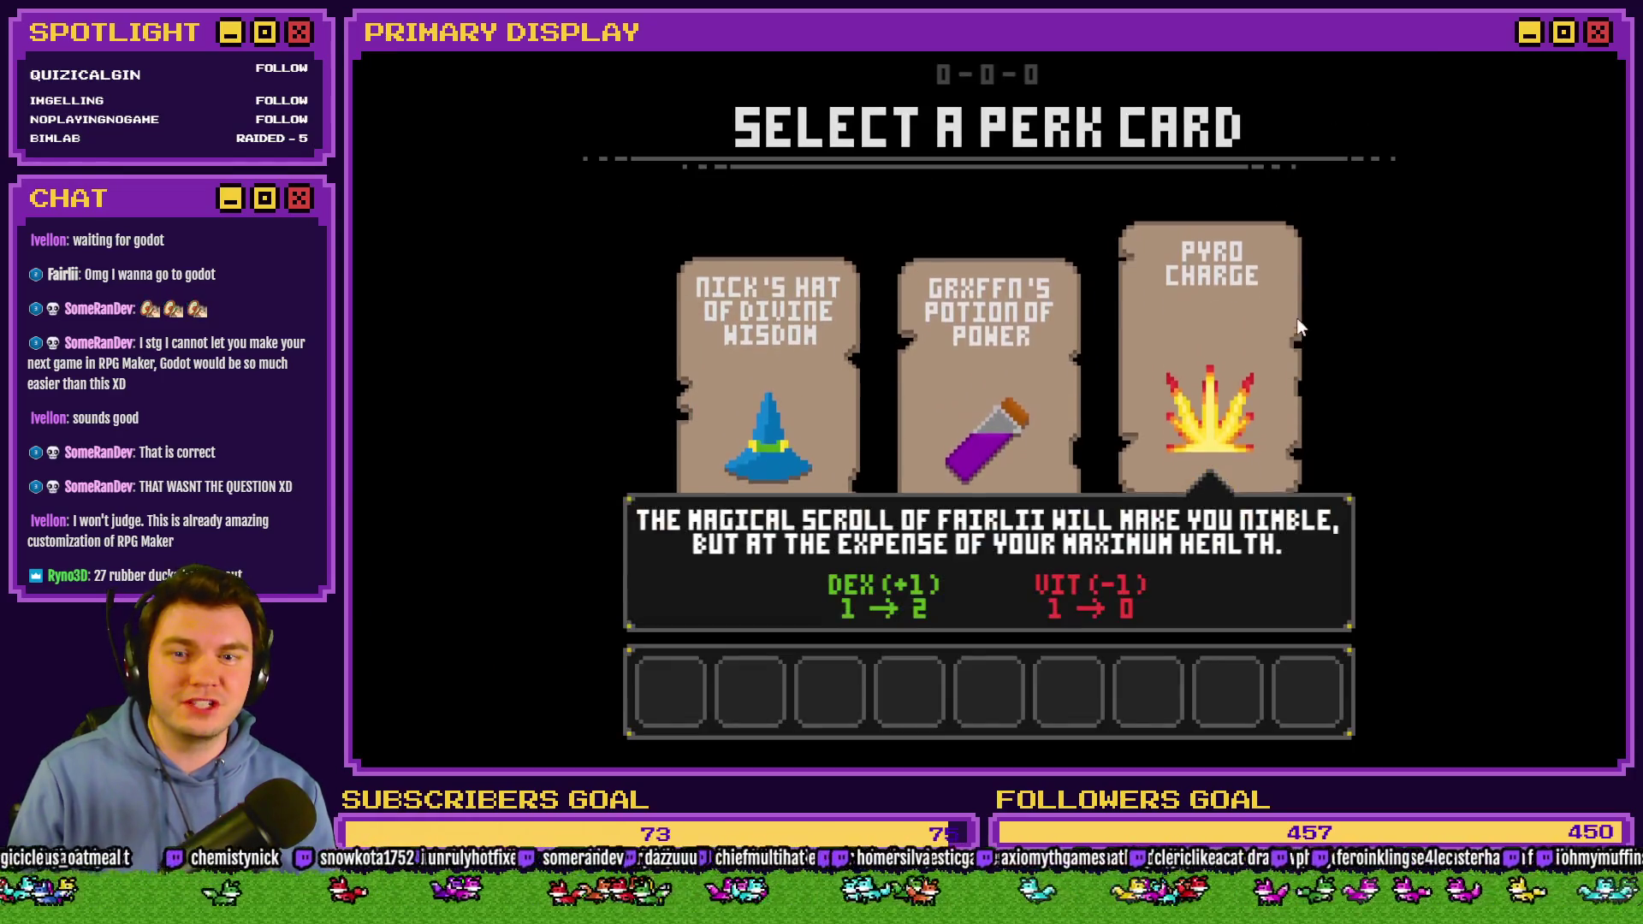
left_click(1183, 363)
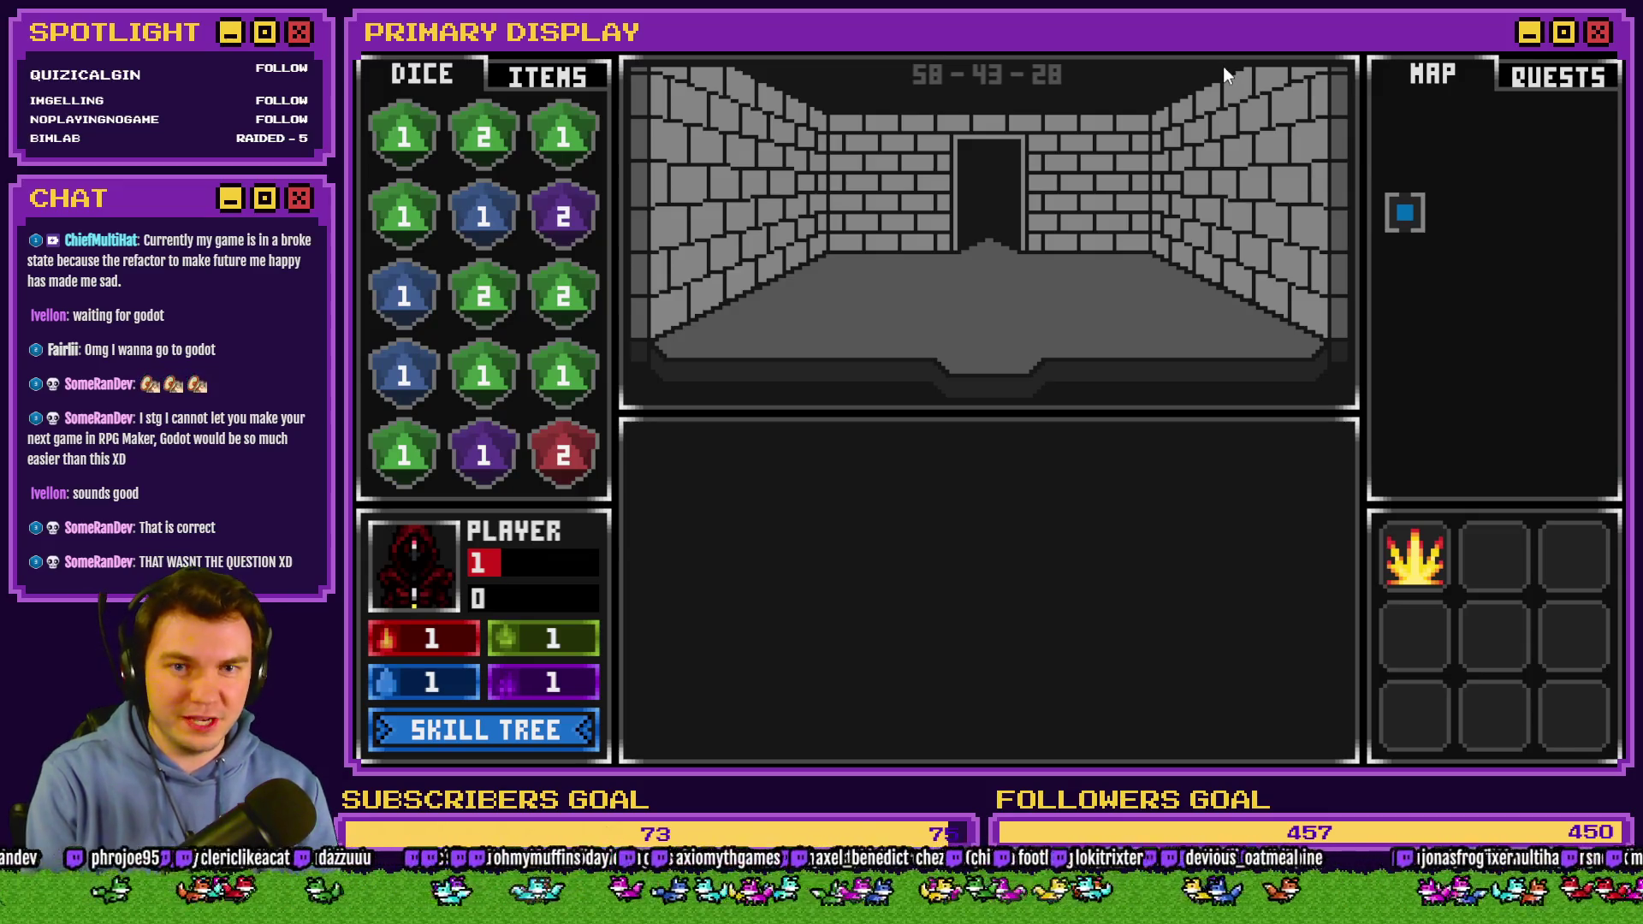
key("w")
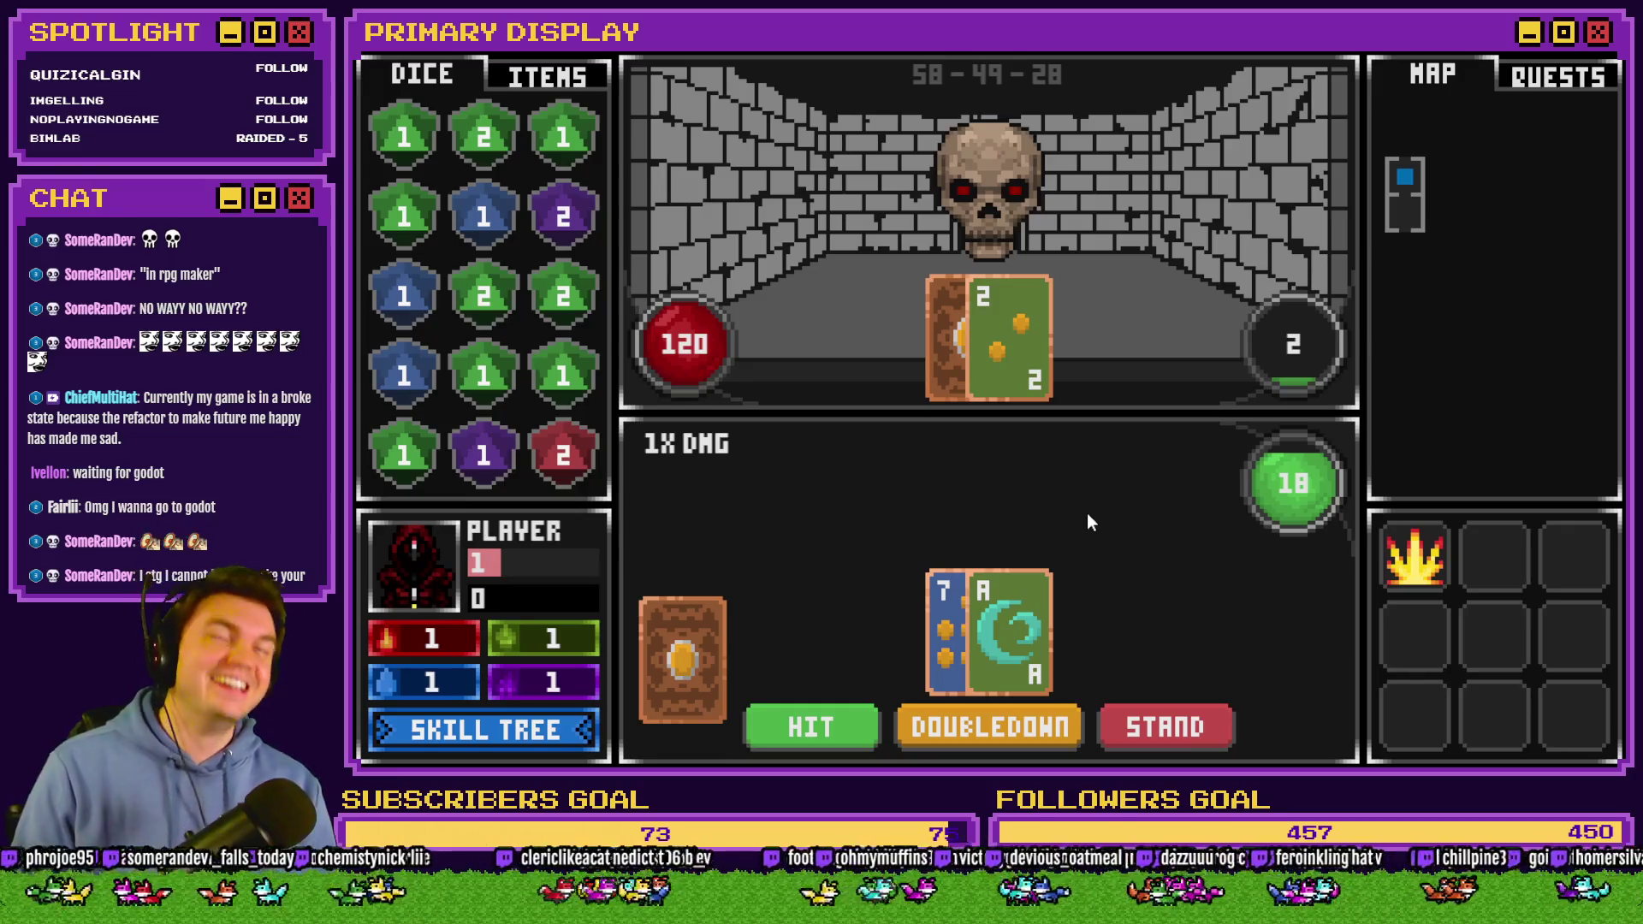
left_click(1169, 731)
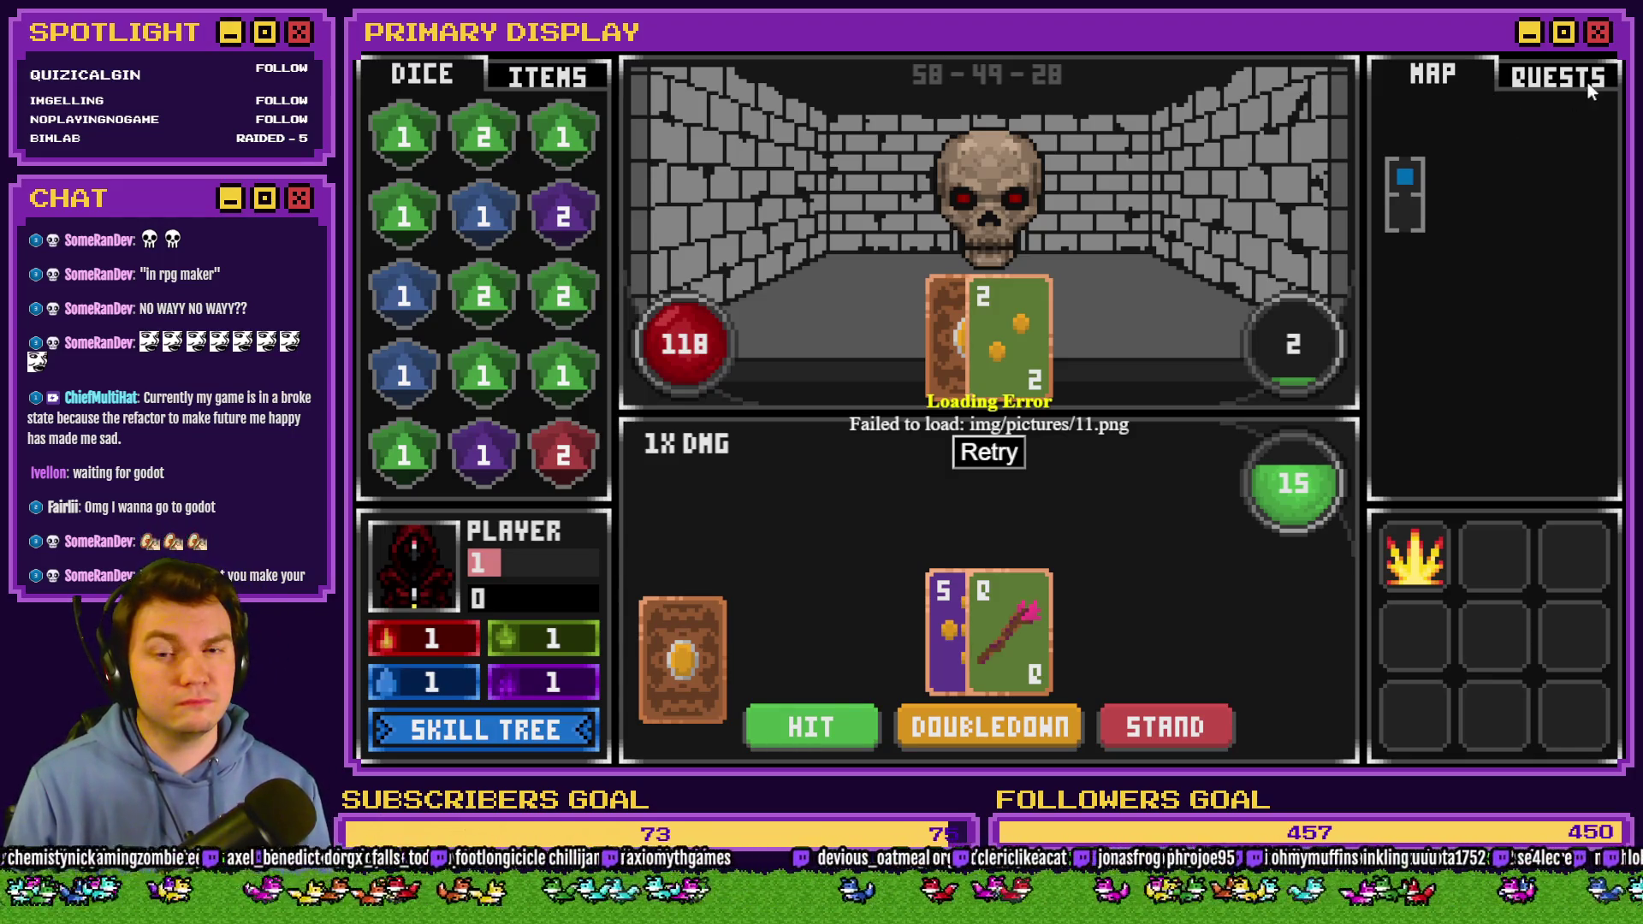
key("alt+F4")
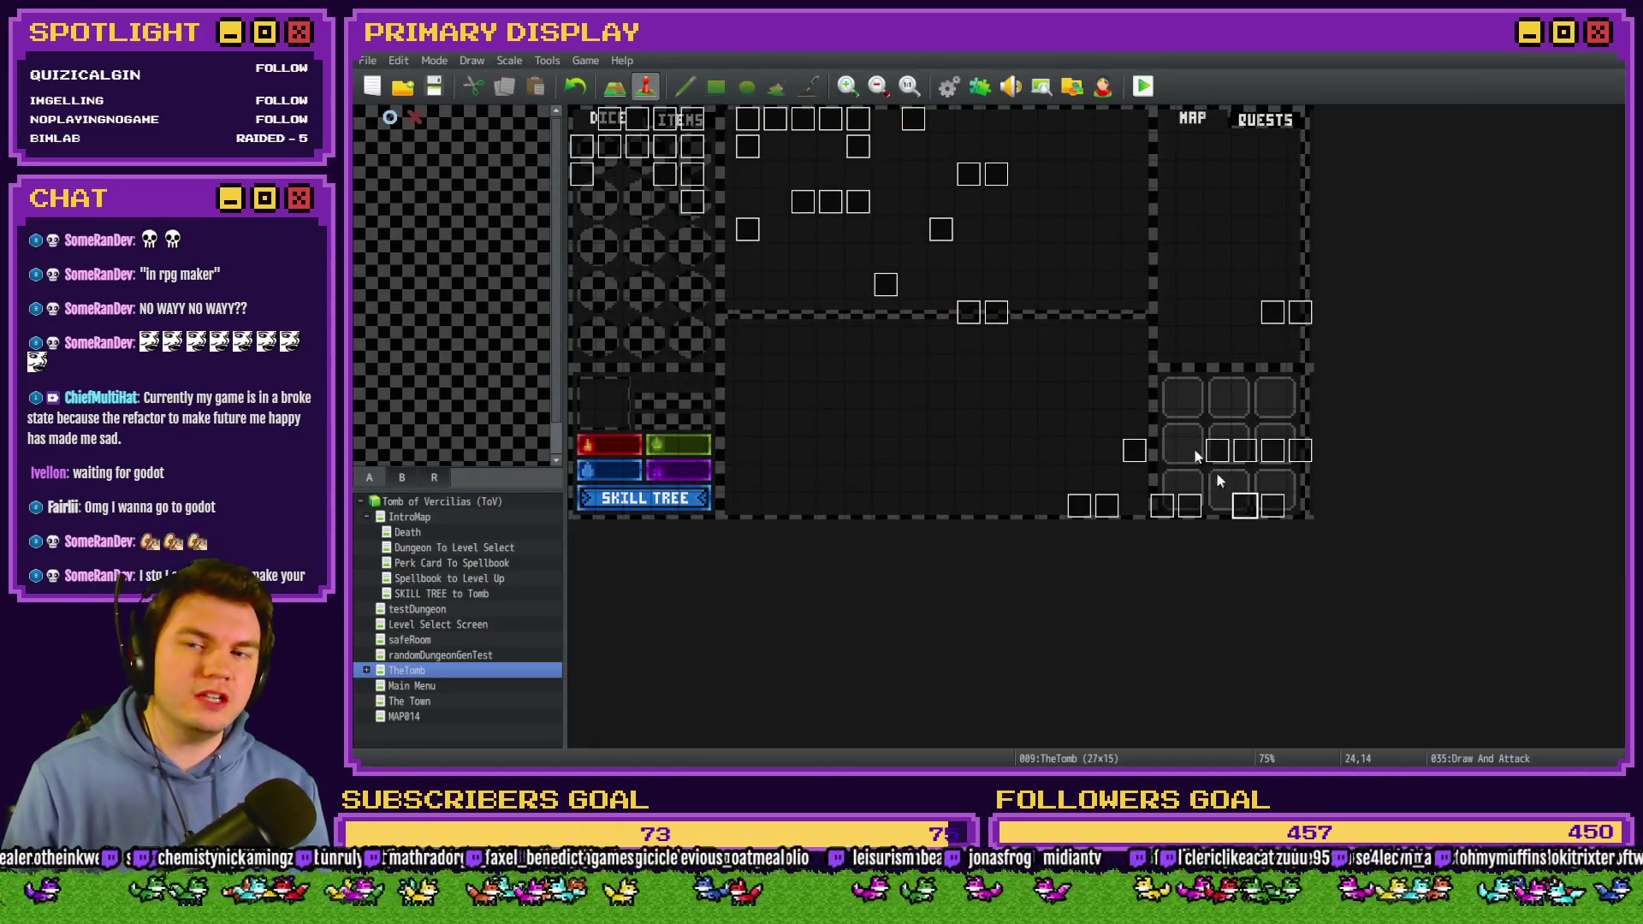
Change the Draw And Attack card-image script from slice(-2) to slice(-3), then launch a playtest.
double_click(1237, 503)
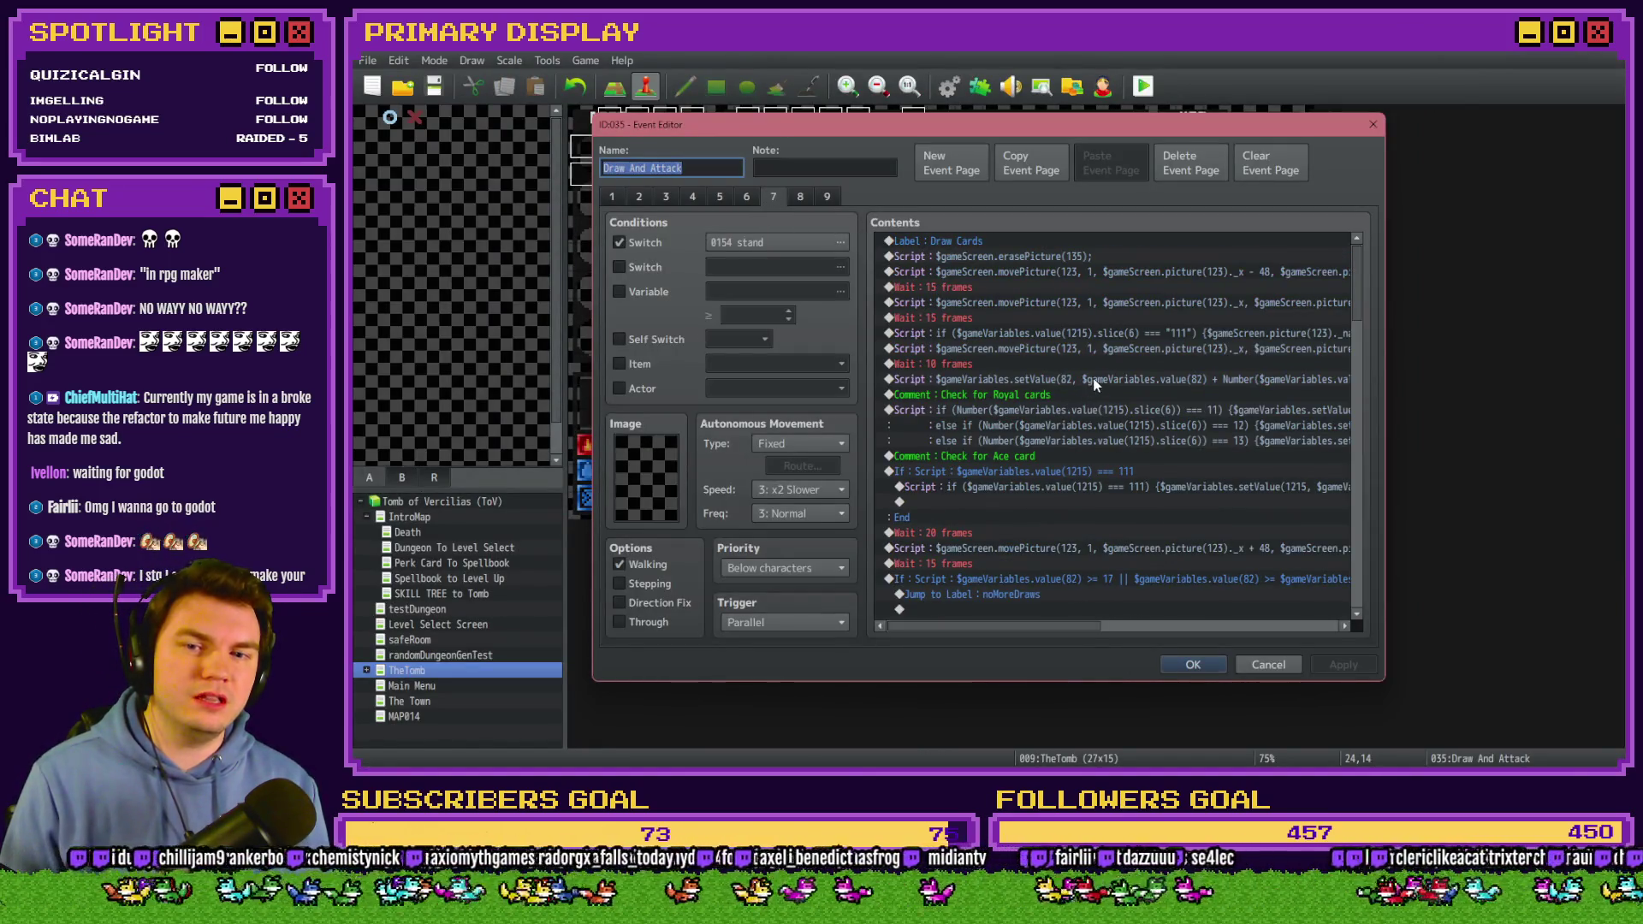
left_click(1095, 381)
left_click(1100, 347)
left_click(1101, 334)
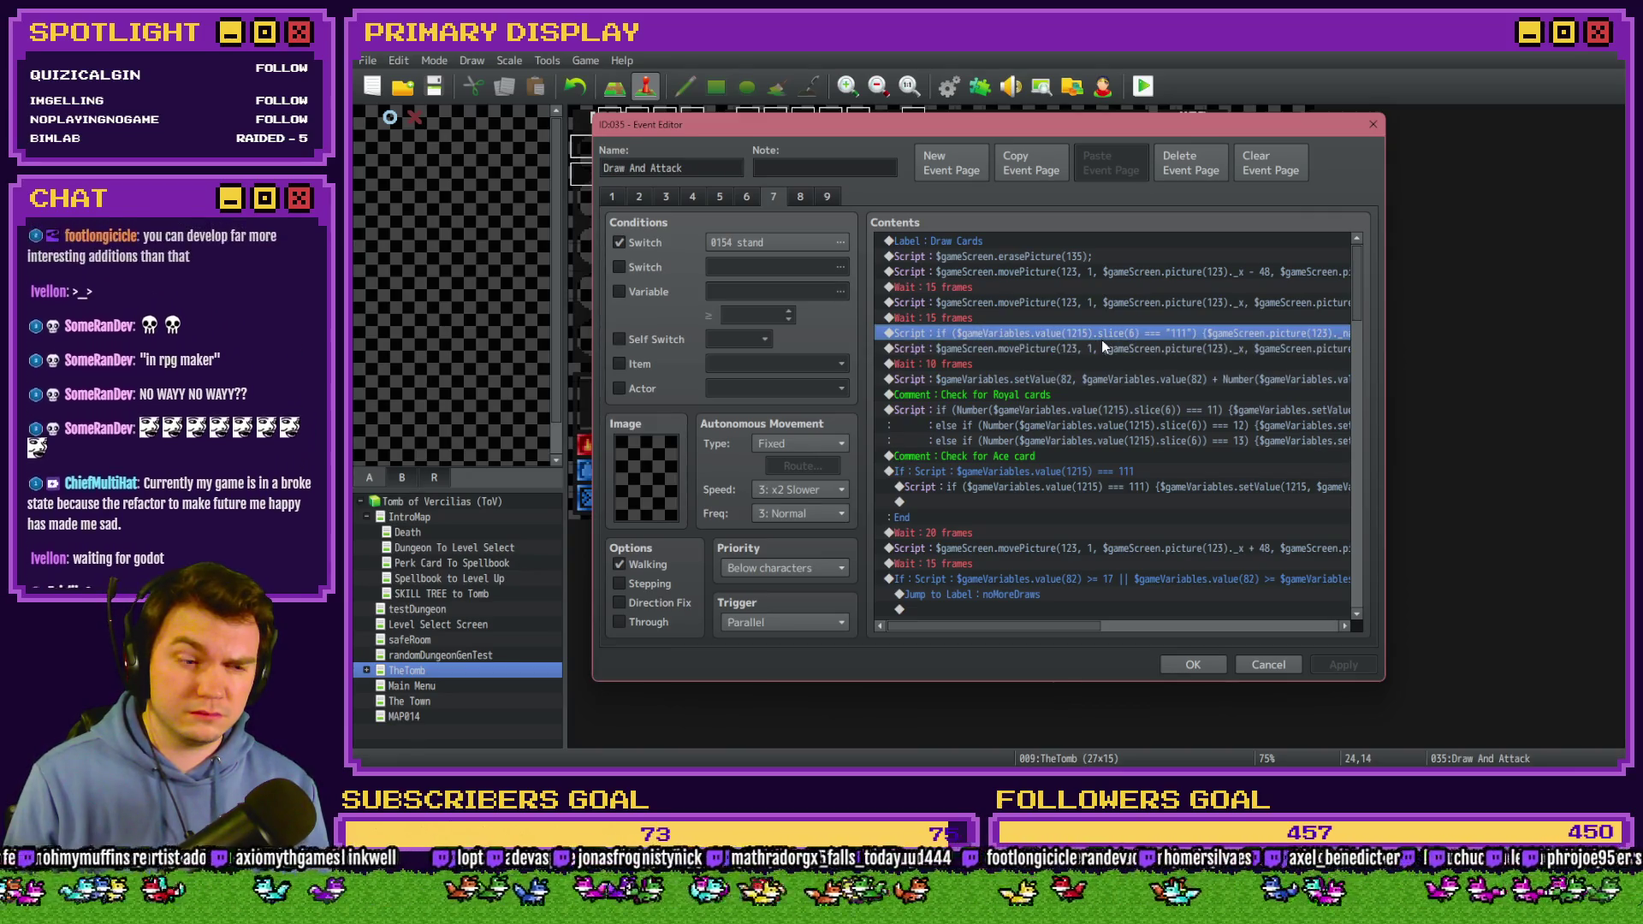
double_click(1102, 341)
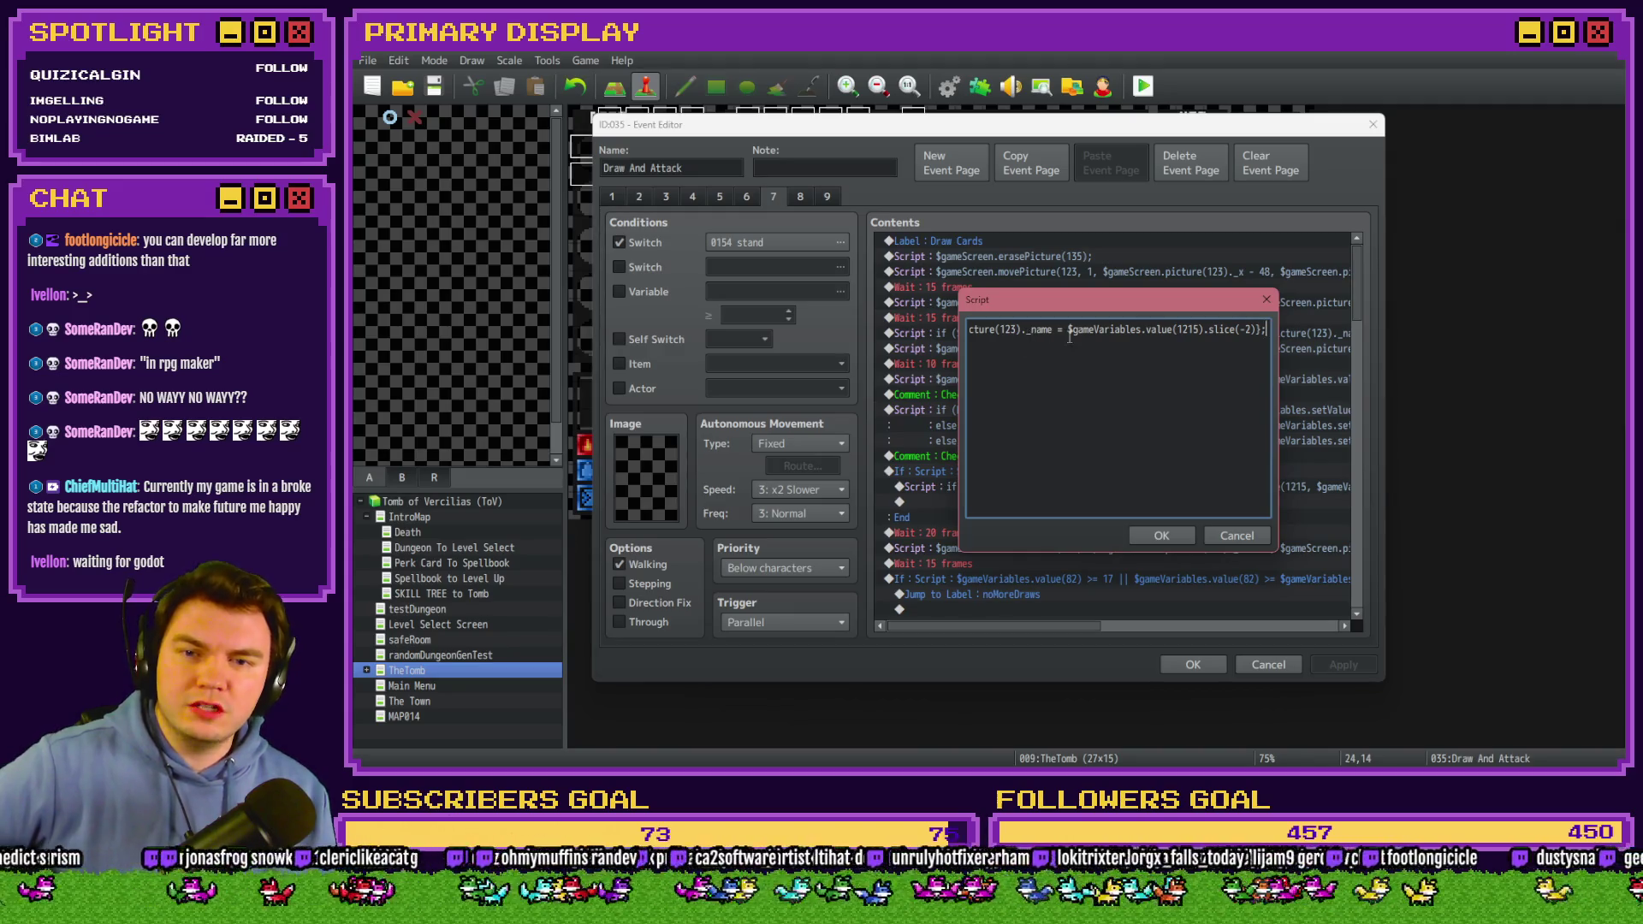
left_click_drag(1068, 333, 1257, 330)
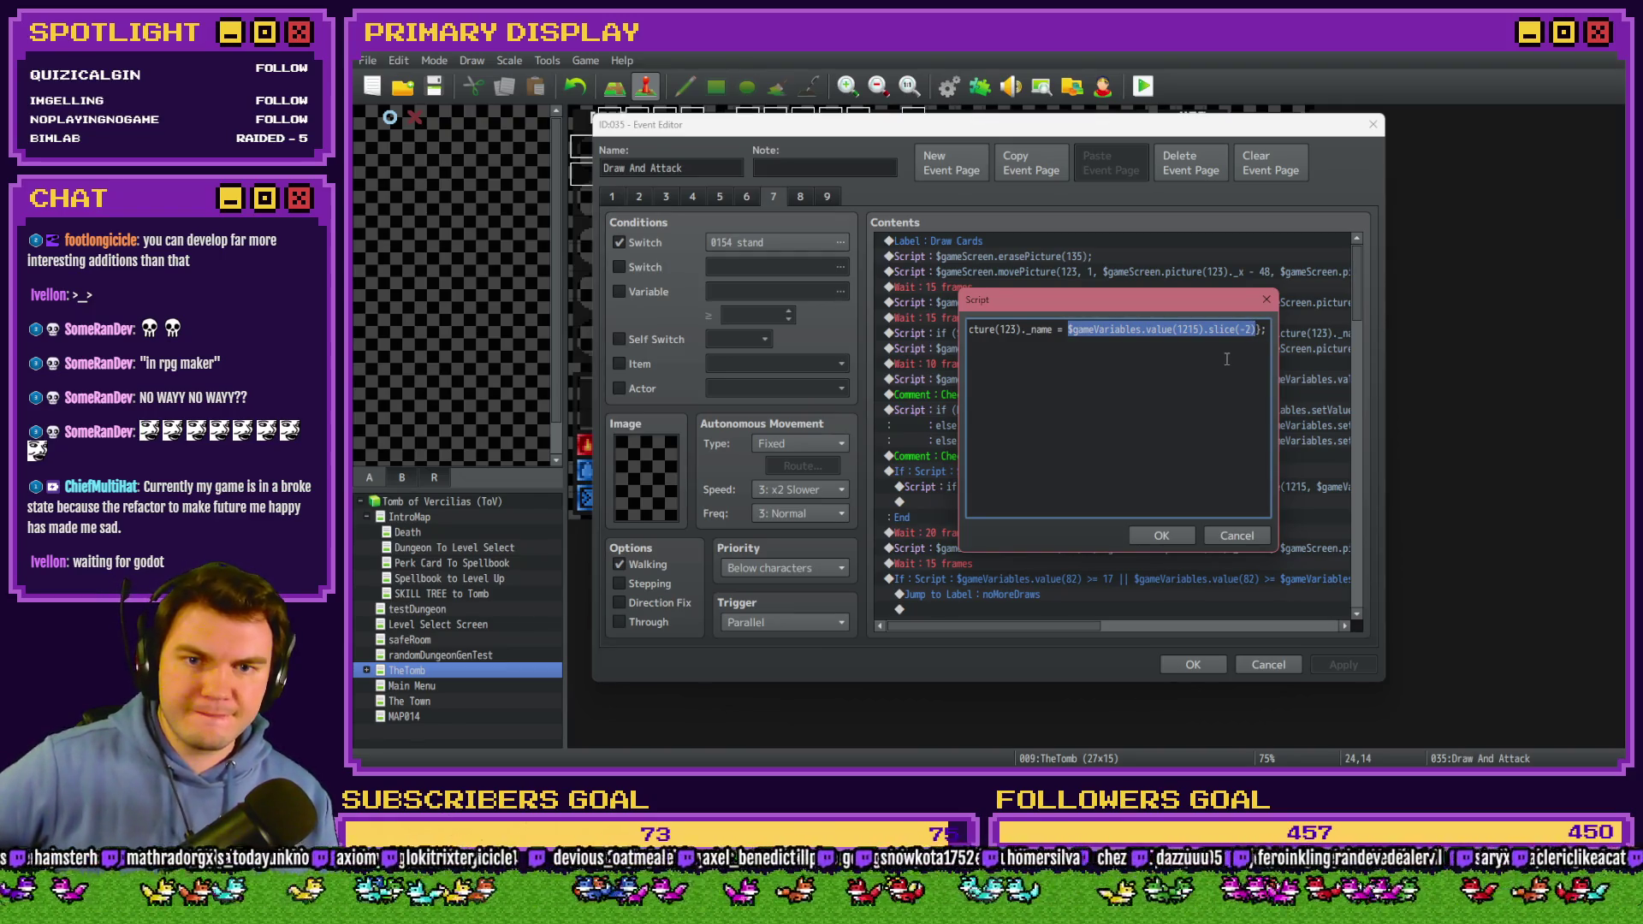
left_click(1244, 330)
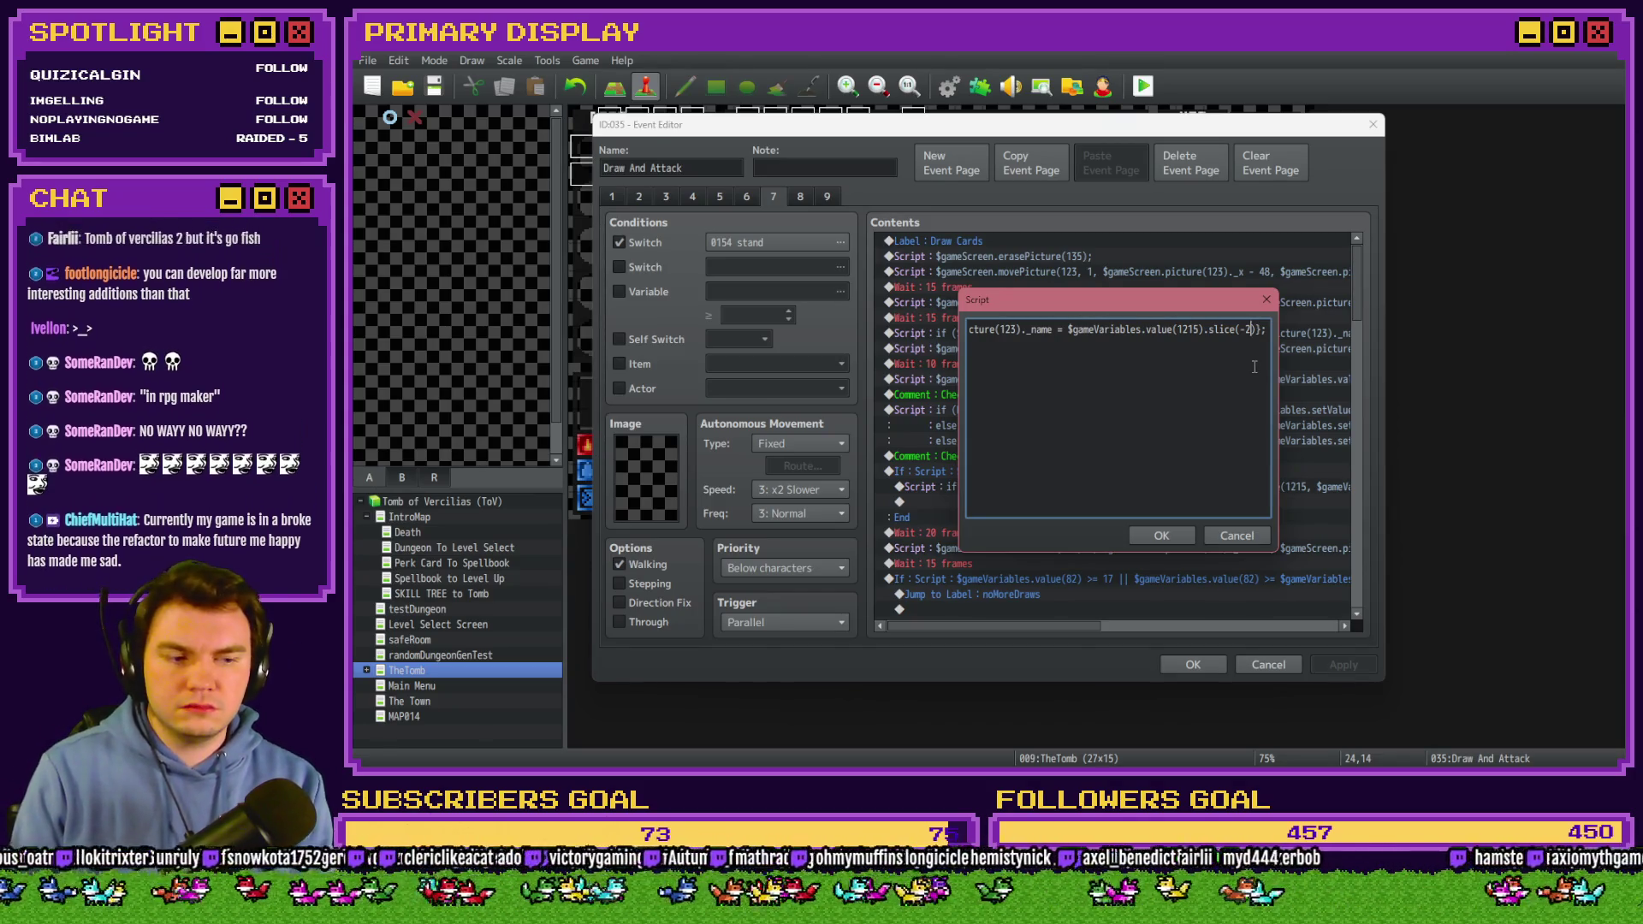
key("BackSpace")
type("3")
left_click(1166, 532)
left_click(1193, 664)
left_click(1145, 85)
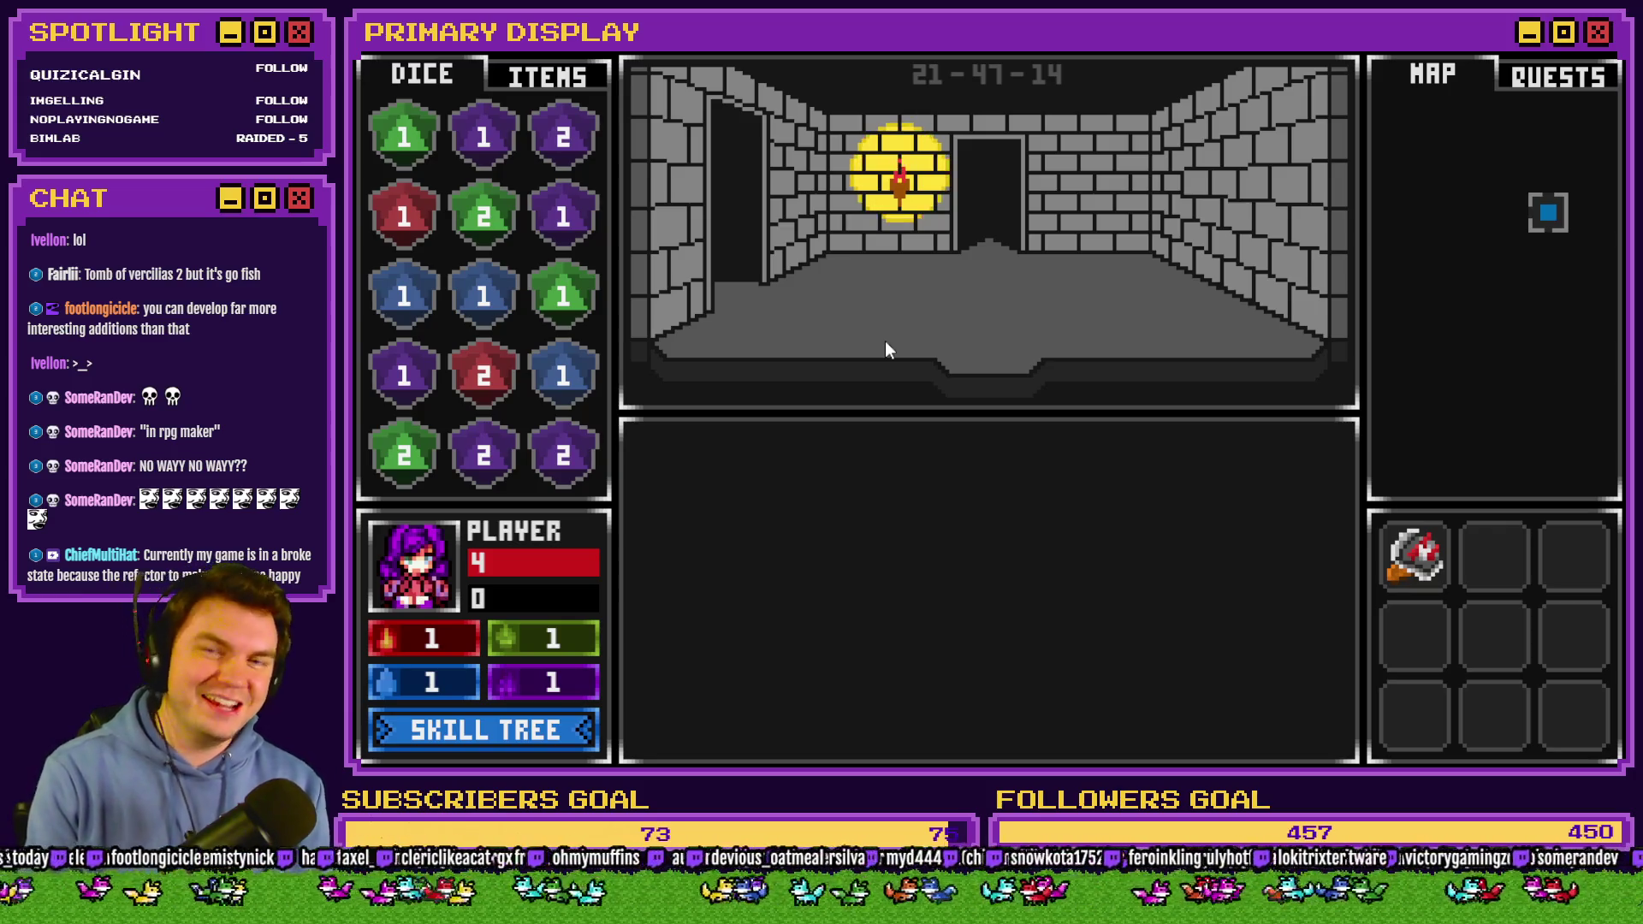
Walk into the skull room, stand on the pair of 9s, then quit after img/pictures/111.png fails.
key("w")
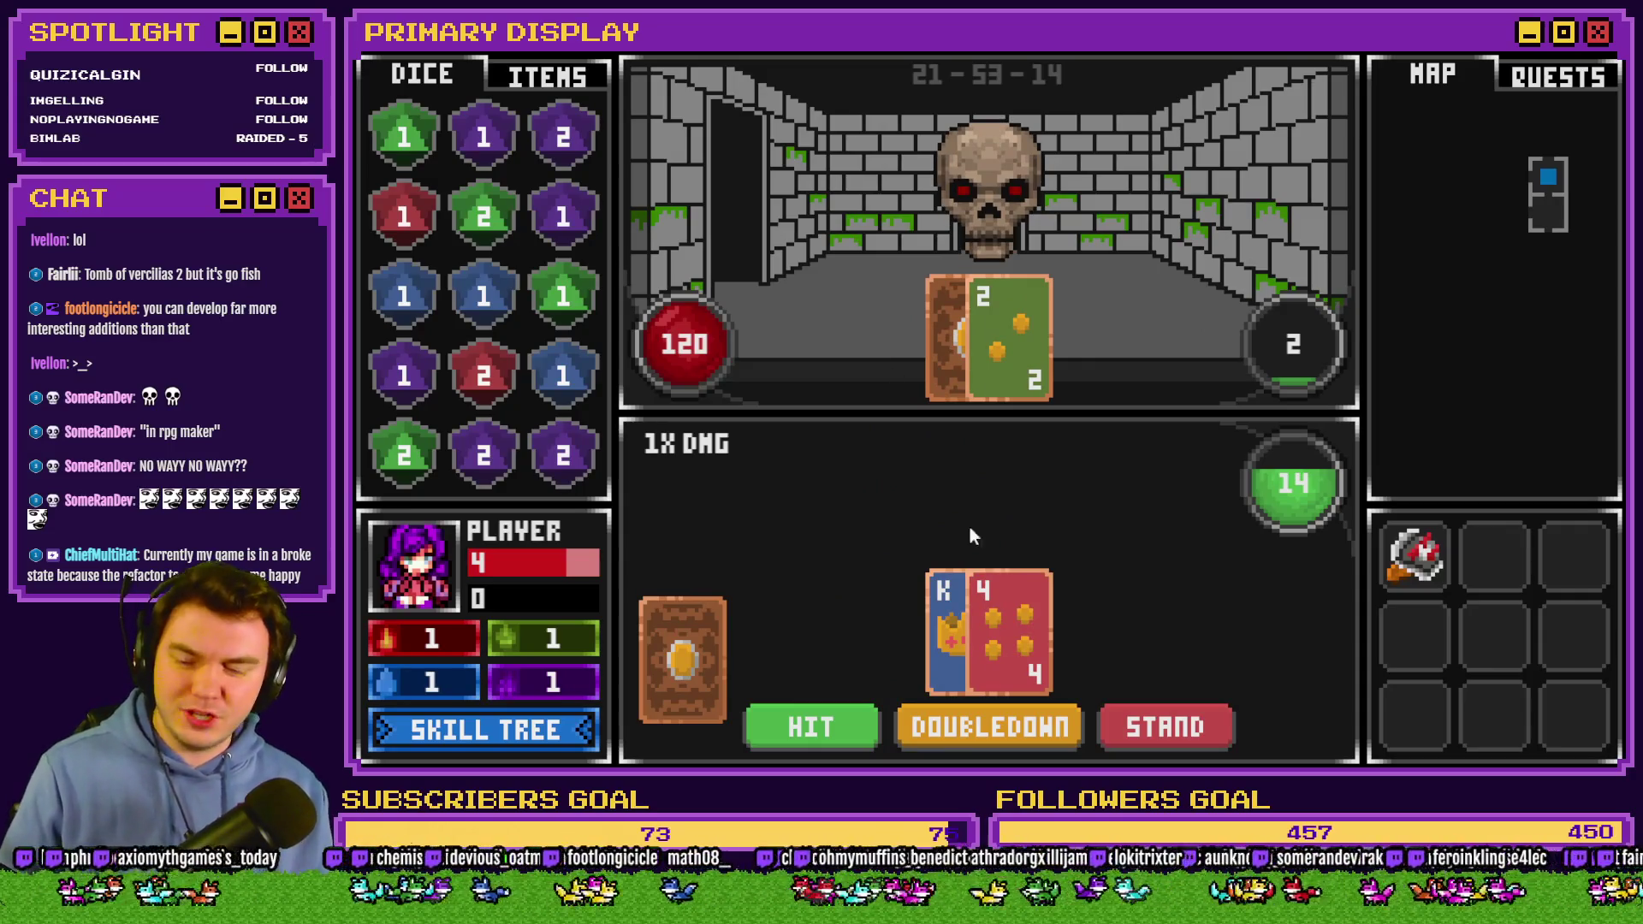
left_click(1155, 727)
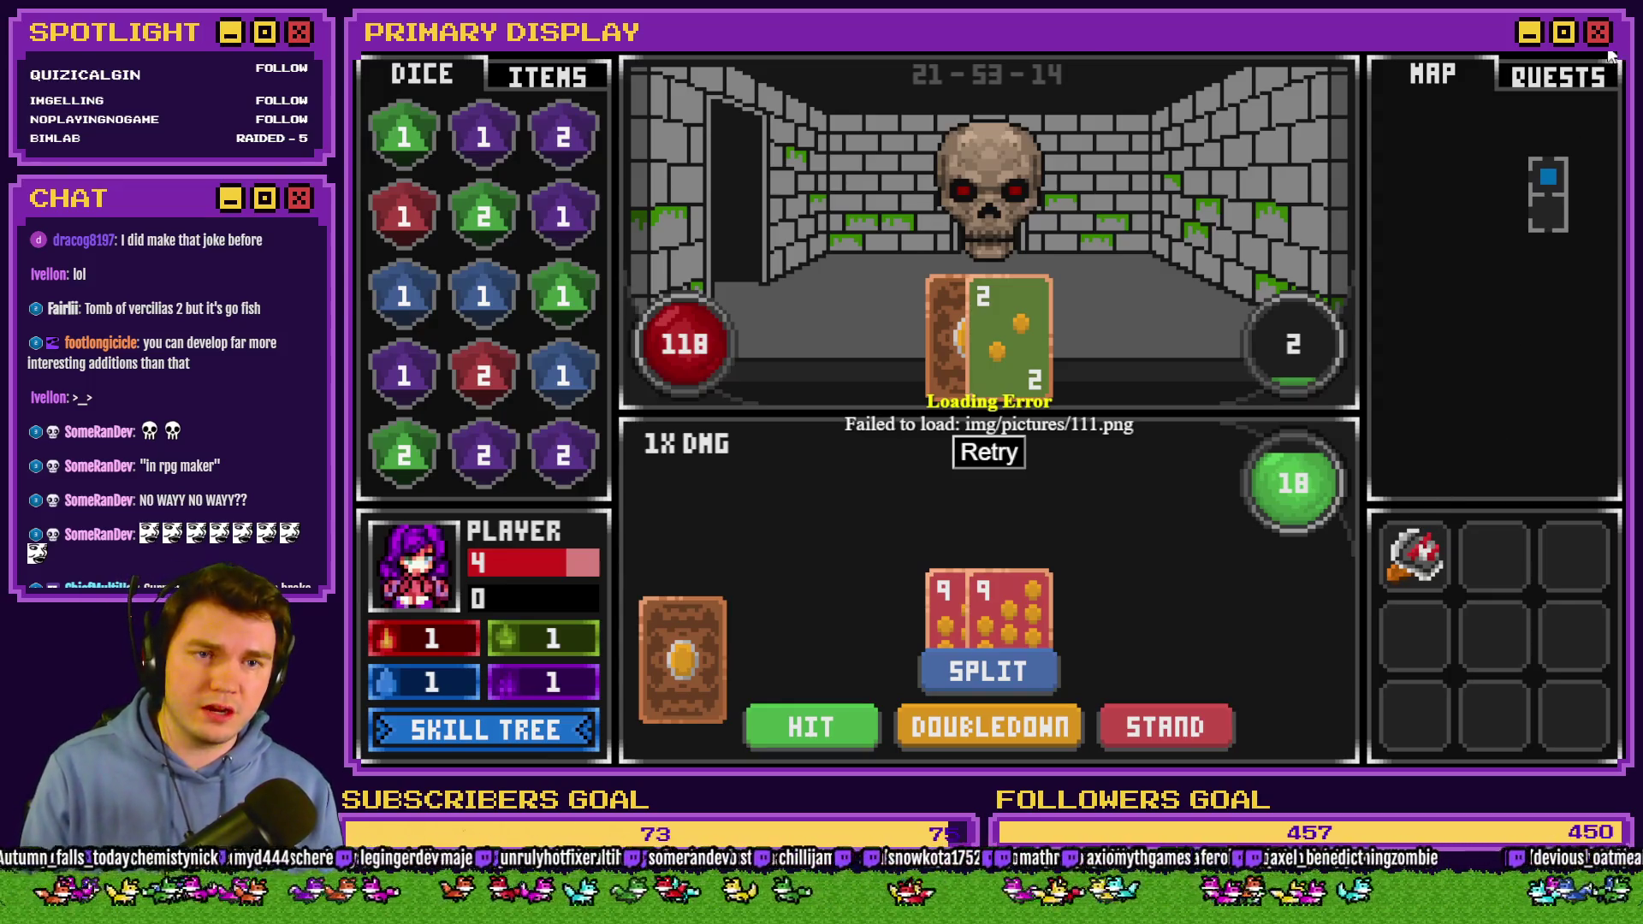
key("alt+F4")
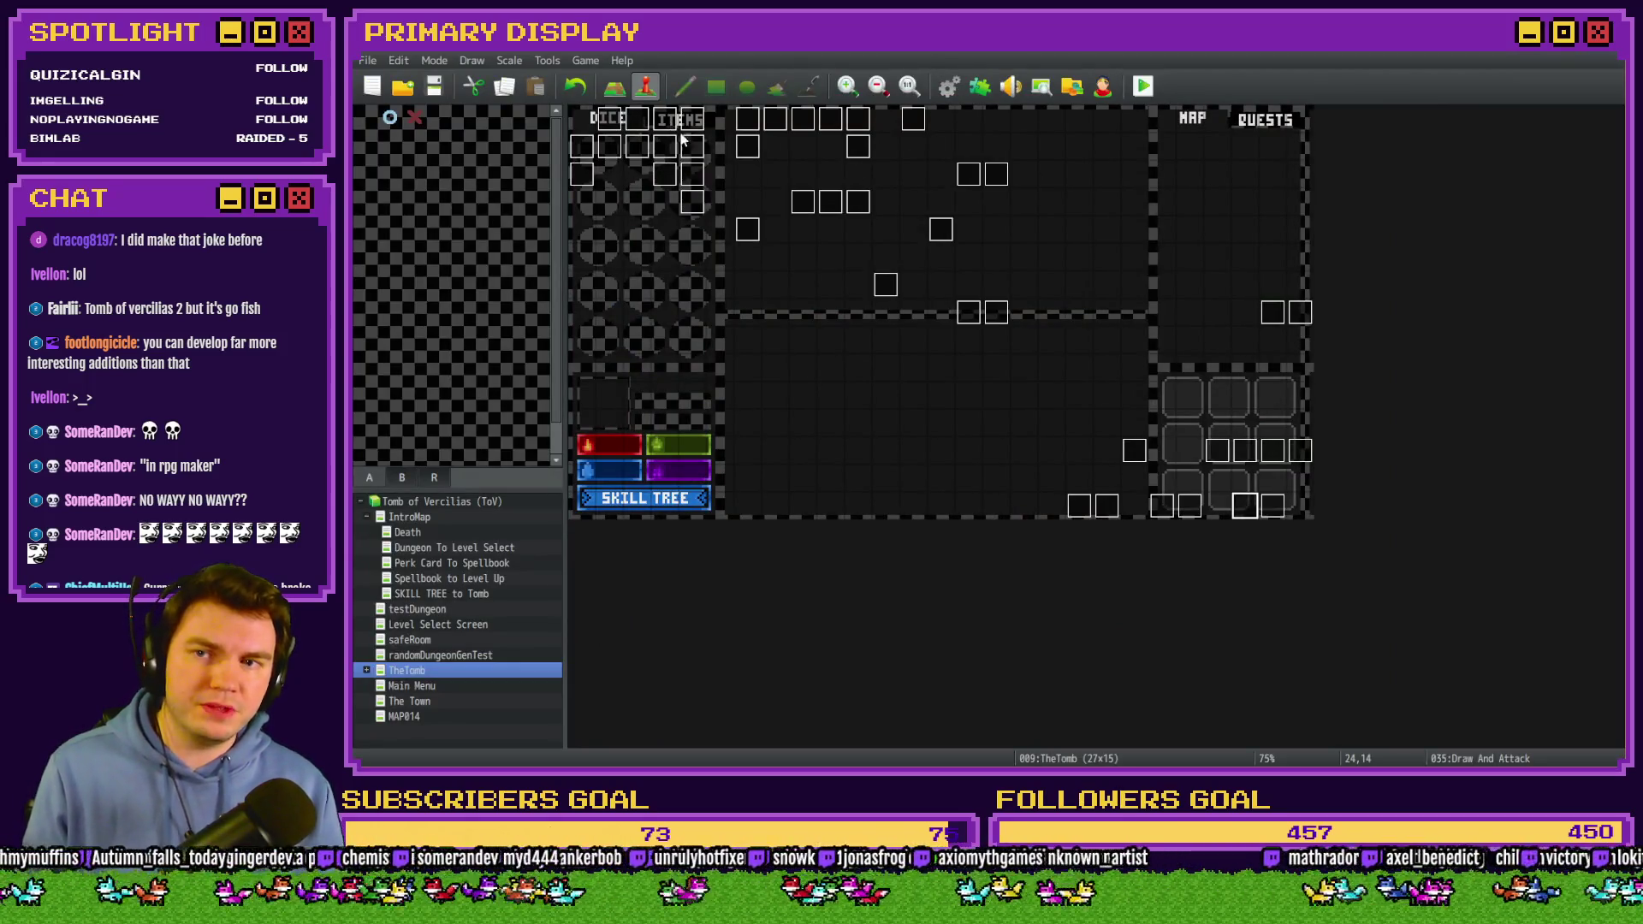
On page 7, change the card-image script from slice(-3) to slice(2), then save and playtest.
double_click(1245, 507)
left_click(785, 198)
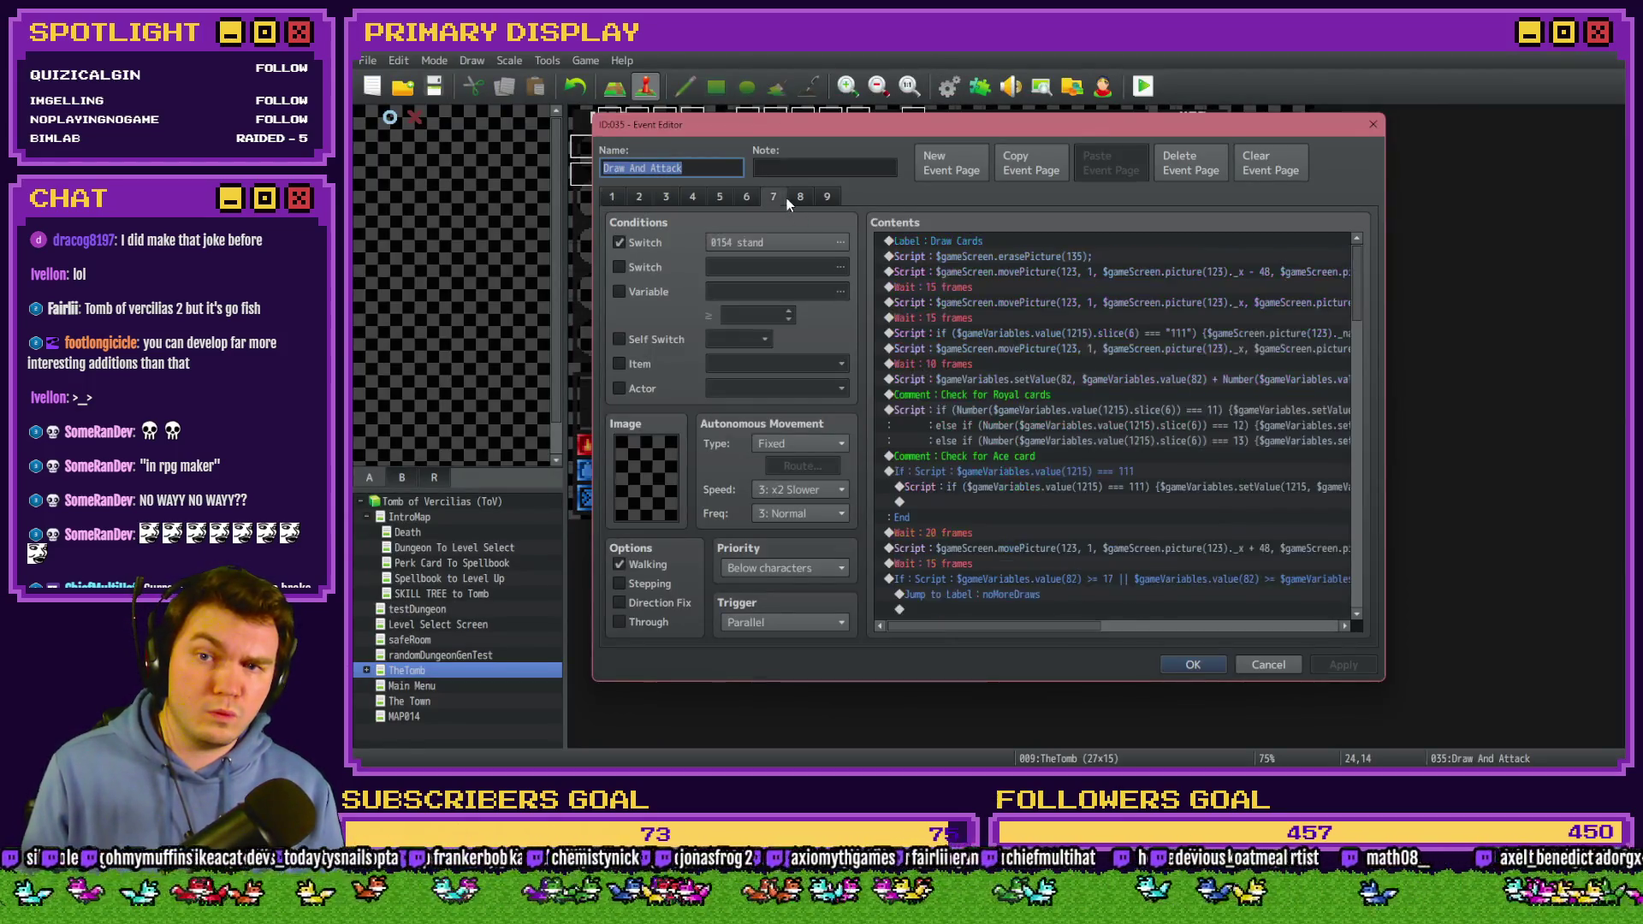
left_click(799, 197)
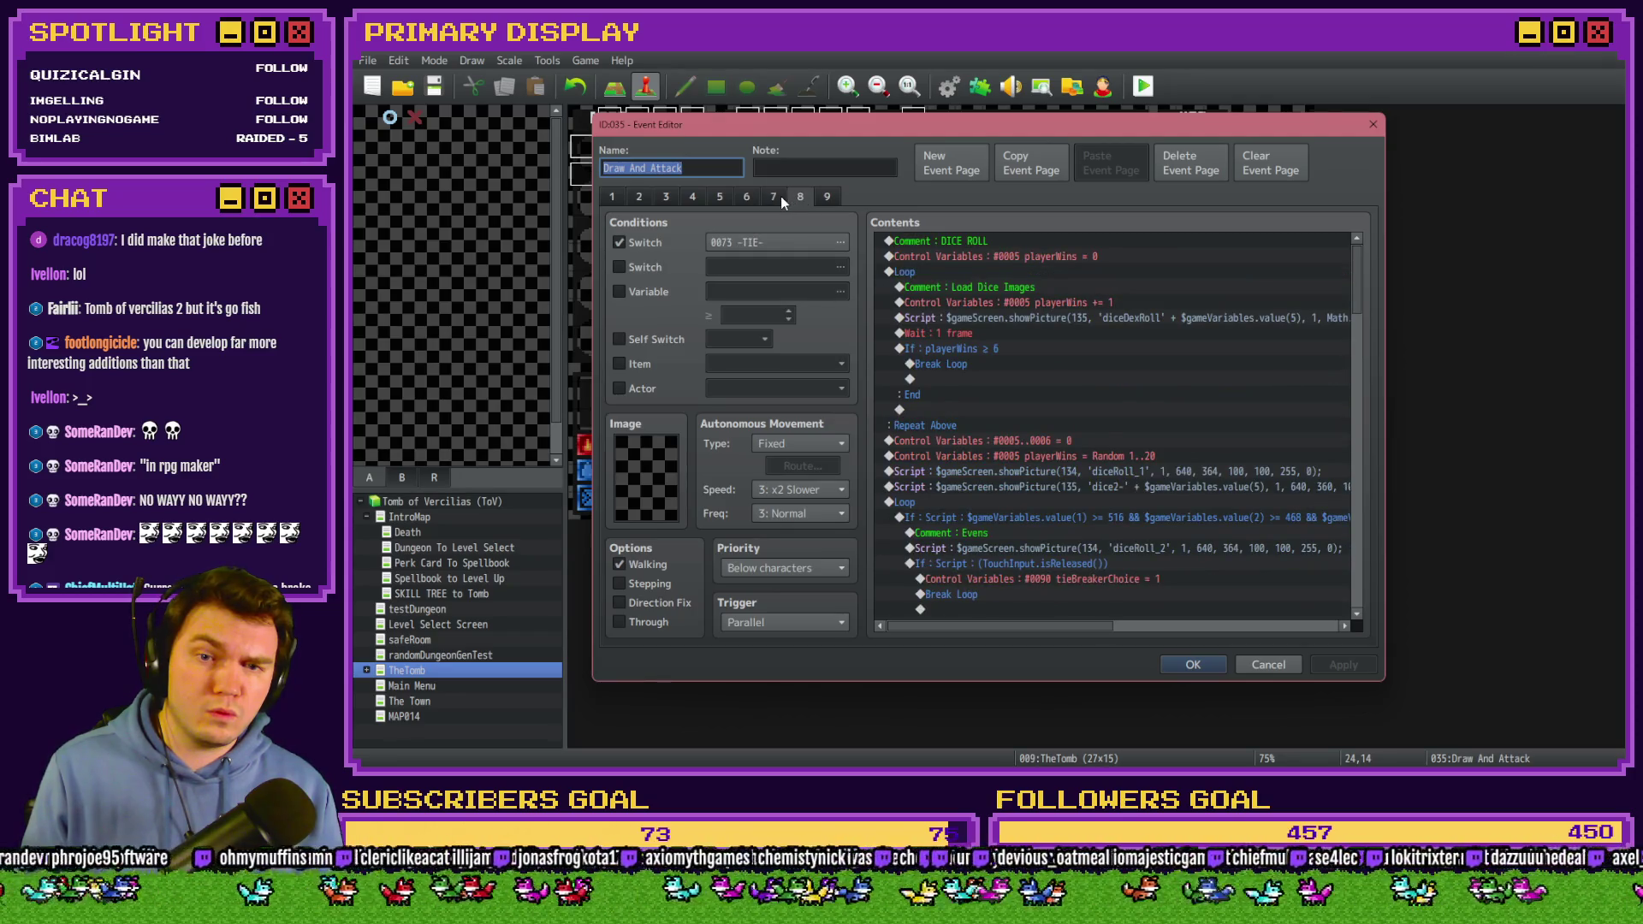
left_click(780, 197)
double_click(1123, 336)
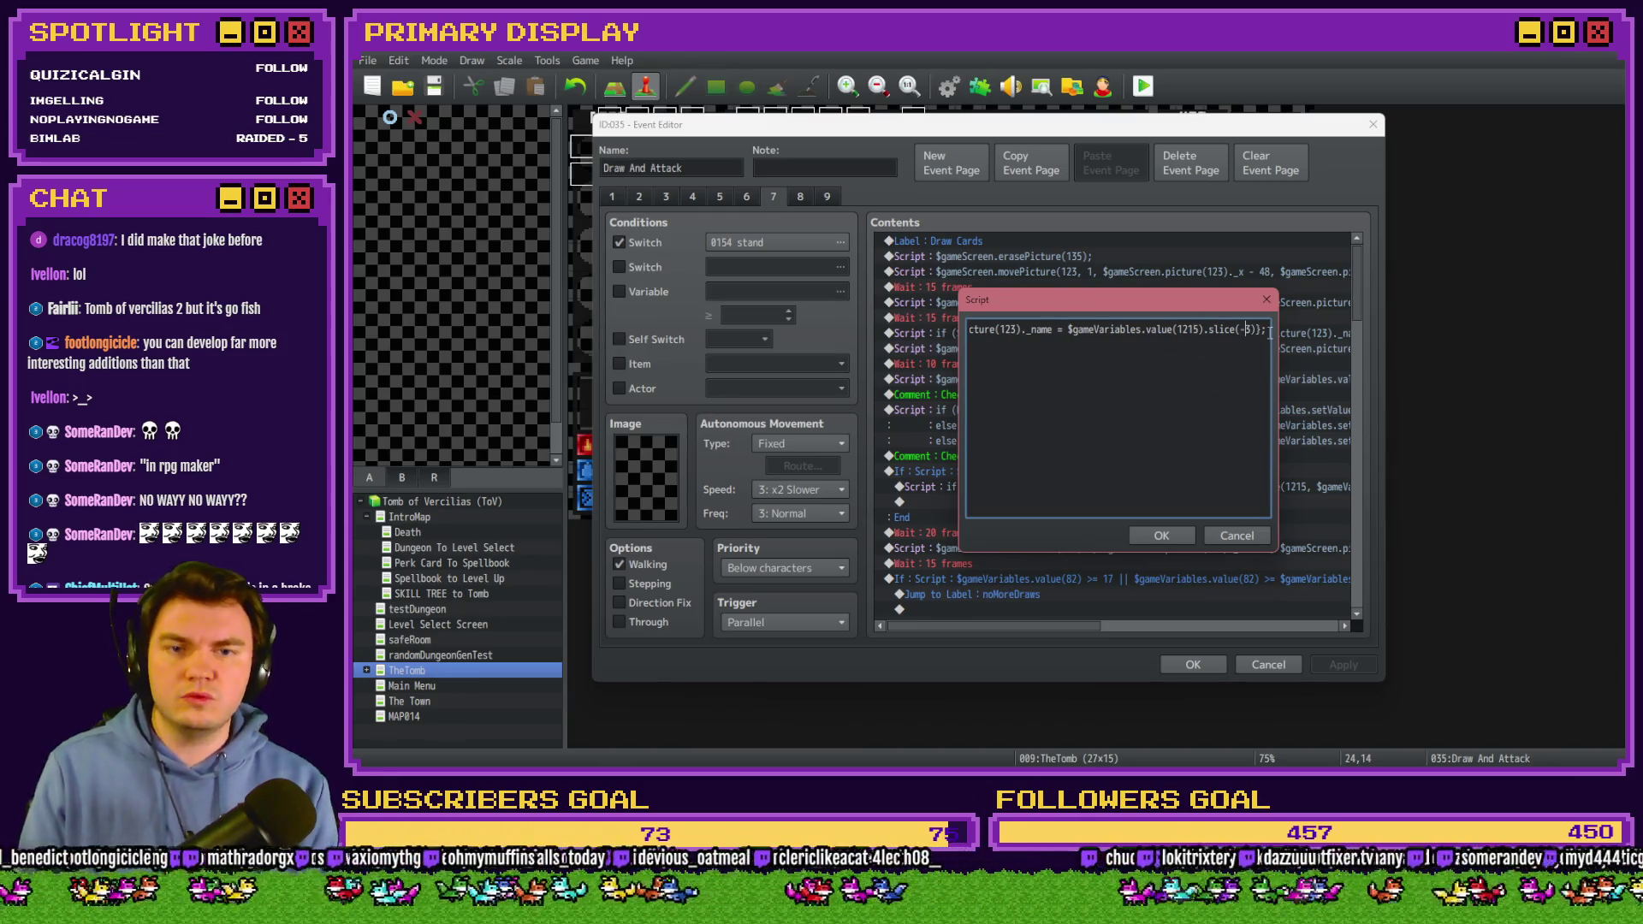
key("BackSpace")
key("BackSpace")
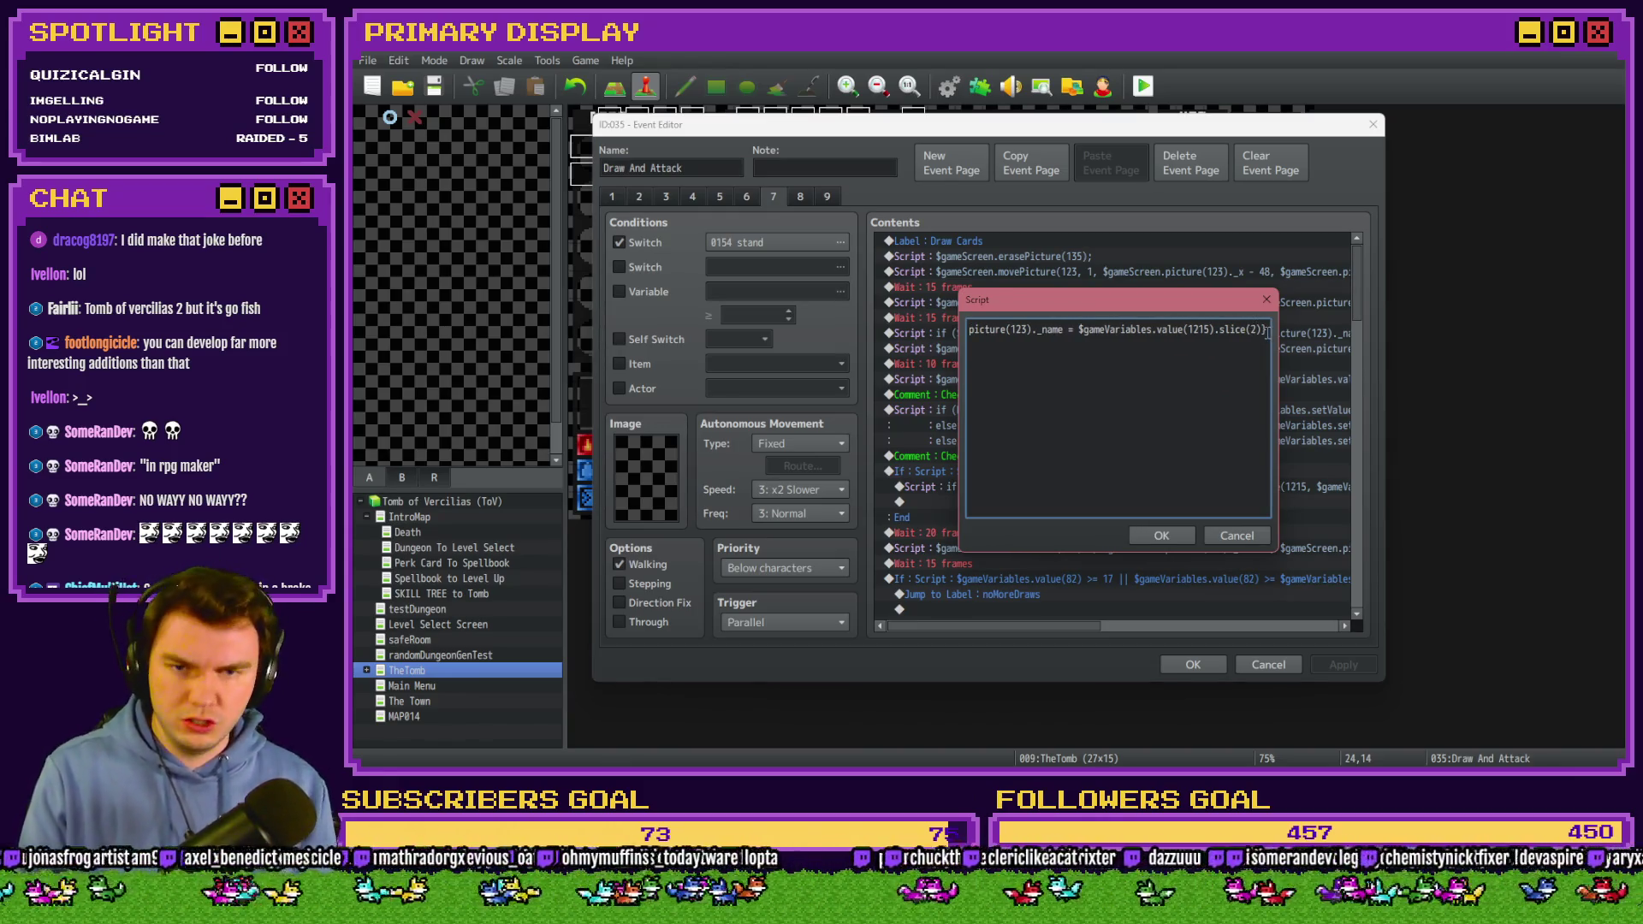
left_click(1161, 535)
left_click(1193, 665)
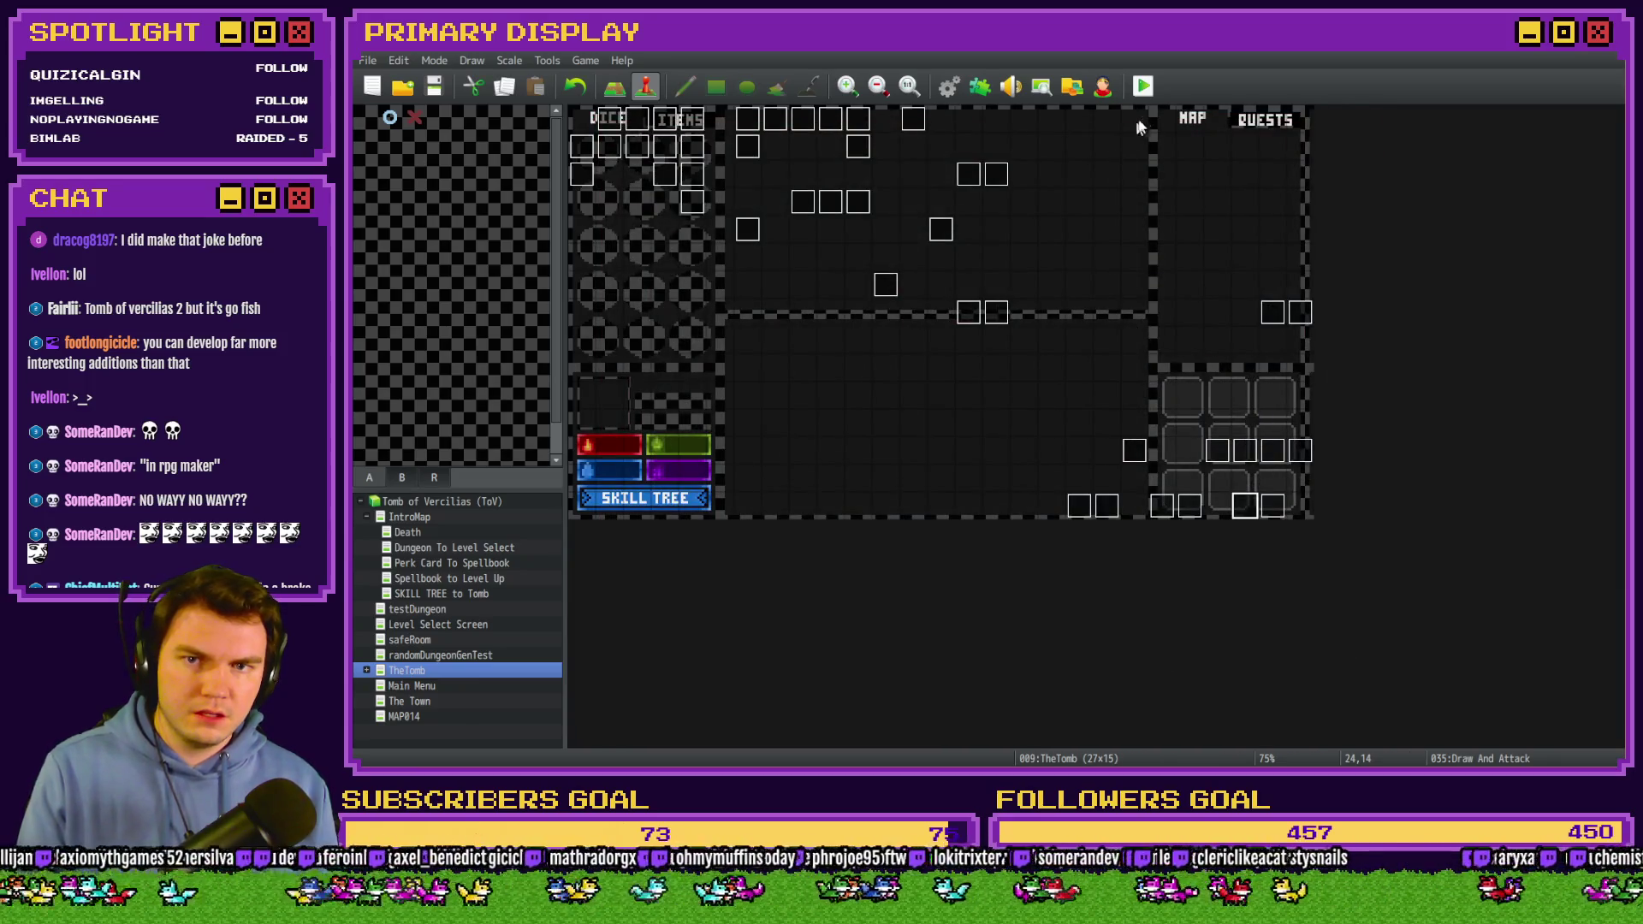
left_click(1143, 86)
left_click(925, 430)
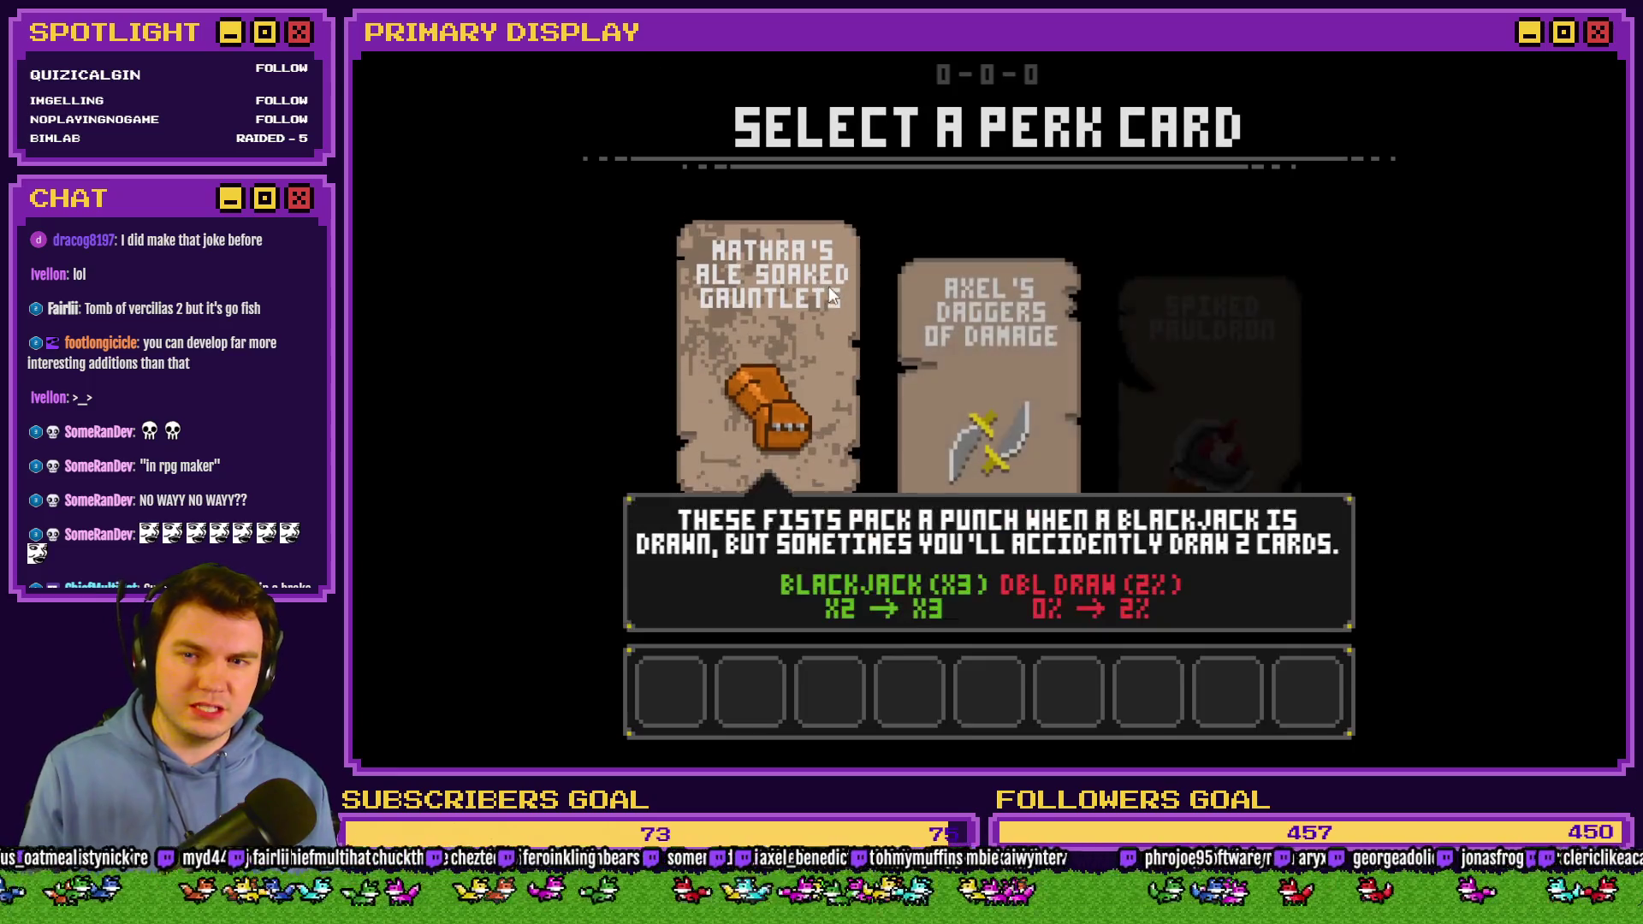
Take the Gauntlets perk, enter combat until img/pictures/rd1-111.png fails, then reopen Draw And Attack.
left_click(789, 310)
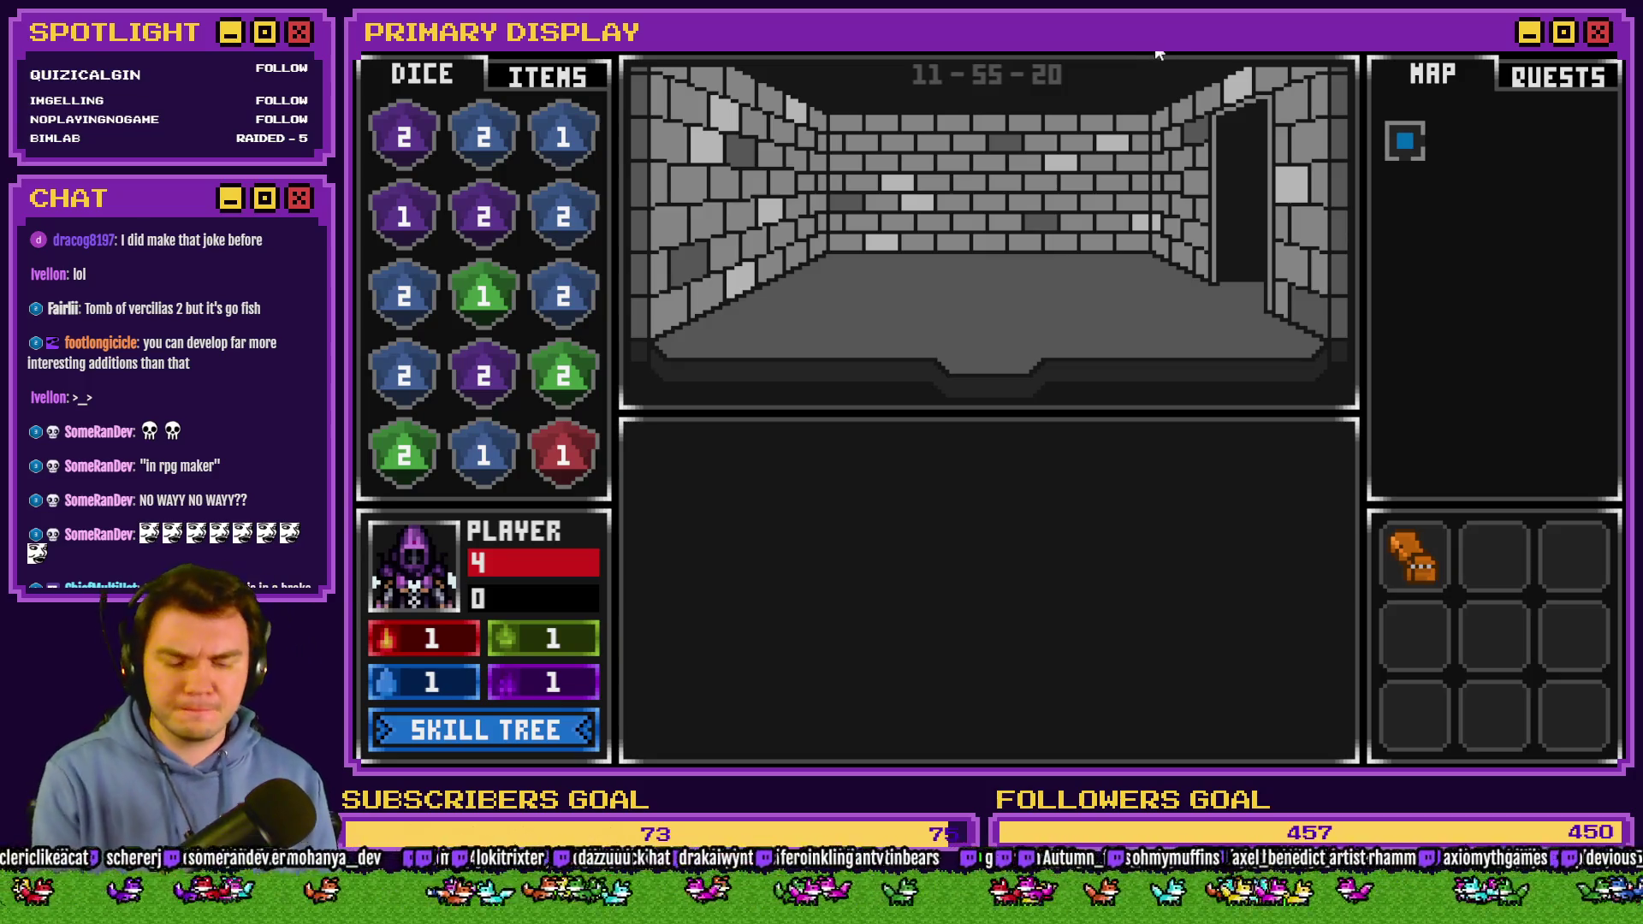
key("w")
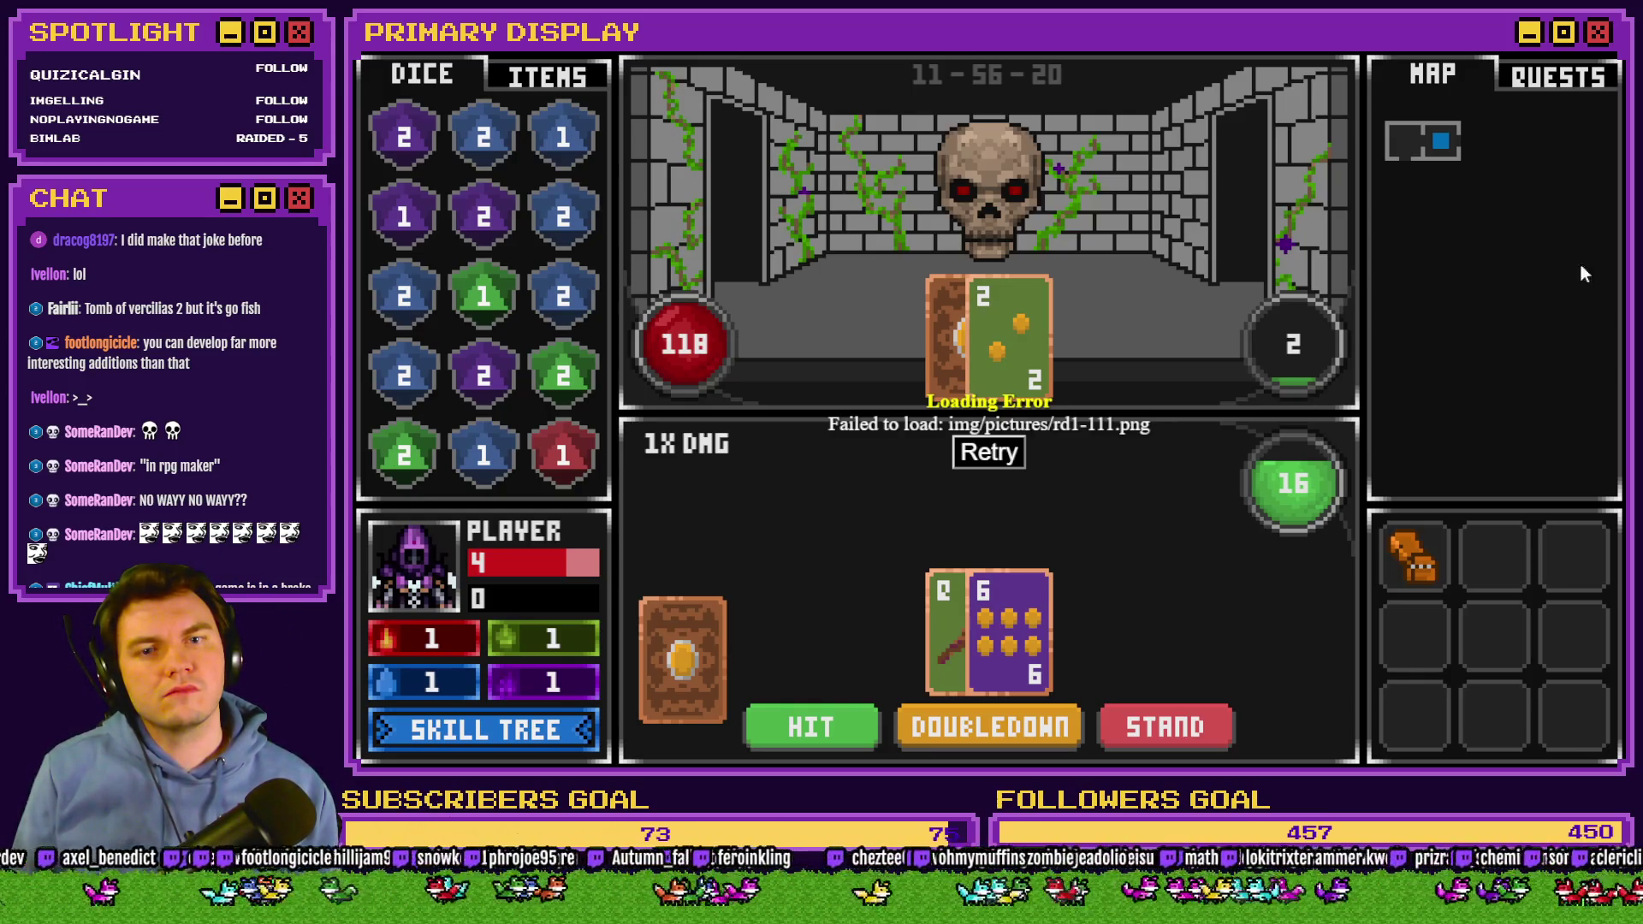
left_click(1608, 64)
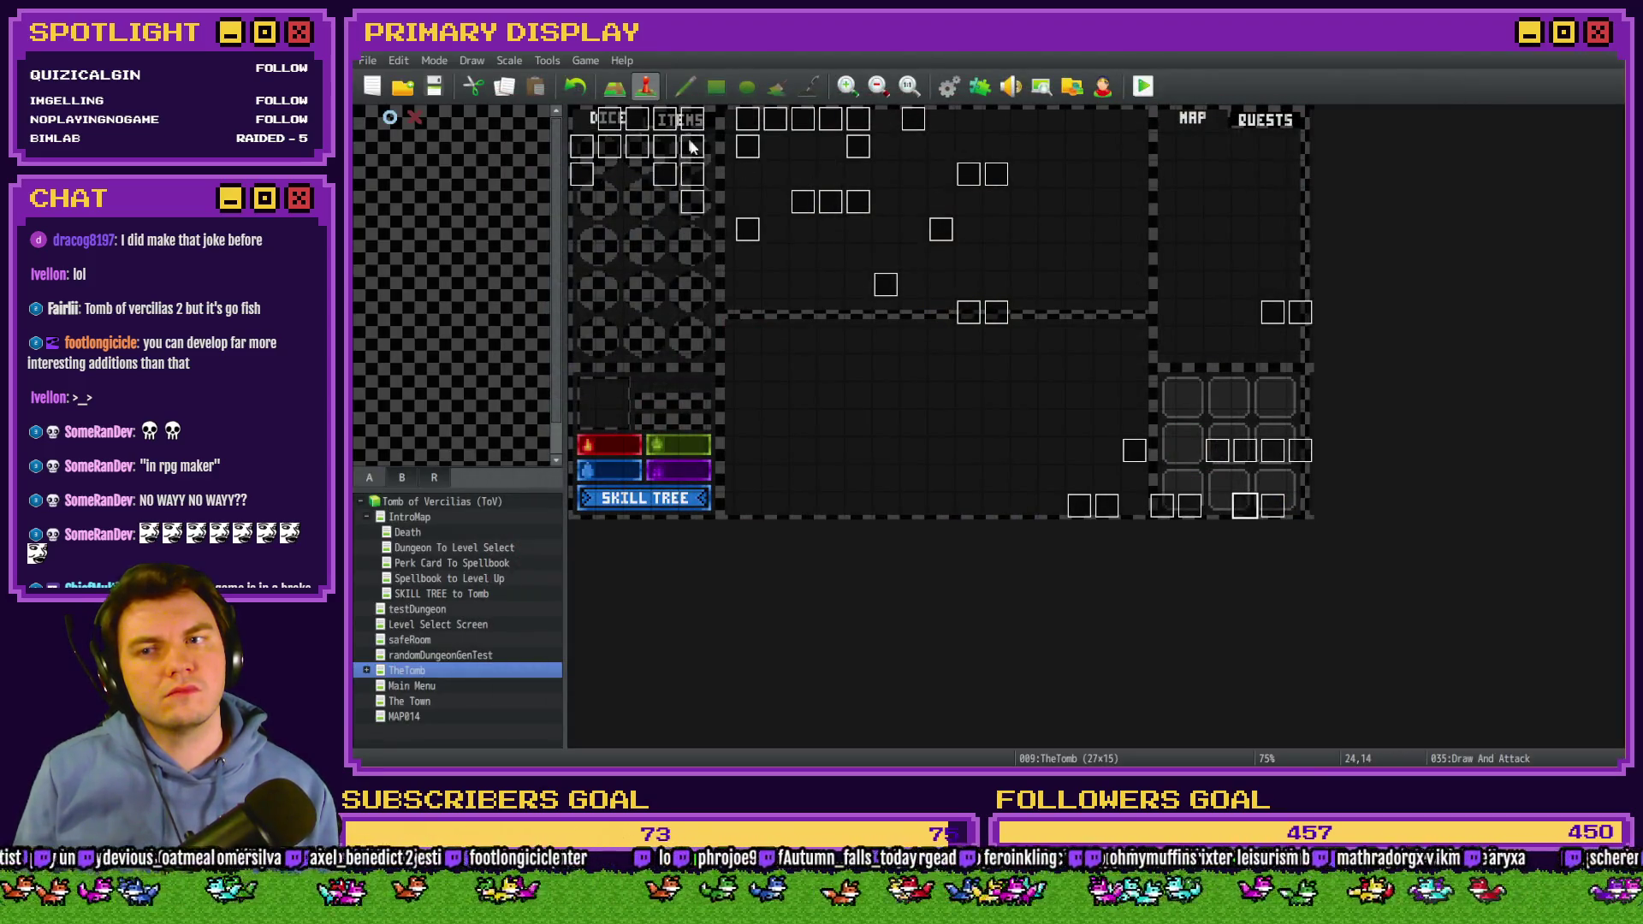
double_click(1240, 507)
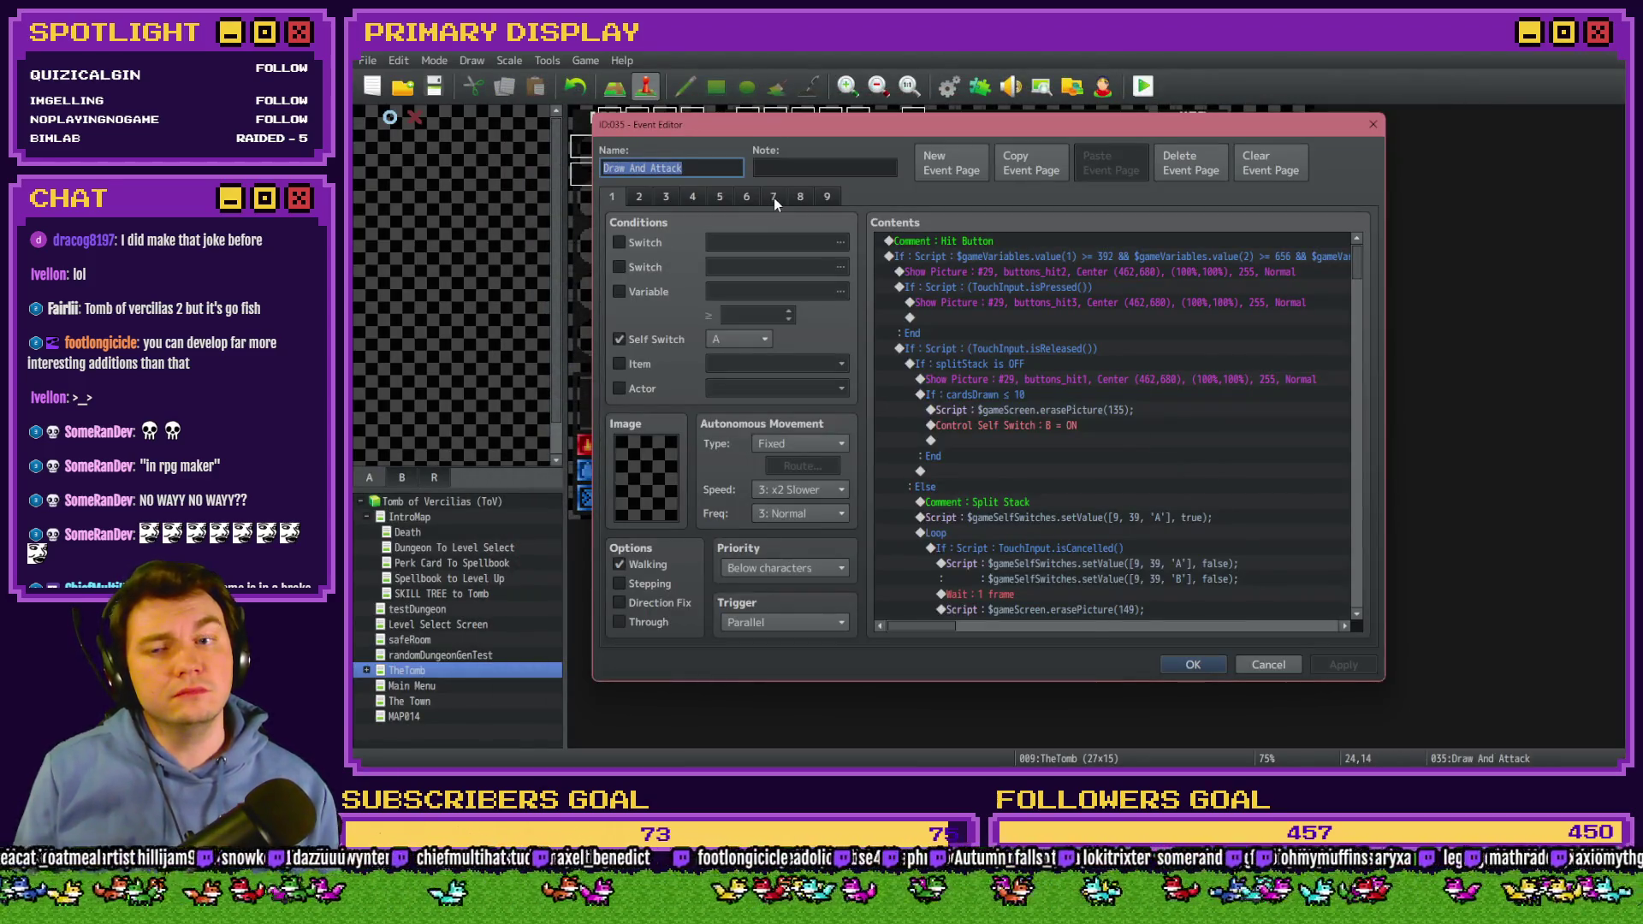
On page 7, change the card-image name script's slice(-2) to slice(0,-2) and close the event.
left_click(774, 198)
double_click(1122, 333)
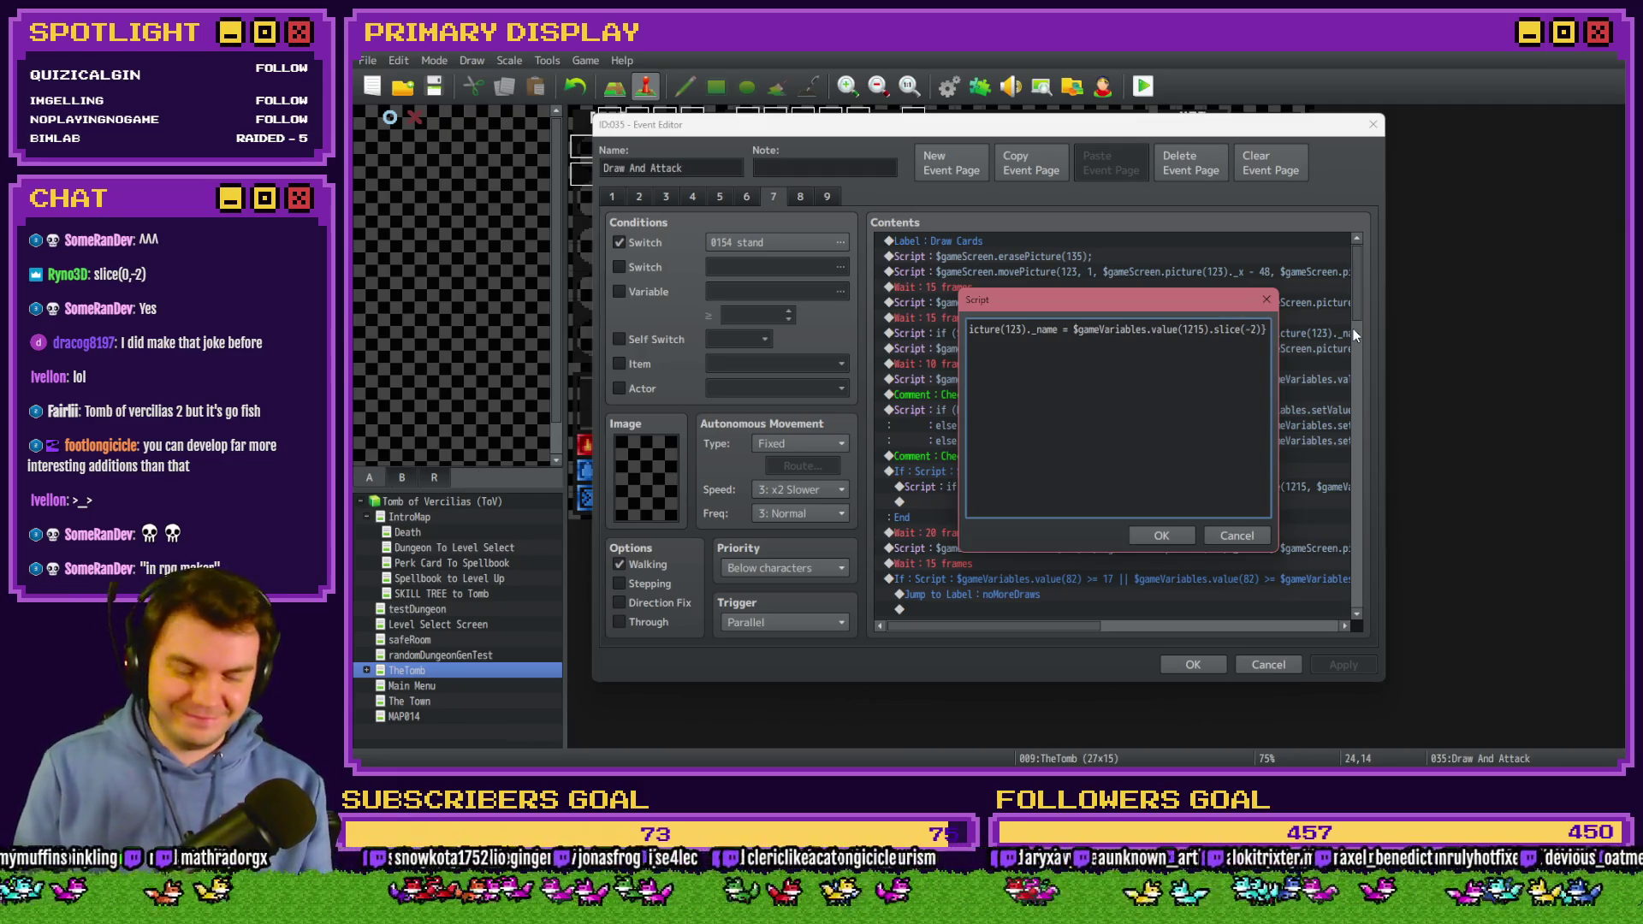
type("0,")
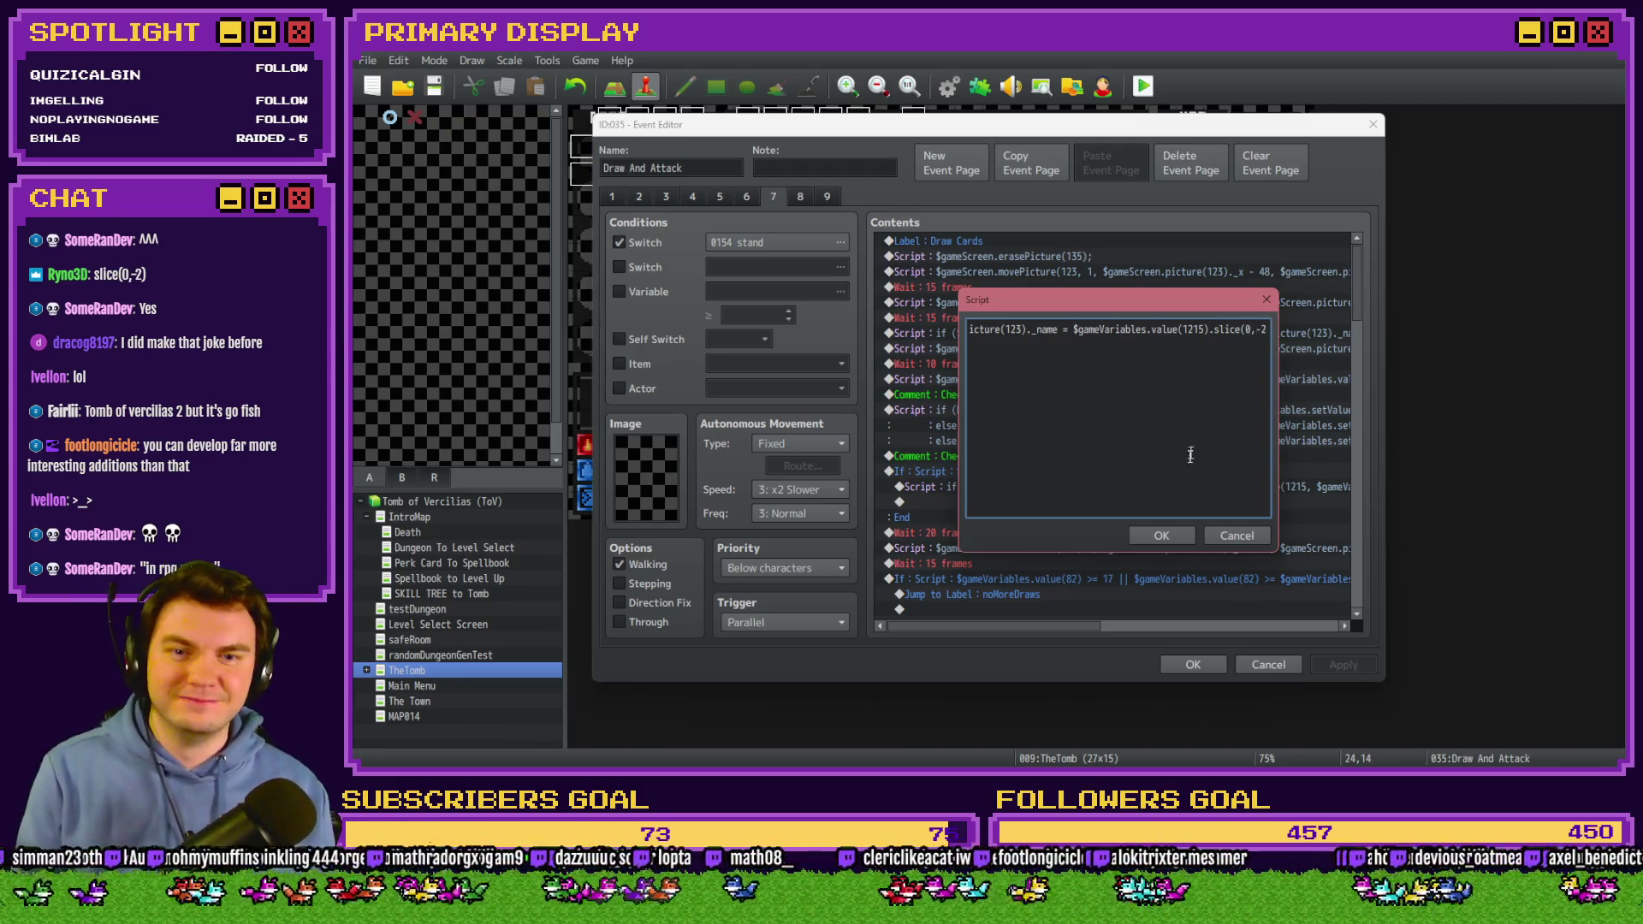
left_click(1169, 527)
key("Return")
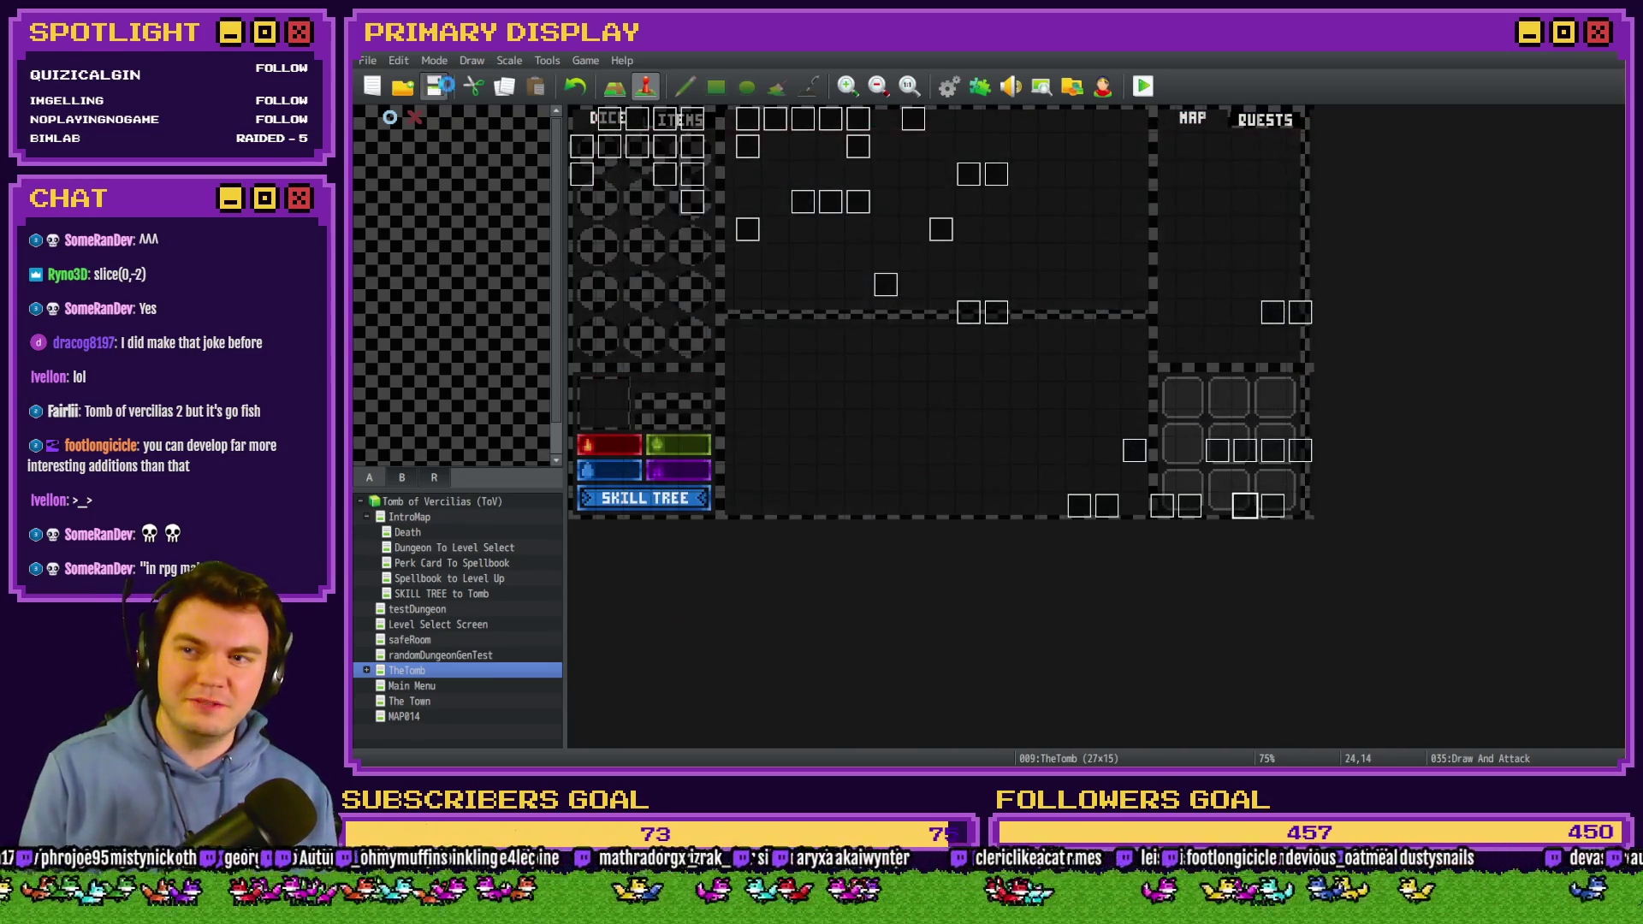
Playtest with the Spiked Pauldron perk and confirm the blackjack card images now display.
left_click(1143, 85)
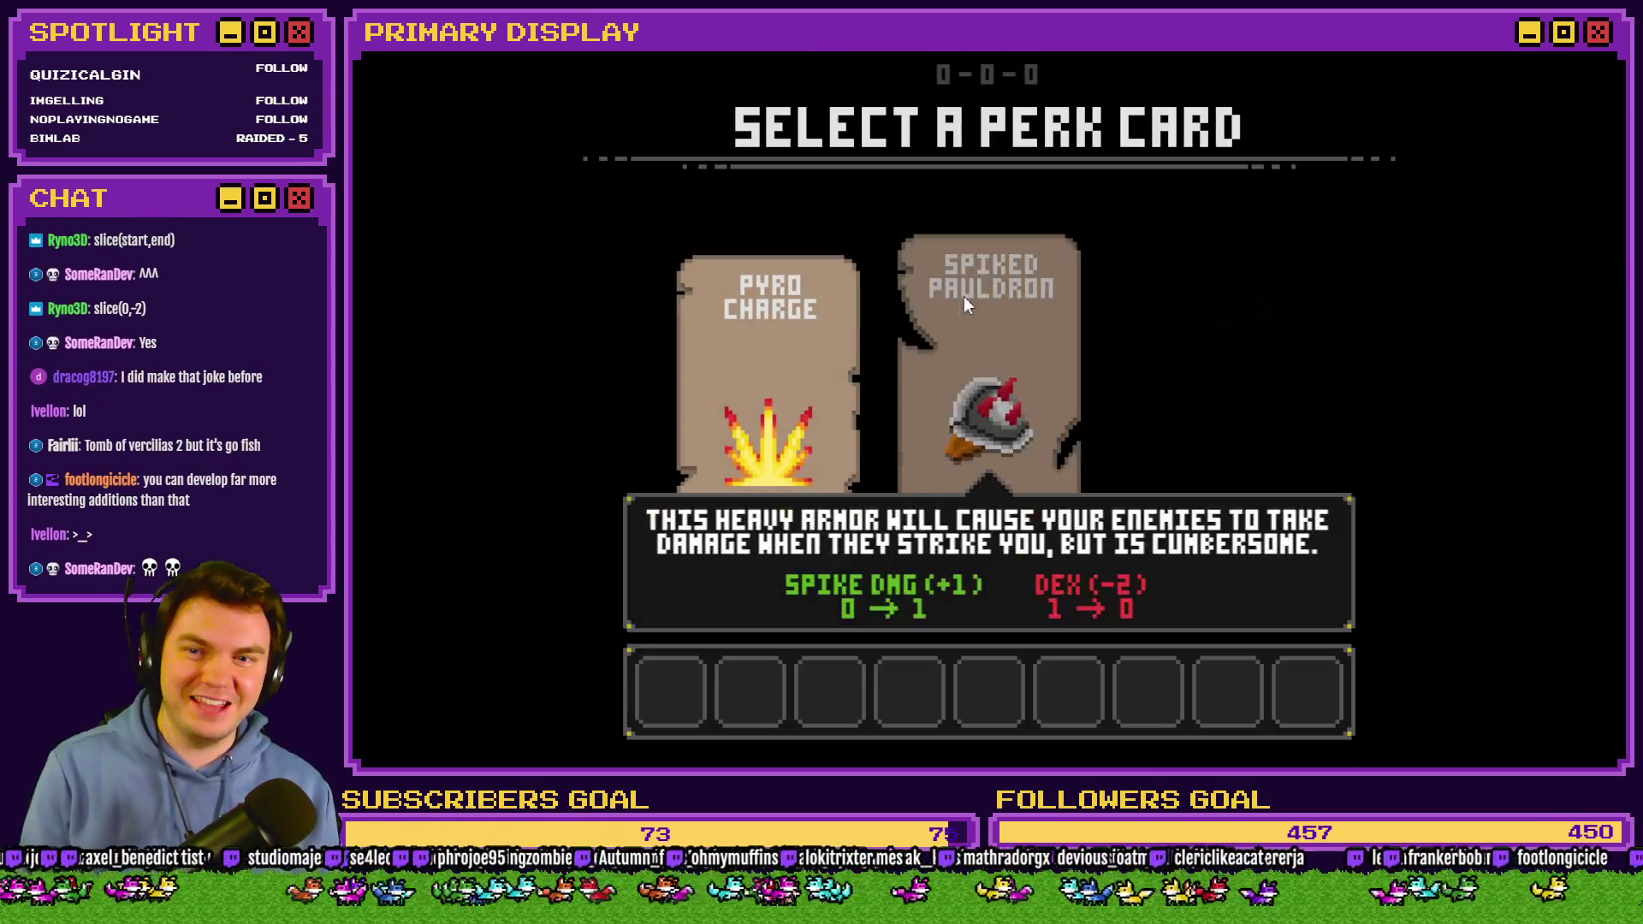
left_click(967, 291)
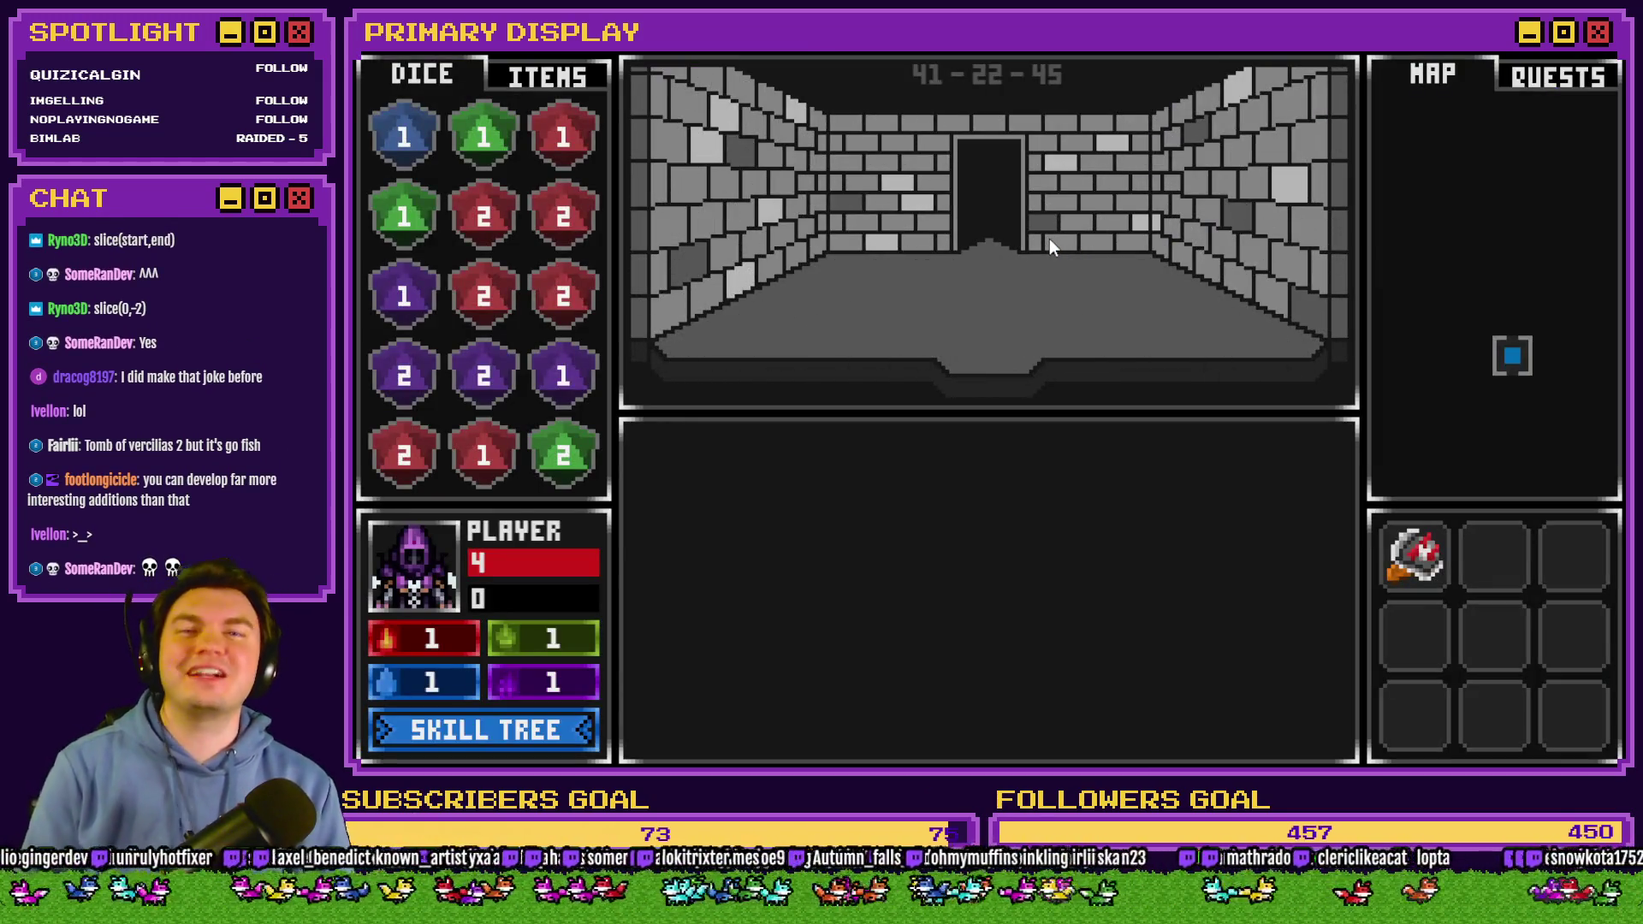
key("w")
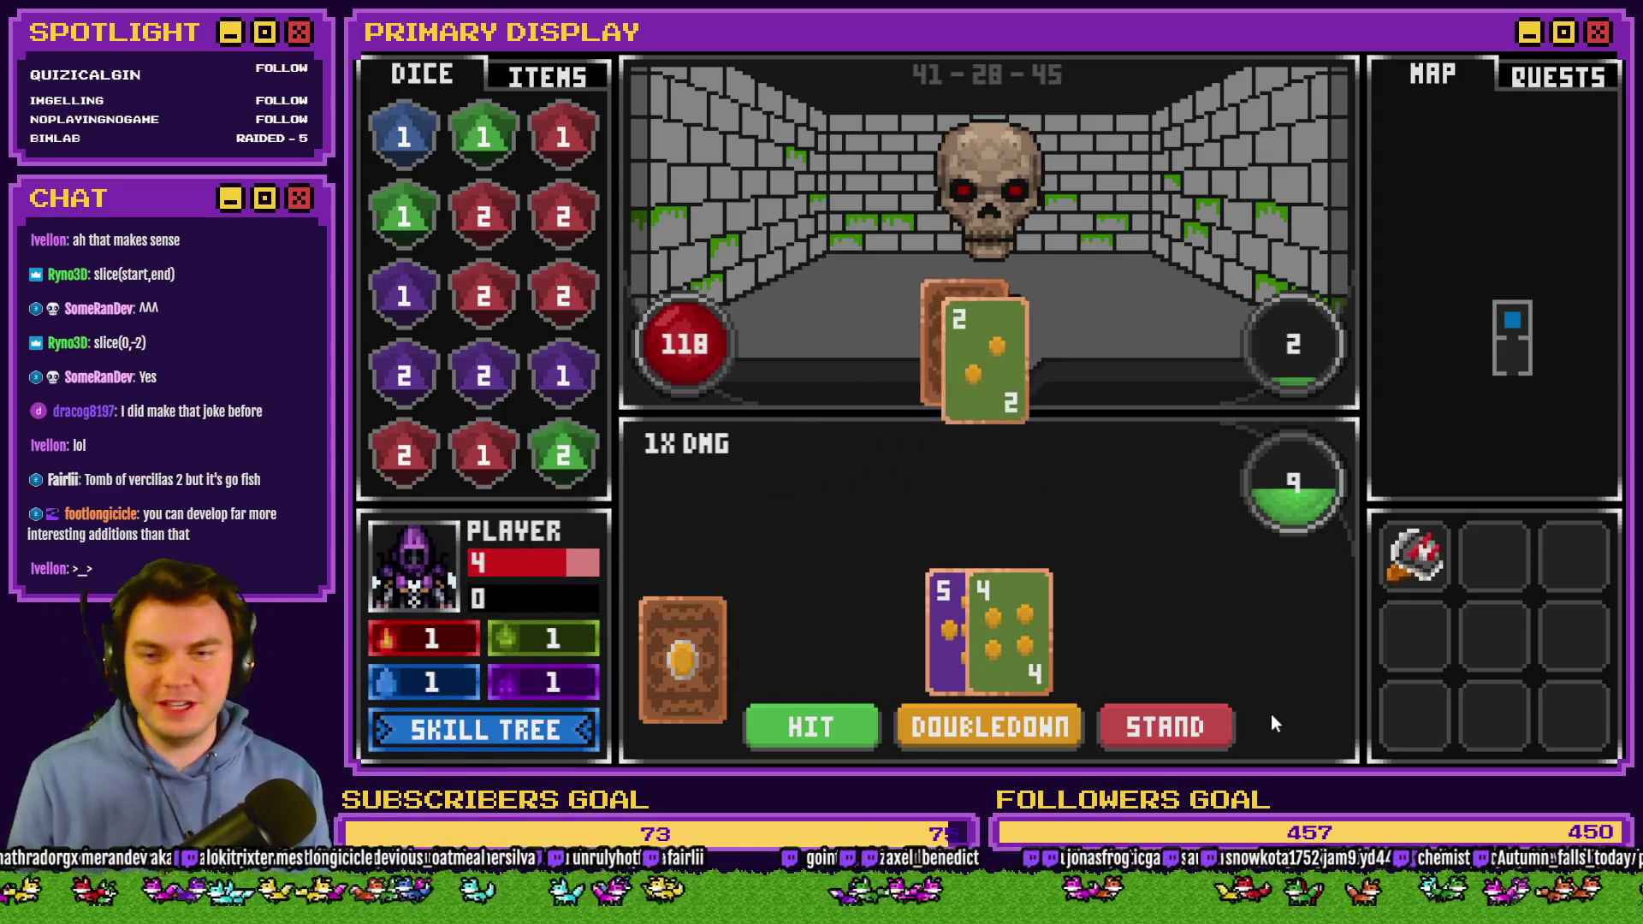
key("alt+F4")
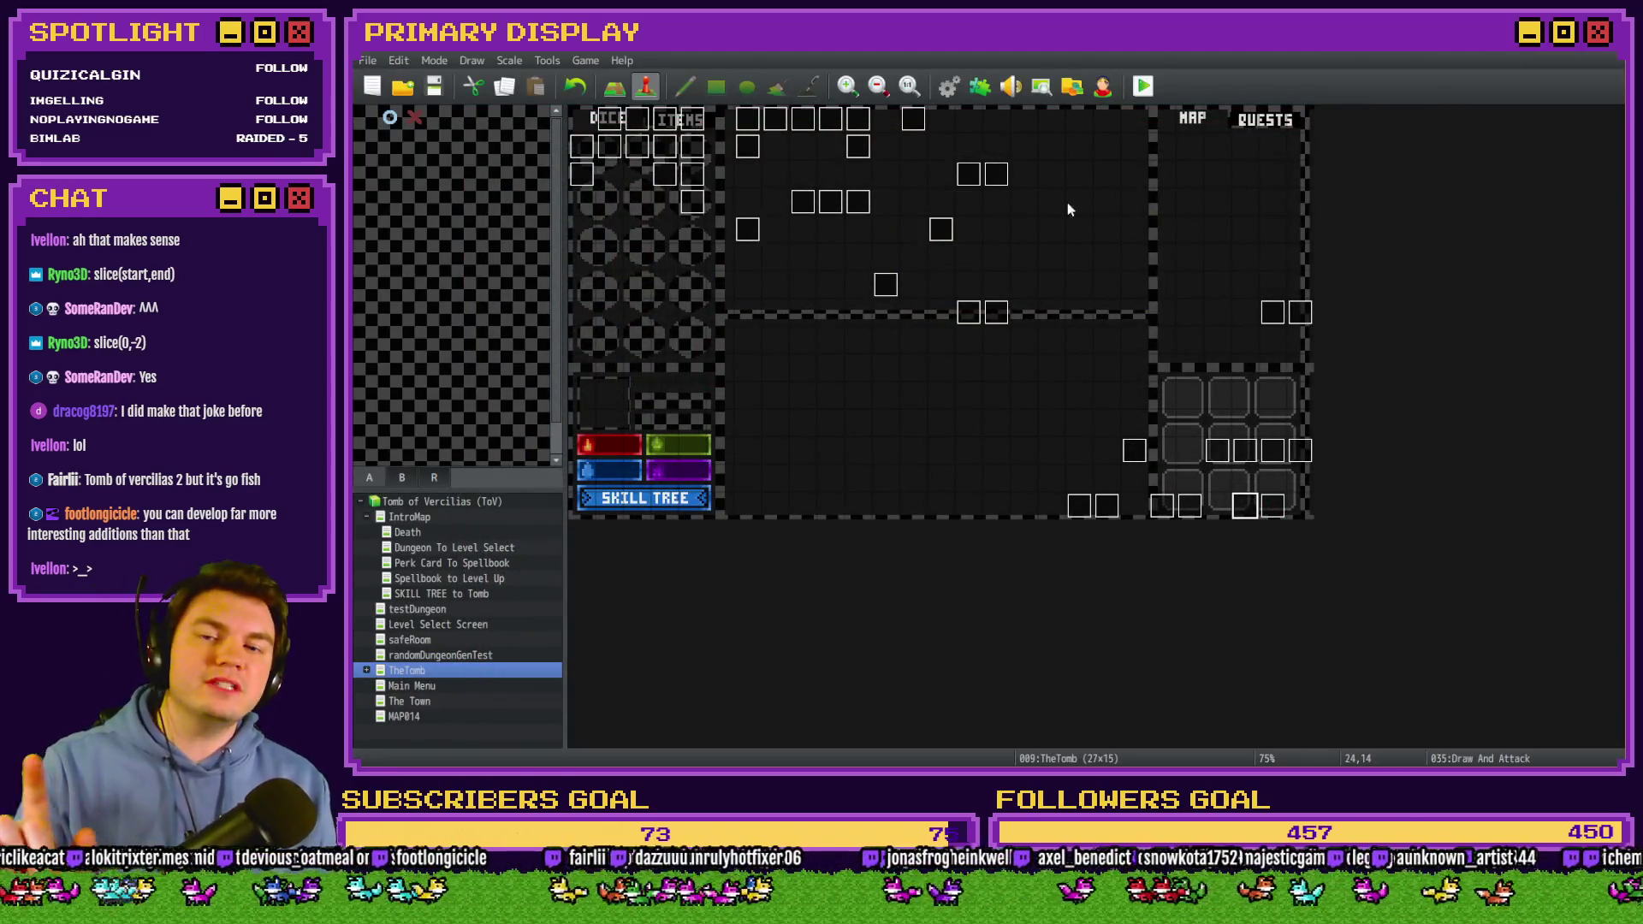
In event 038 Monster Draw, change the dealer's first cardToDraw constant from 1141 to 1154.
double_click(1245, 503)
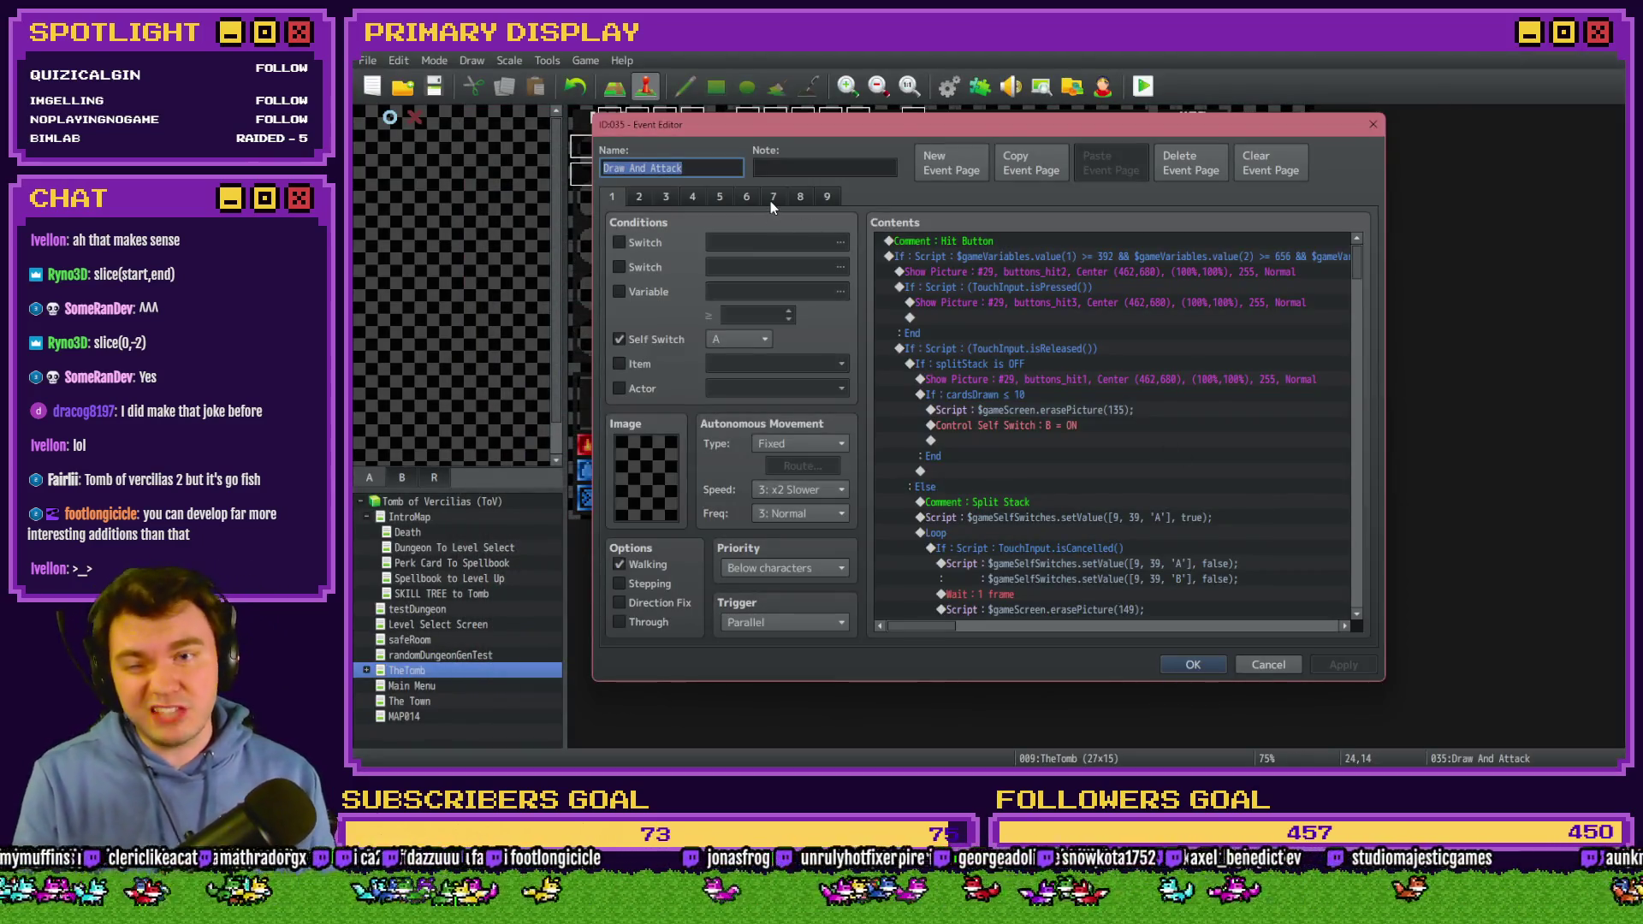
key("Escape")
double_click(1275, 503)
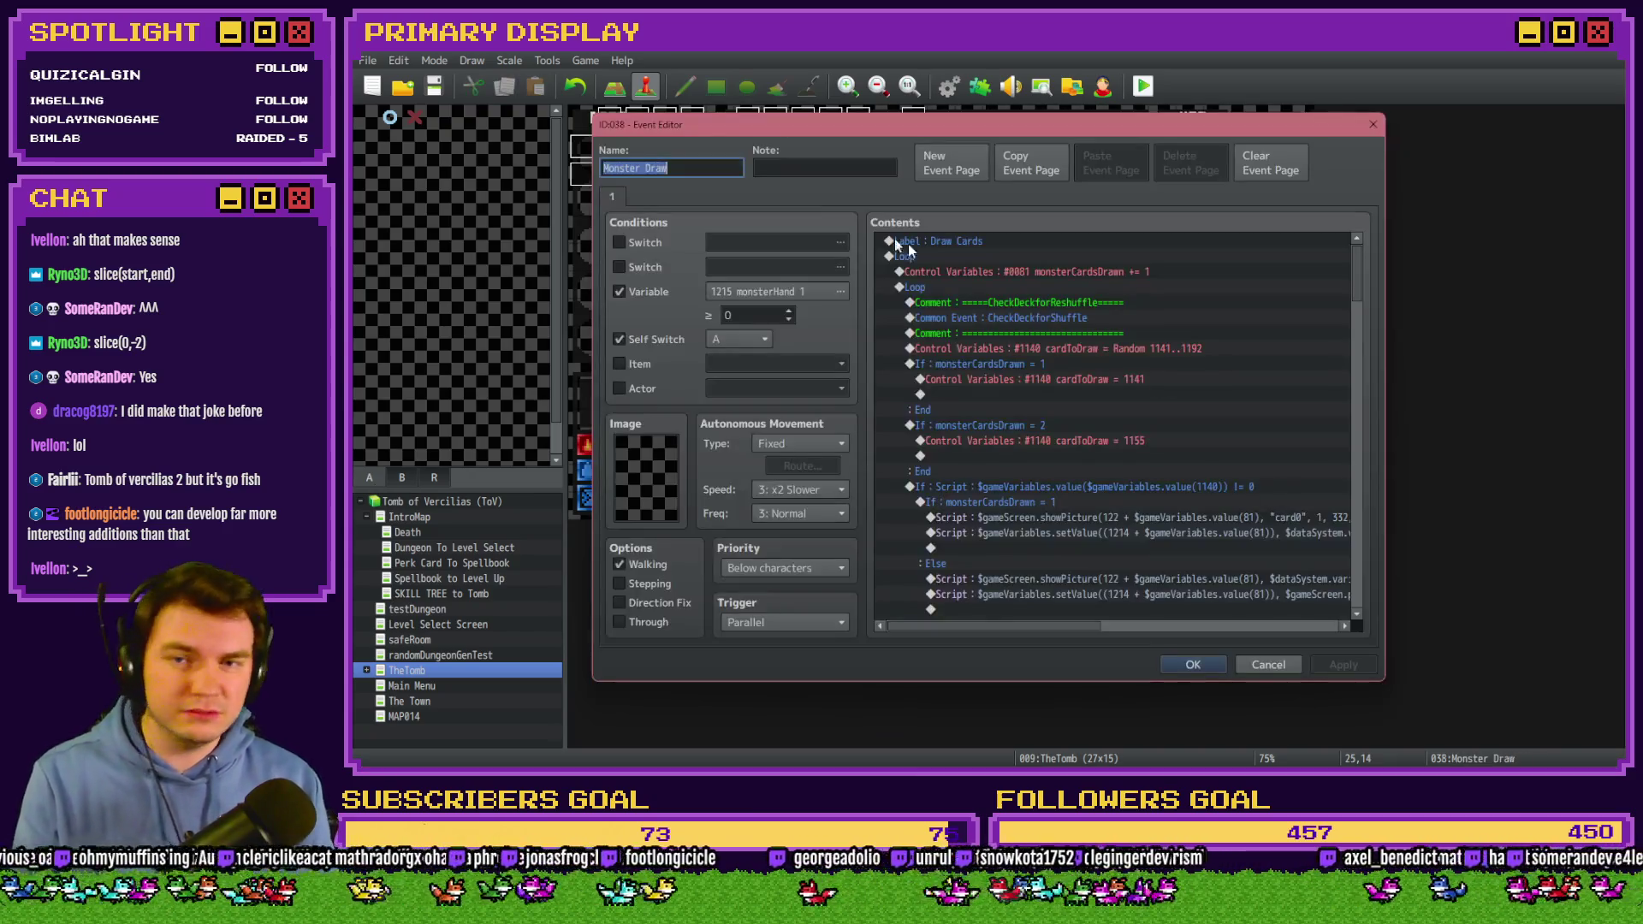
double_click(1075, 378)
left_click(1086, 321)
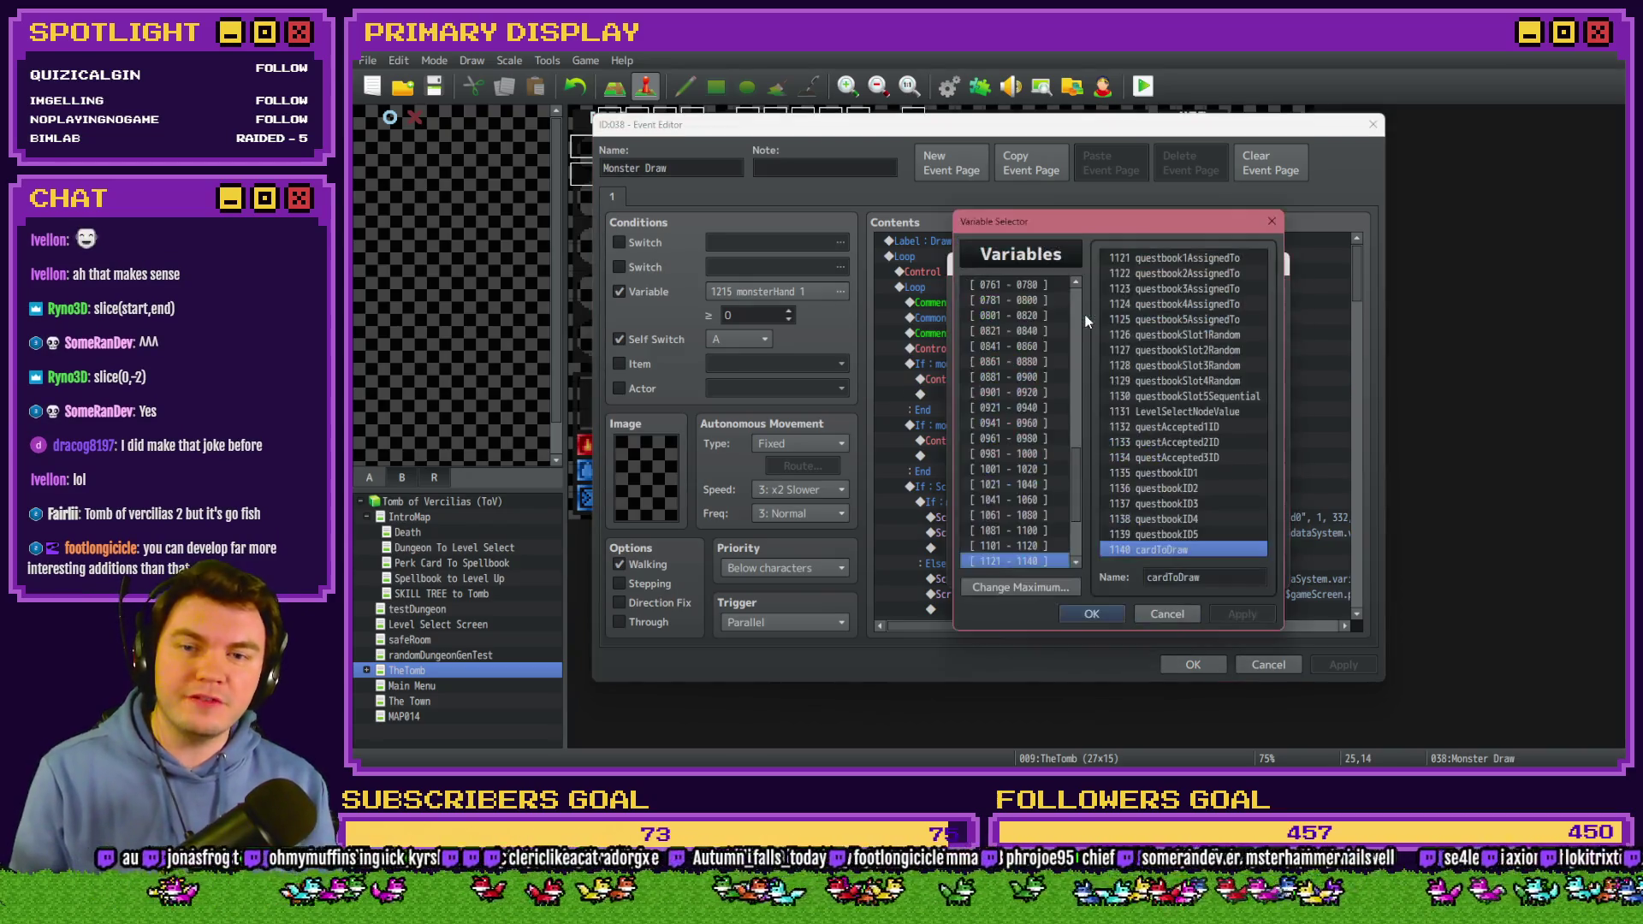
scroll(1163, 304, "down", 1)
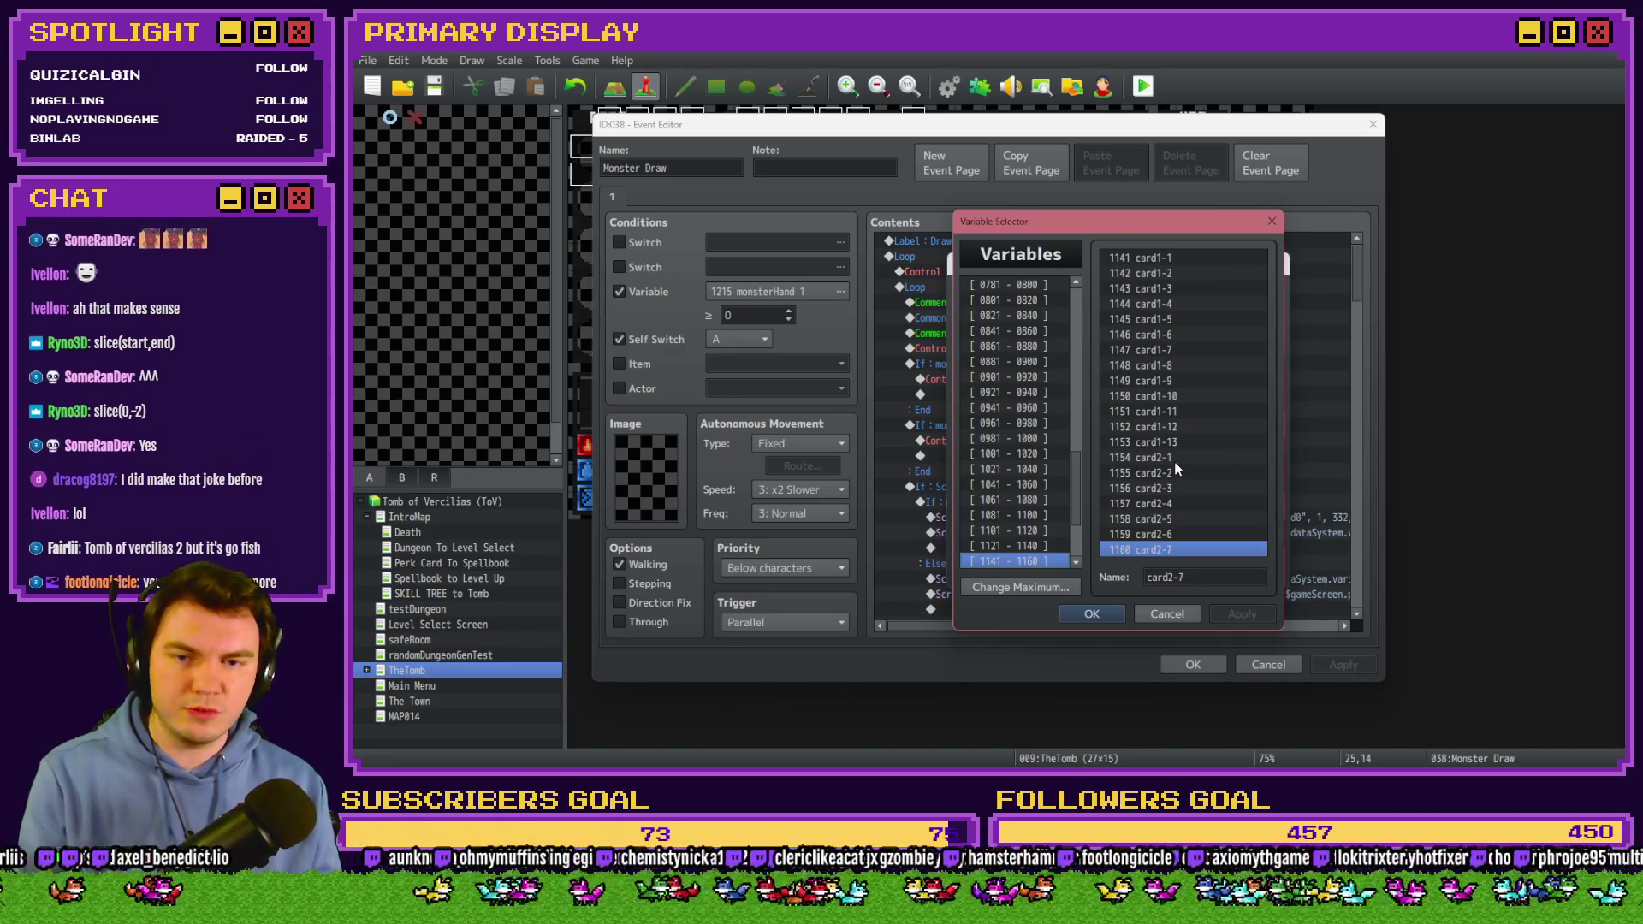
key("Escape")
type("1154")
left_click(1173, 569)
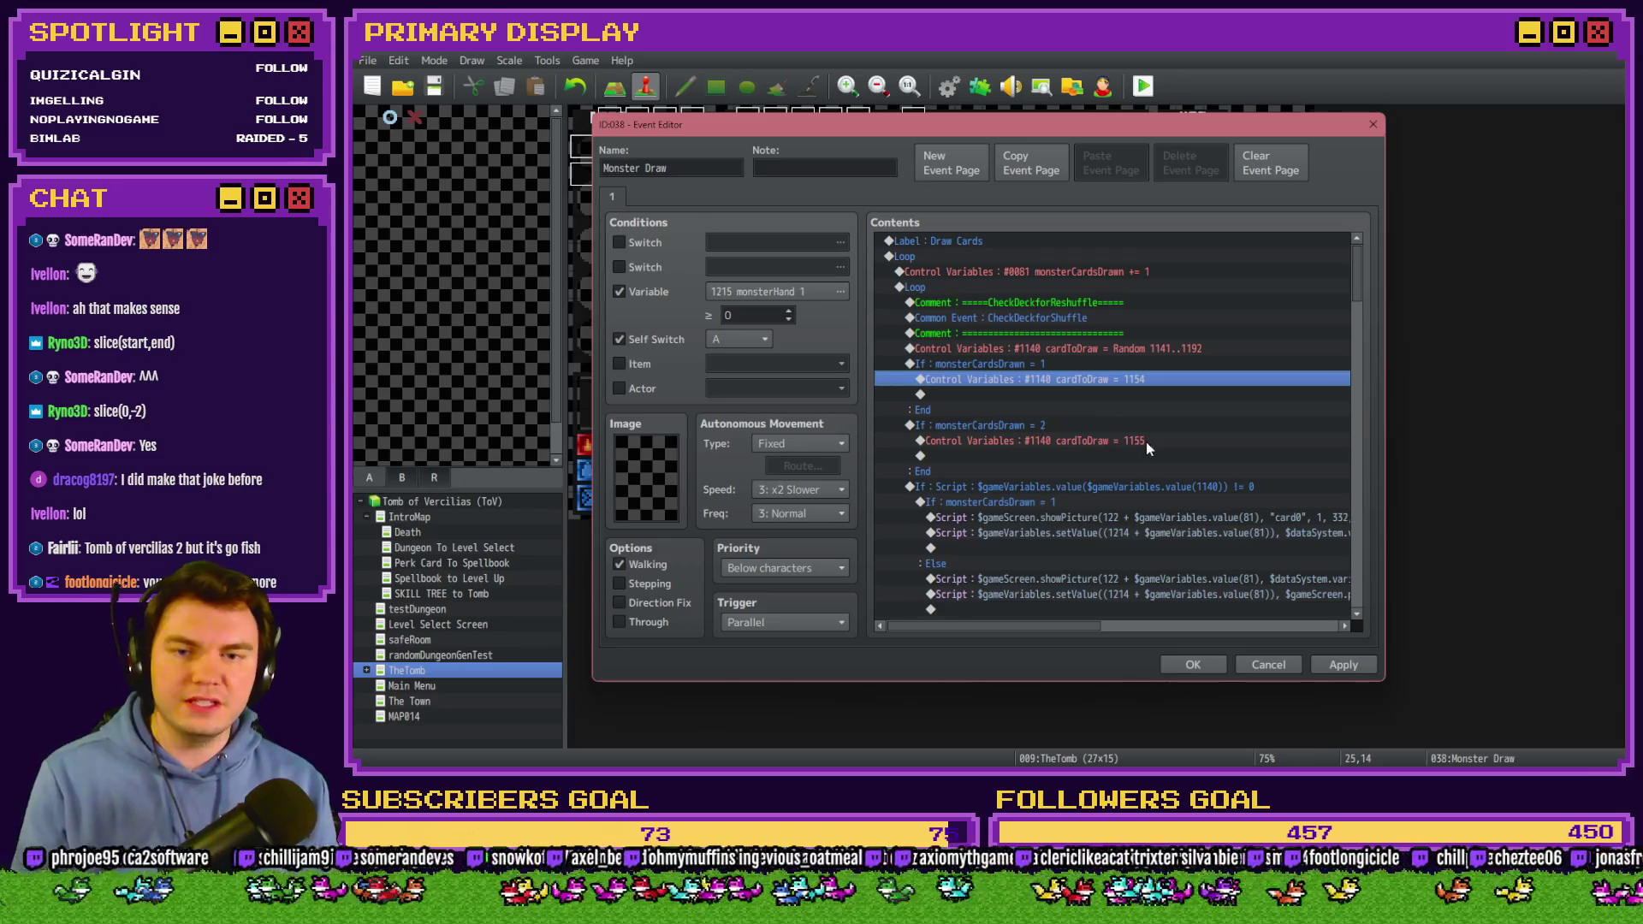
left_click(1192, 665)
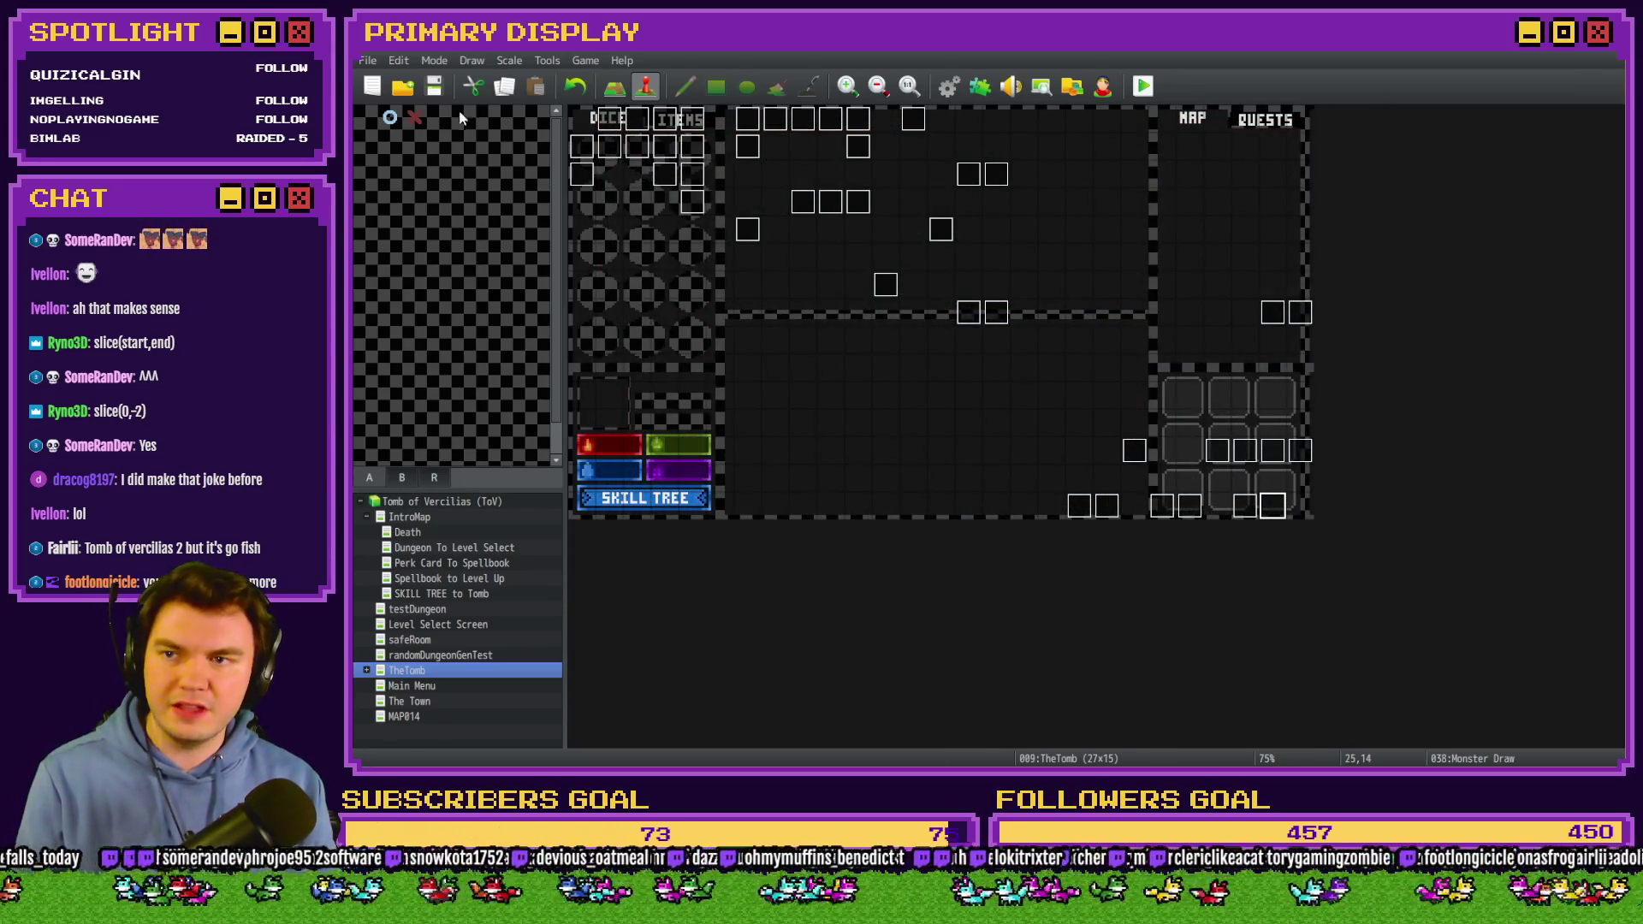
Playtest a hand and stand, revealing the dealer's ace with a total of 113.
left_click(1143, 86)
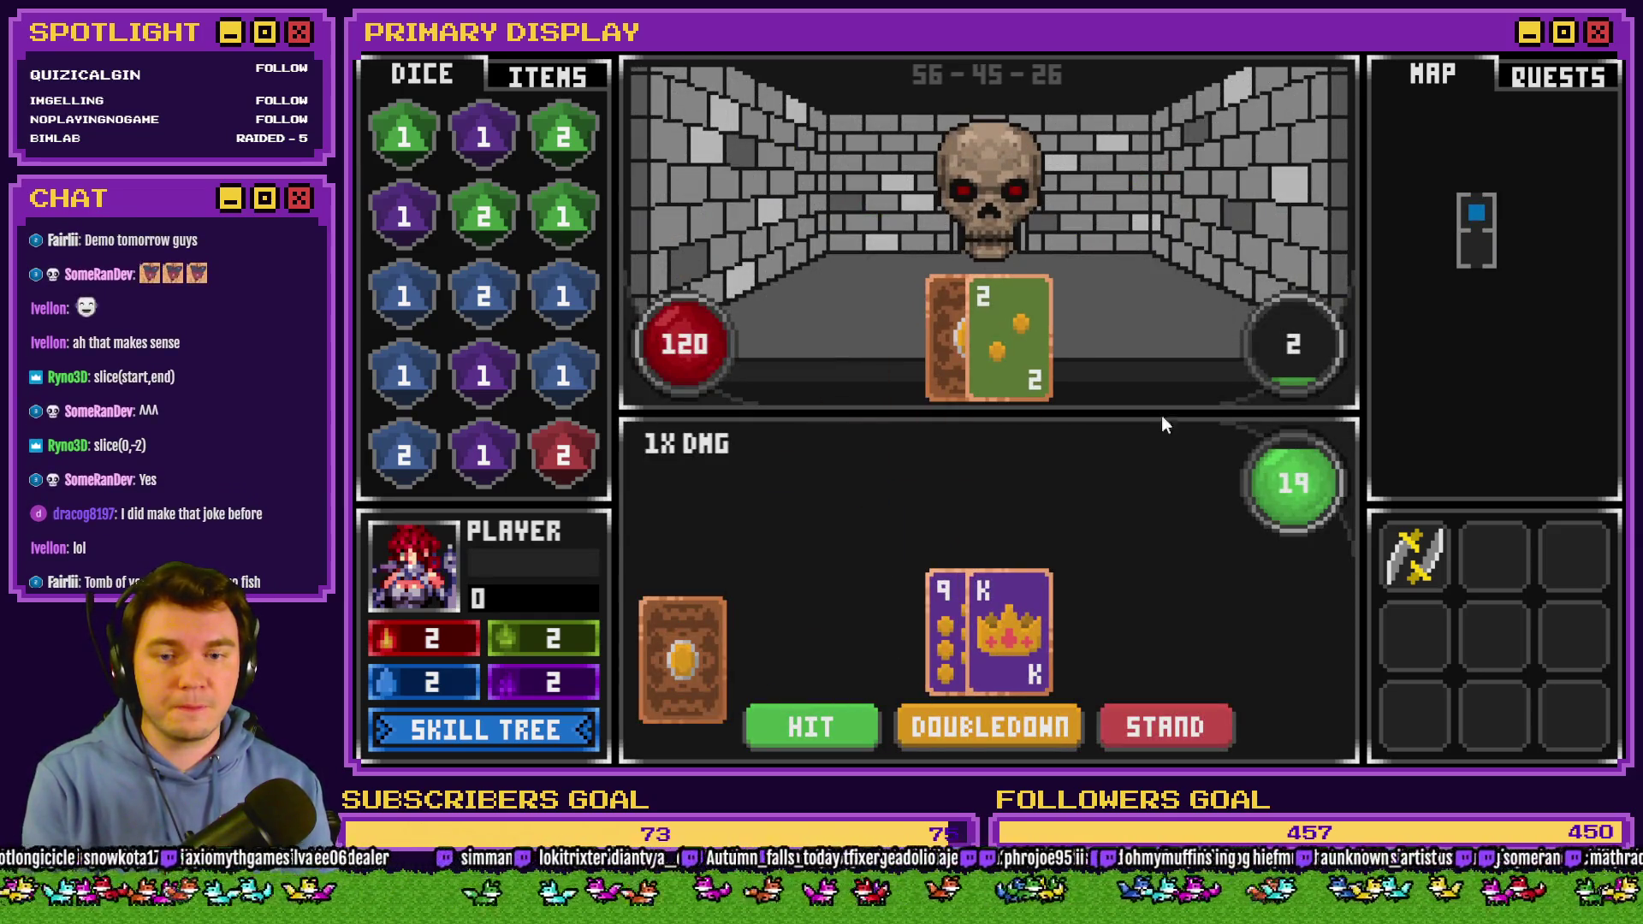
left_click(1194, 728)
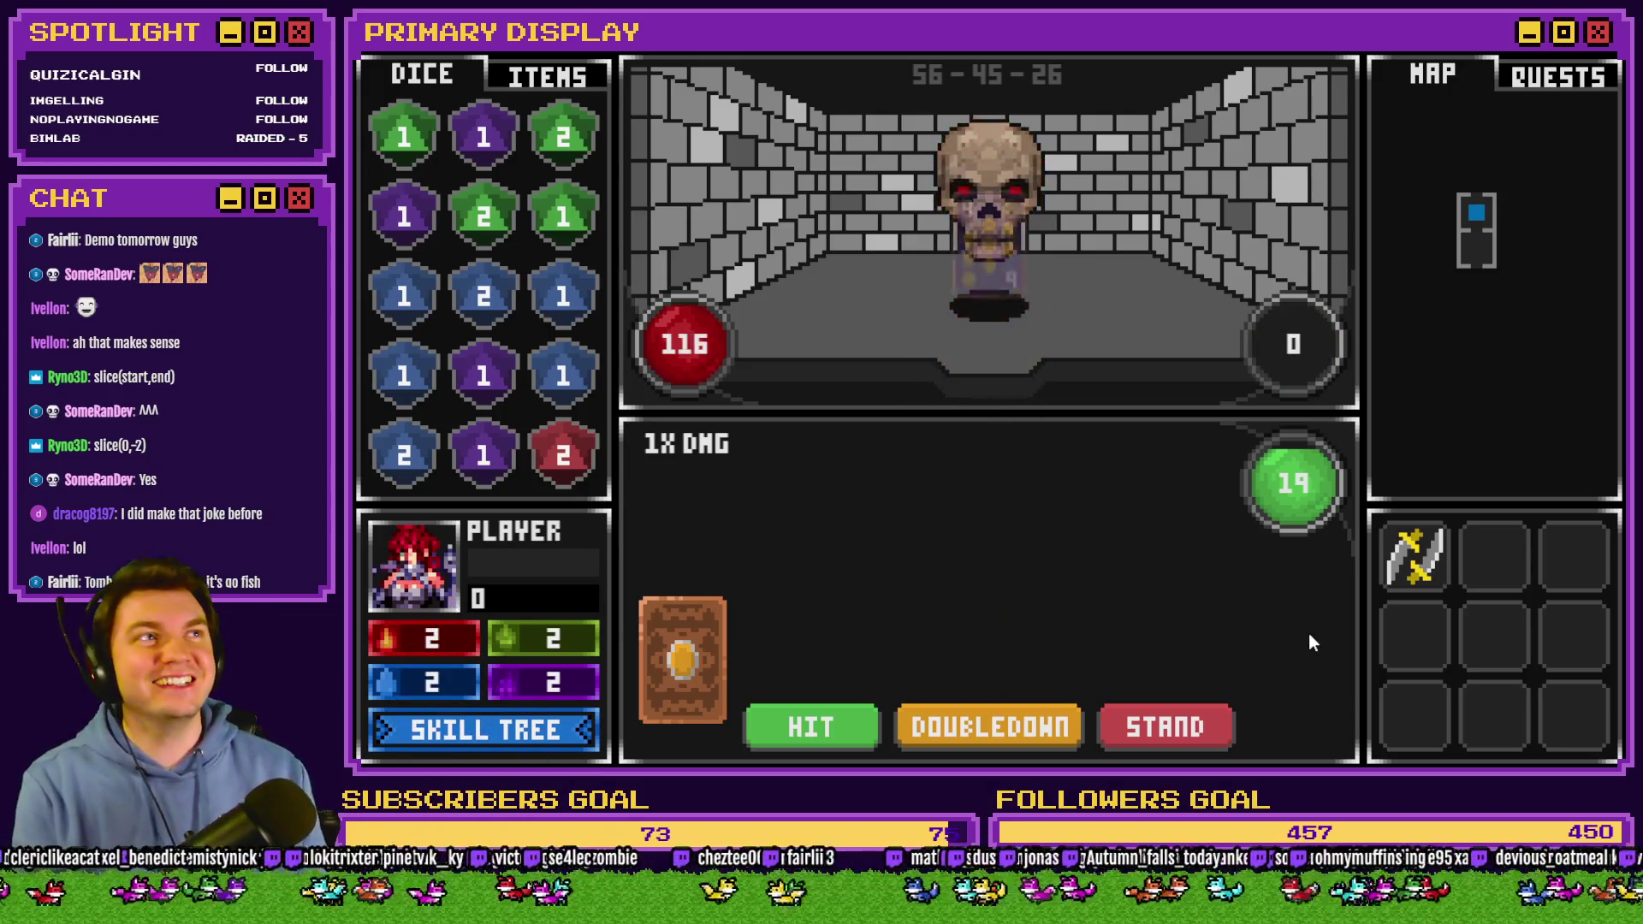
key("alt+F4")
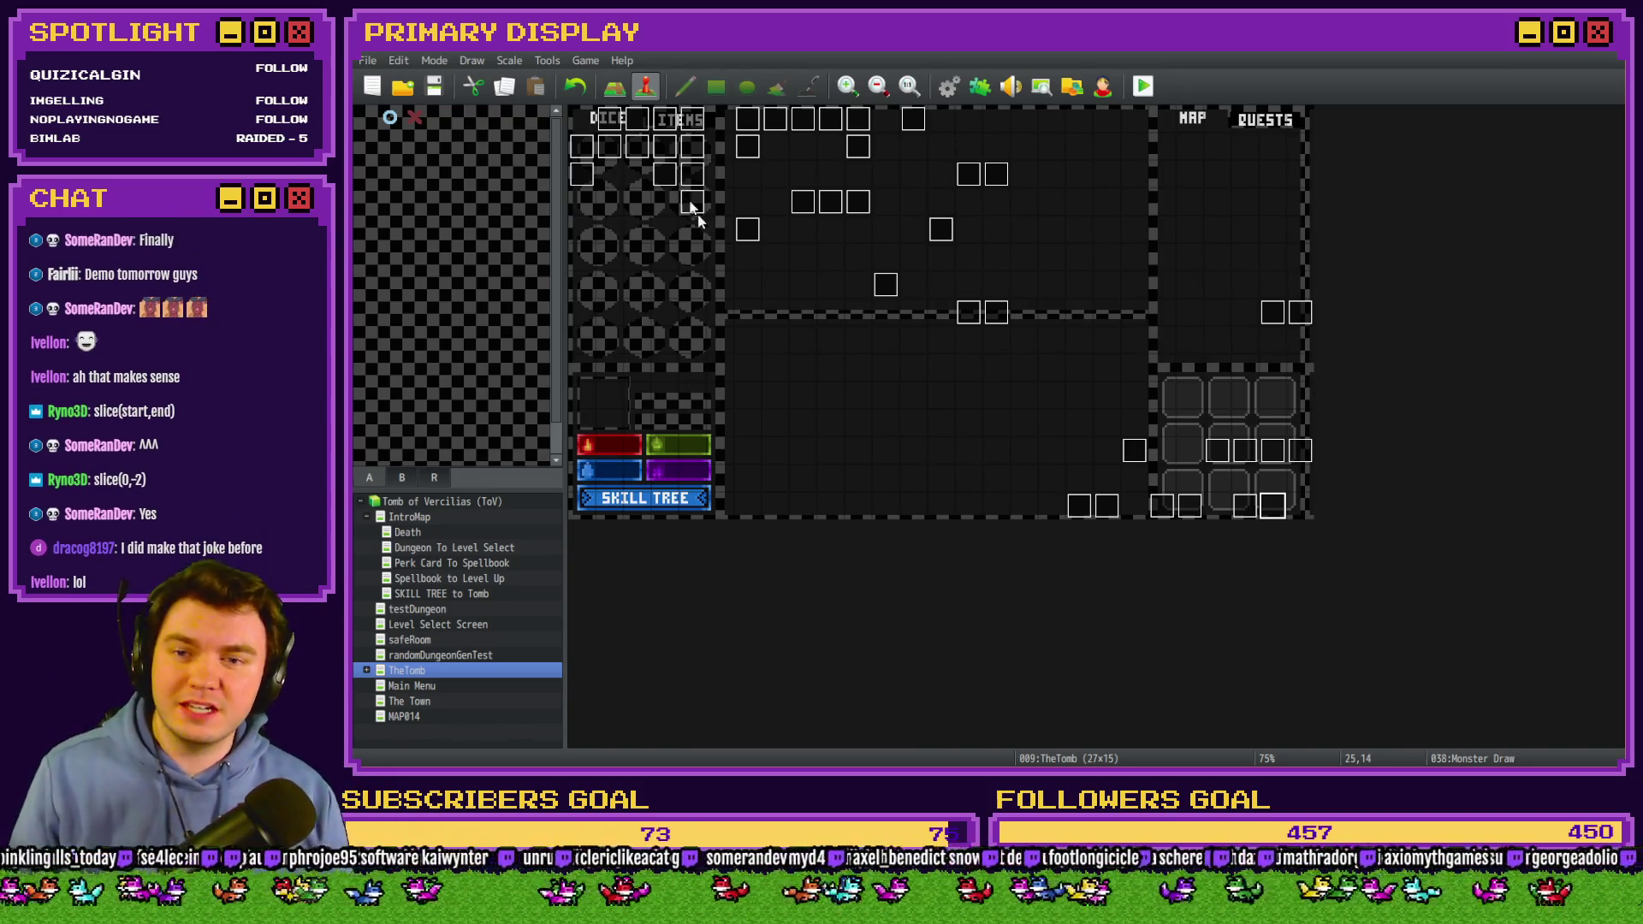
double_click(1273, 506)
key("Escape")
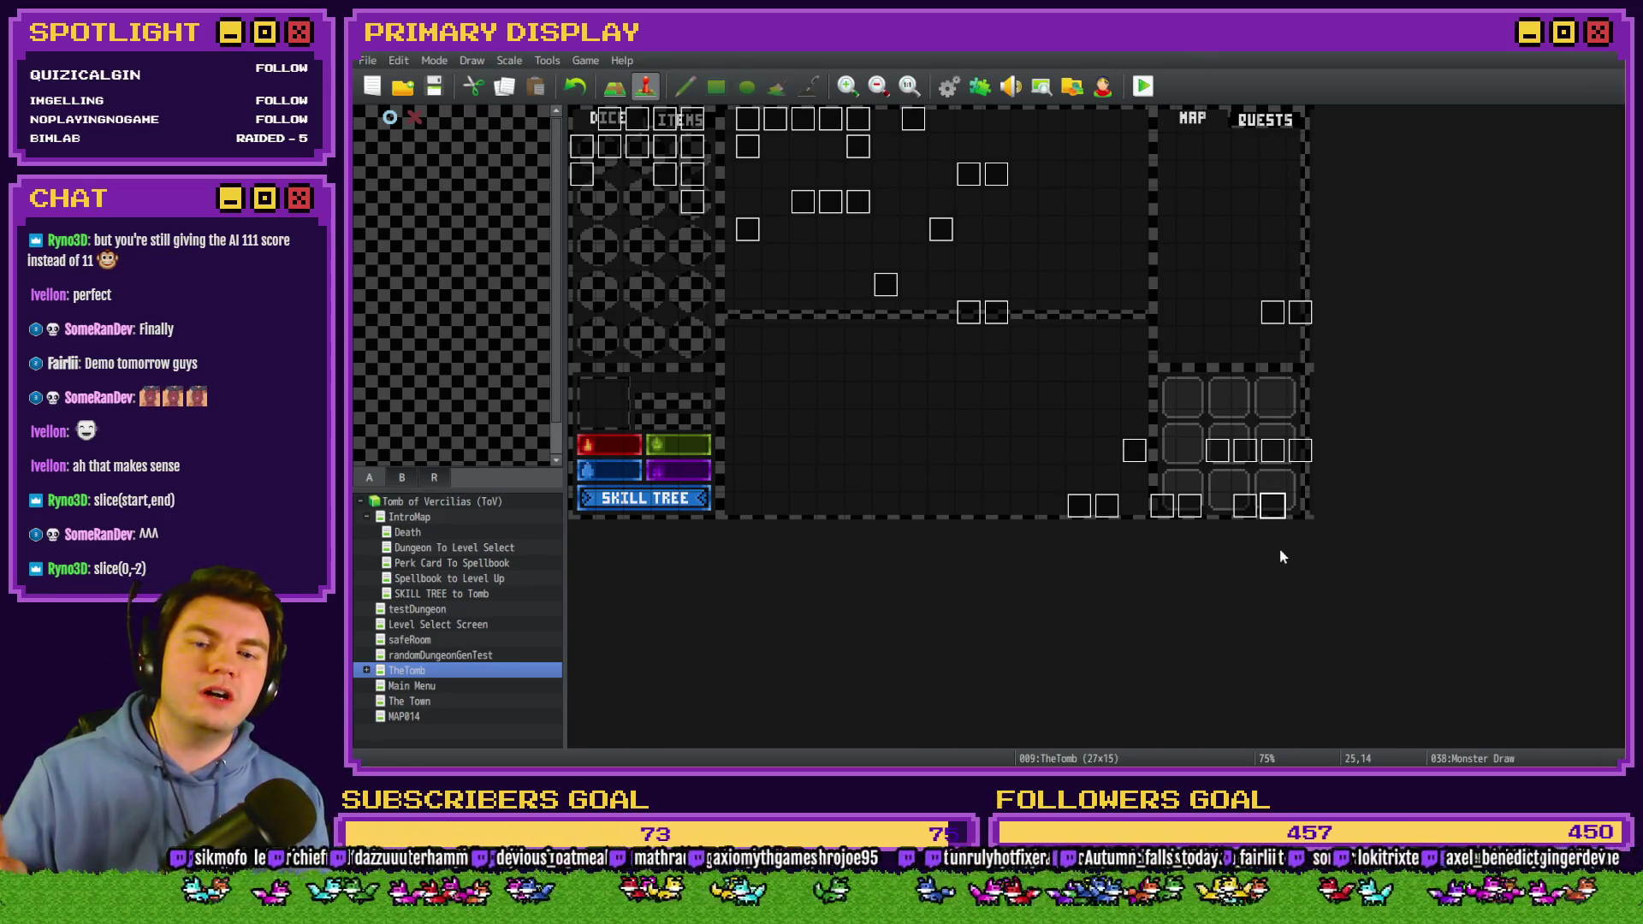
double_click(1250, 511)
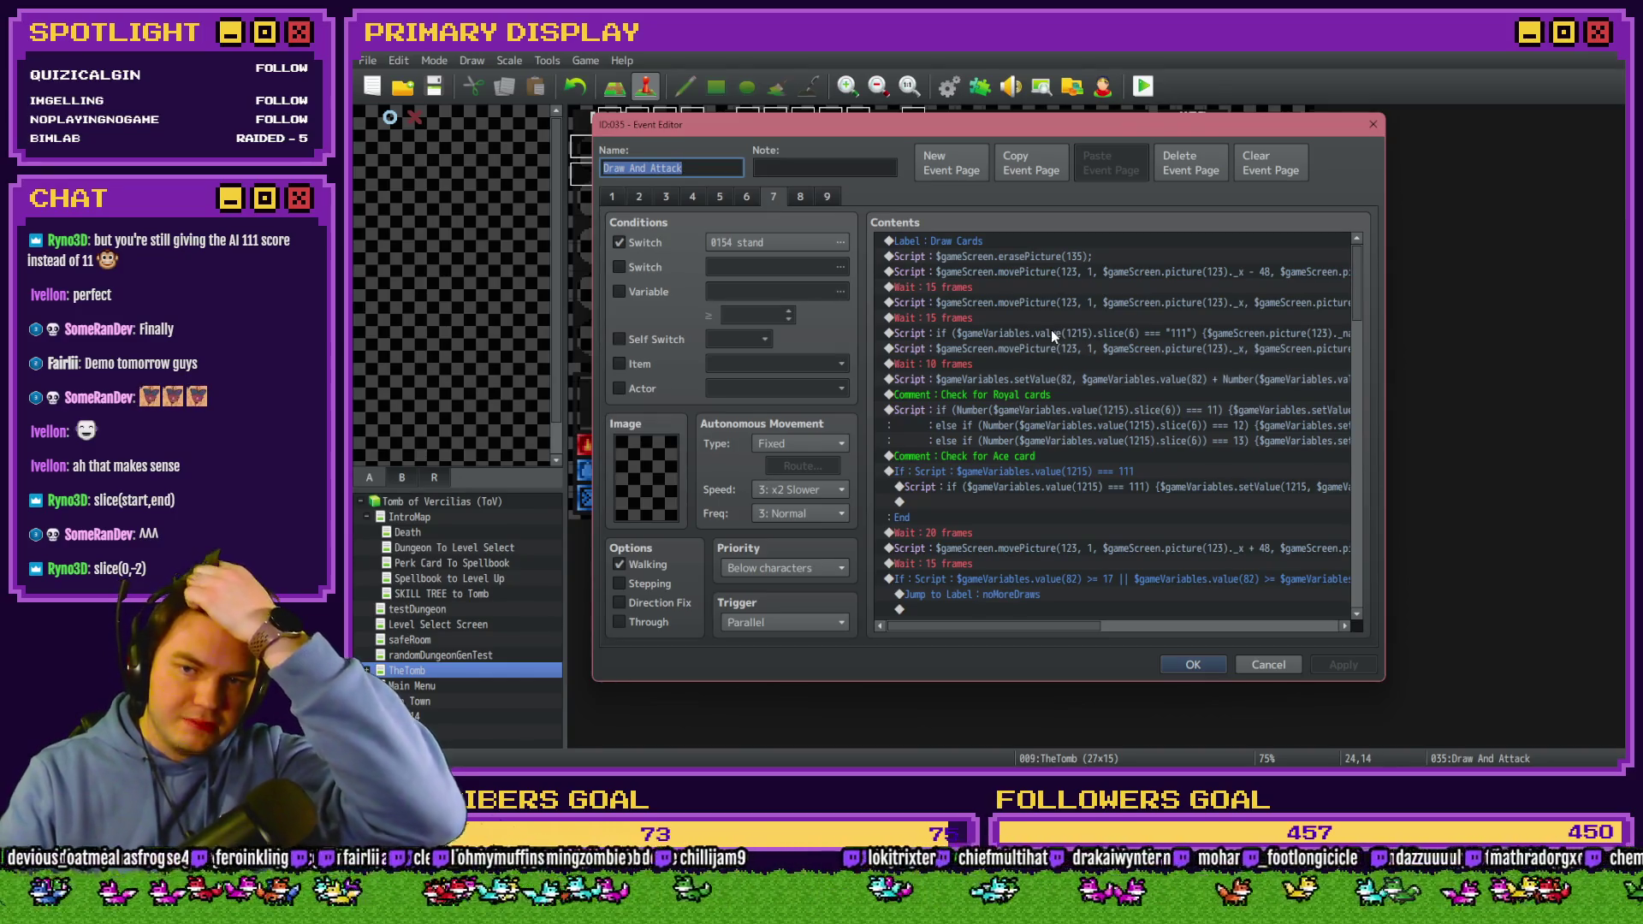
Wrap the score script's value in Number(...) so variable 82 adds variable 1215's .slice(6) numerically.
left_click(1070, 379)
left_click_drag(1081, 621, 1154, 625)
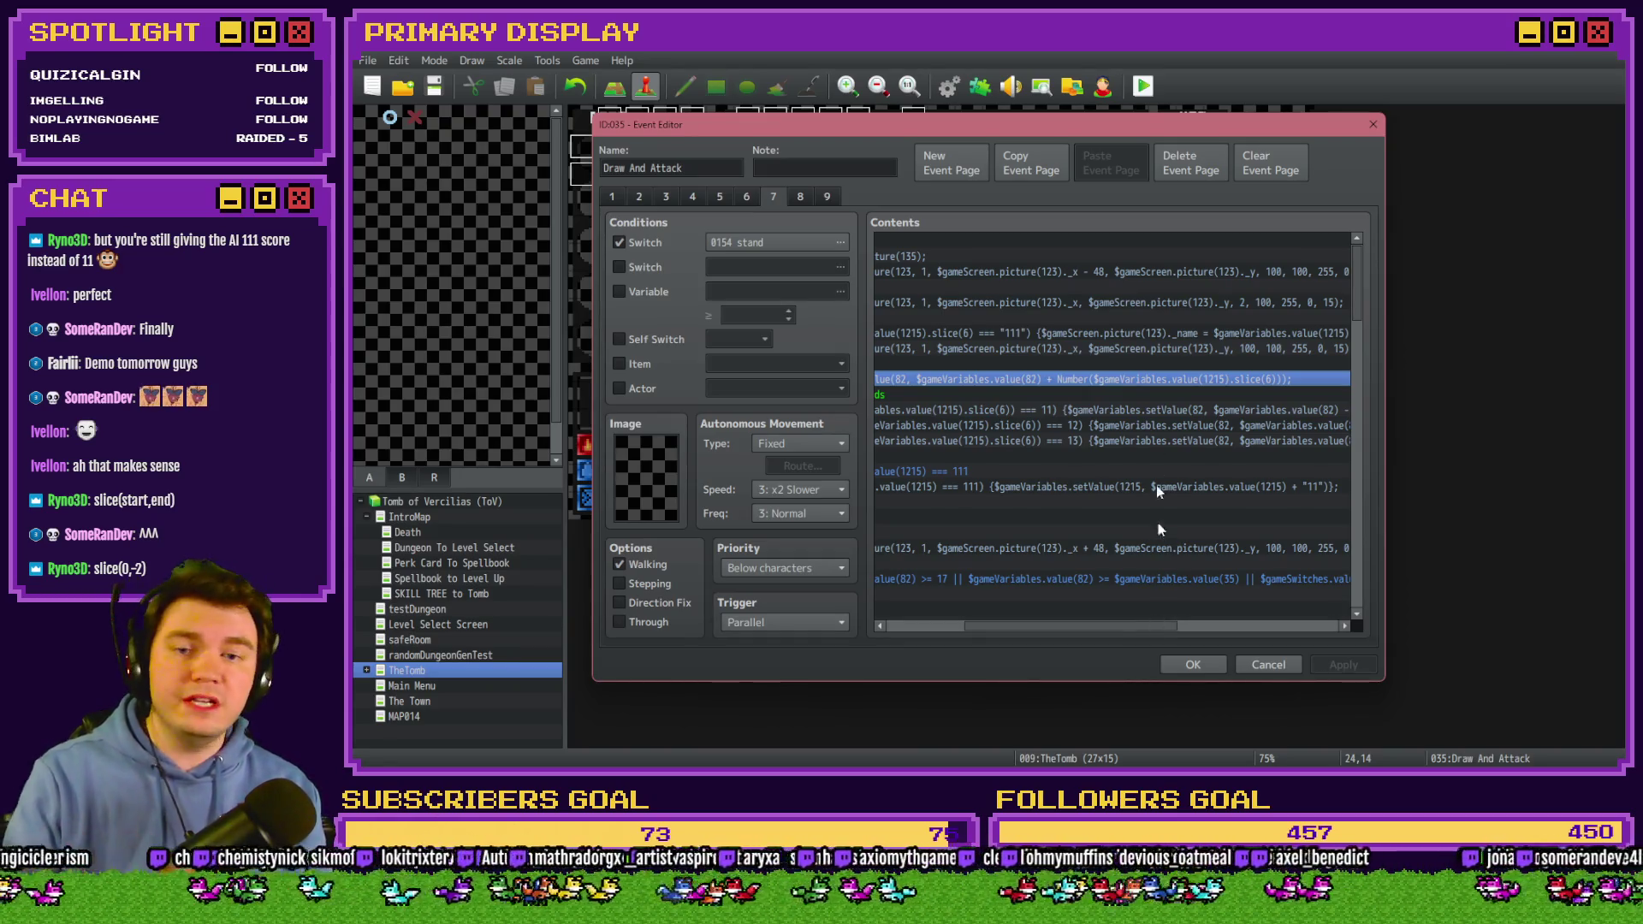
double_click(1130, 384)
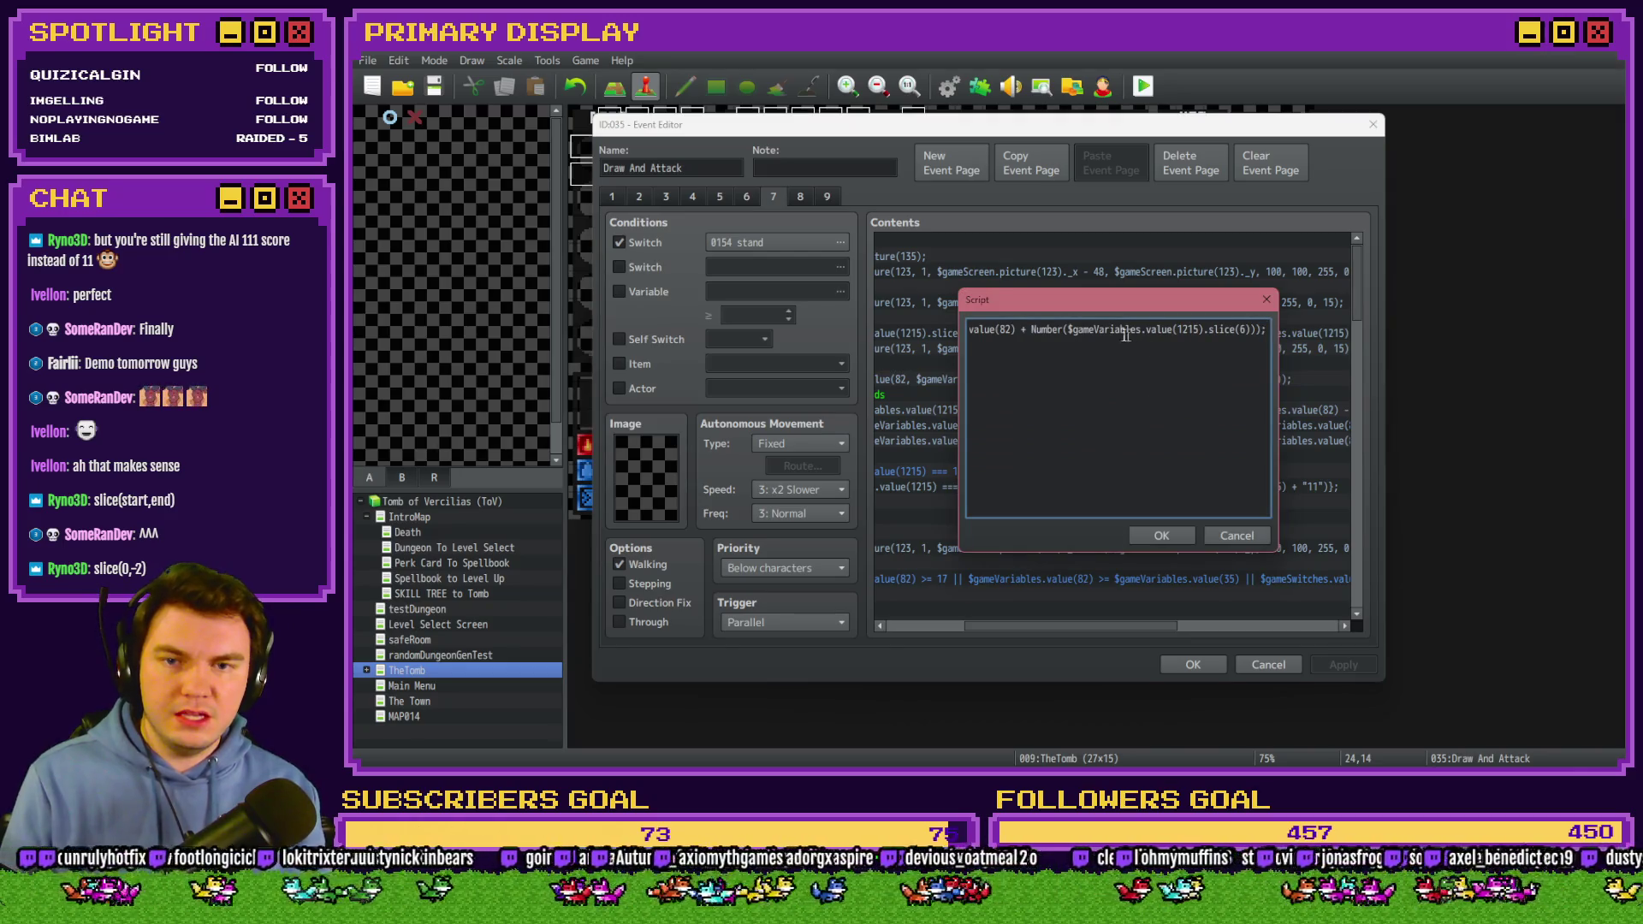
left_click_drag(1024, 333, 896, 335)
key("ctrl+a")
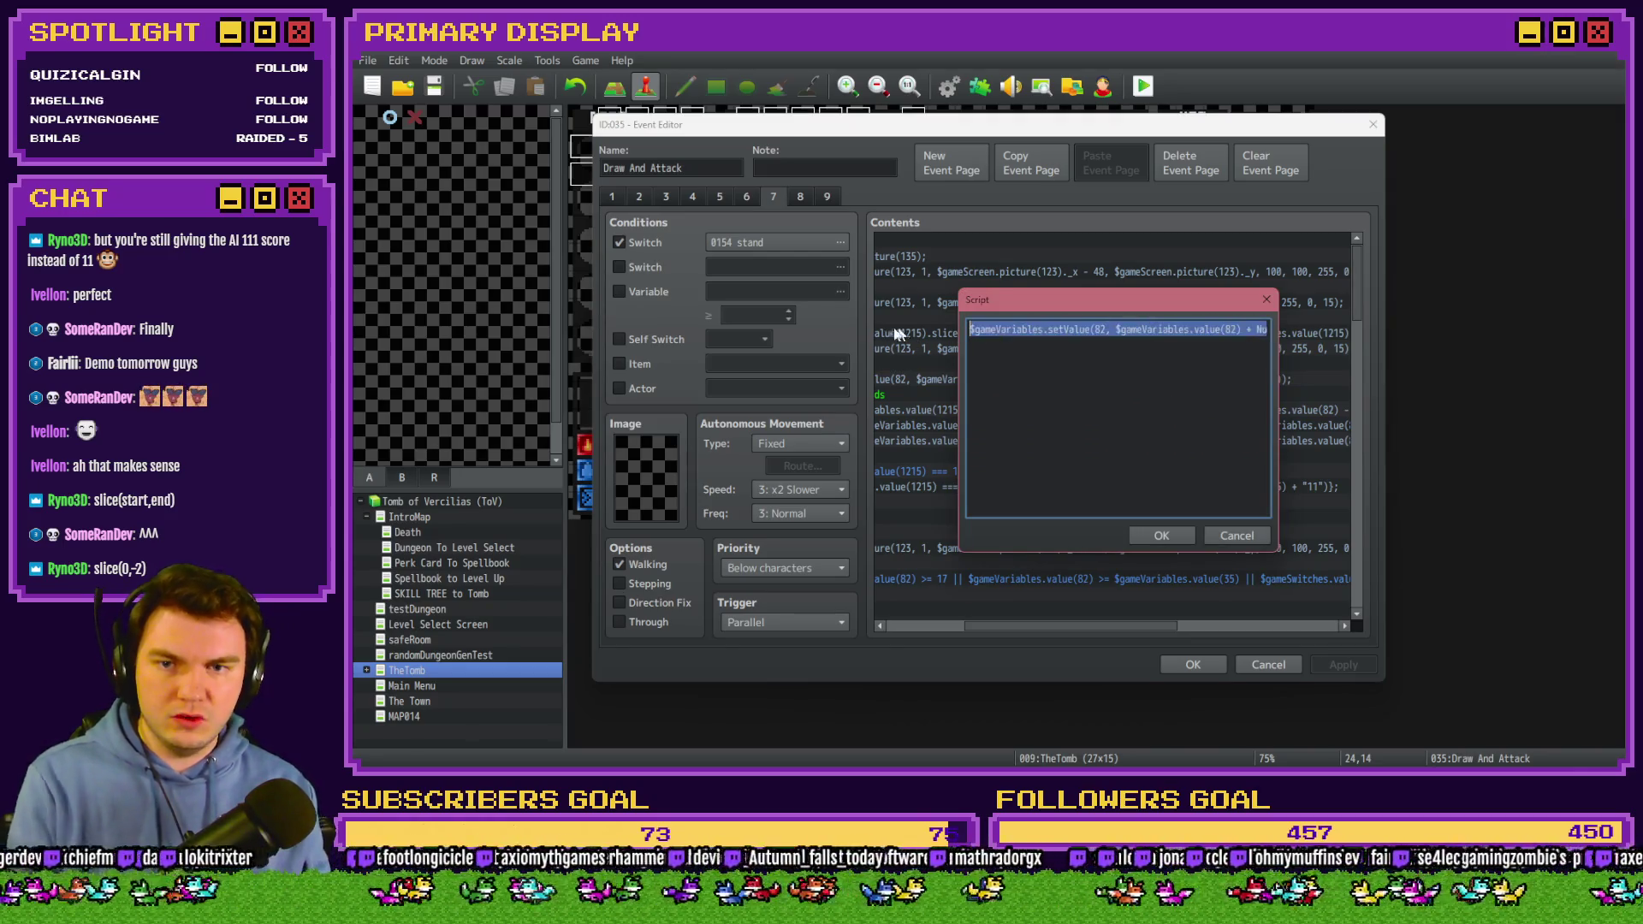
key("End")
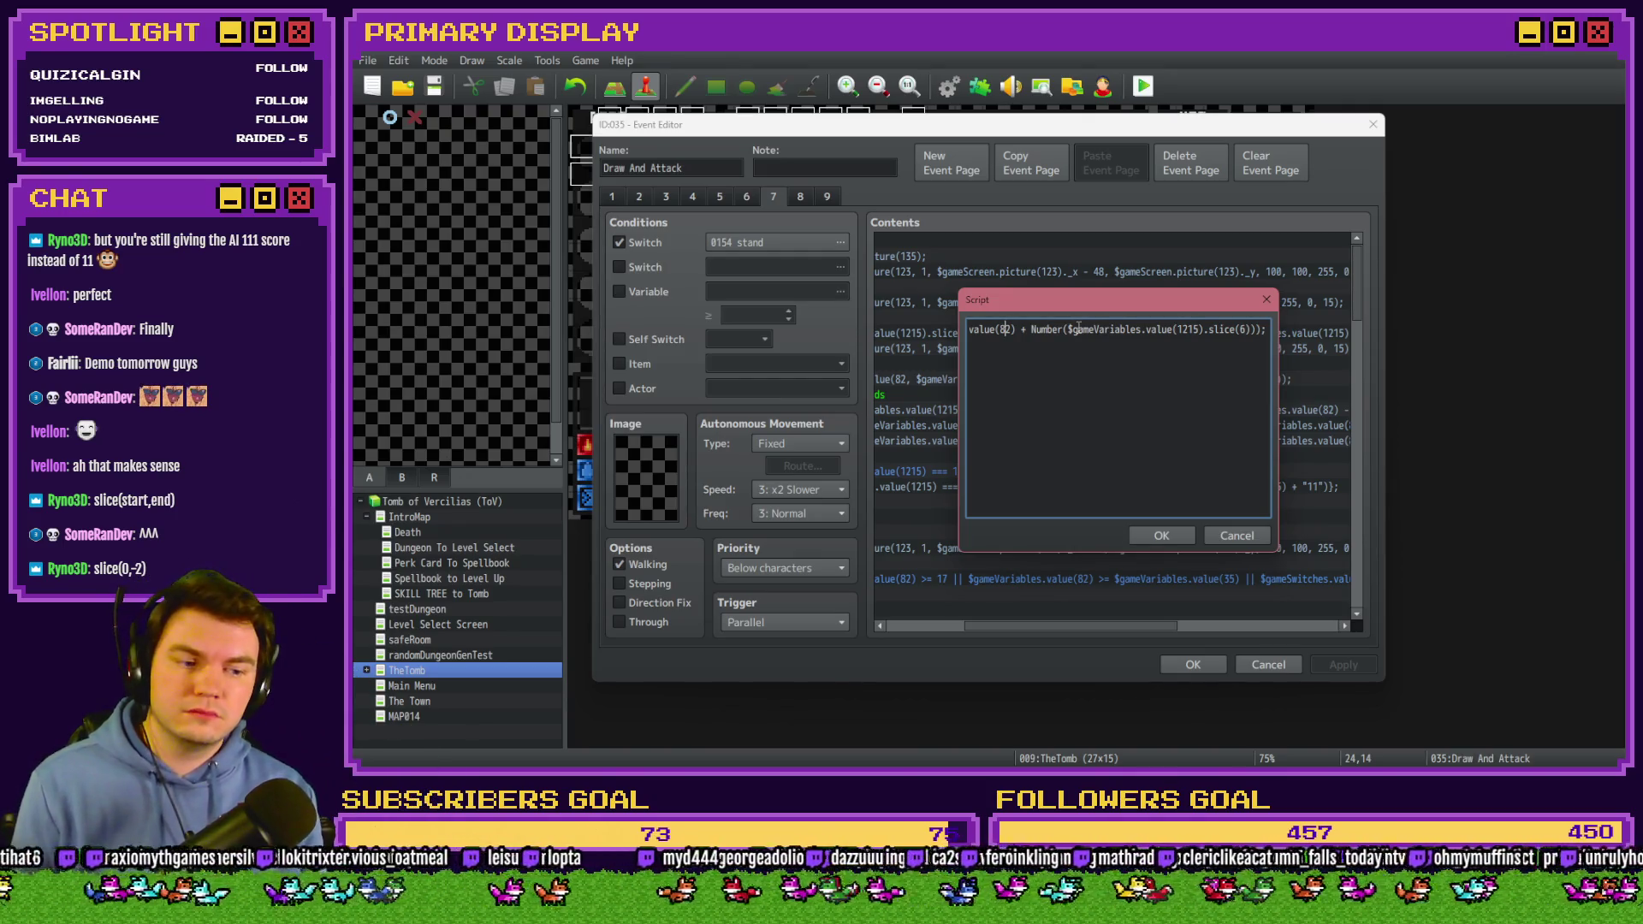
left_click(1219, 535)
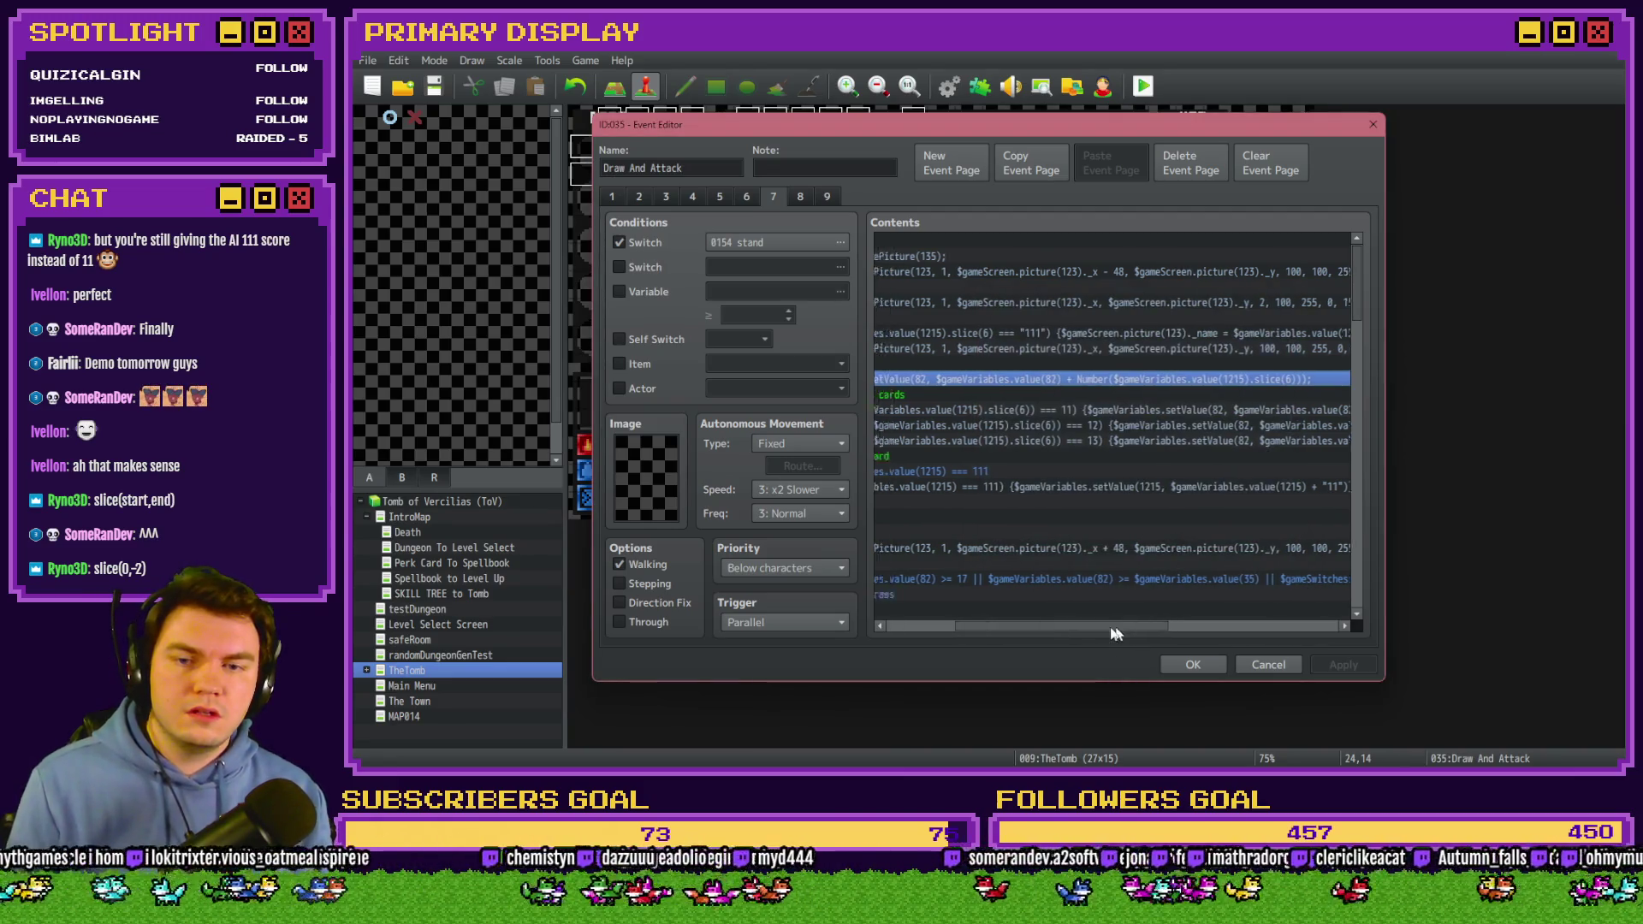
Open the page 7 script that sets picture 123's card image.
mouse_move(1056, 629)
left_mouse_down()
mouse_move(1198, 632)
mouse_move(967, 628)
left_mouse_up()
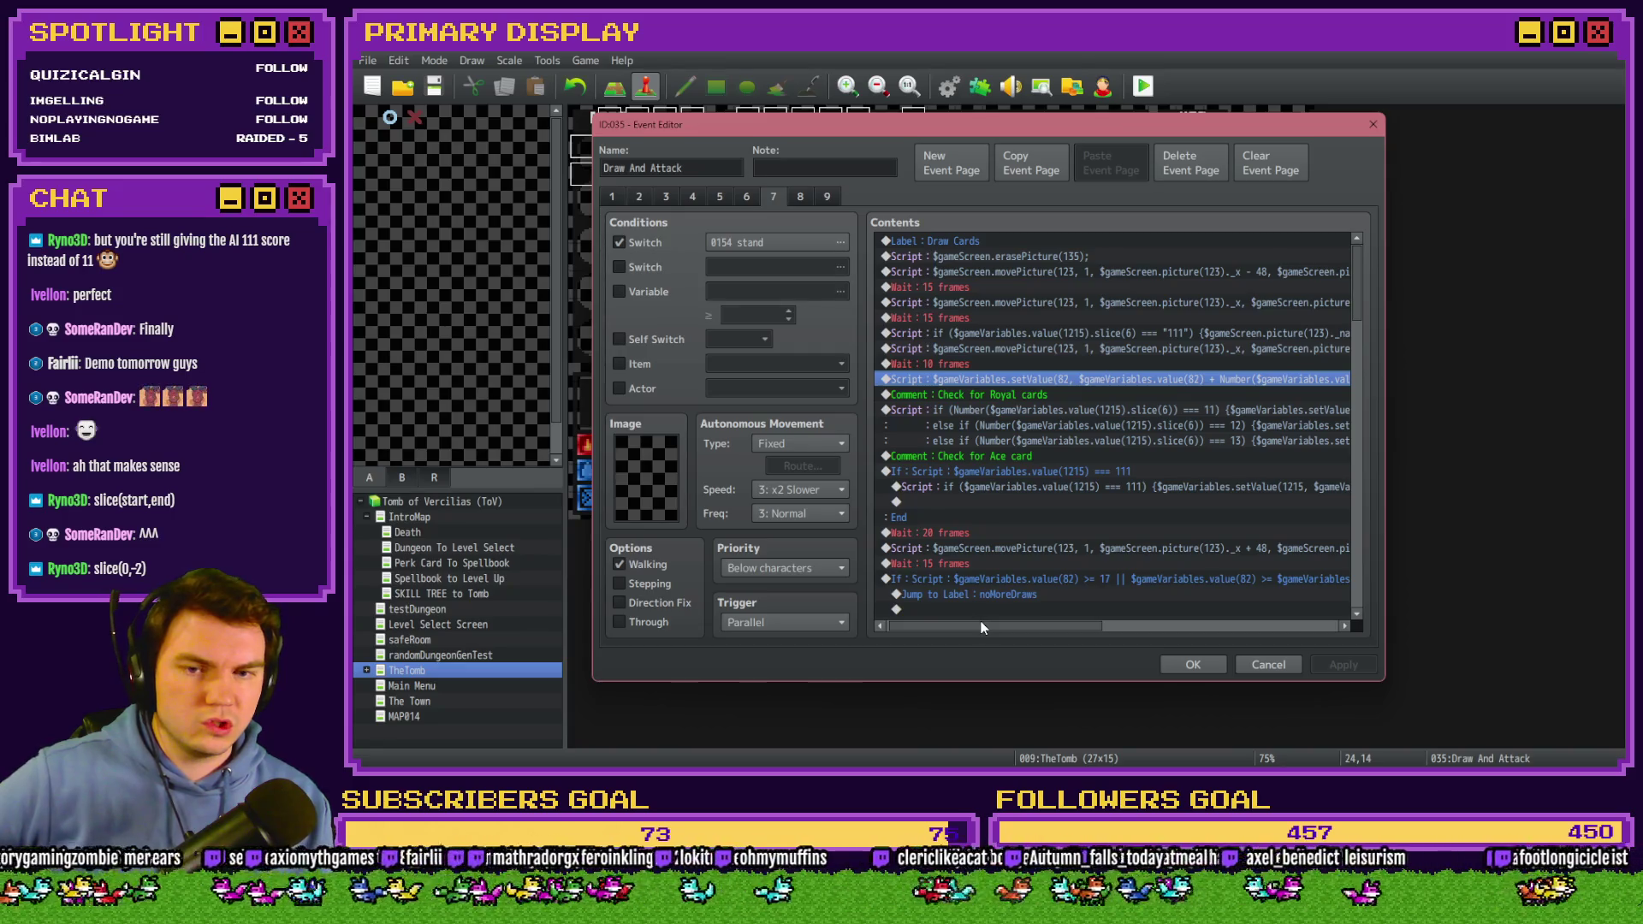
left_click_drag(983, 625, 1030, 636)
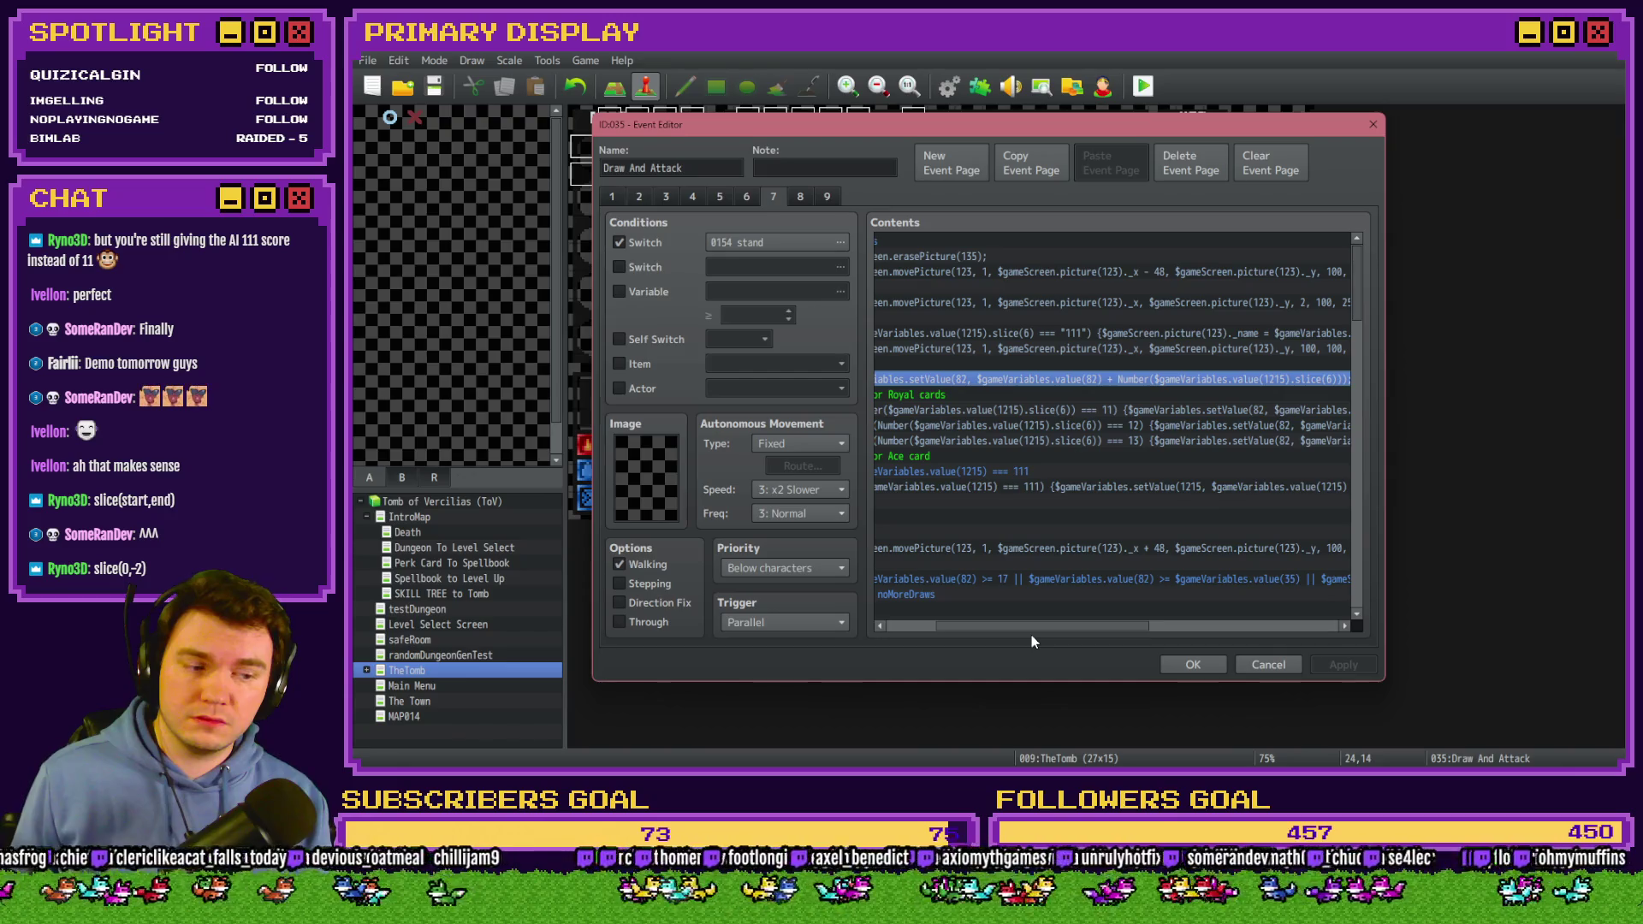
left_click_drag(1031, 636, 988, 637)
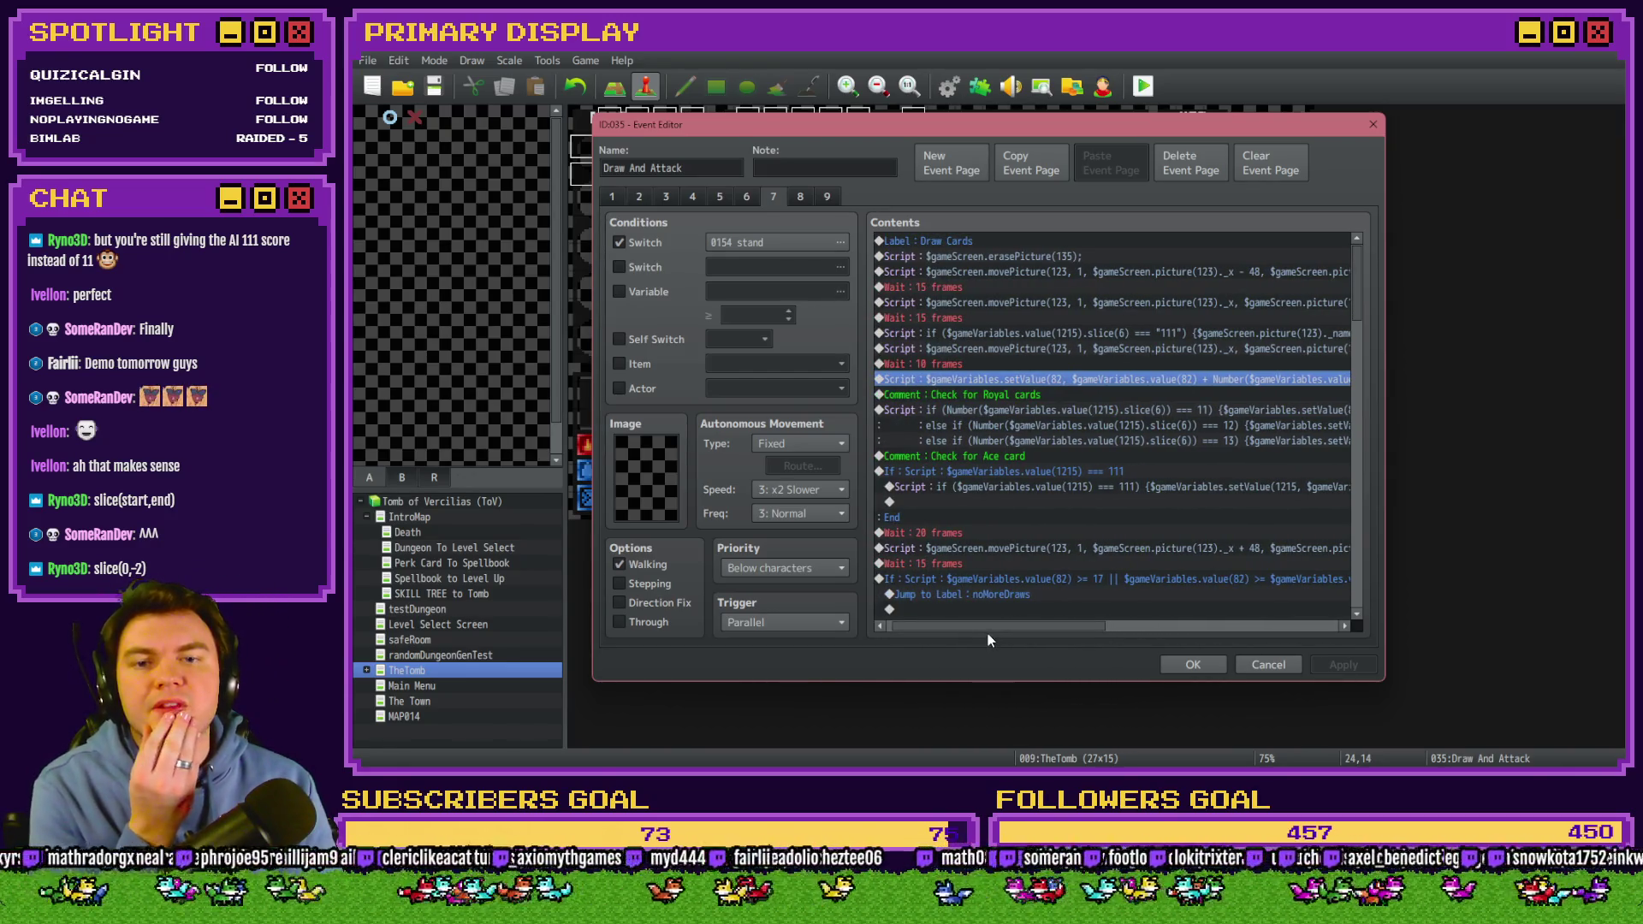
mouse_move(988, 633)
left_mouse_down()
mouse_move(1102, 633)
mouse_move(914, 635)
left_mouse_up()
left_click(1033, 318)
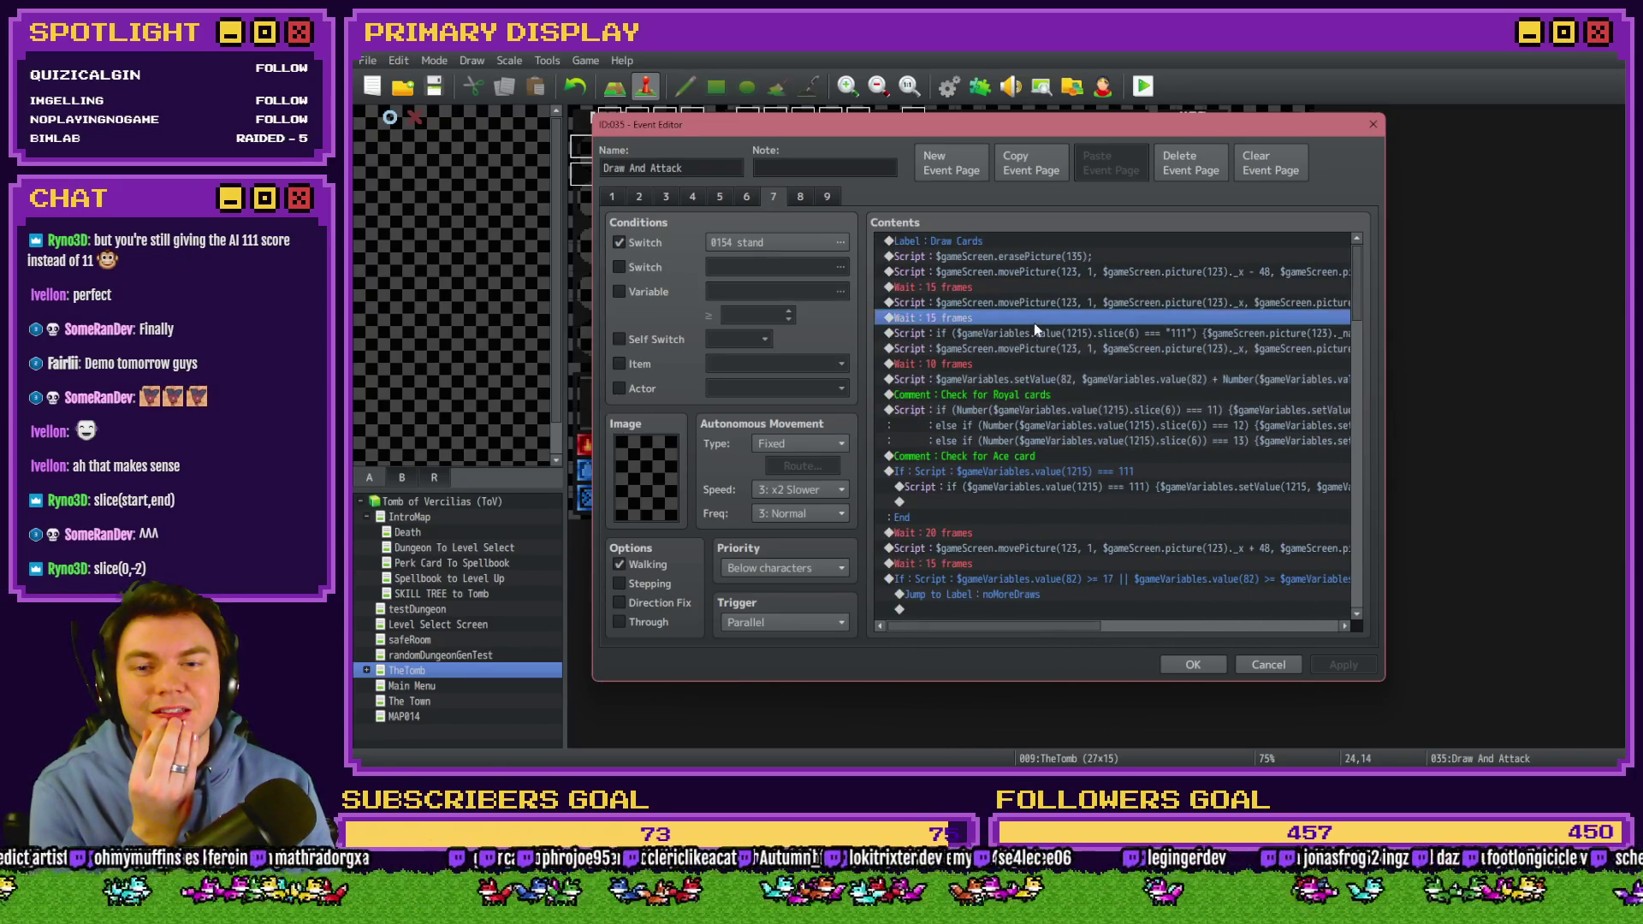
left_click(1036, 335)
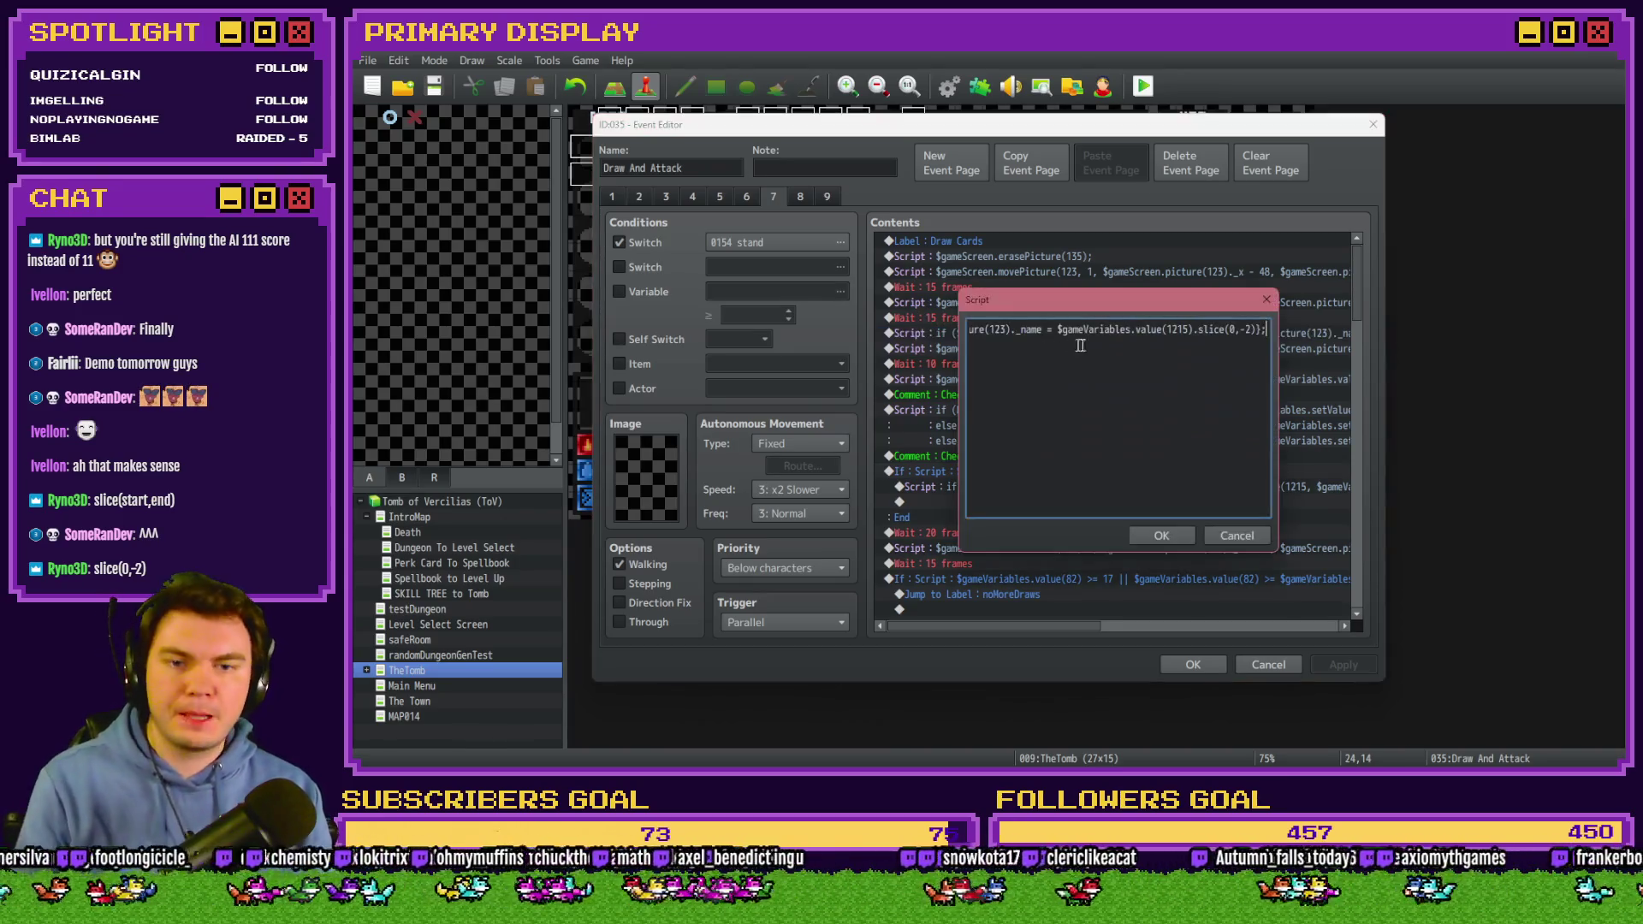
key("Return")
Add an '} else {' branch and paste the picture-name assignment into it.
key("BackSpace")
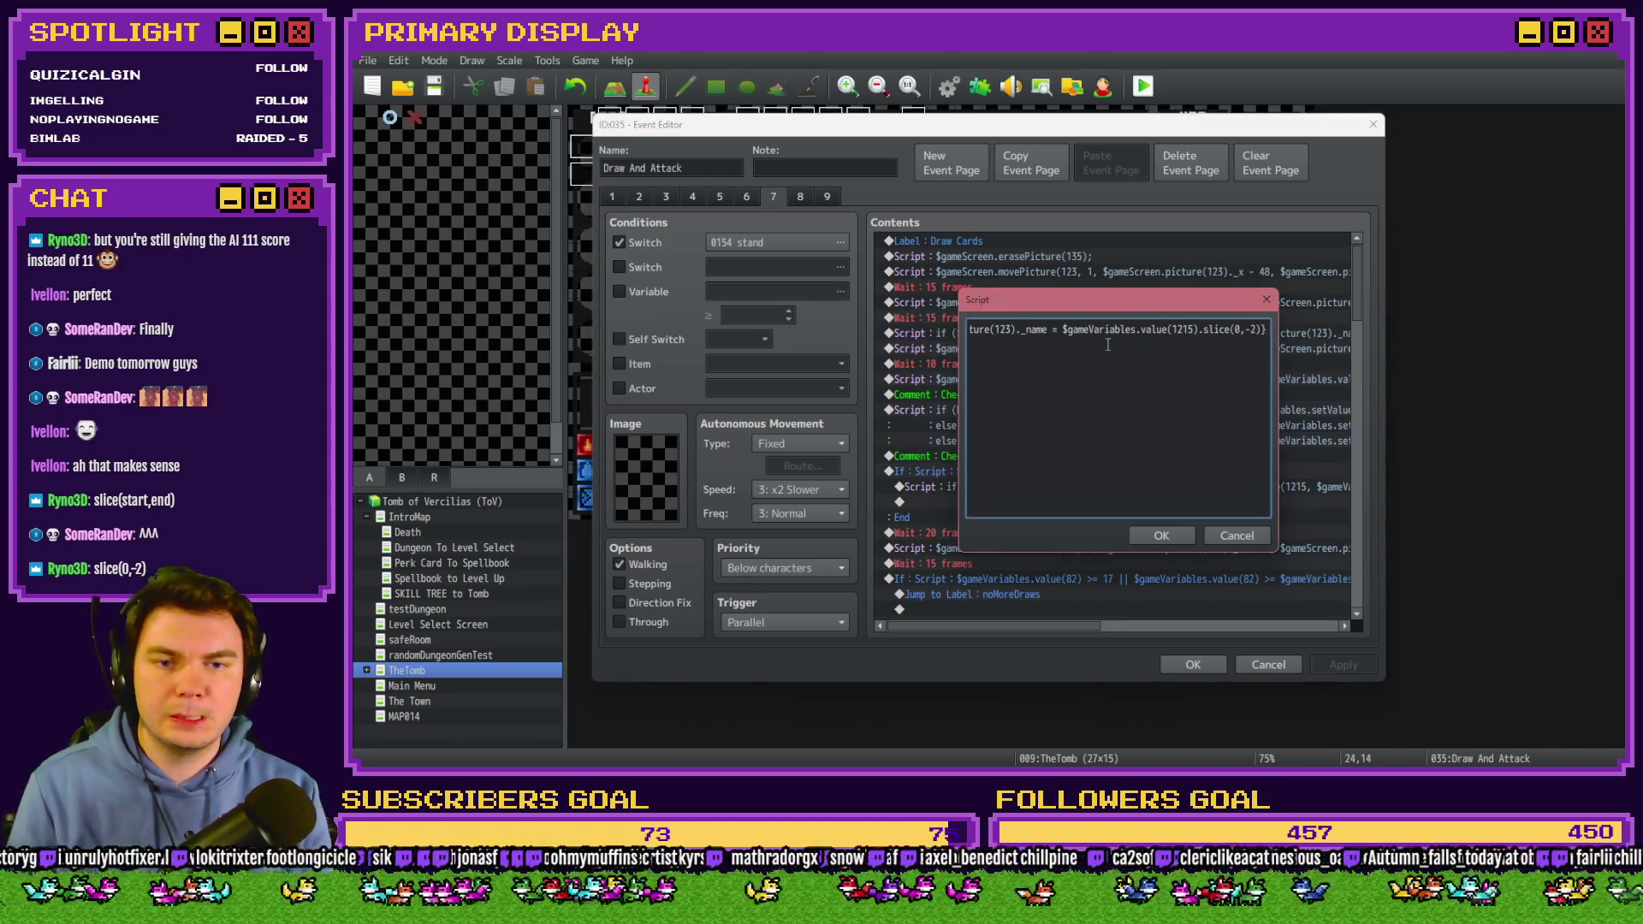
key("Home")
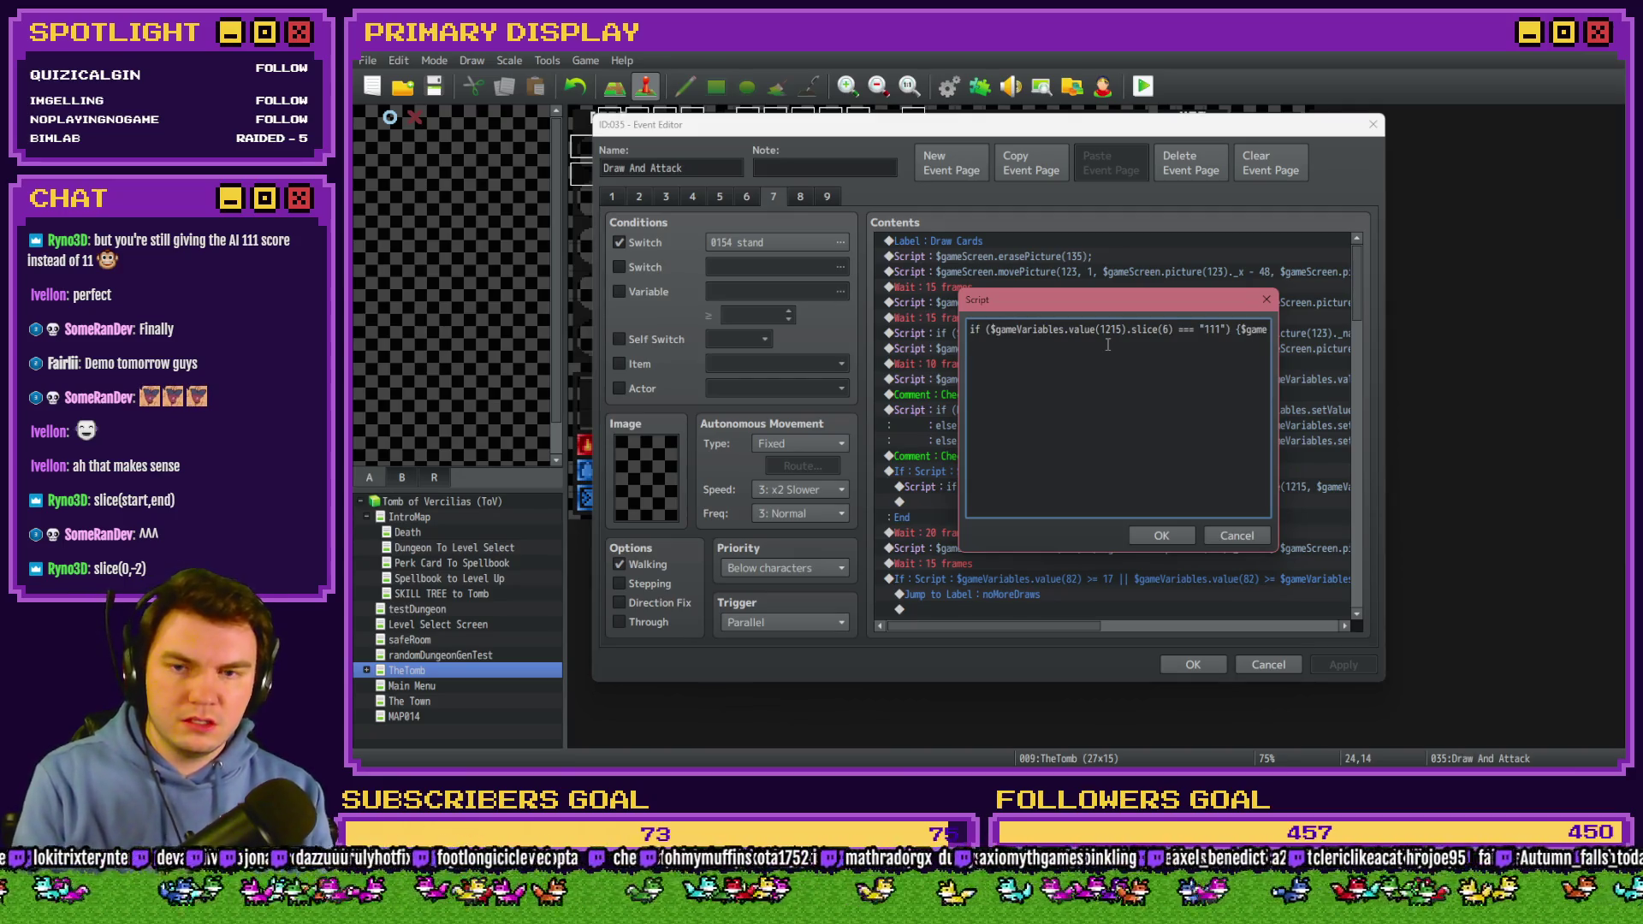
key("BackSpace")
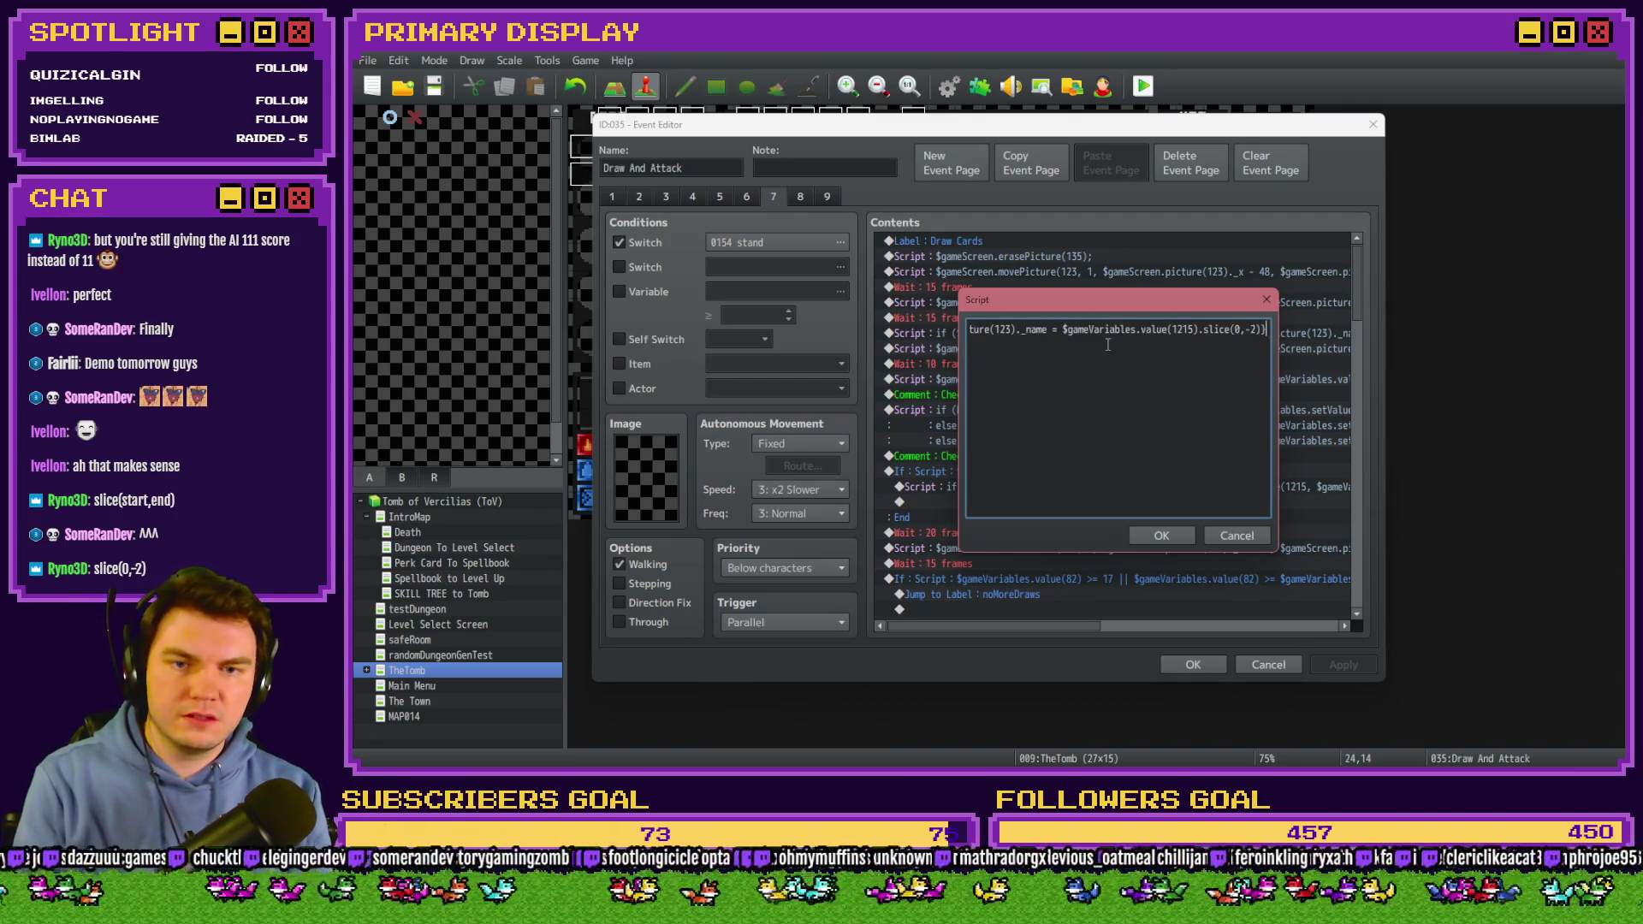
key("Left")
key("Return")
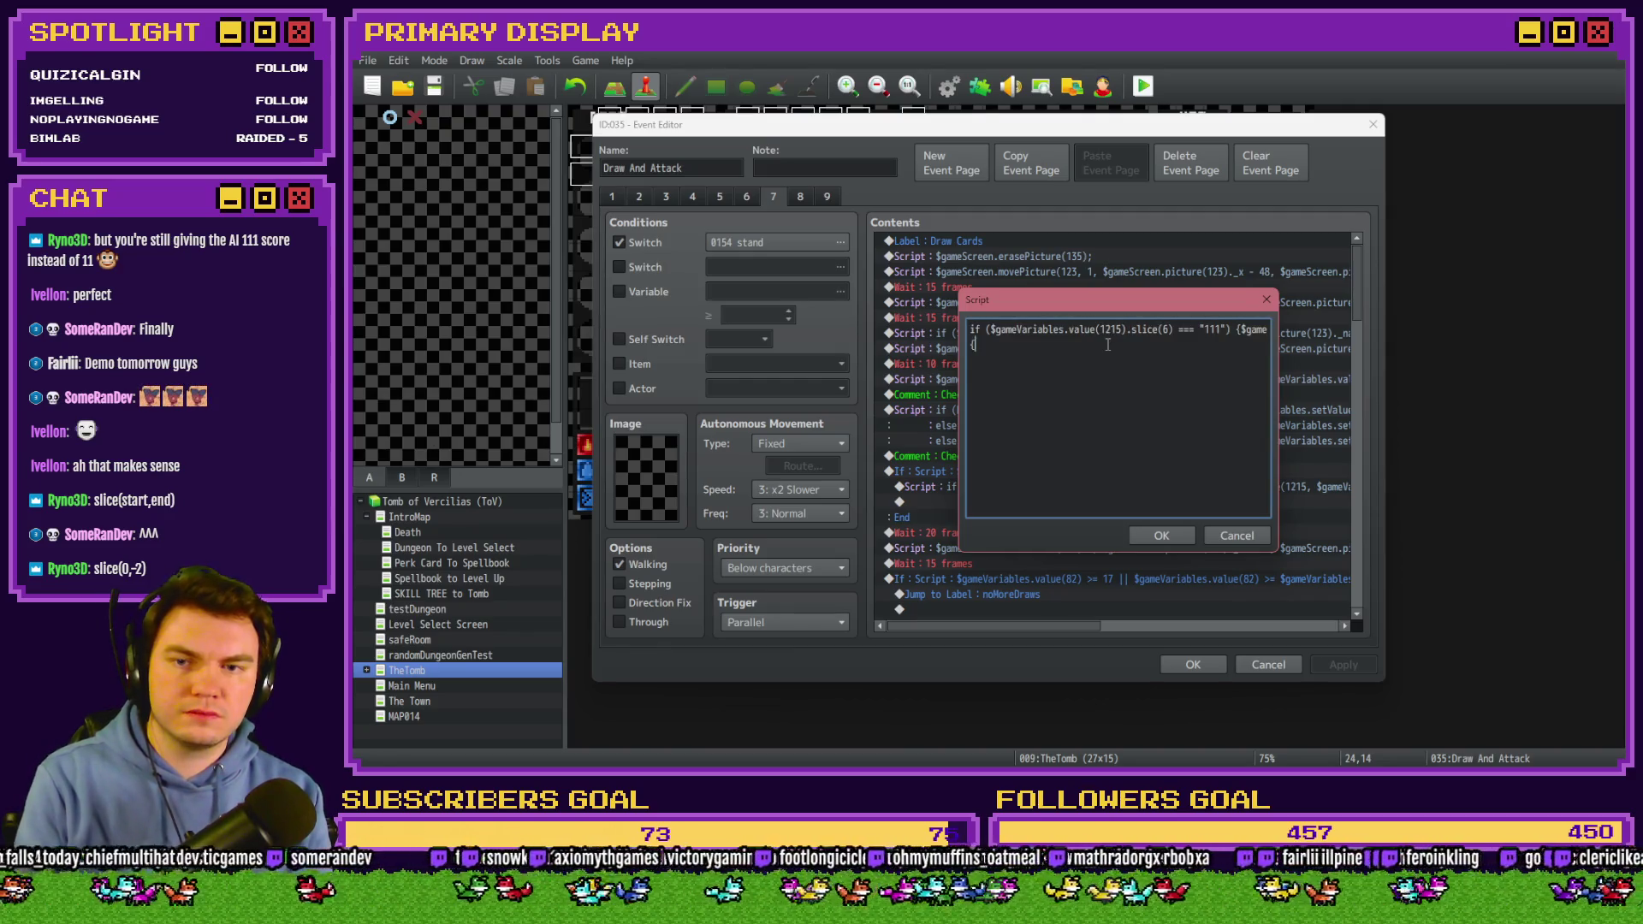
type(" els")
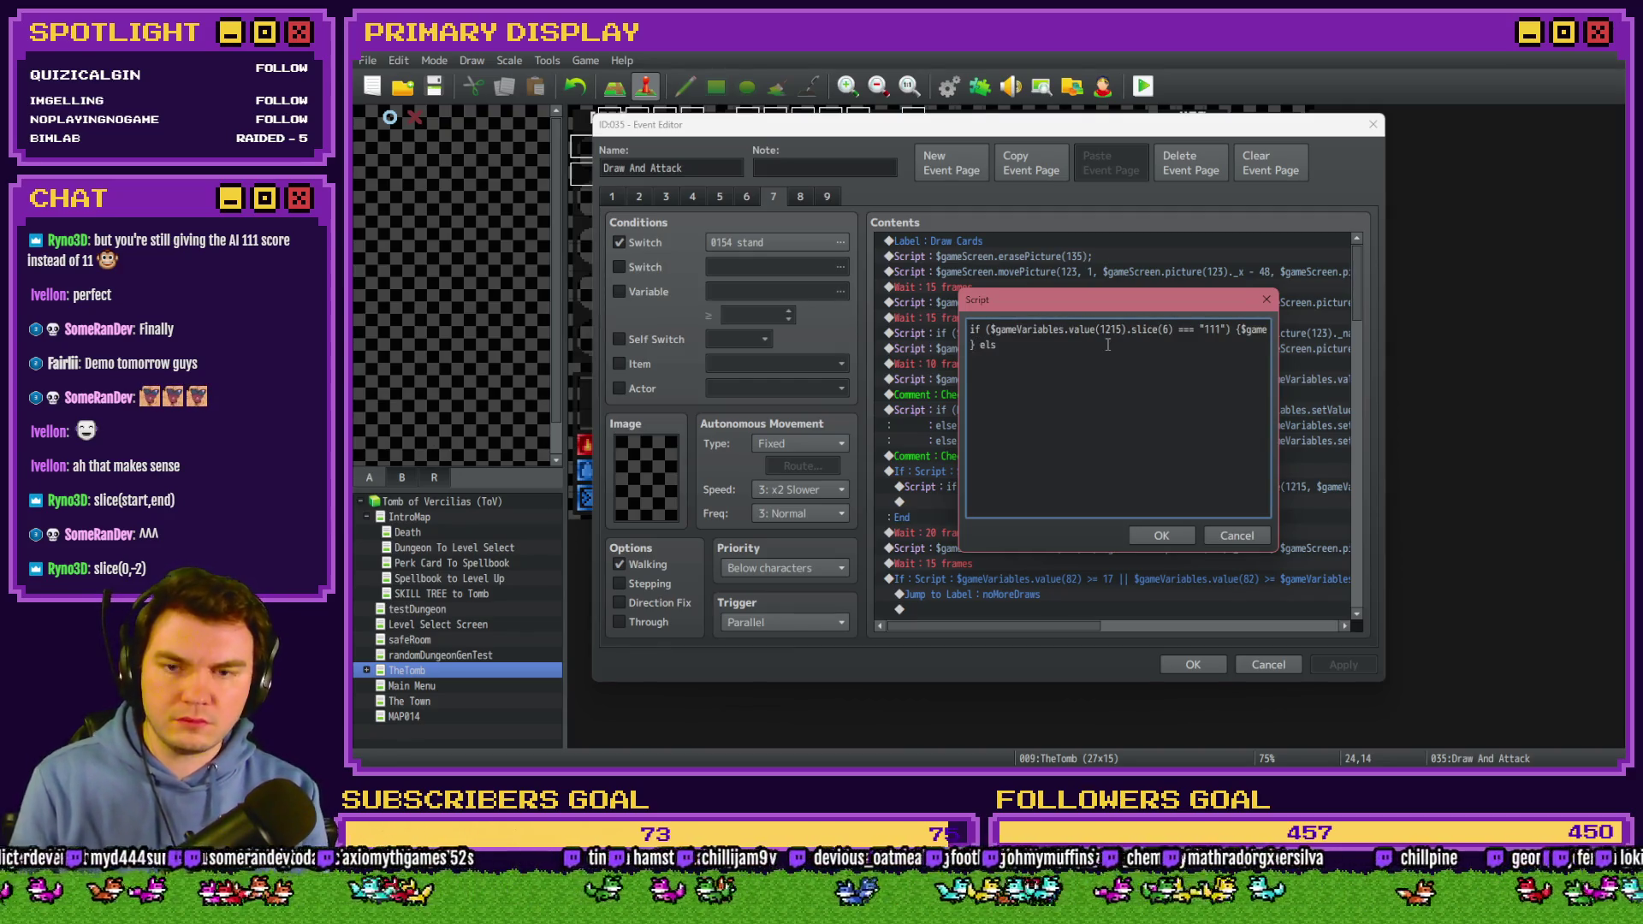
type("e {")
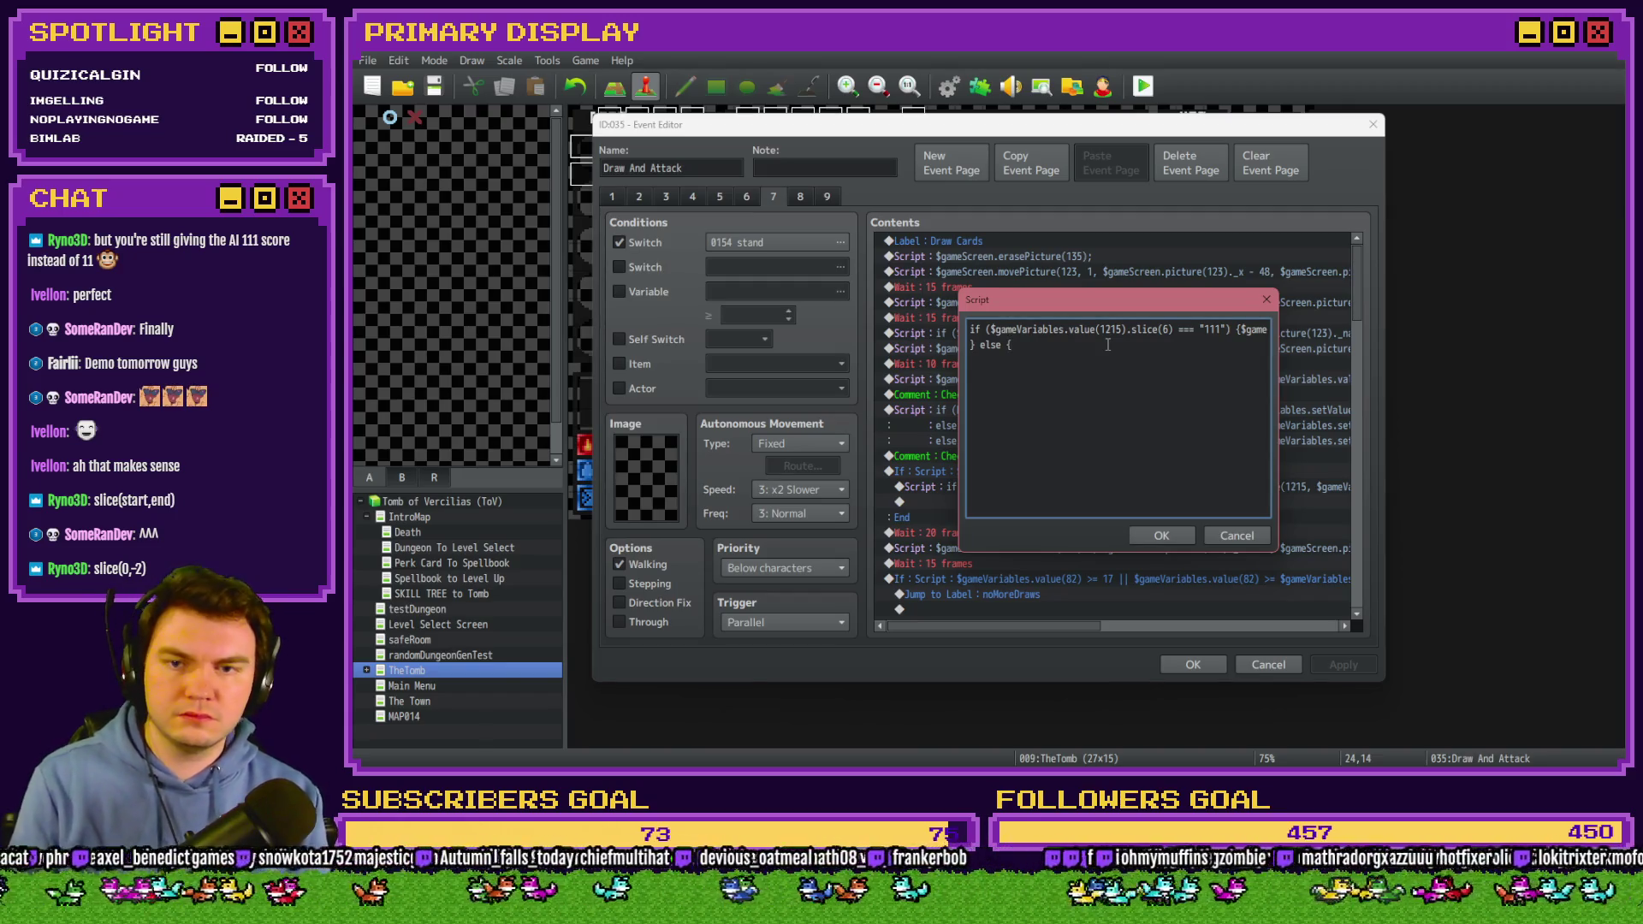
mouse_move(1251, 330)
left_mouse_down()
mouse_move(1284, 333)
mouse_move(1215, 332)
left_mouse_up()
key("ctrl+c")
left_click(1202, 332)
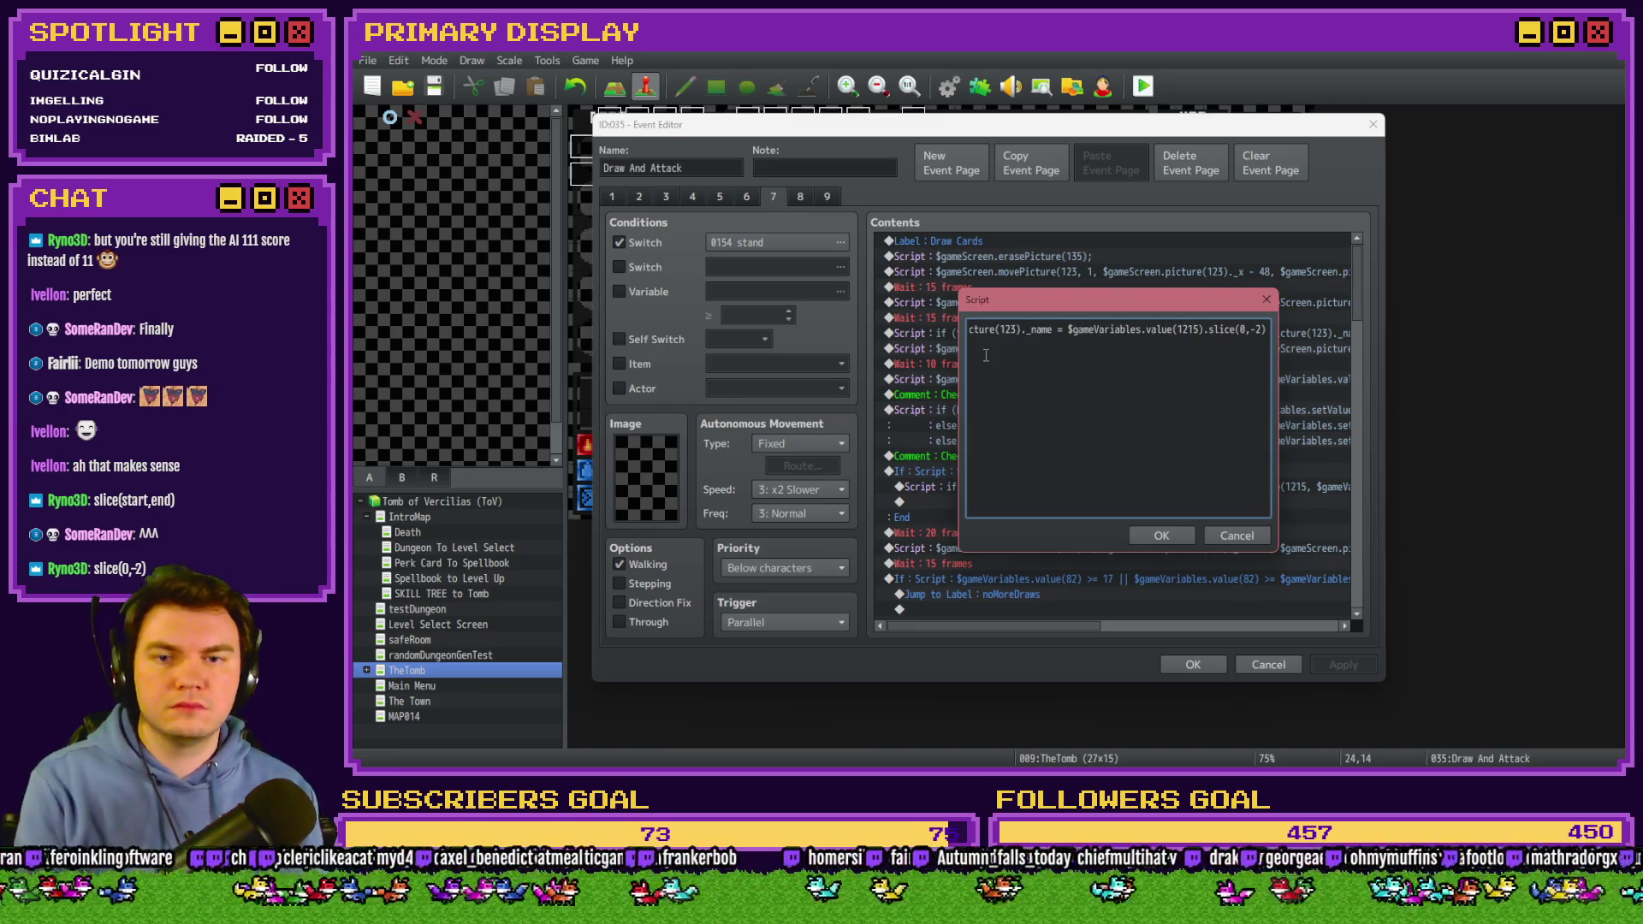
key("ctrl+Left")
key("ctrl+Left")
key("ctrl+Left")
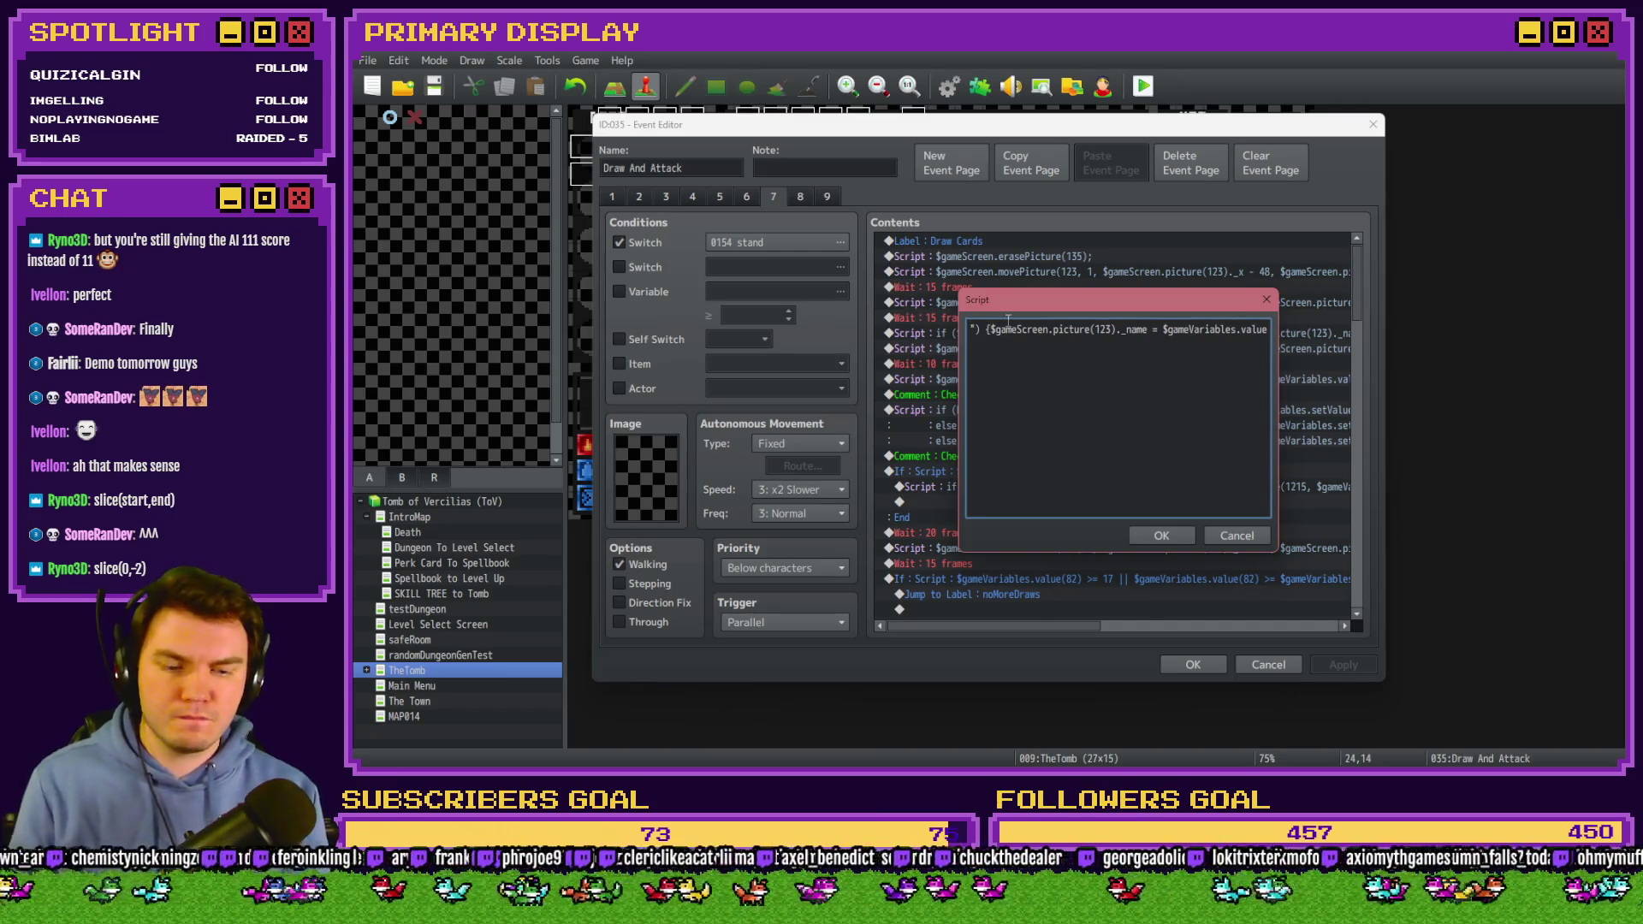
key("End")
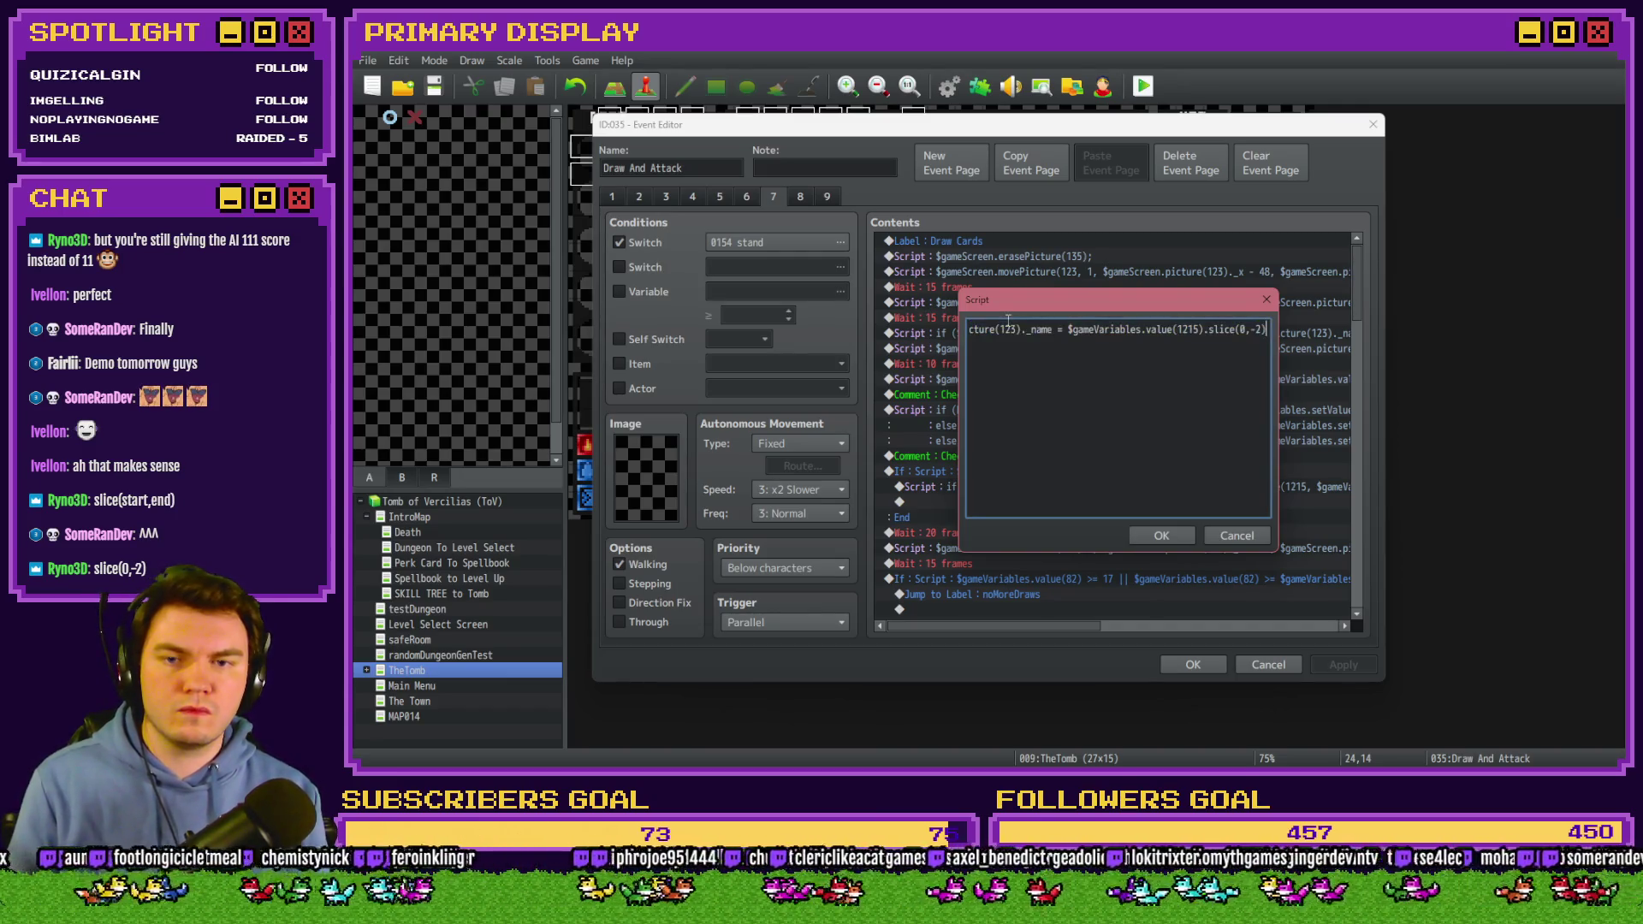
key("Return")
key("ctrl+v")
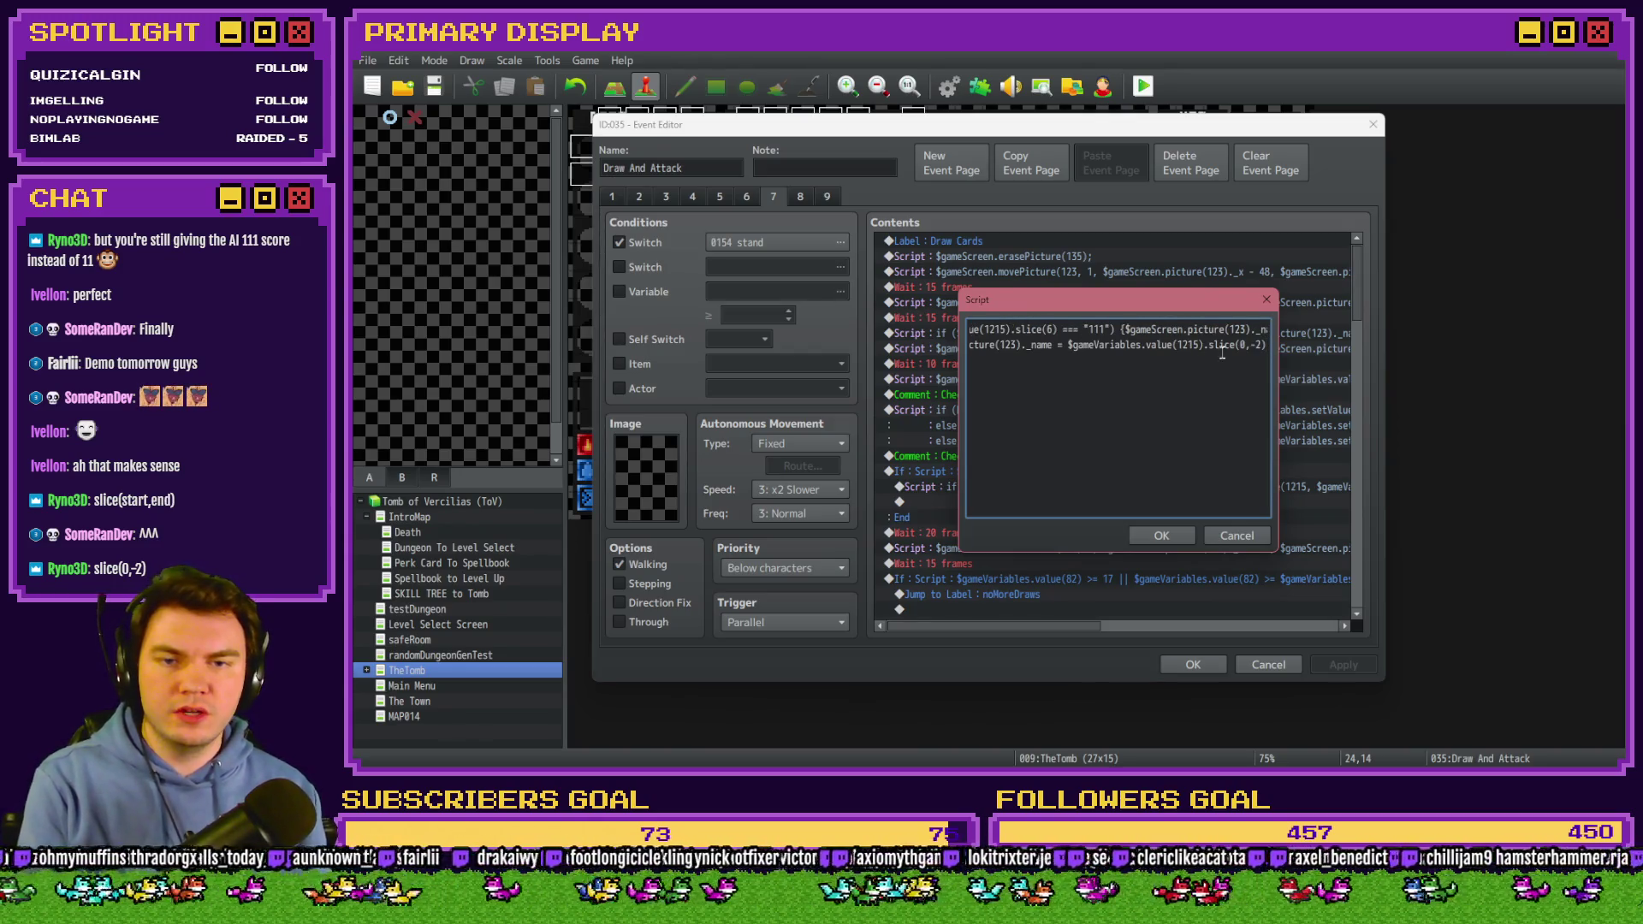
Use variable 1215's full value in the else branch and add .slice(0,-2) to line 1.
left_click_drag(1205, 345, 1265, 345)
key("BackSpace")
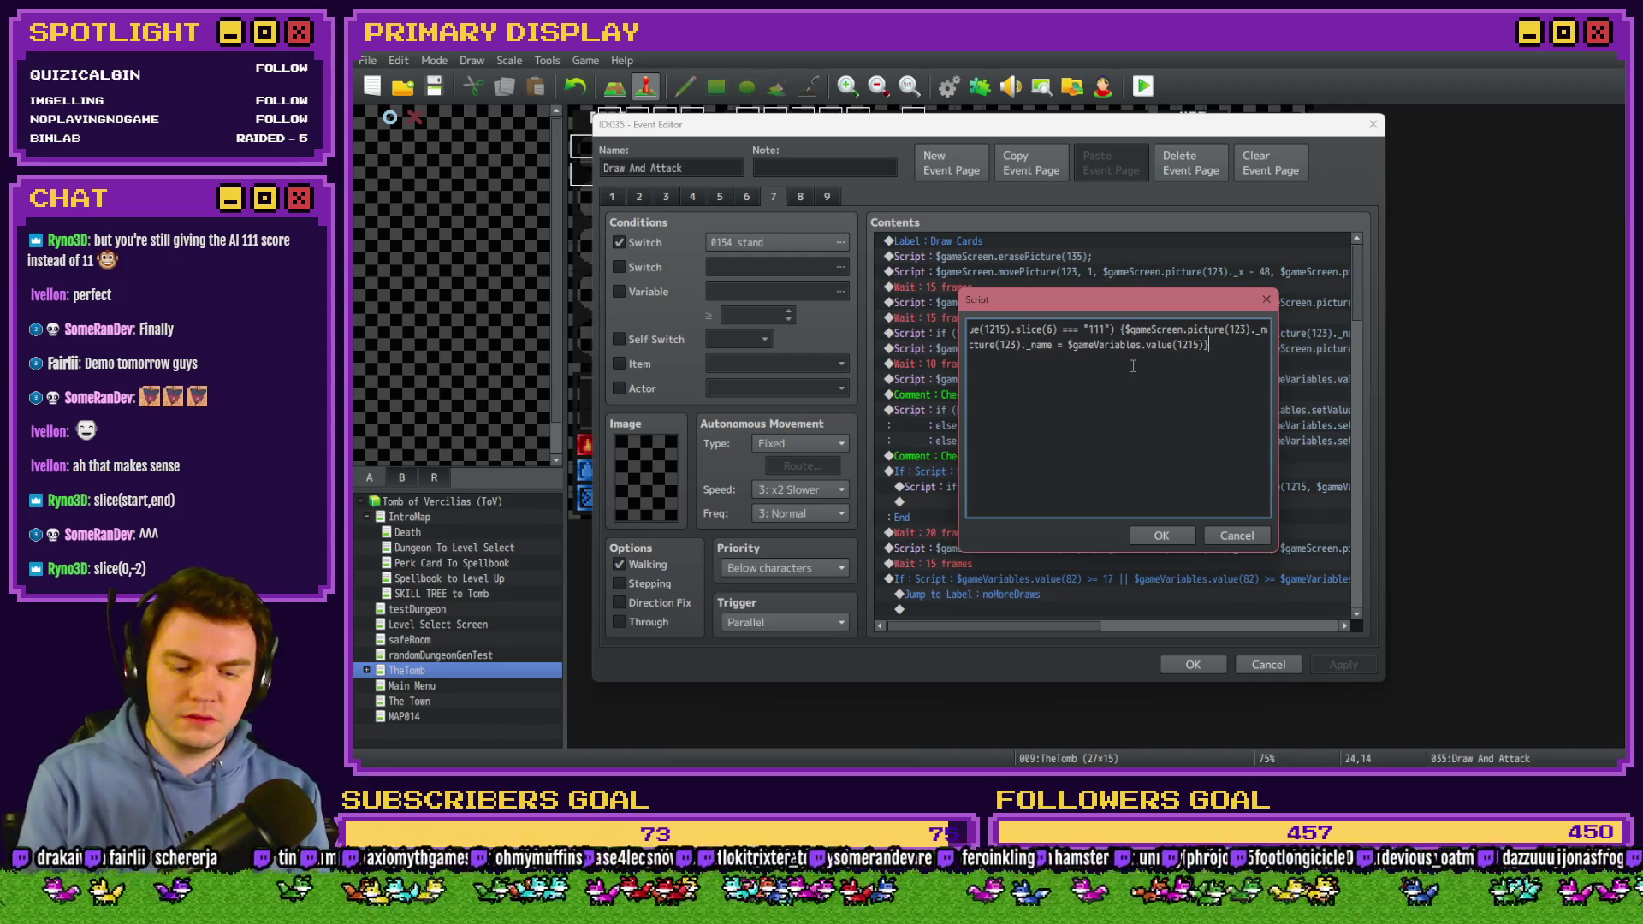
type(";")
key("Home")
left_click(1065, 331)
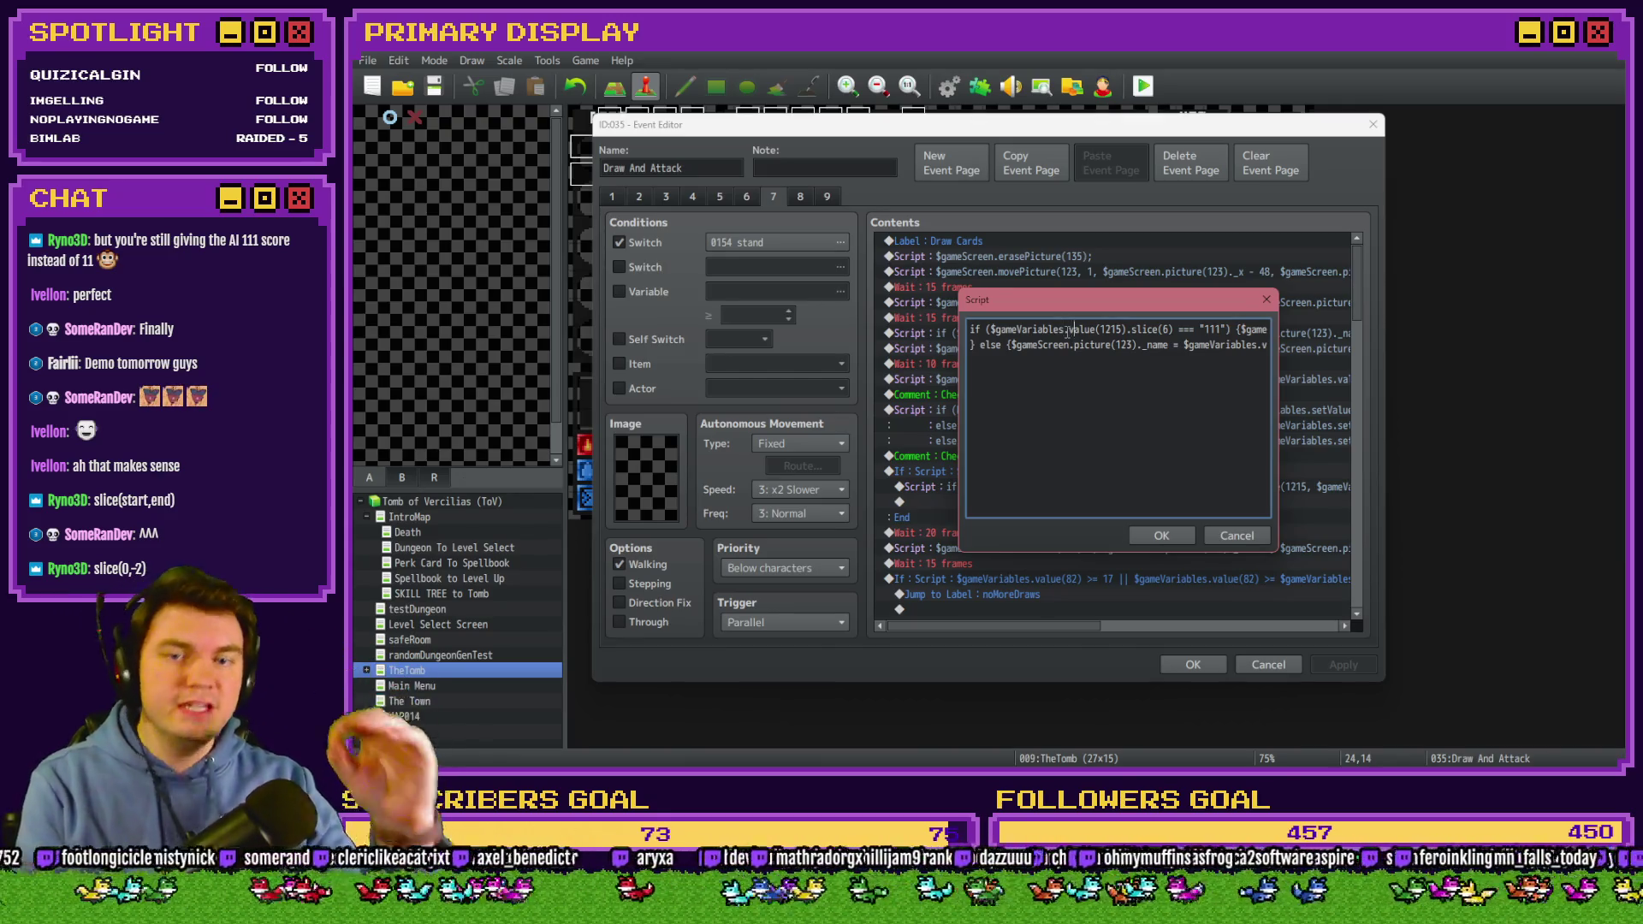
key("Right")
key("Right")
key("Right")
key("Right")
key("Right")
key("Right")
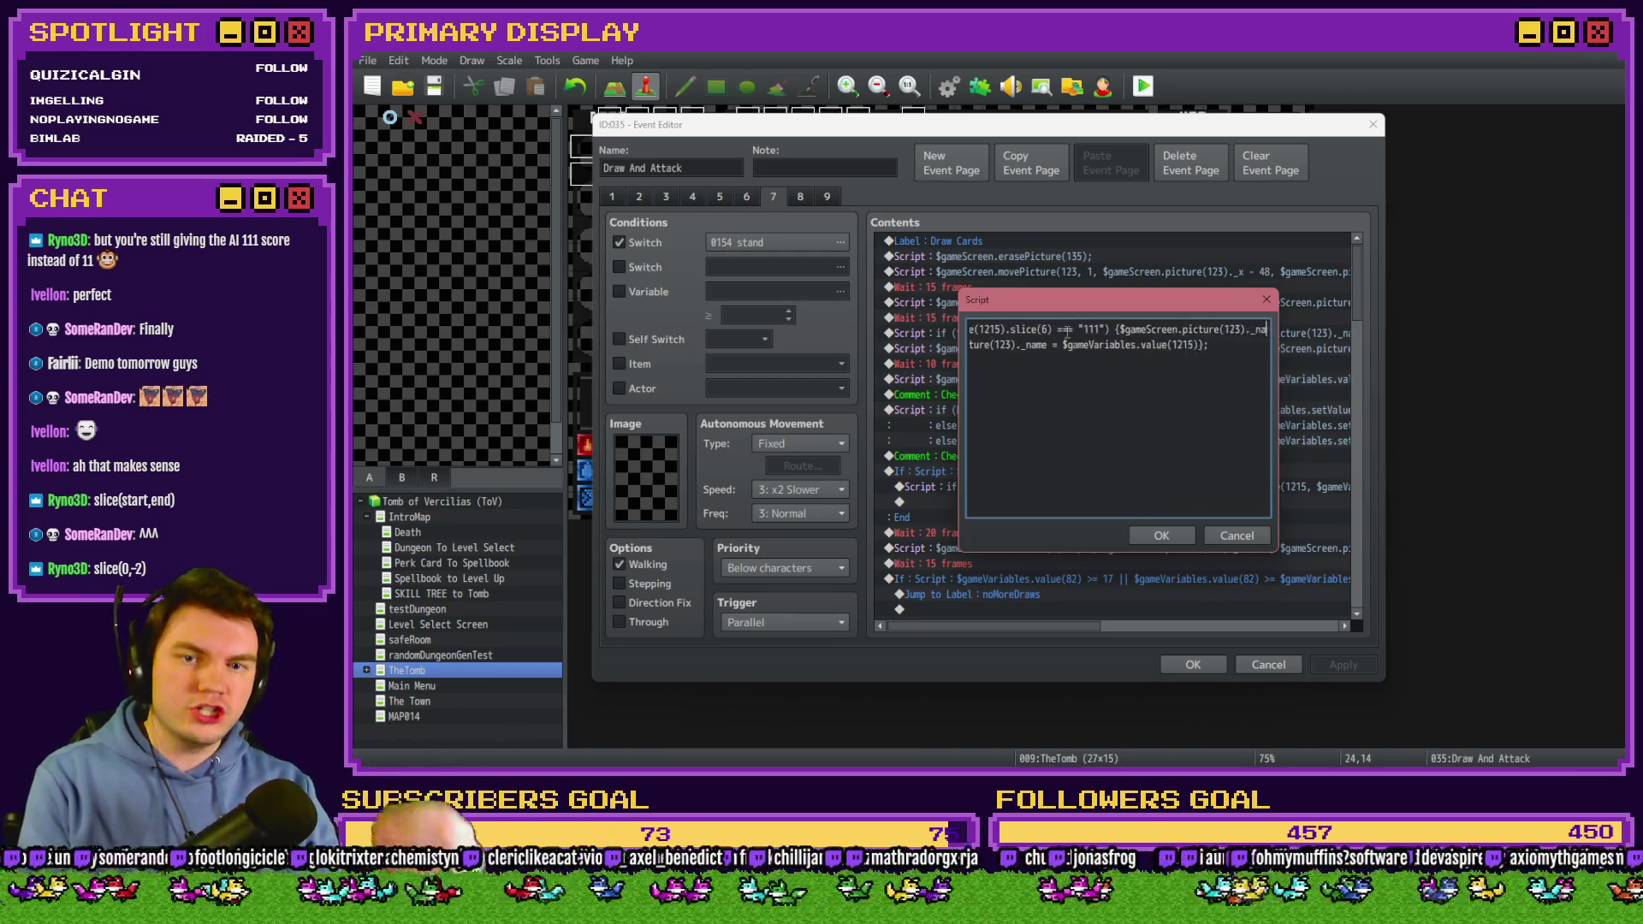
type(").slice(0,-2")
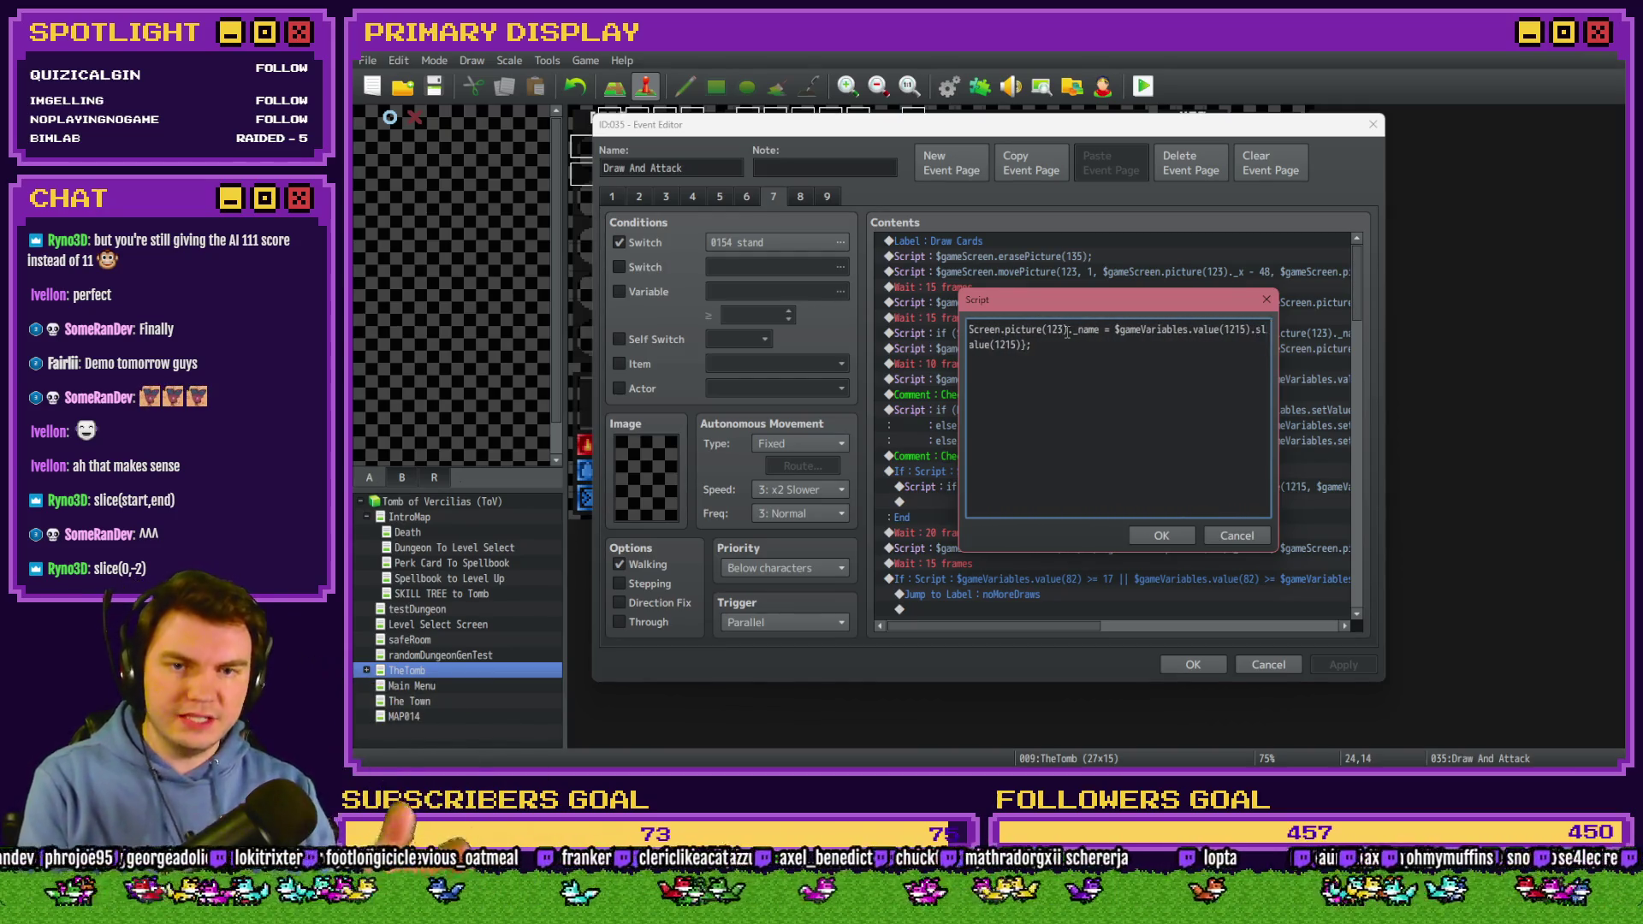
key("Home")
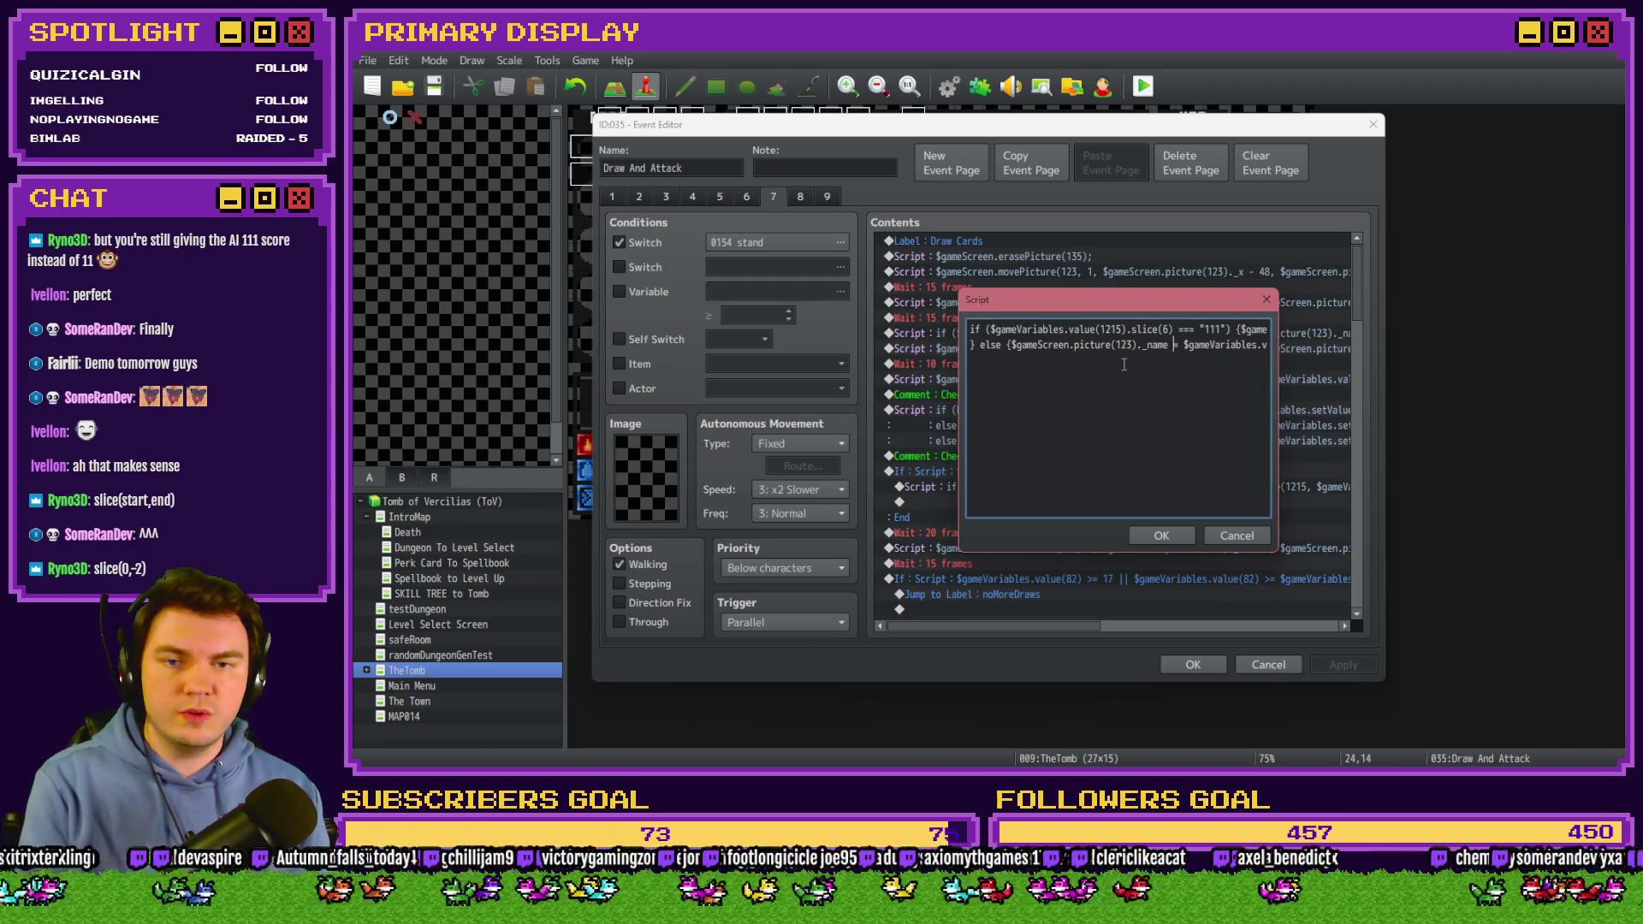
key("End")
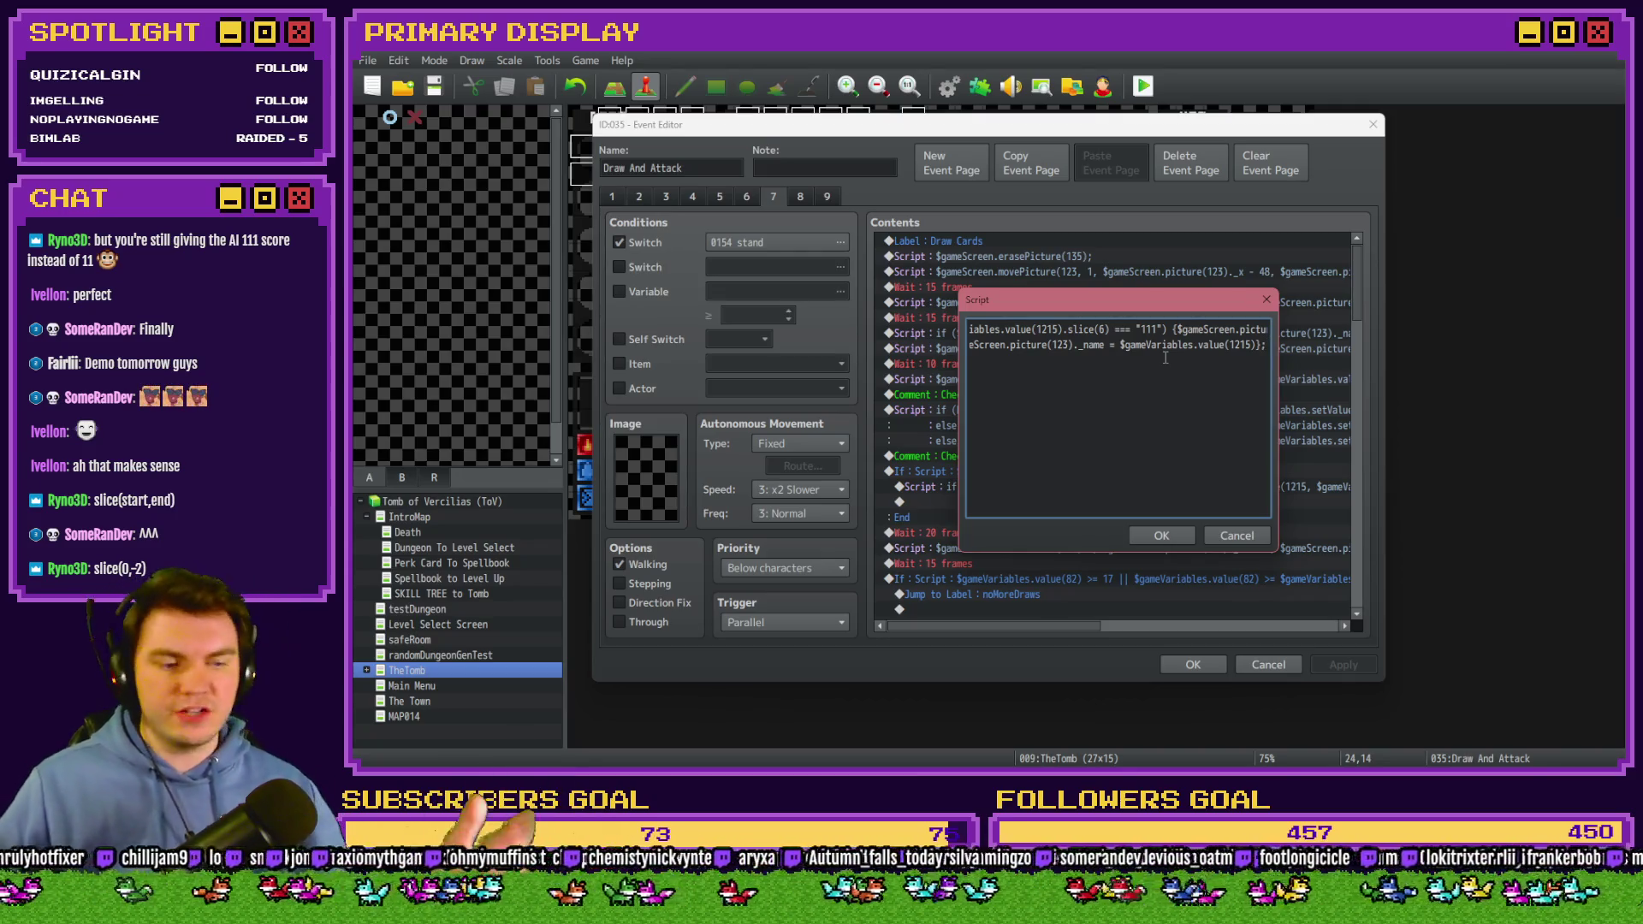
left_click(1162, 535)
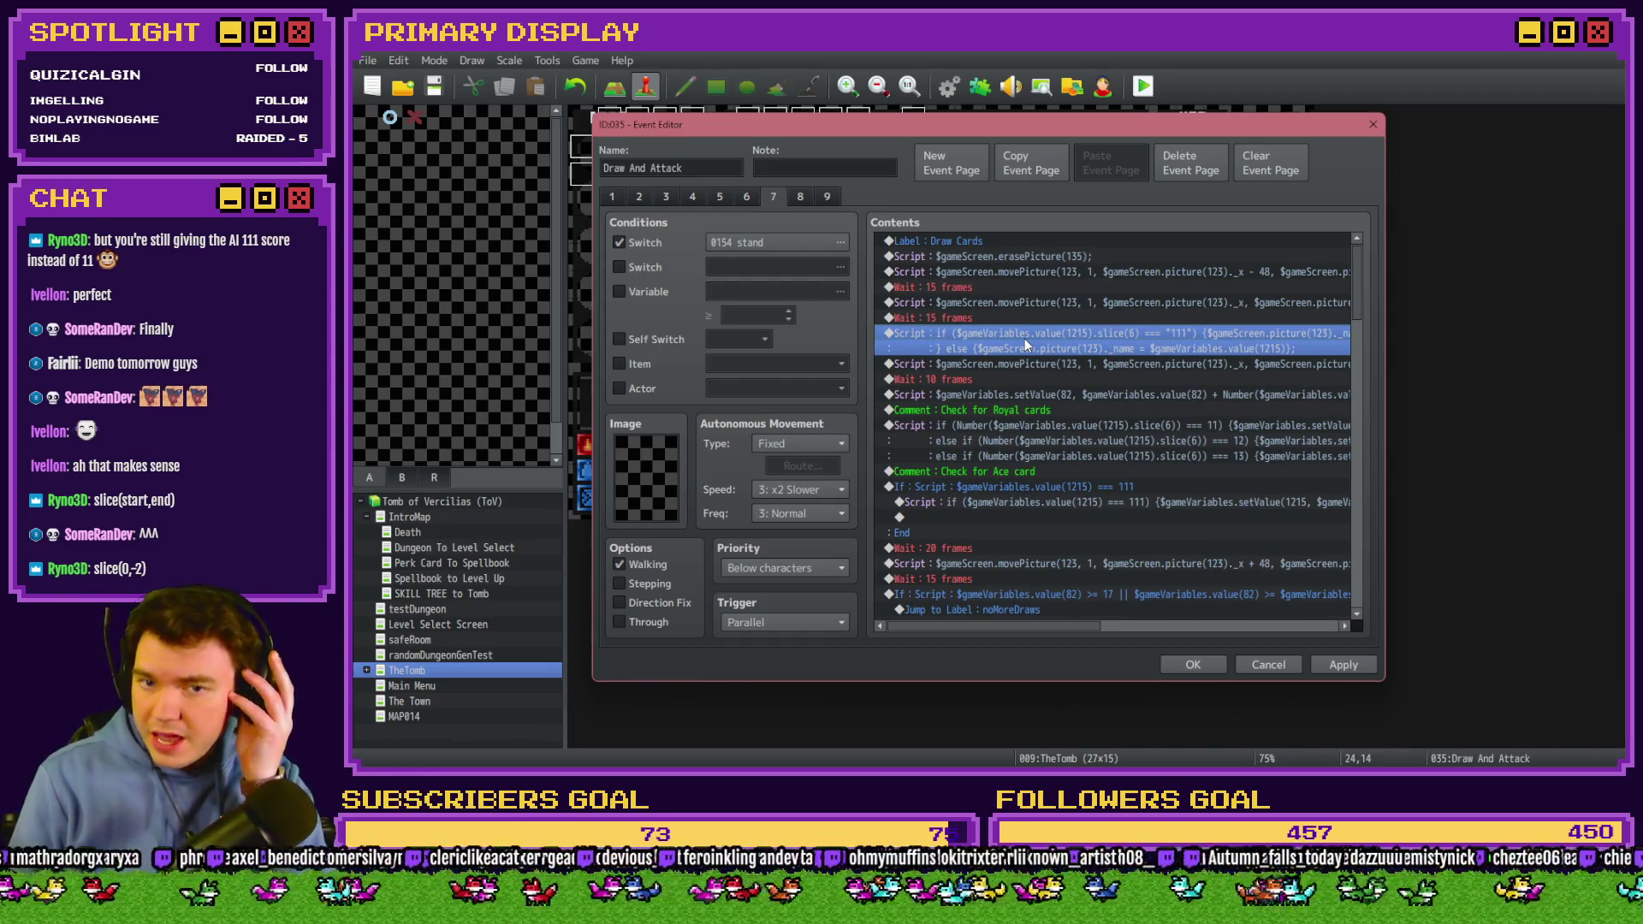
Paste the if/else card-check script above the score line, then open the score-adding script.
left_click(1053, 397)
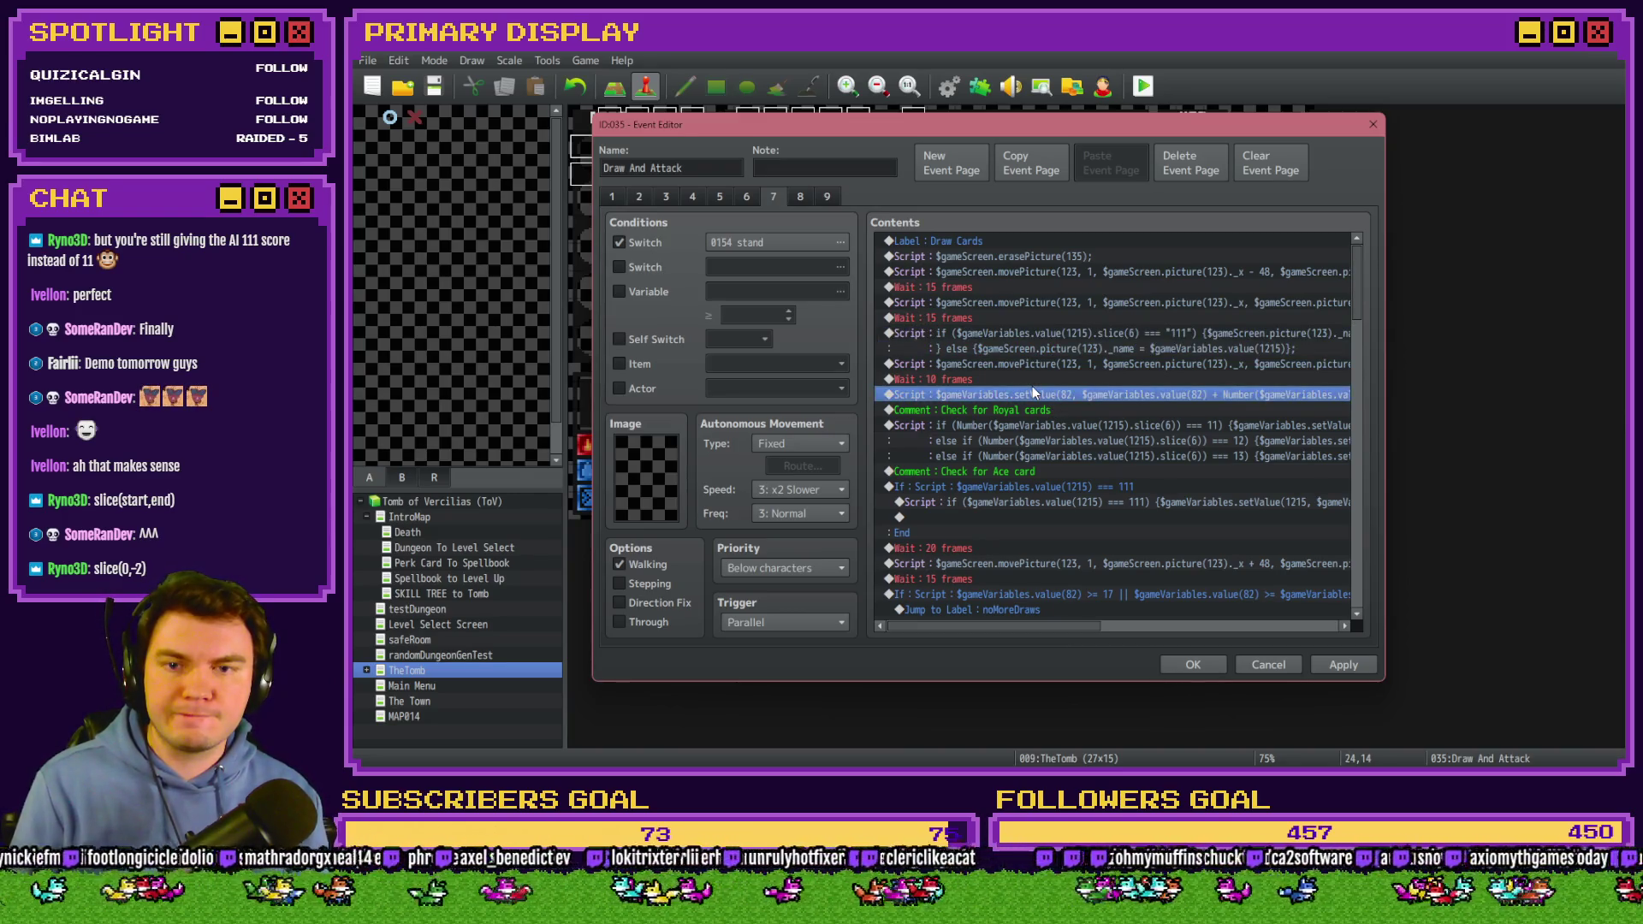
key("ctrl+v")
double_click(1039, 397)
left_click_drag(1042, 331, 969, 330)
left_click(1006, 334)
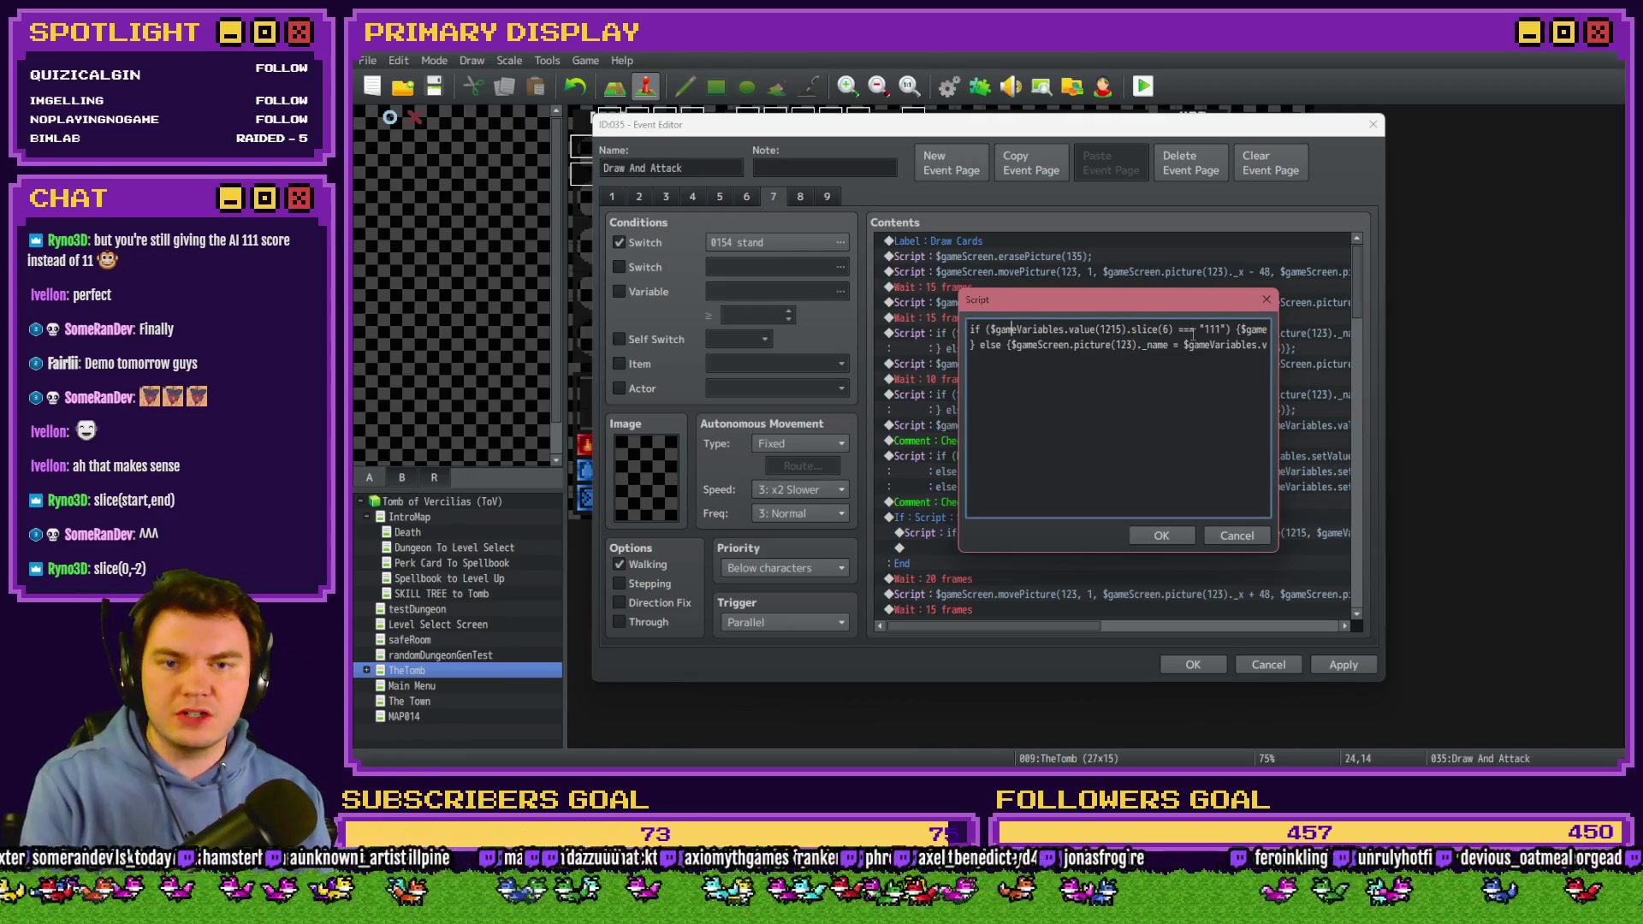
left_click(1219, 330)
left_click(1165, 537)
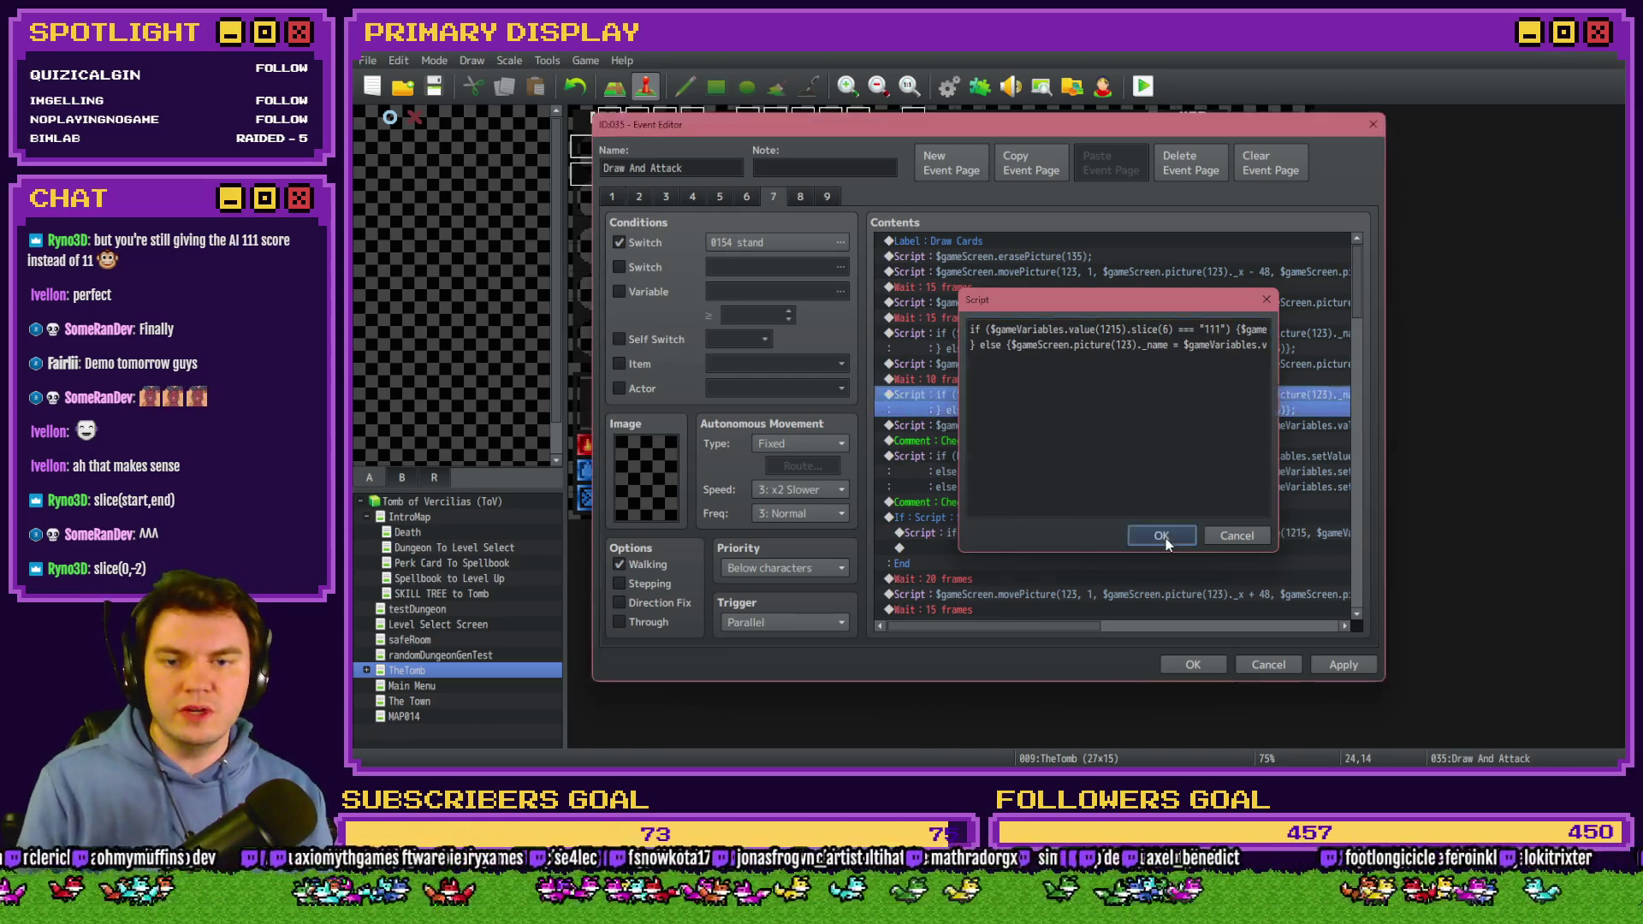
double_click(1090, 425)
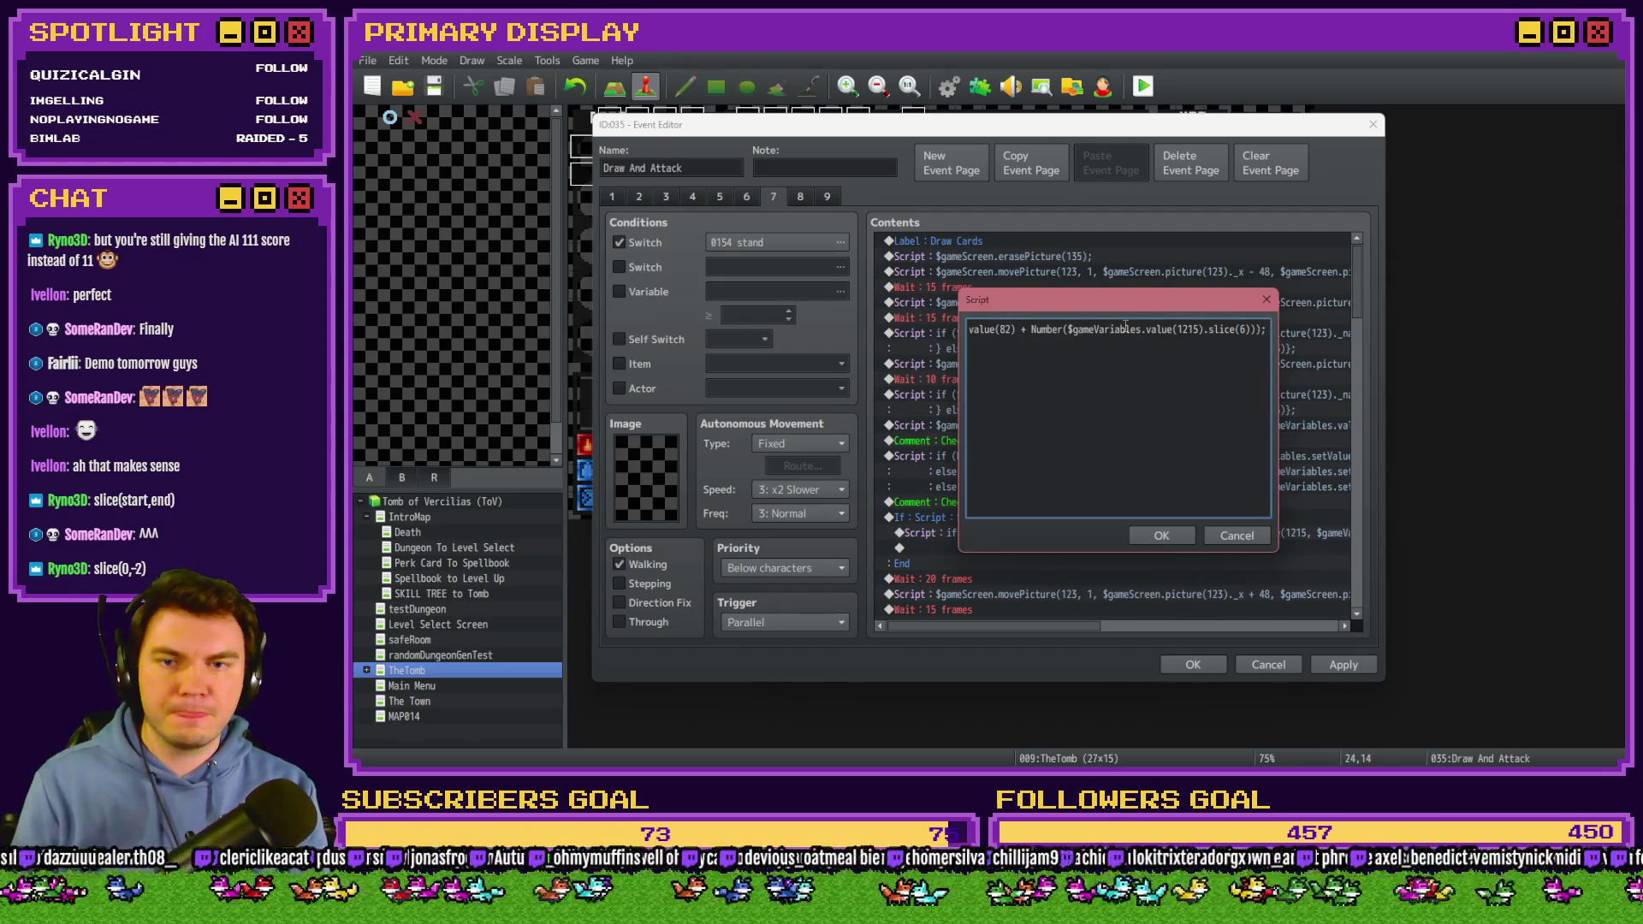
Copy the score-adding code into the first line of the card-check script.
key("ctrl+a")
left_click(1237, 536)
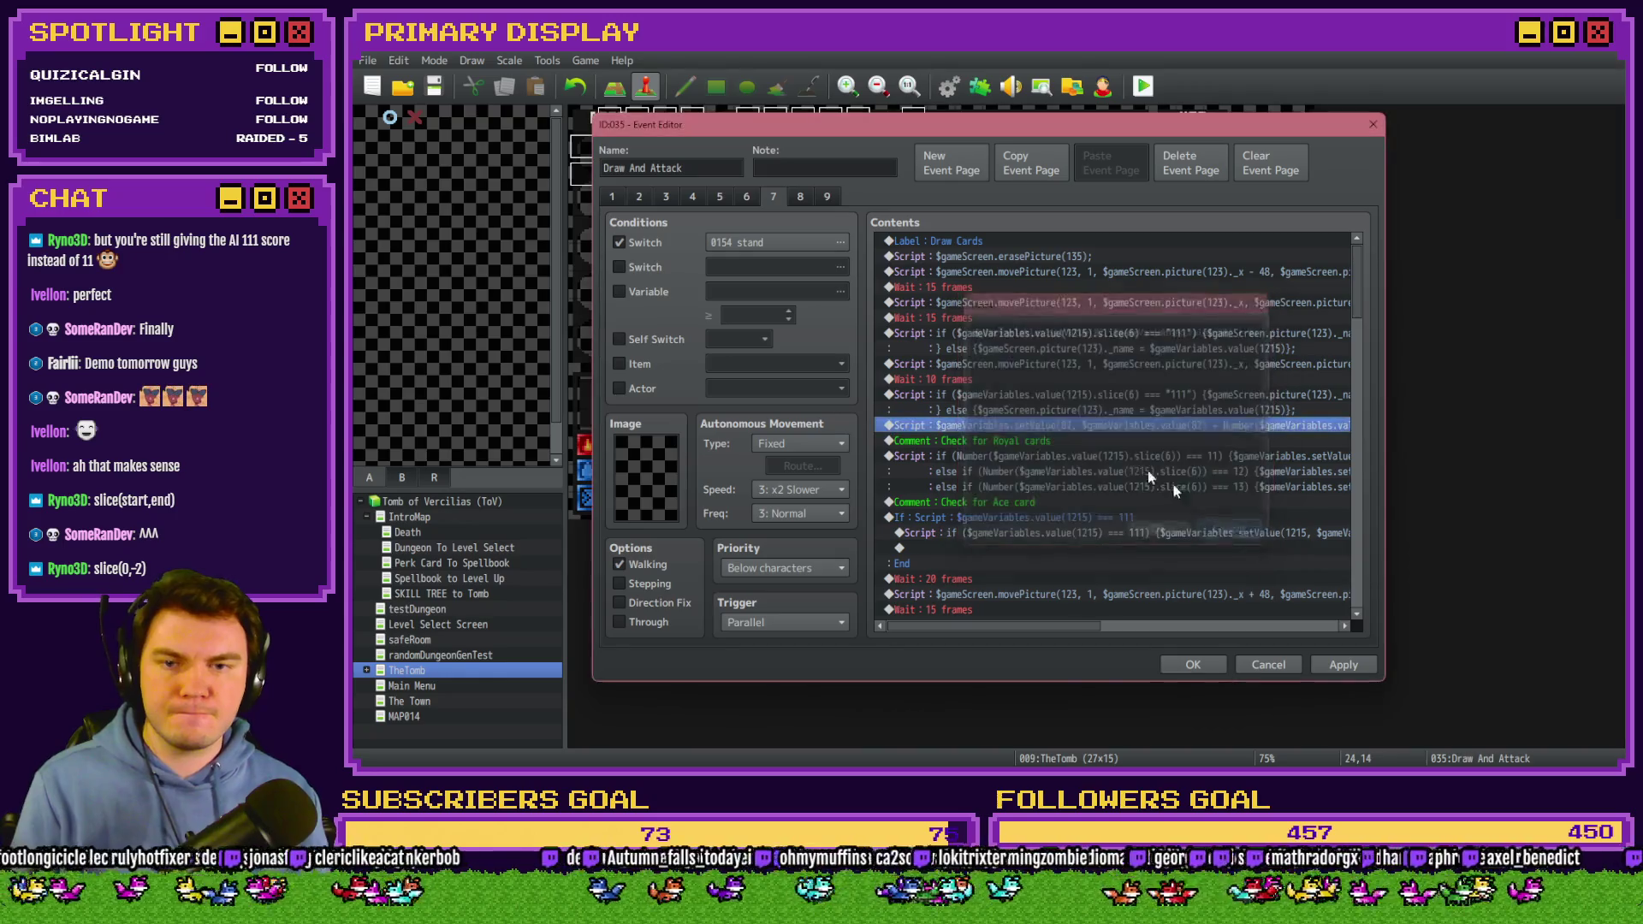
left_click(1062, 400)
double_click(1067, 398)
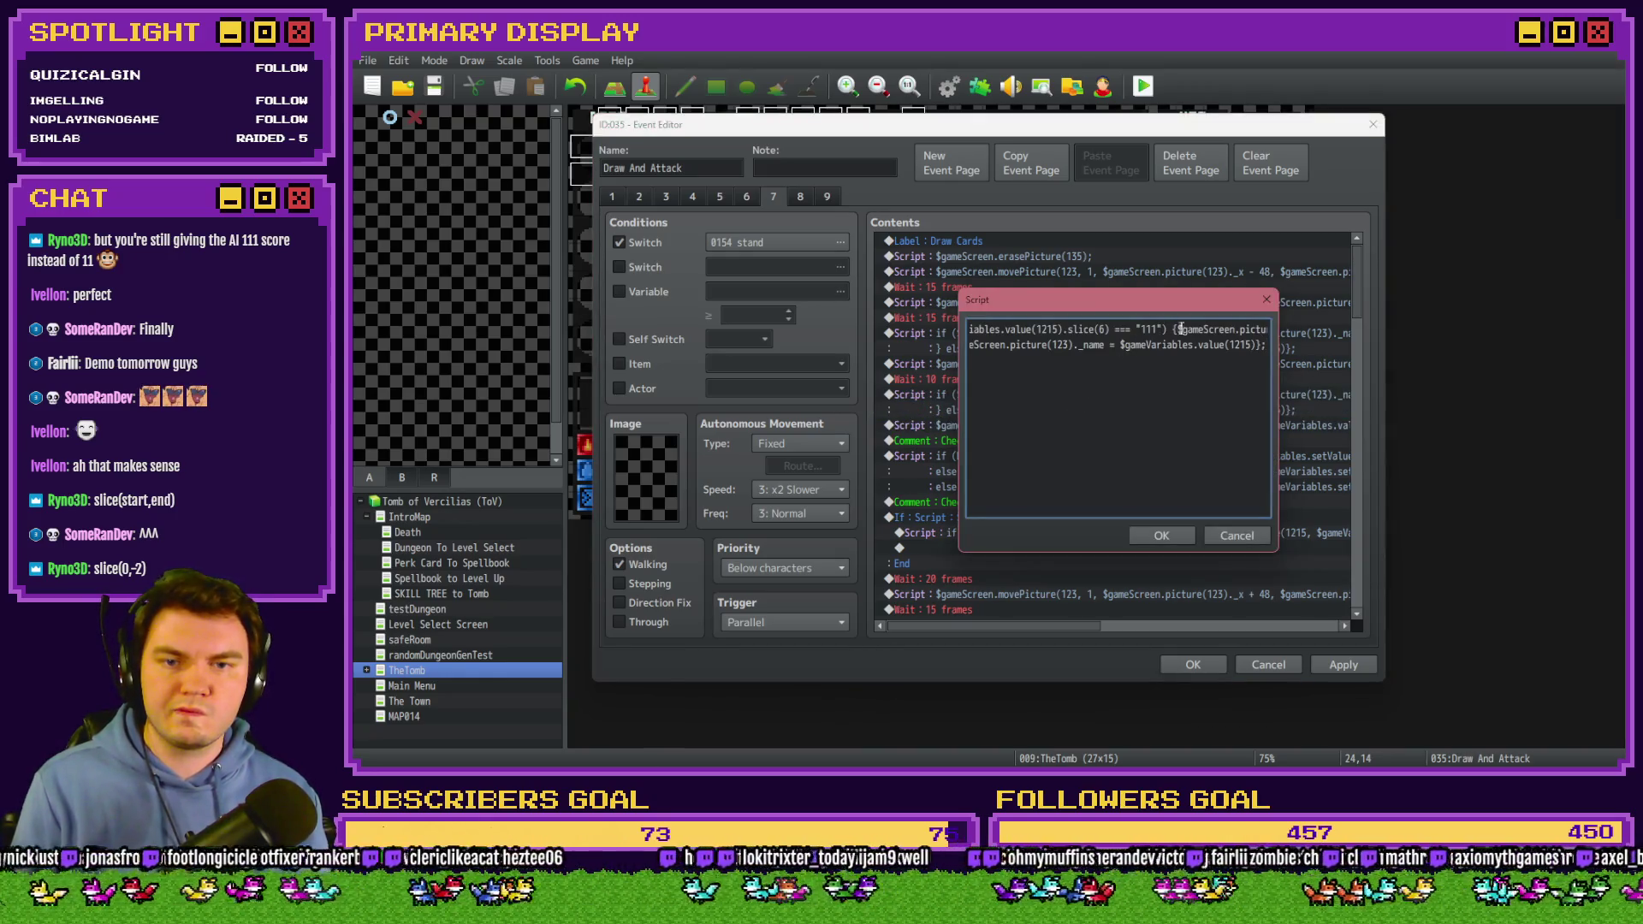
key("ctrl+a")
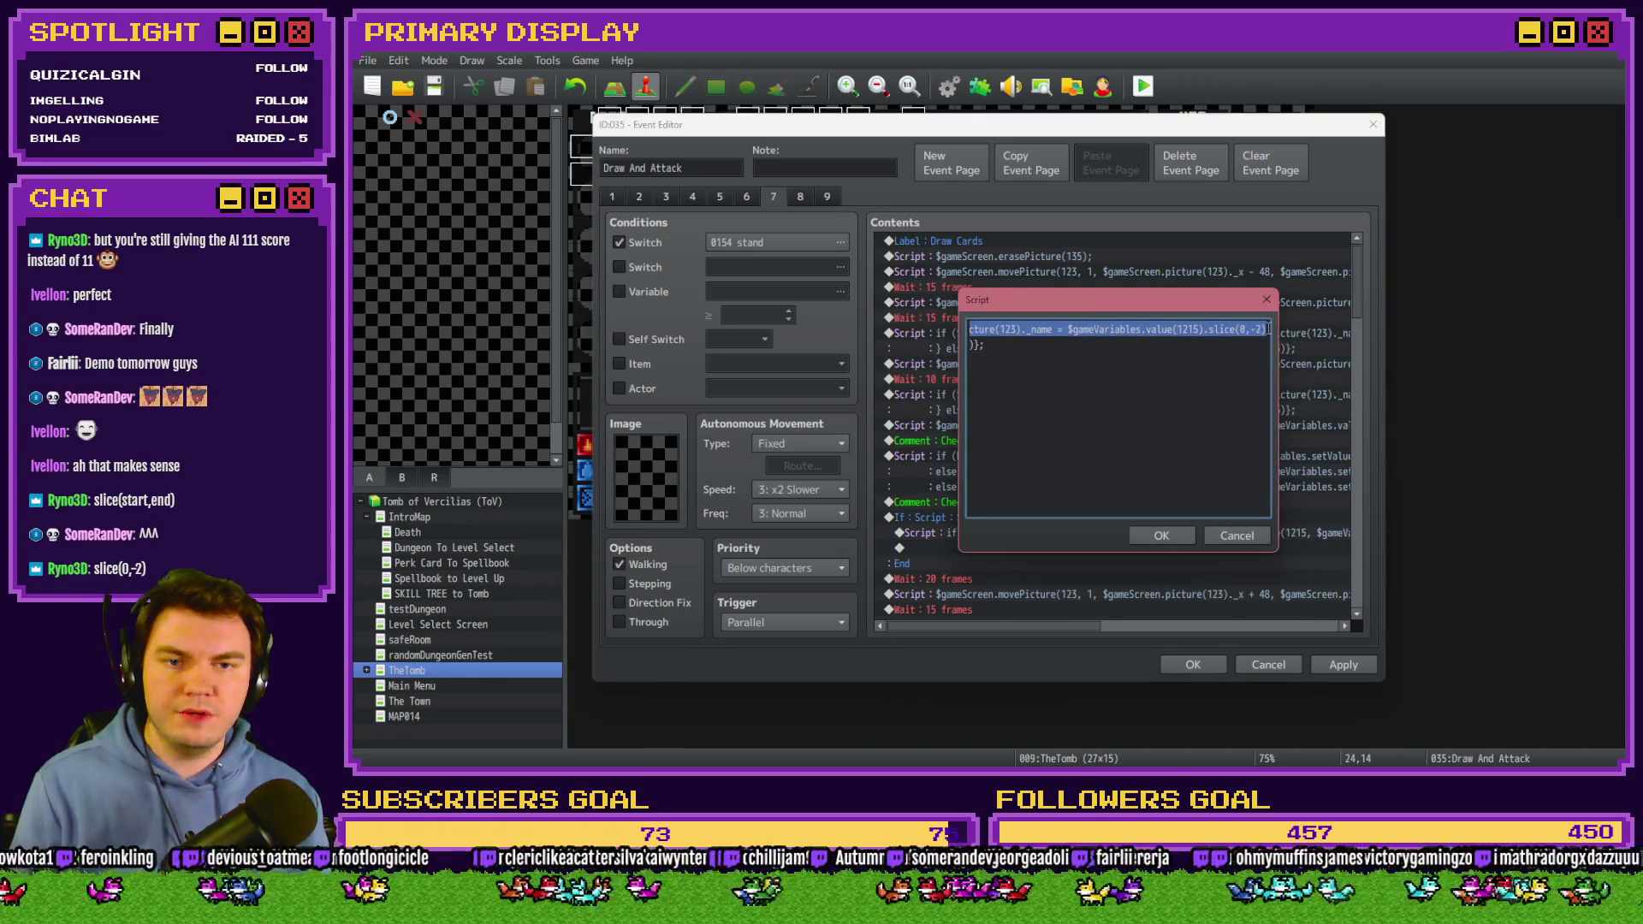
key("ctrl+v")
triple_click(1156, 330)
Fix the pasted score code, changing the slice argument from 6 to 7 and adding semicolons.
left_click(1205, 330)
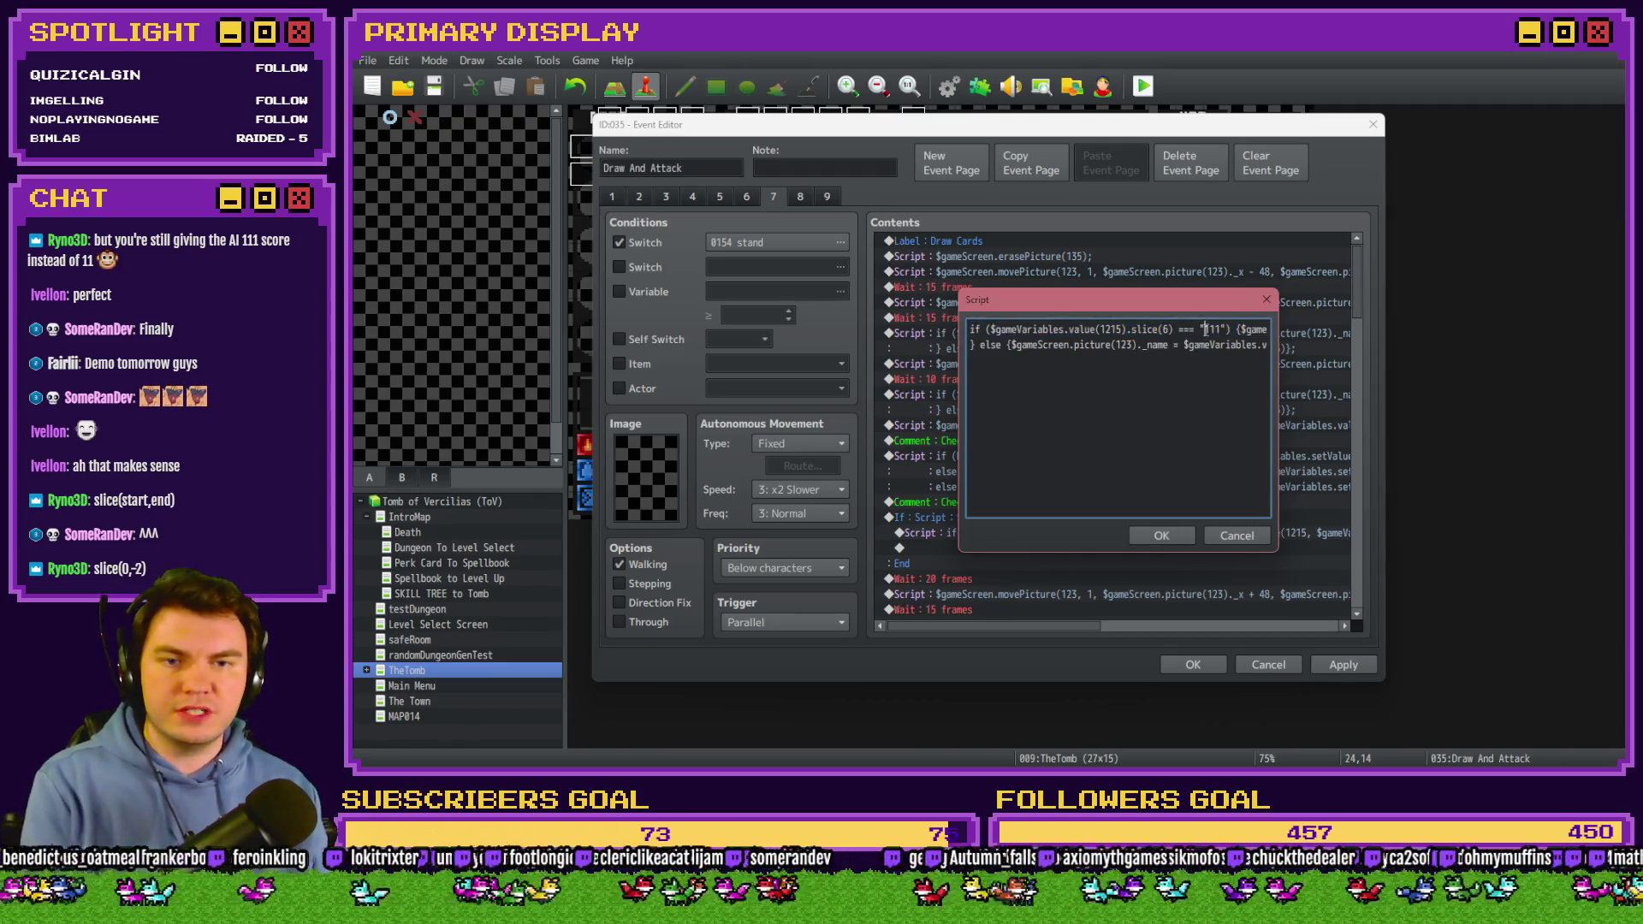
key("Right")
key("Right")
key("Right")
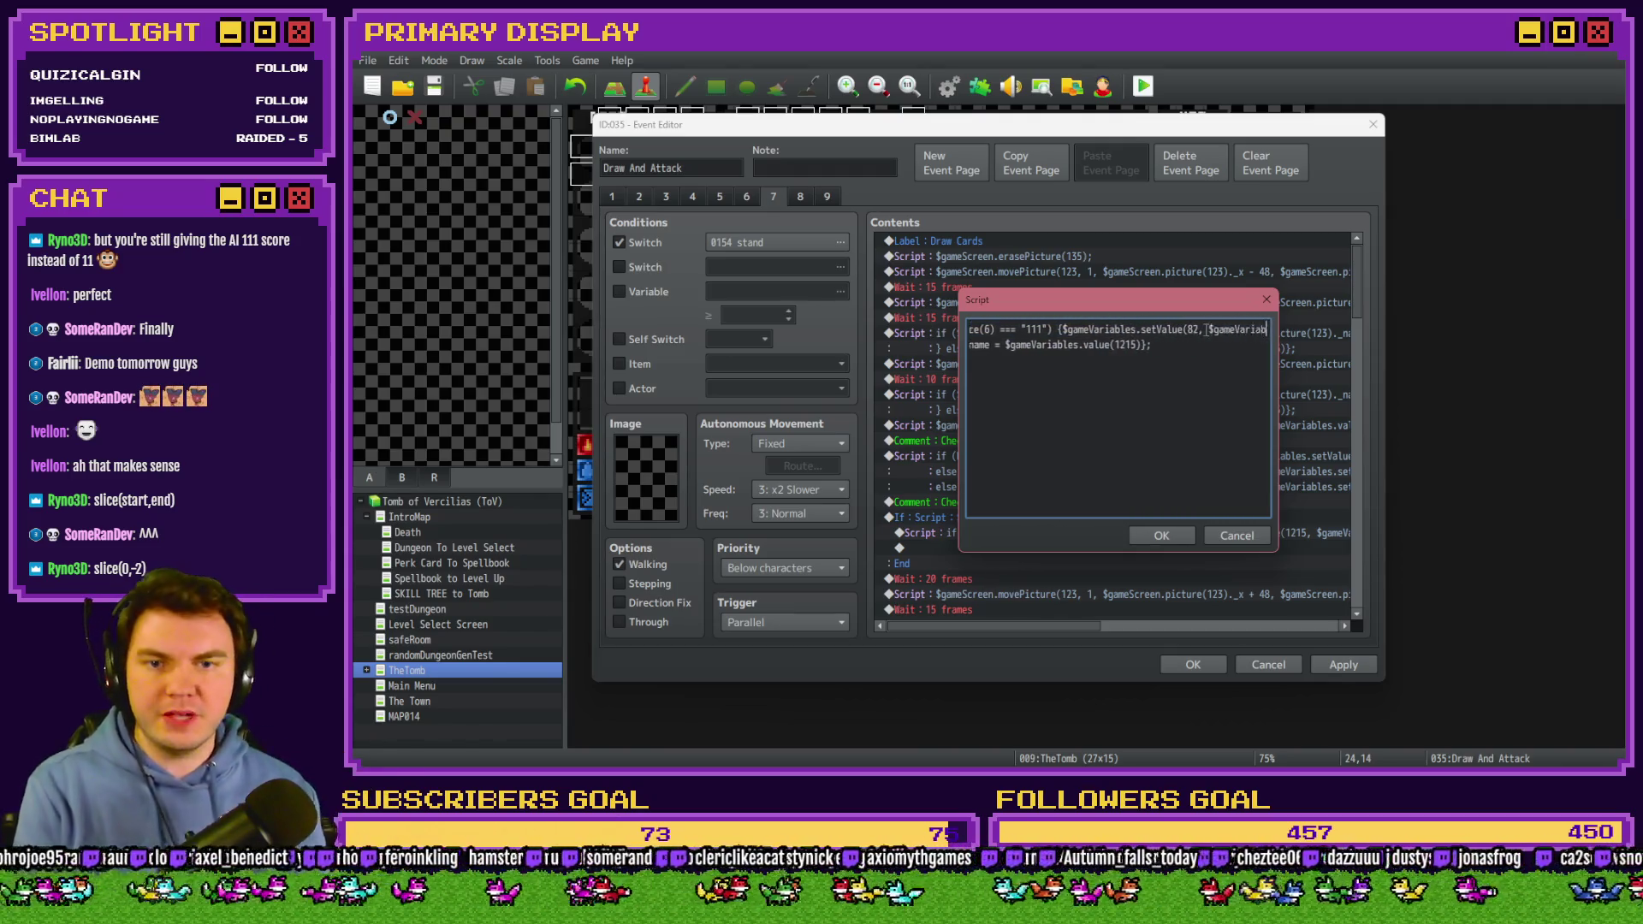
key("Right")
key("Right")
key("Right")
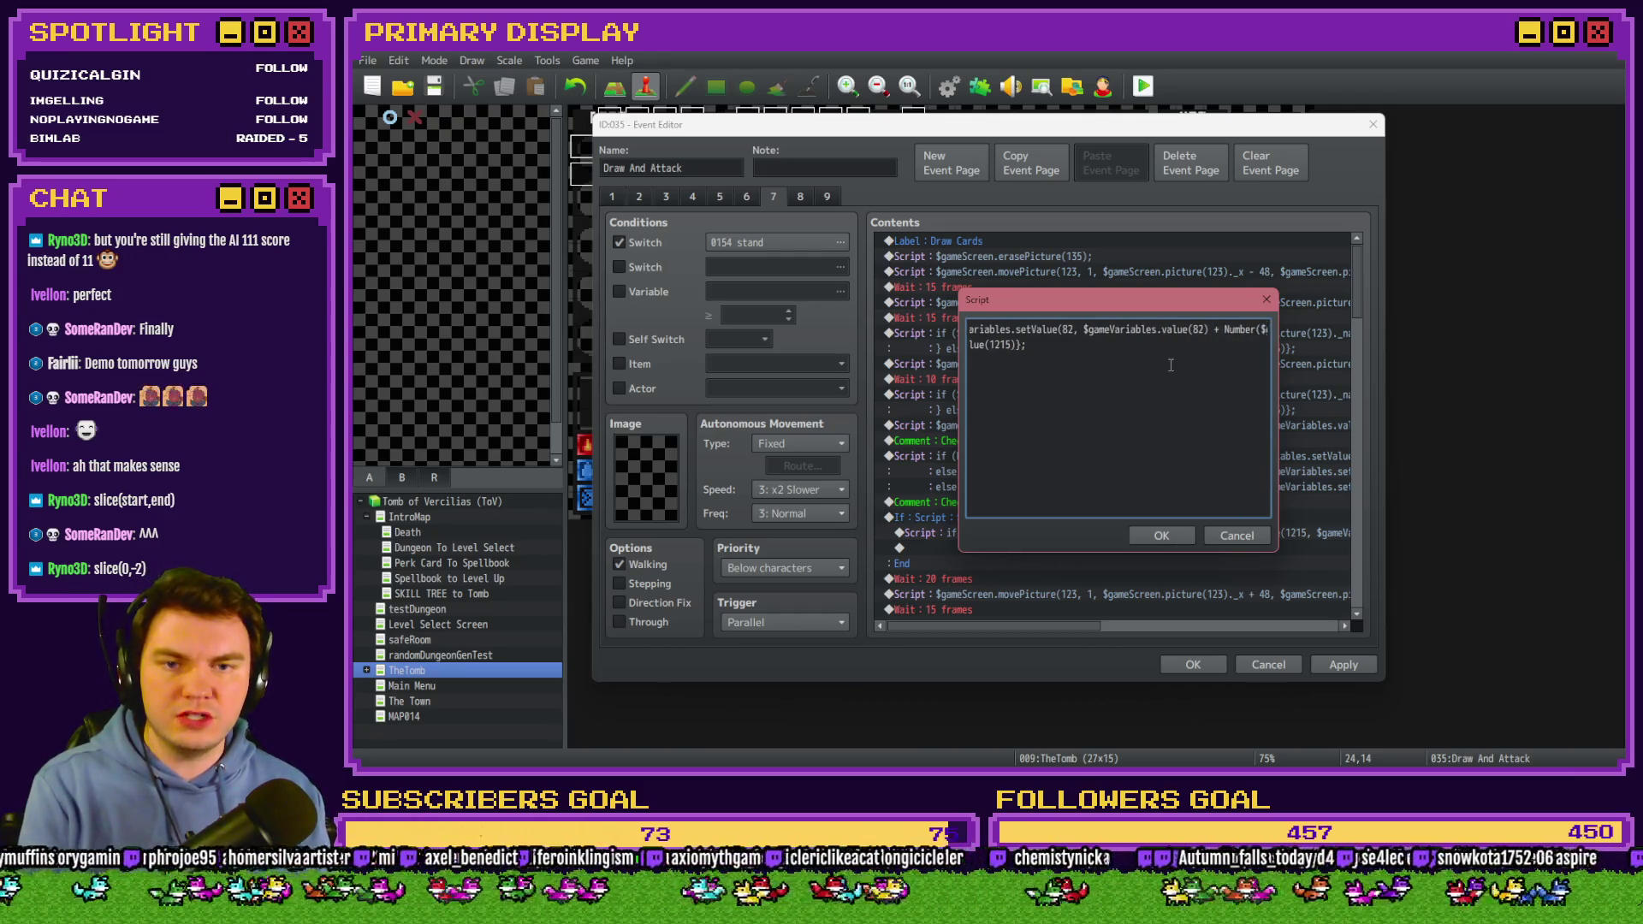
key("Right")
key("Right")
key("Right")
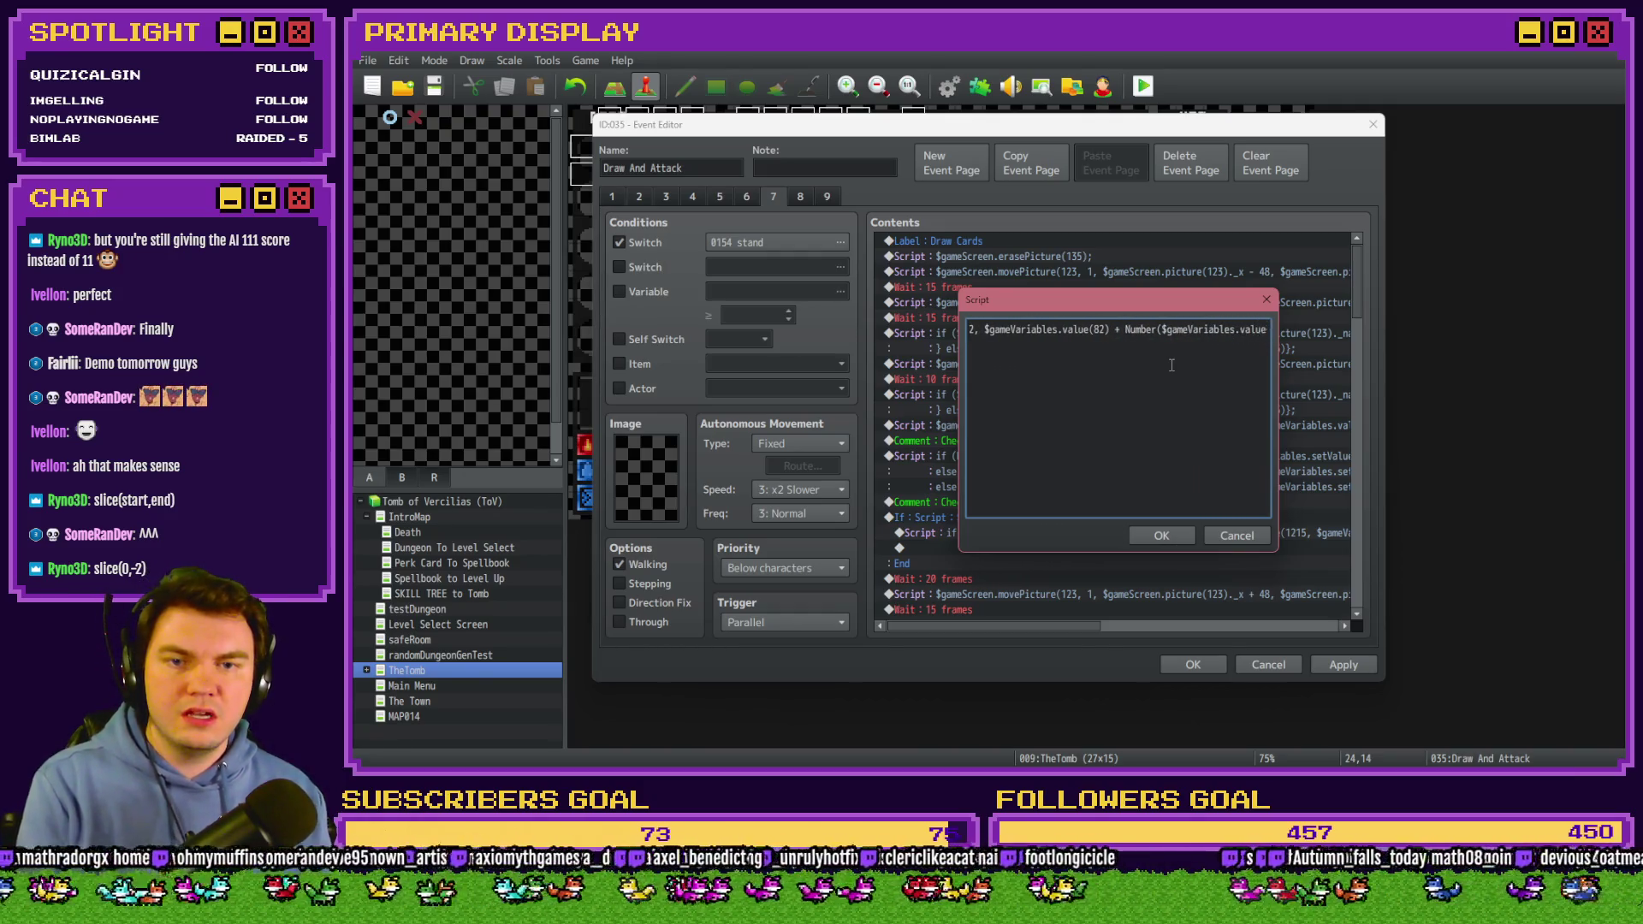
key("Right")
key("Right")
key("Right")
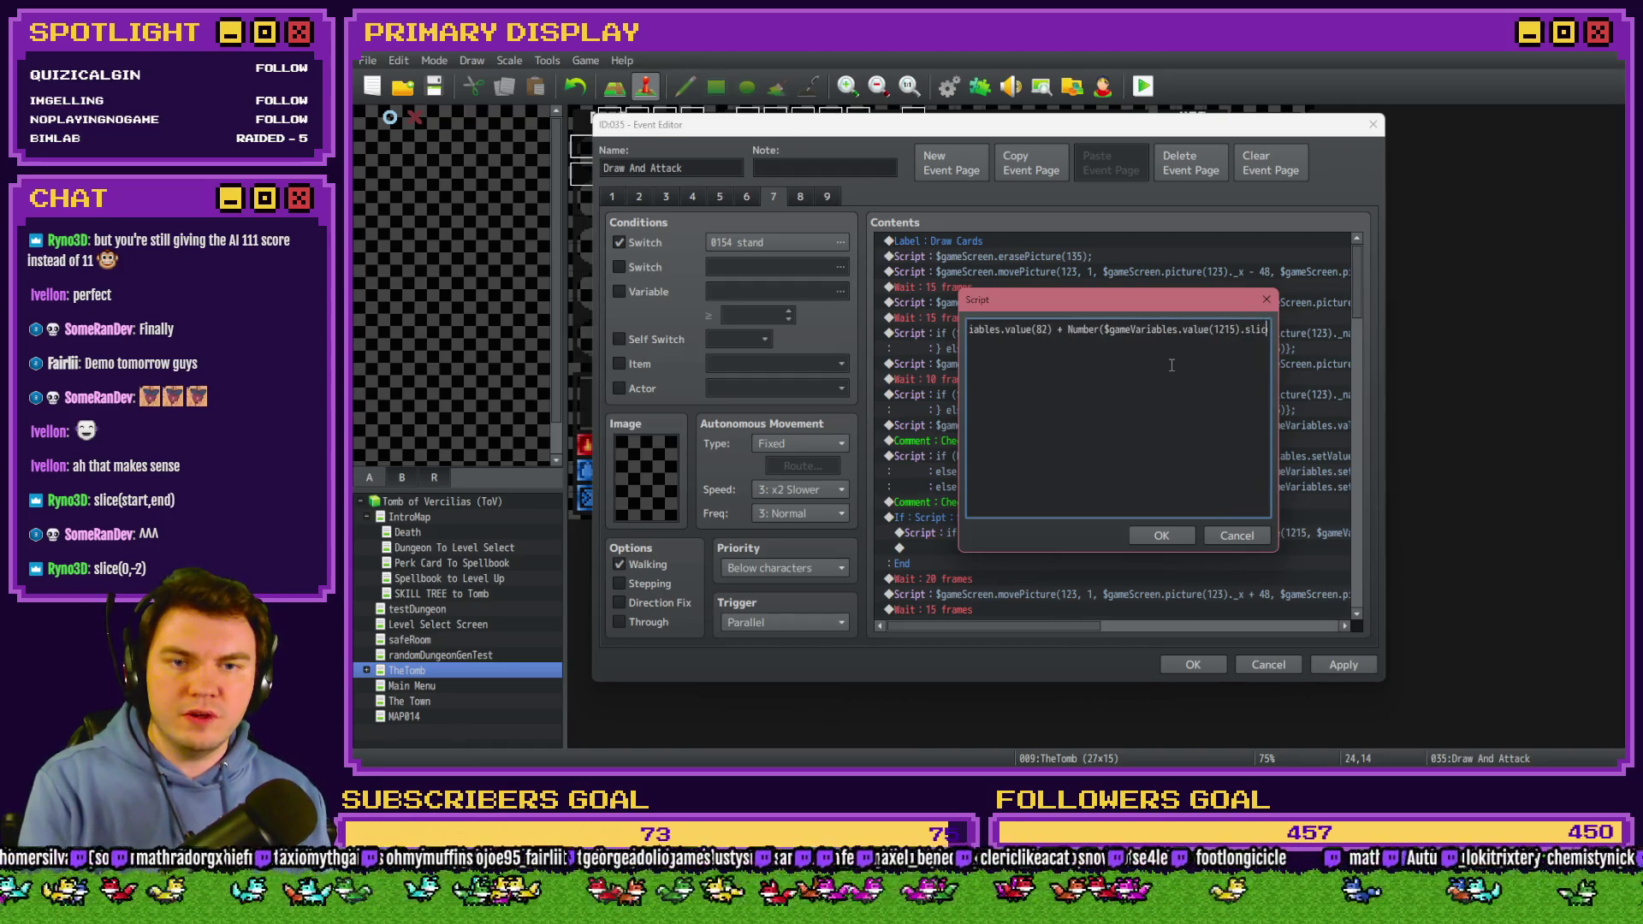
key("Right")
key("Right")
type(";")
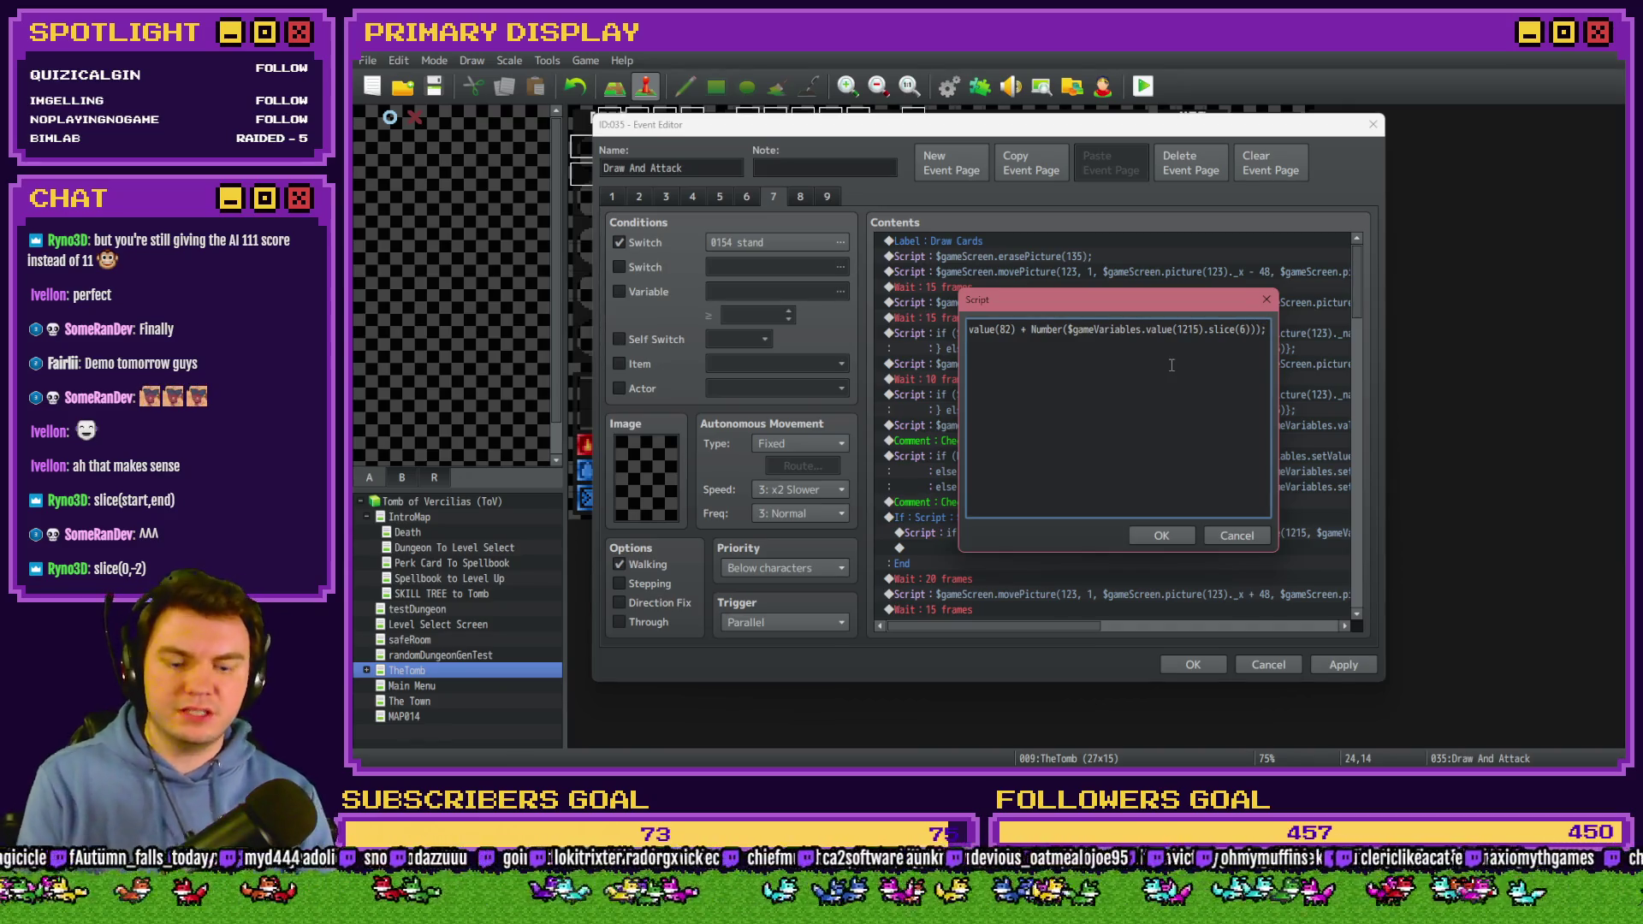
key("Left")
key("Left")
key("Left")
key("BackSpace")
type("7")
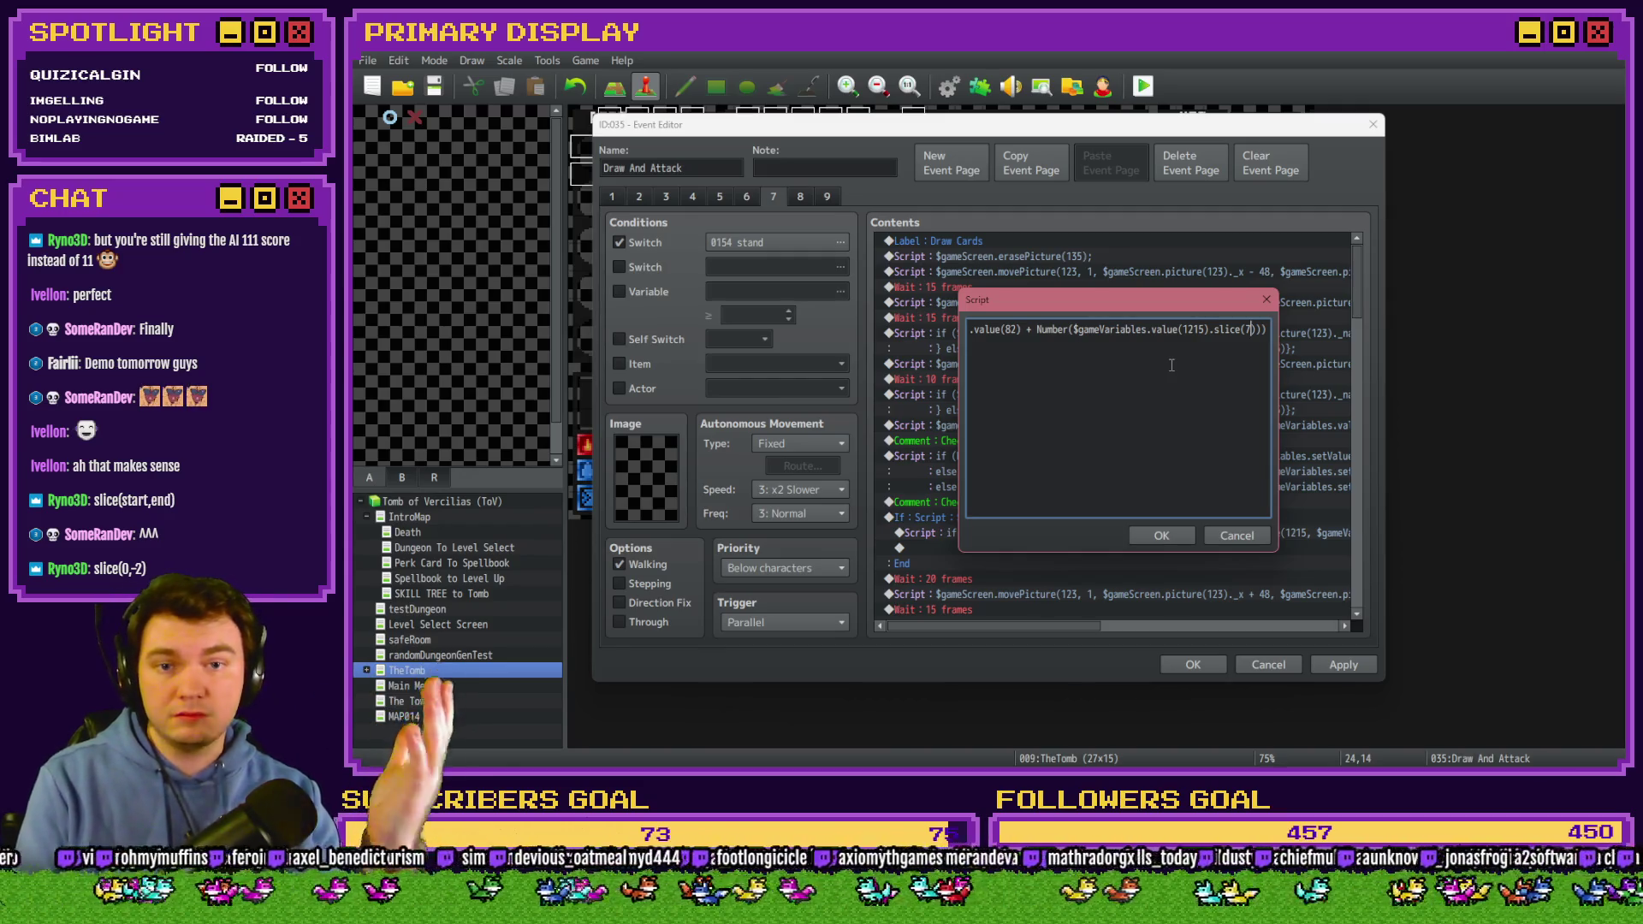
type(";")
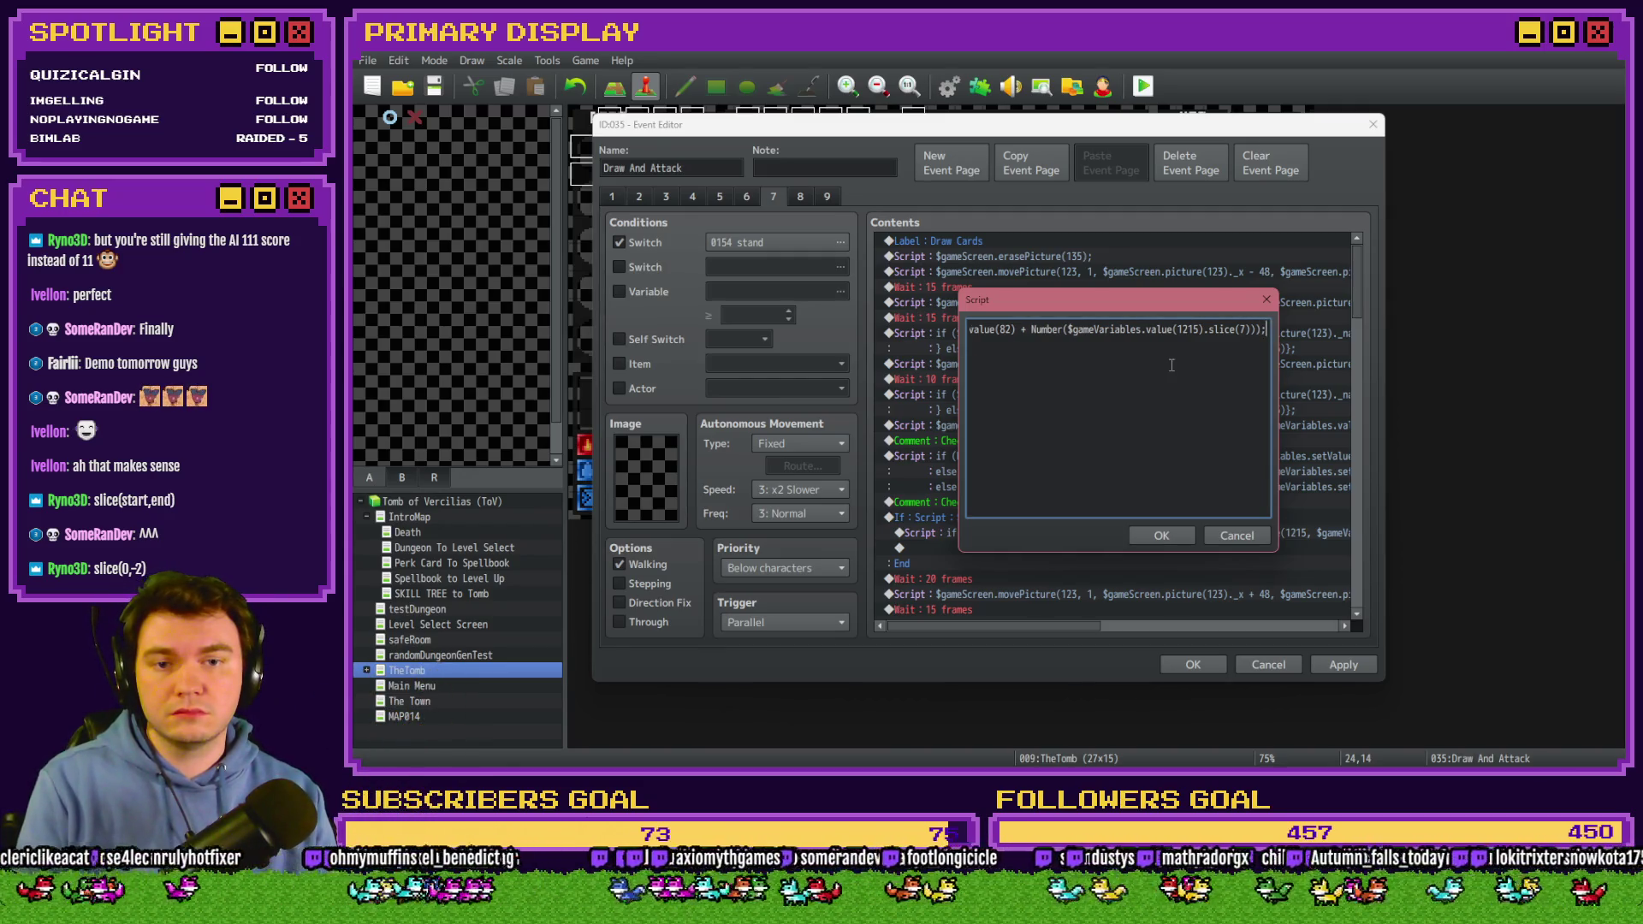
key("Home")
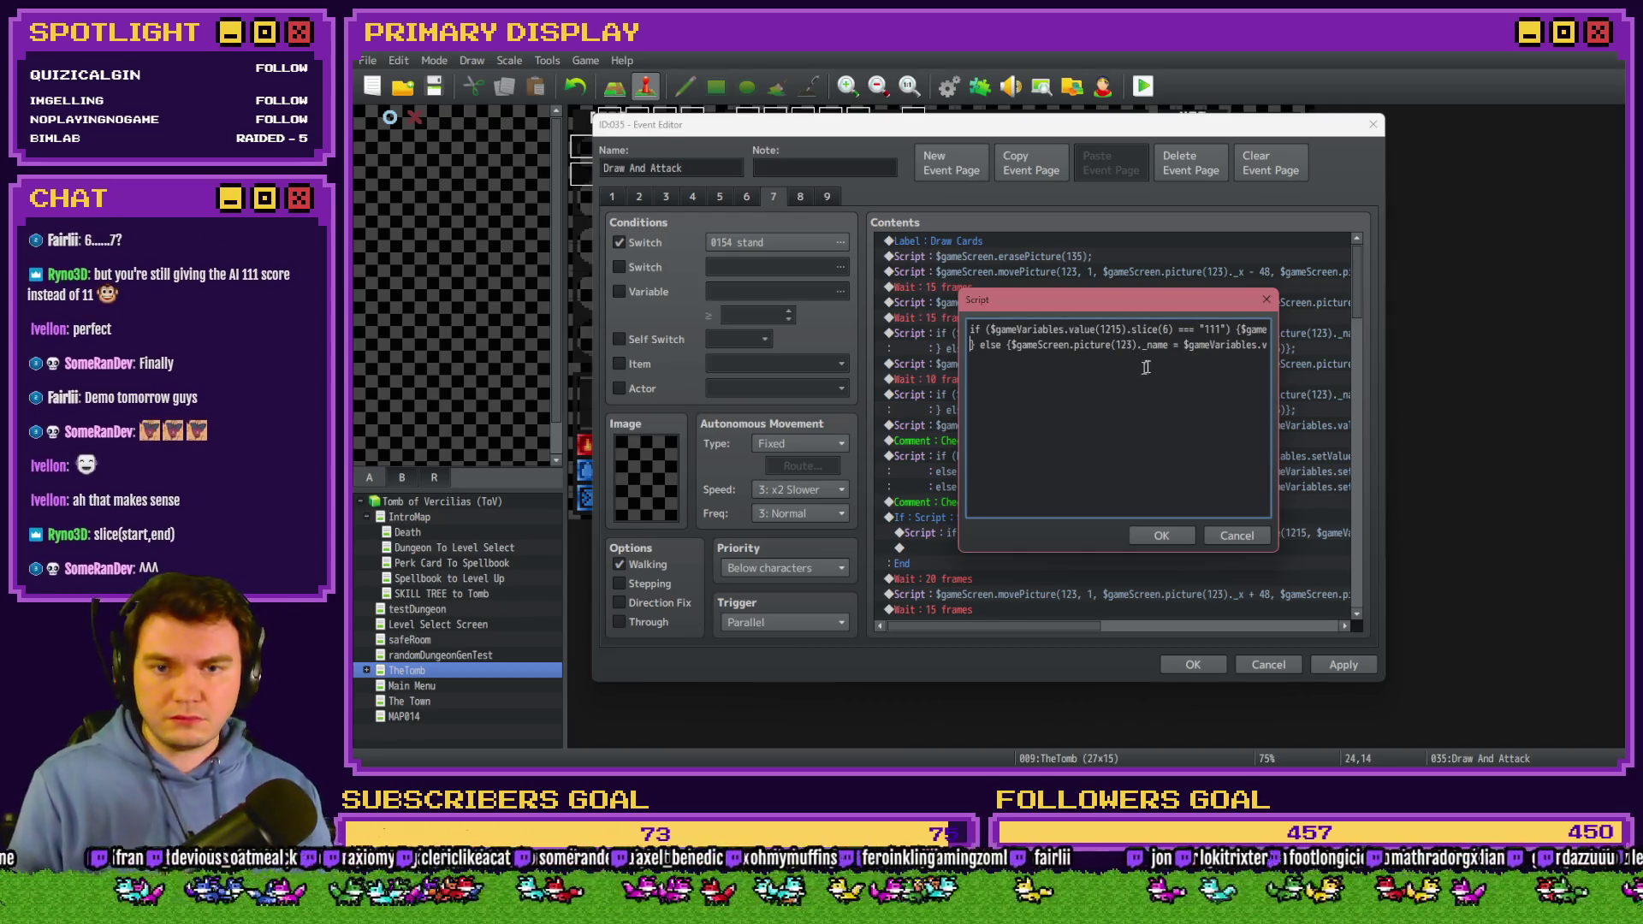
left_click(1161, 534)
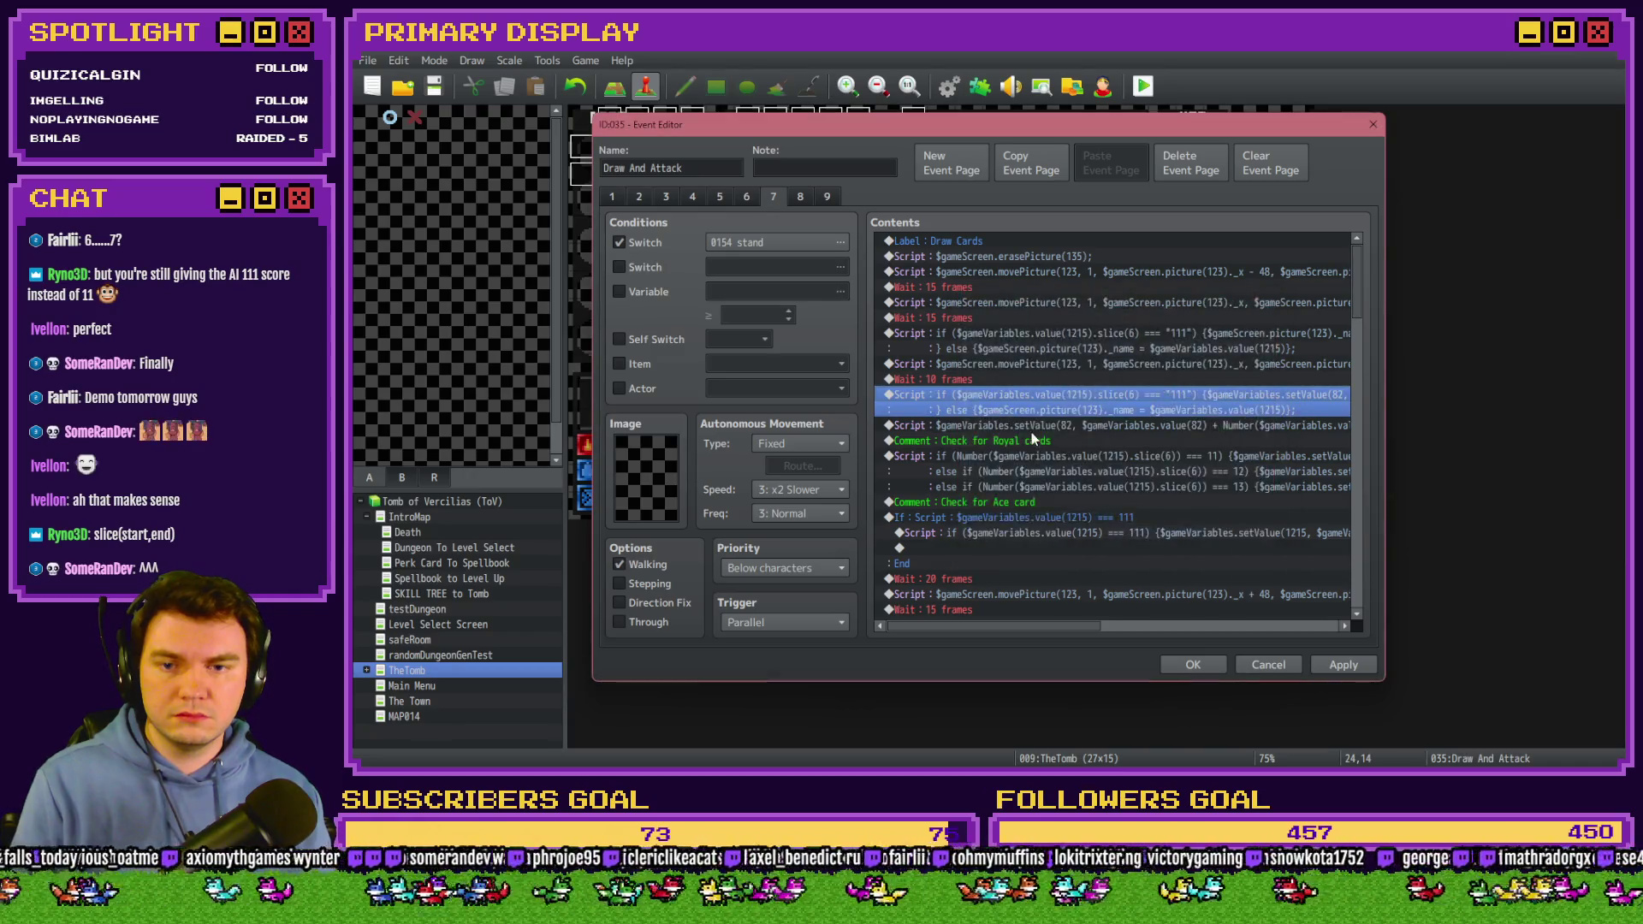
Clear out all code from the separate score-adding script.
double_click(1032, 433)
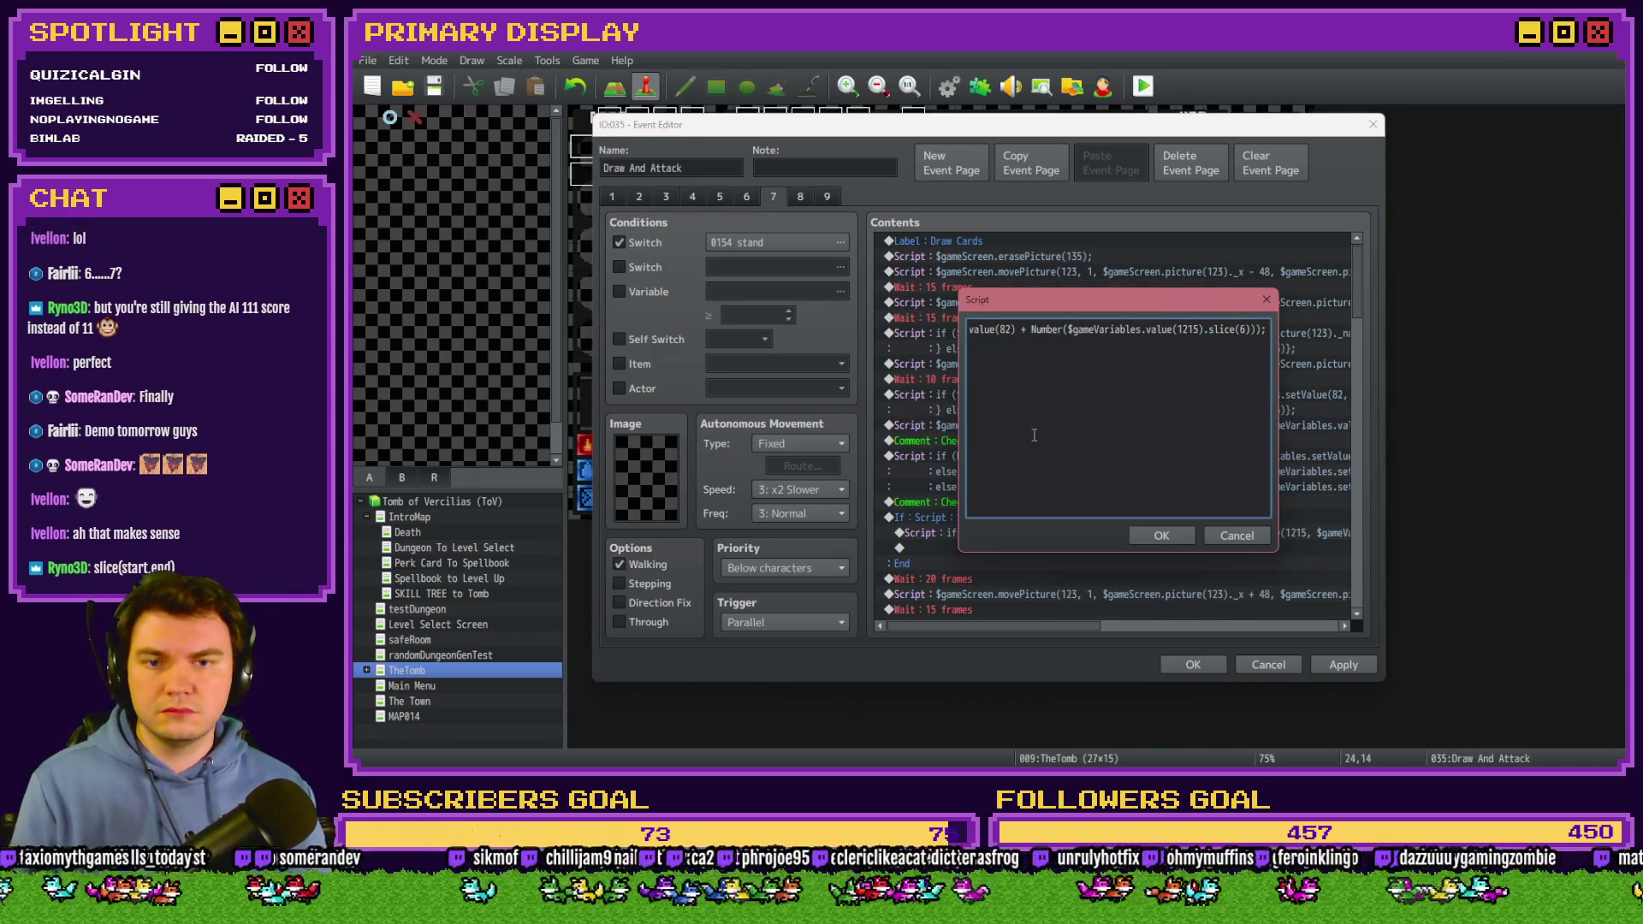
key("ctrl+a")
key("BackSpace")
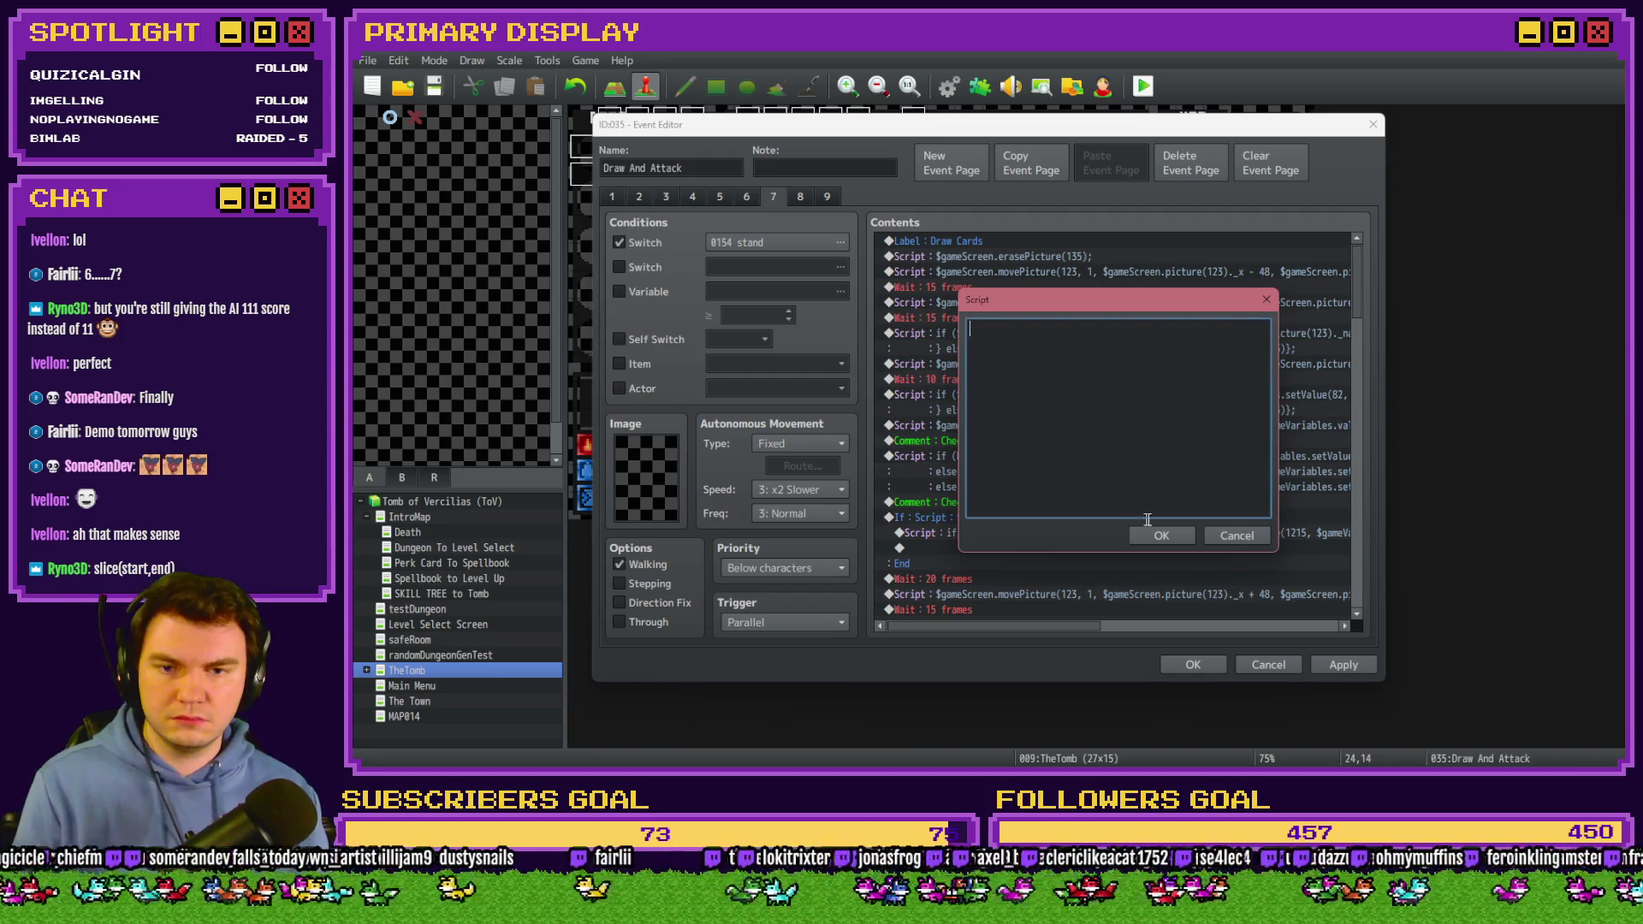
left_click(1161, 535)
Paste the score addition into the else branch and save the Draw And Attack event.
double_click(1092, 394)
key("Home")
left_click(1009, 345)
left_click_drag(1009, 345, 1327, 346)
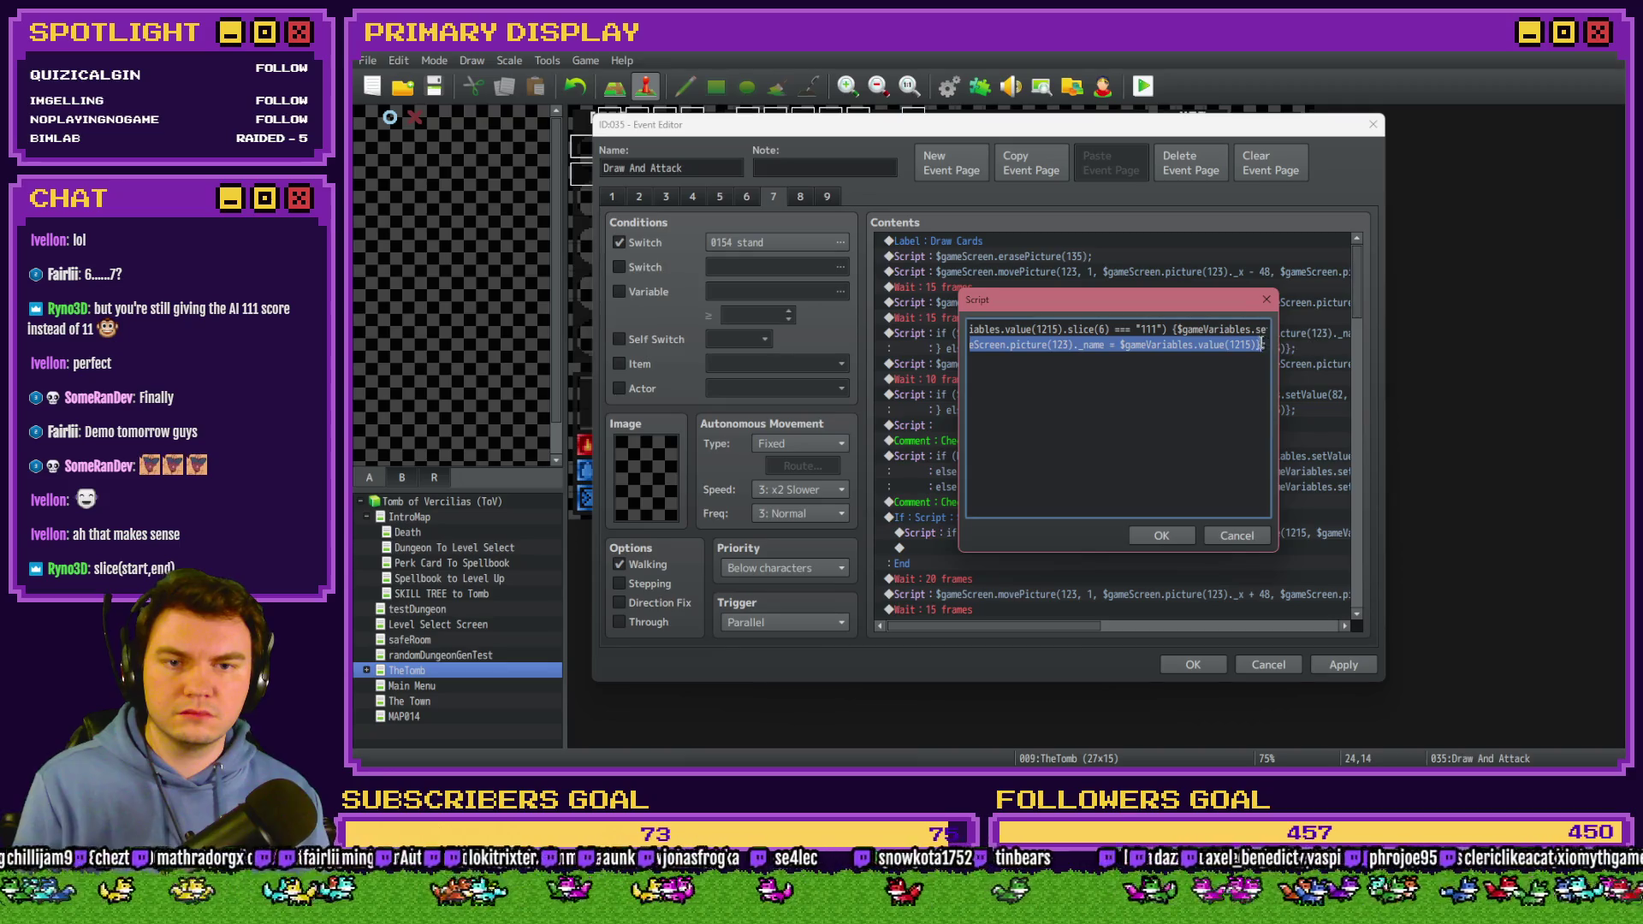
key("ctrl+v")
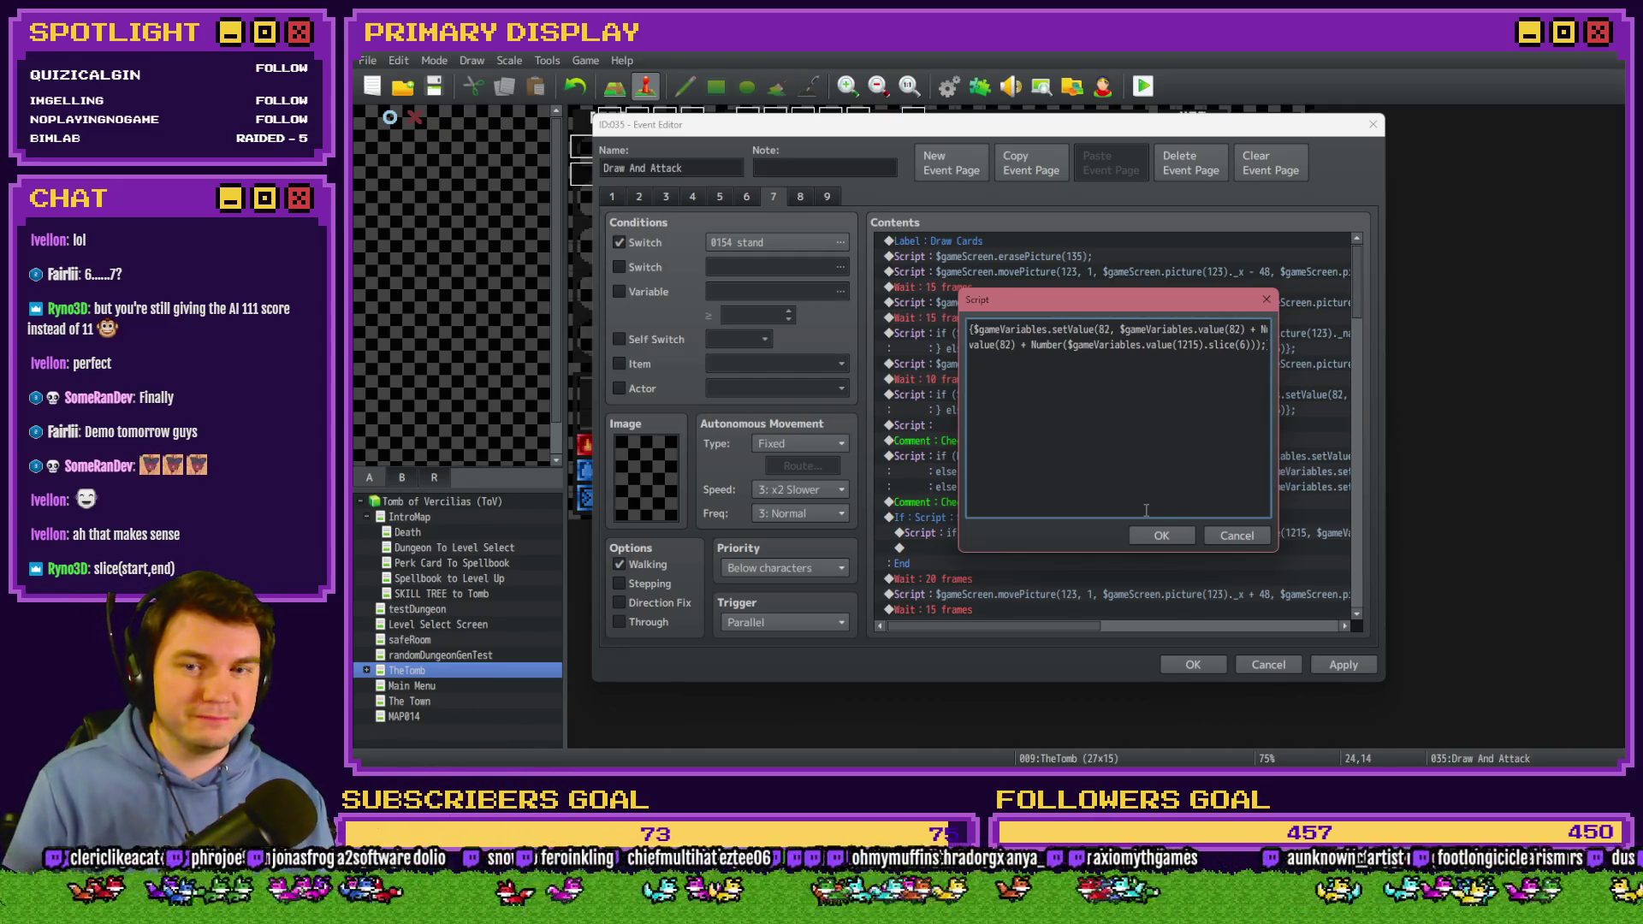
left_click_drag(1069, 371, 898, 347)
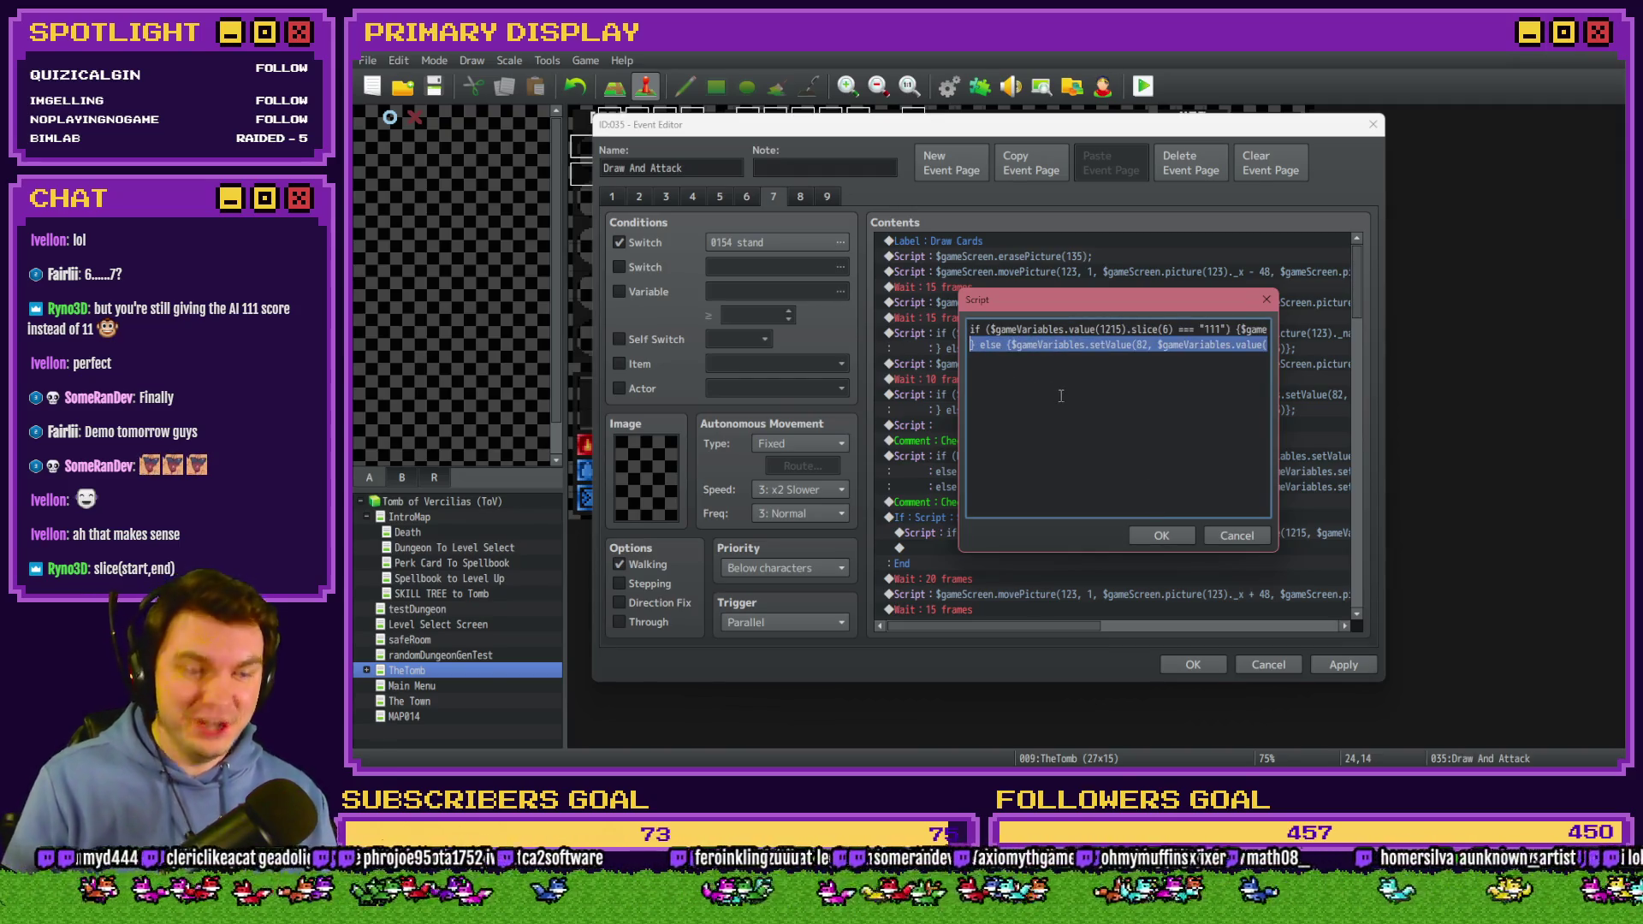
left_click(1161, 534)
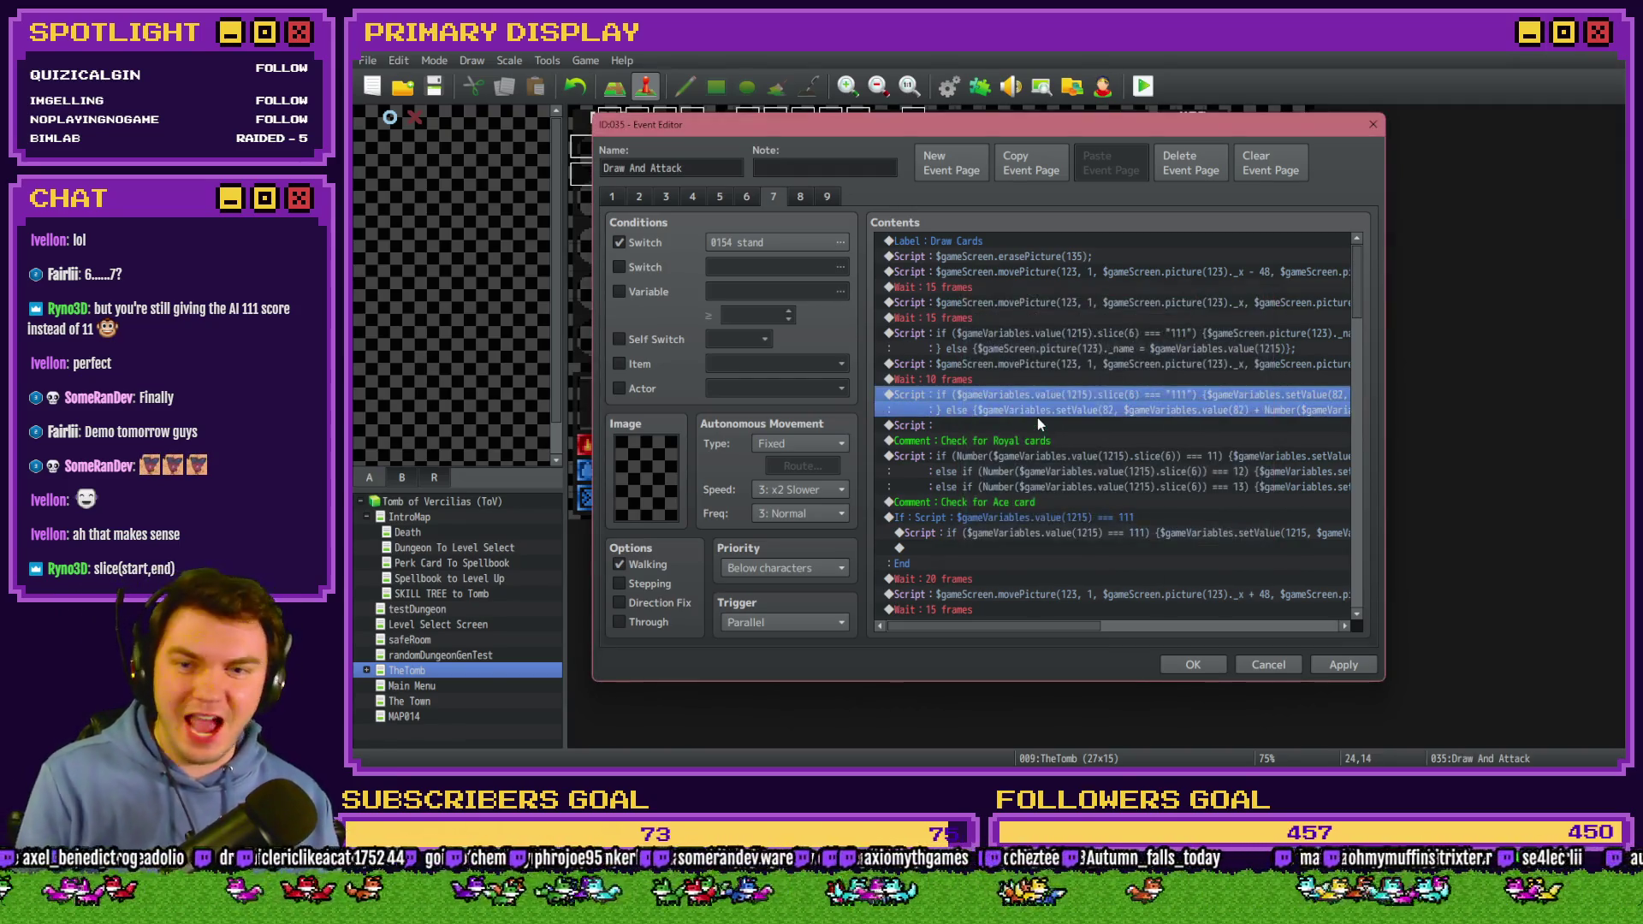
left_click(1036, 425)
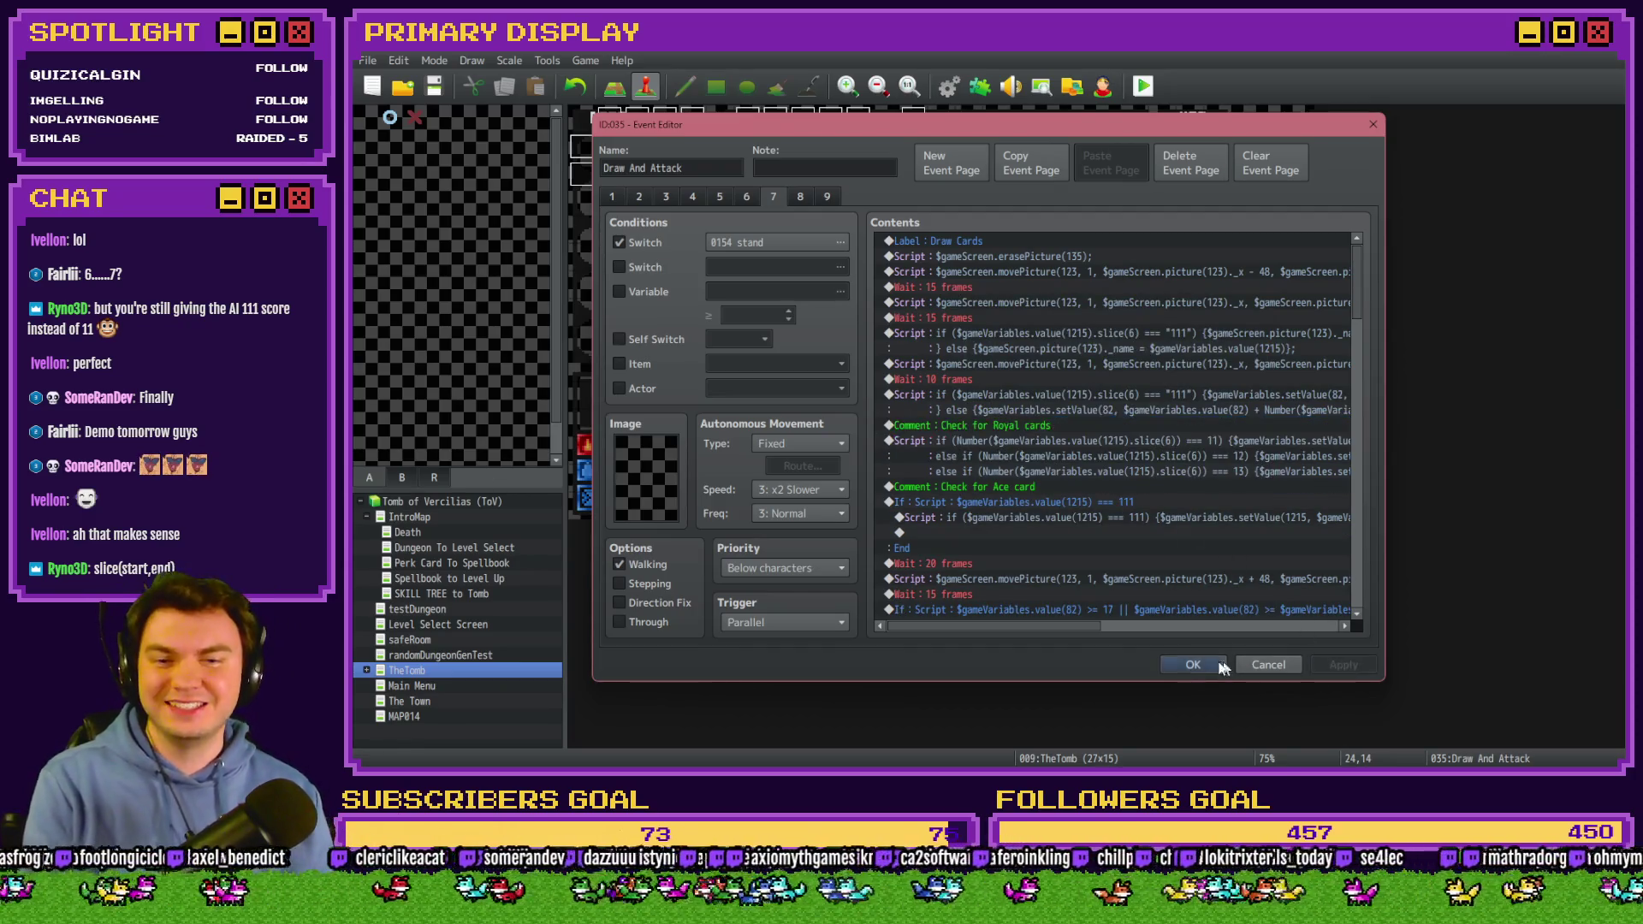
left_click(1193, 665)
Playtest the skull encounter and stand, showing the skull's hand at 23 against 15.
left_click(1140, 85)
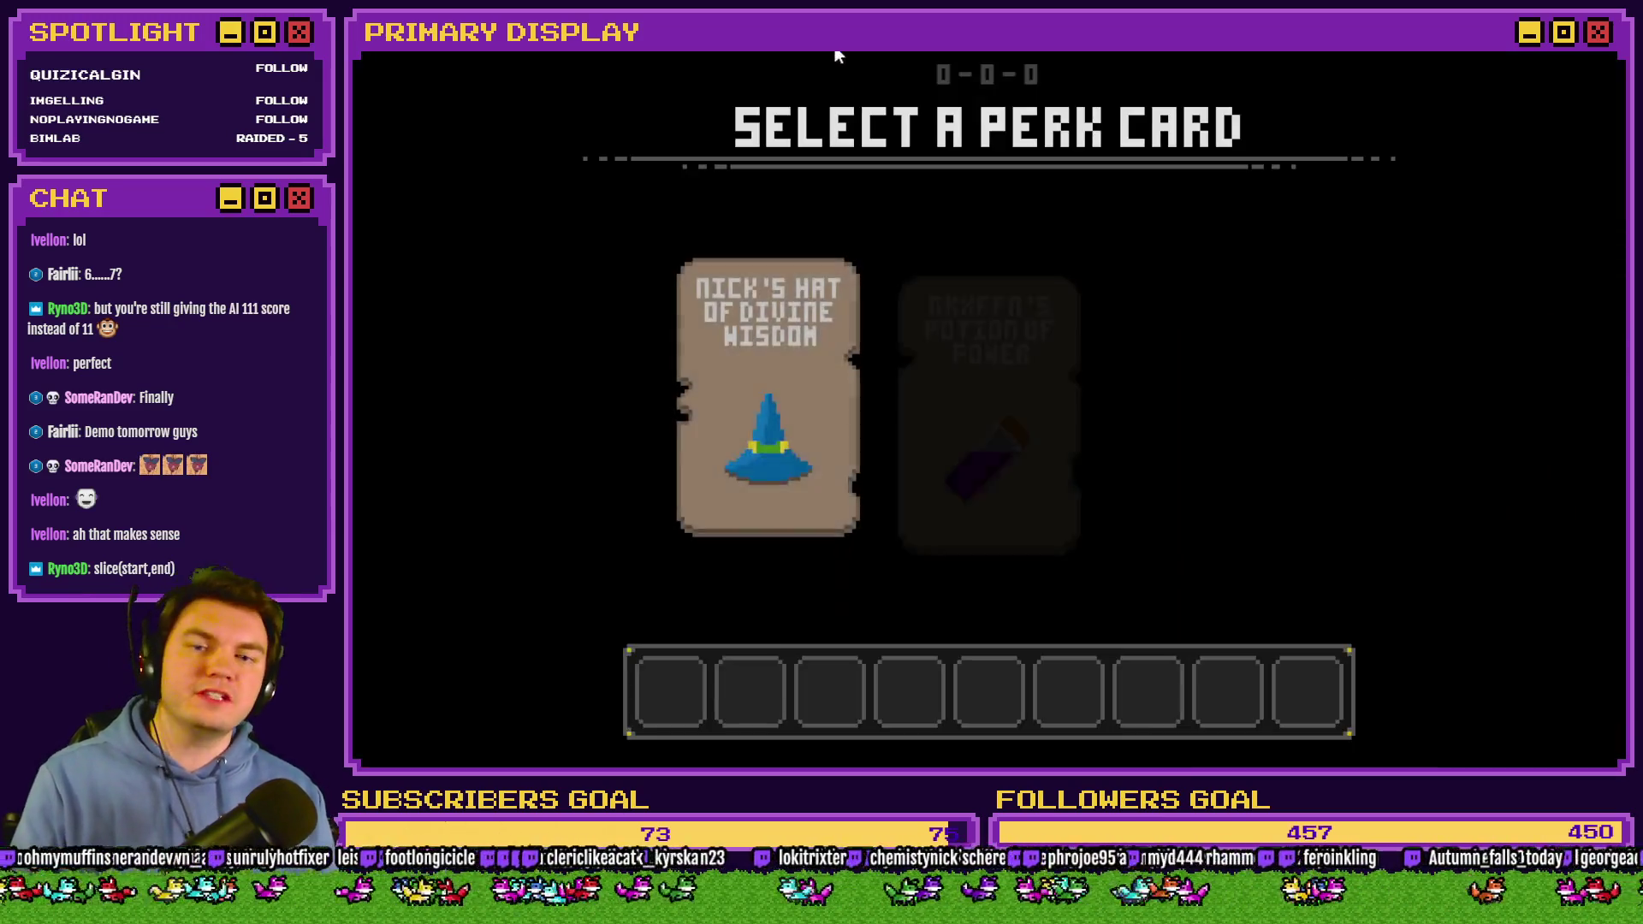
left_click(1019, 310)
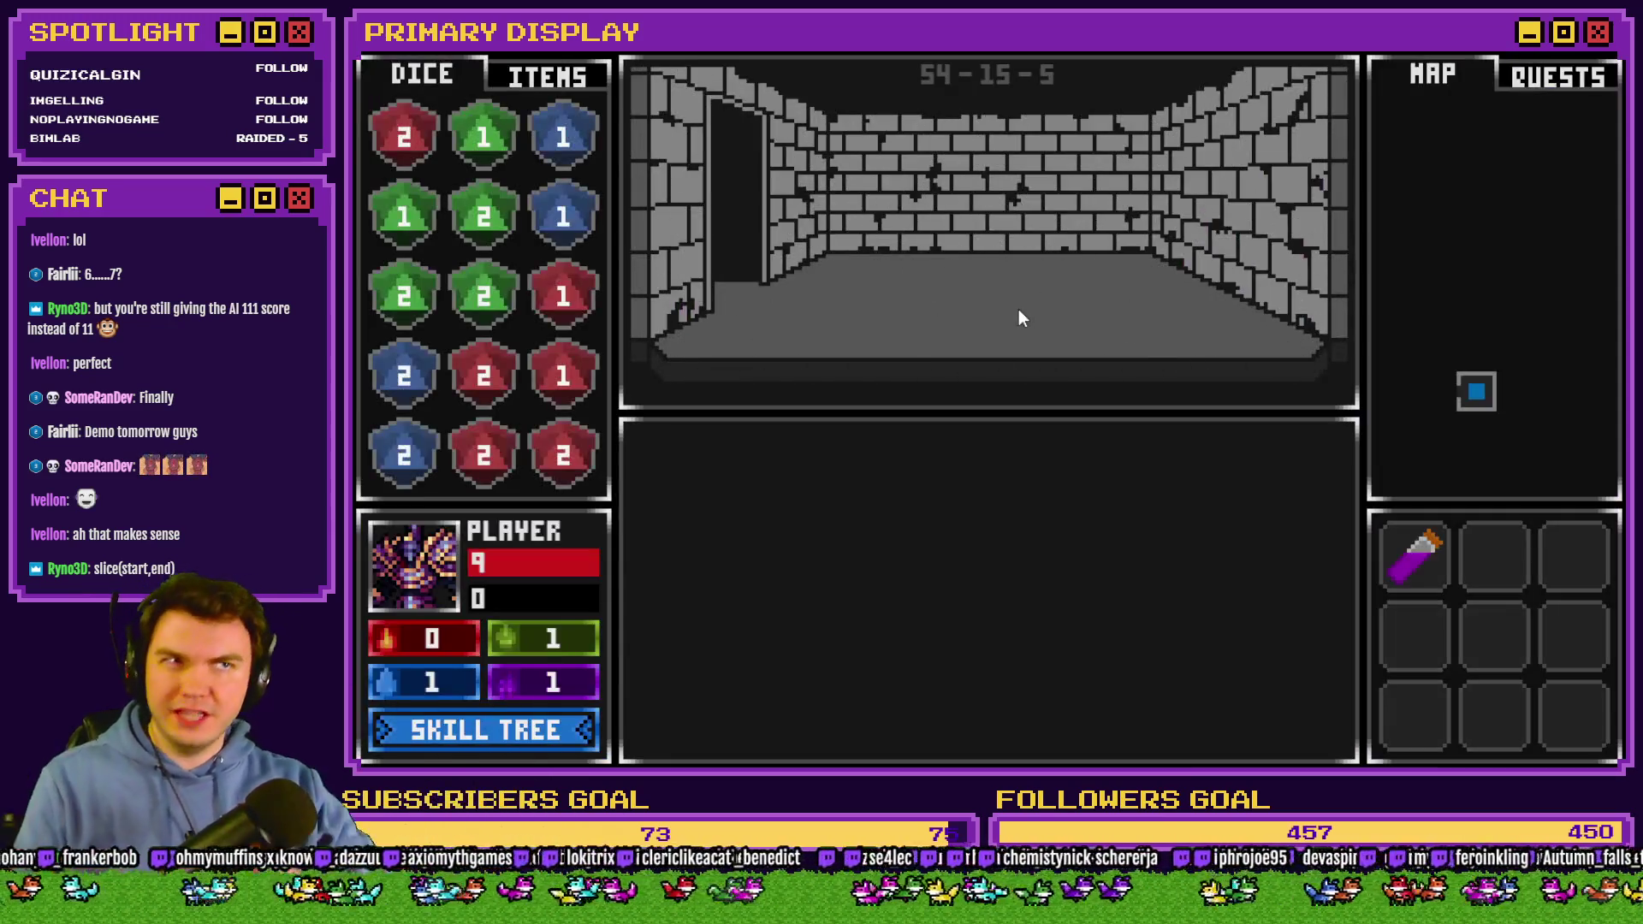
left_click(1050, 354)
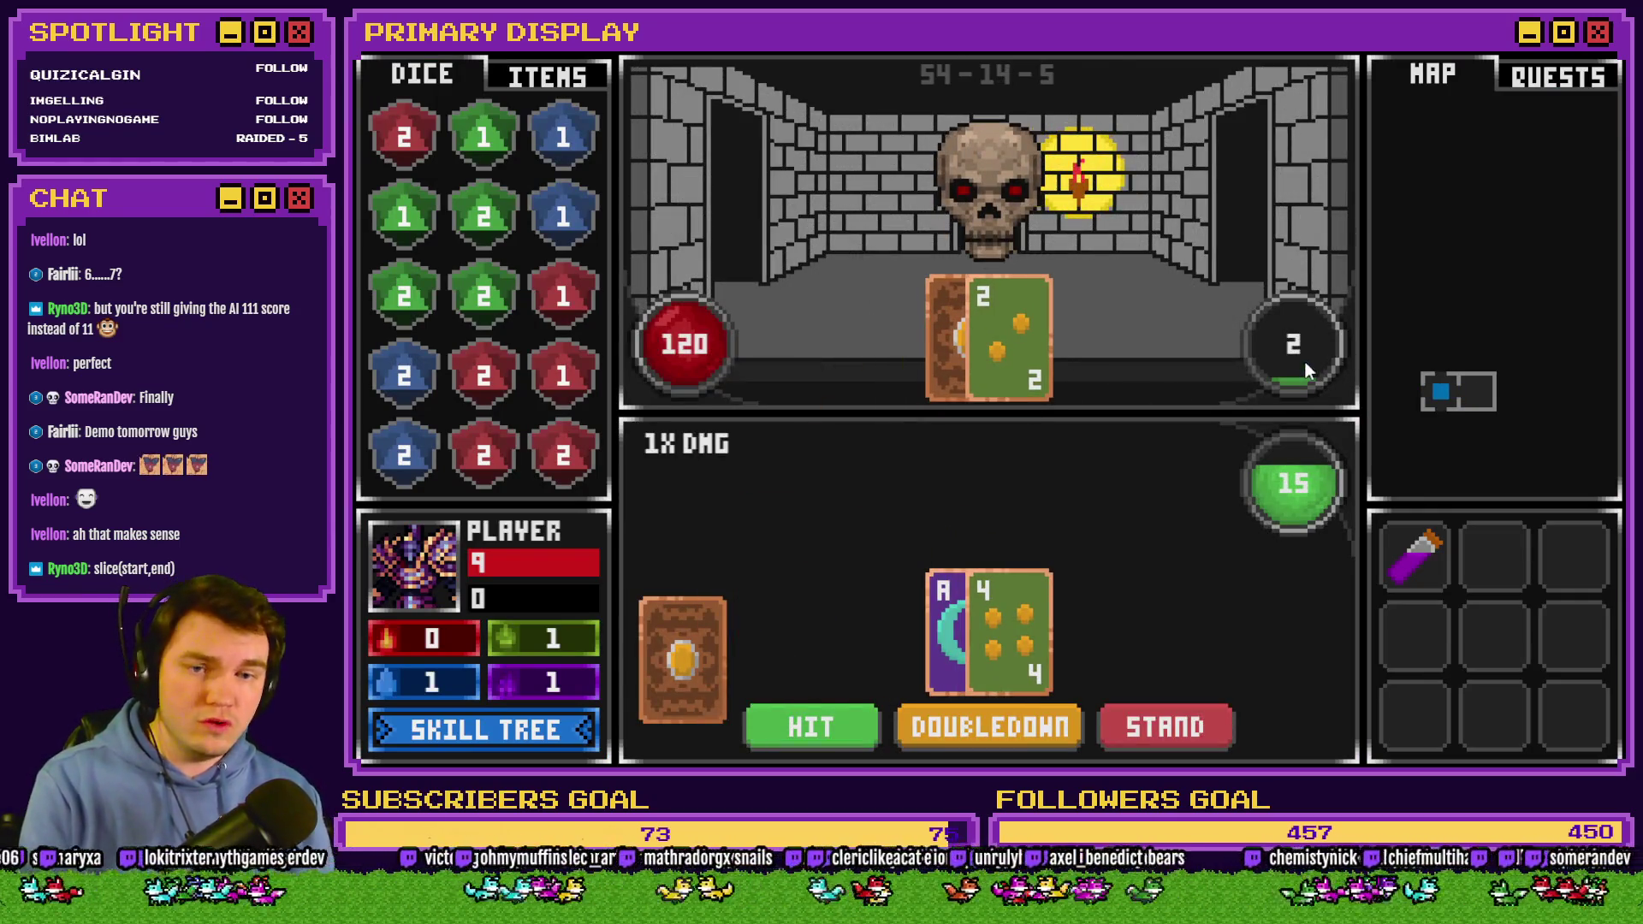
left_click(1189, 719)
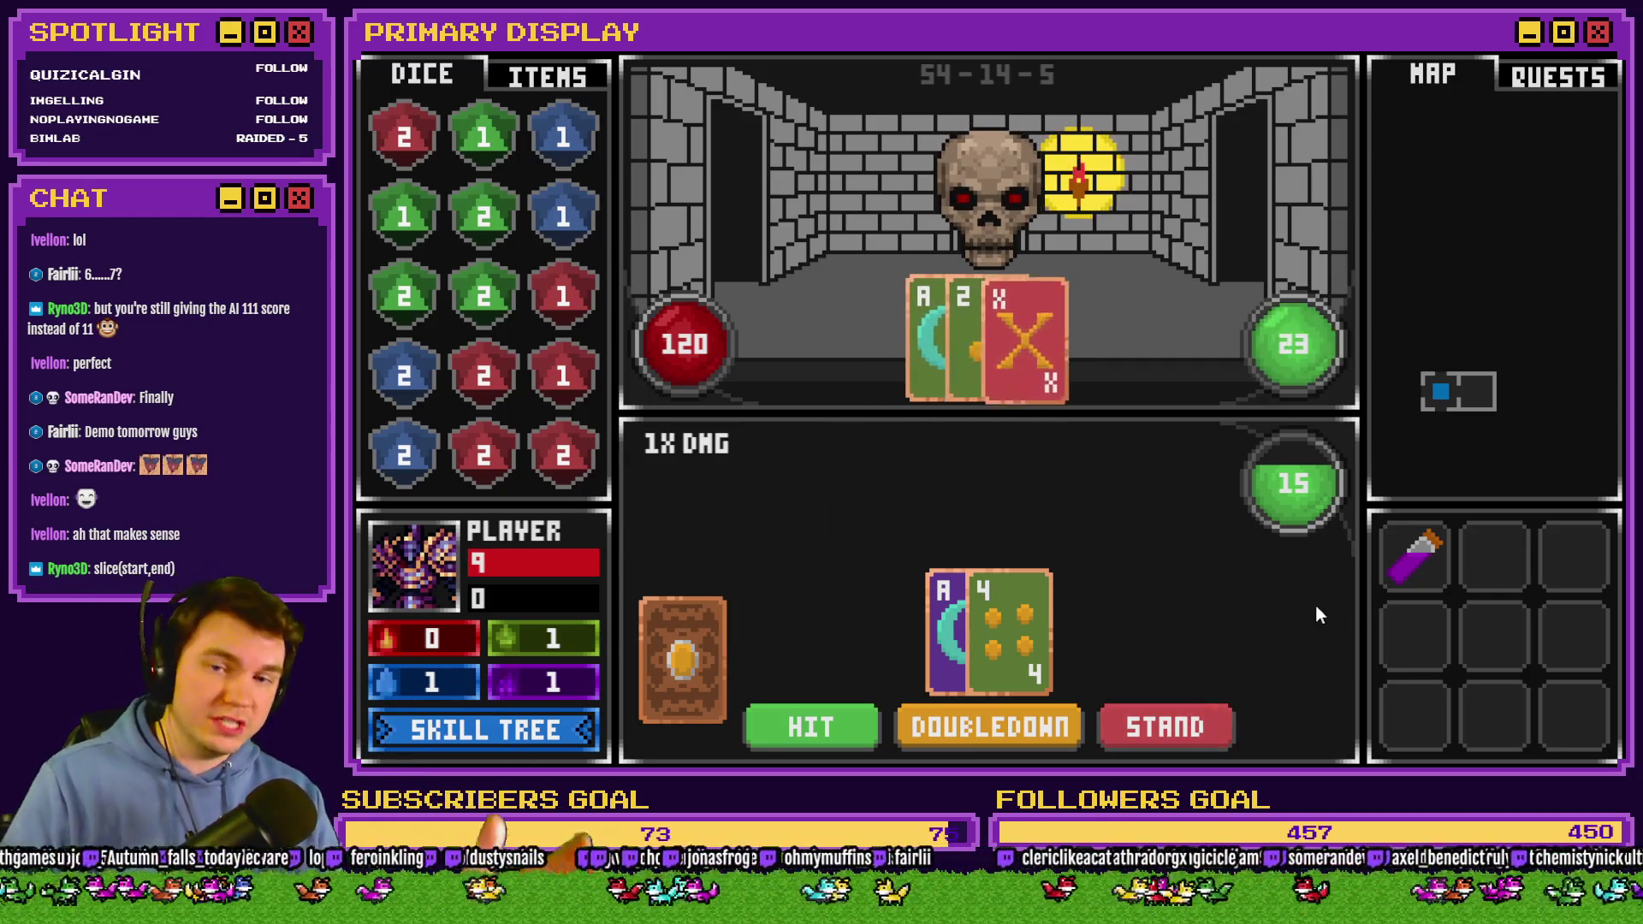
key("alt+F4")
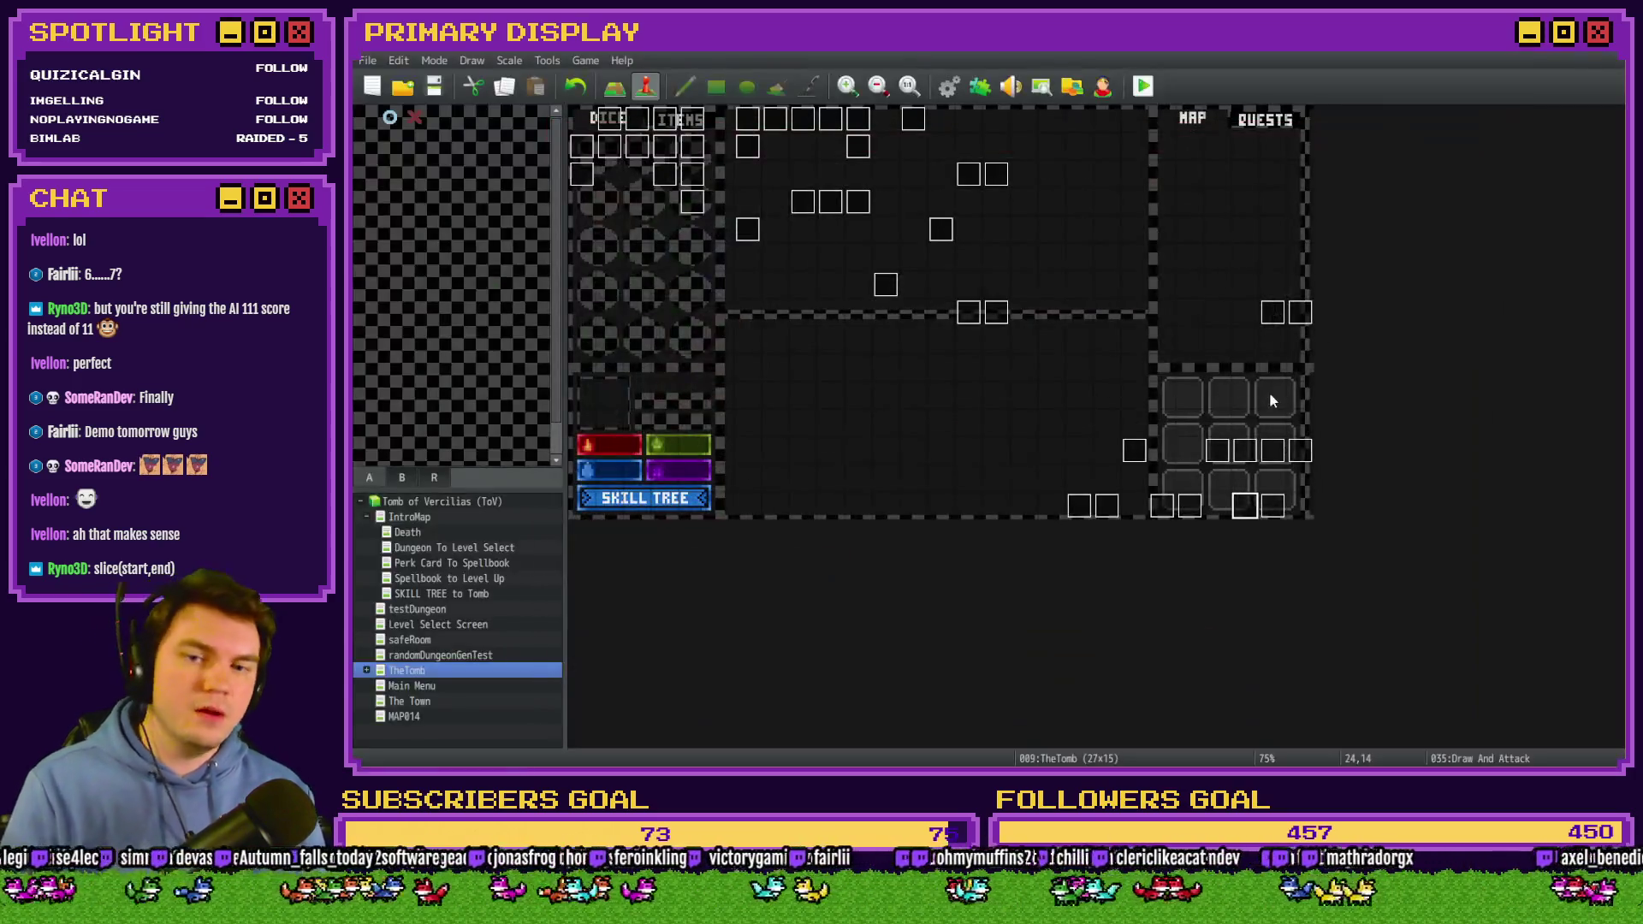
Open event 038 Monster Draw and uncheck its page's Variable condition.
double_click(1260, 514)
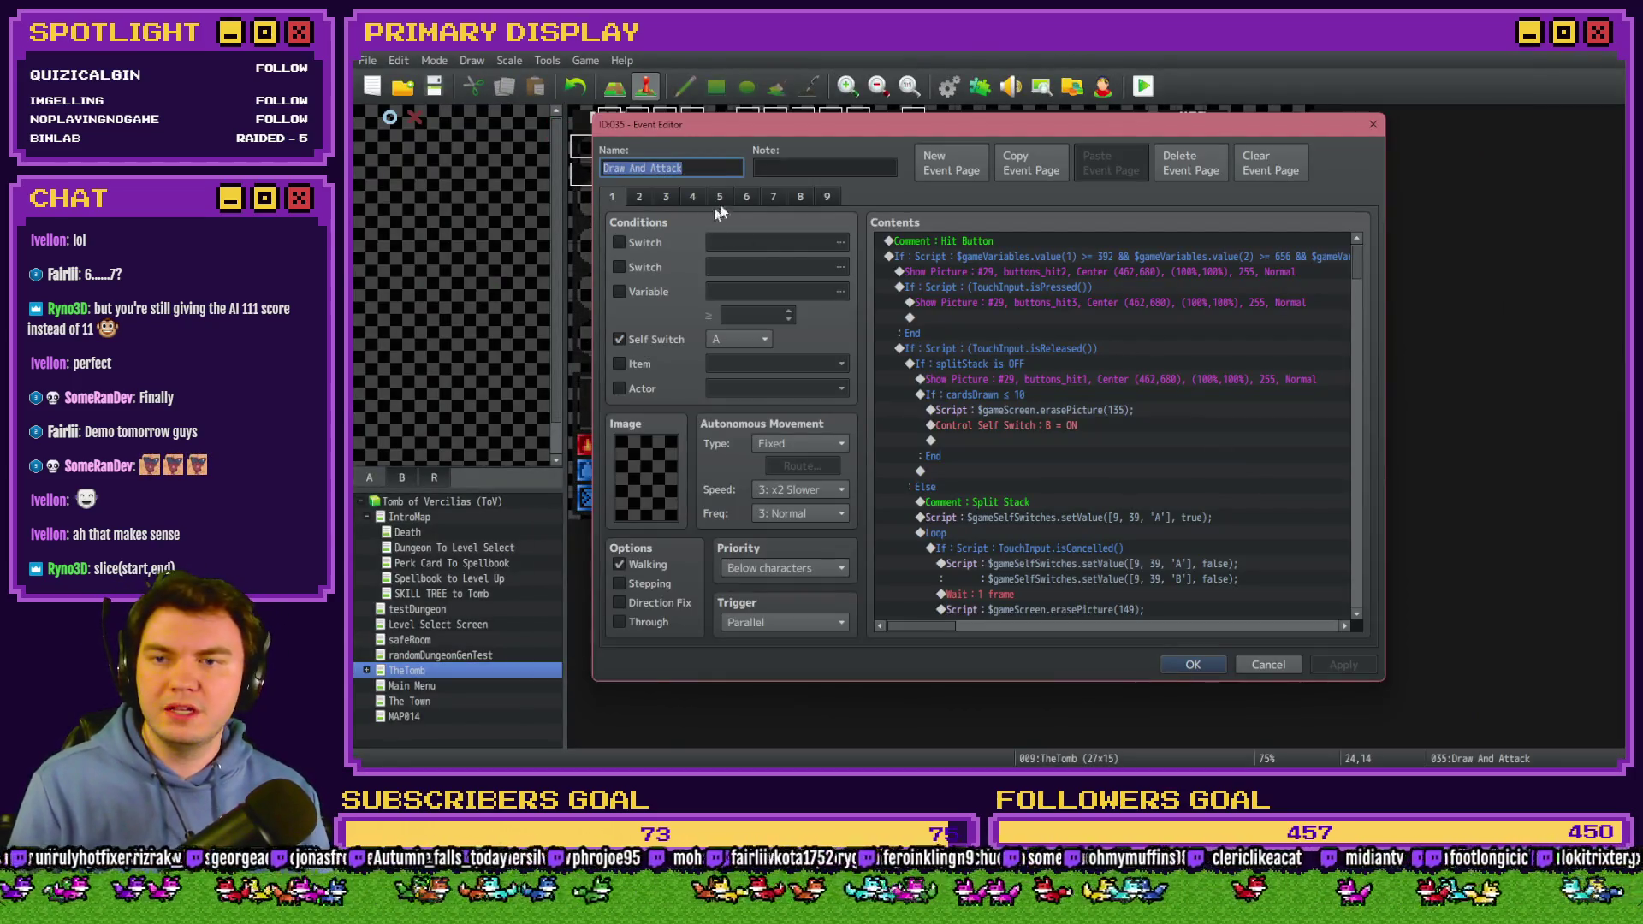
key("Escape")
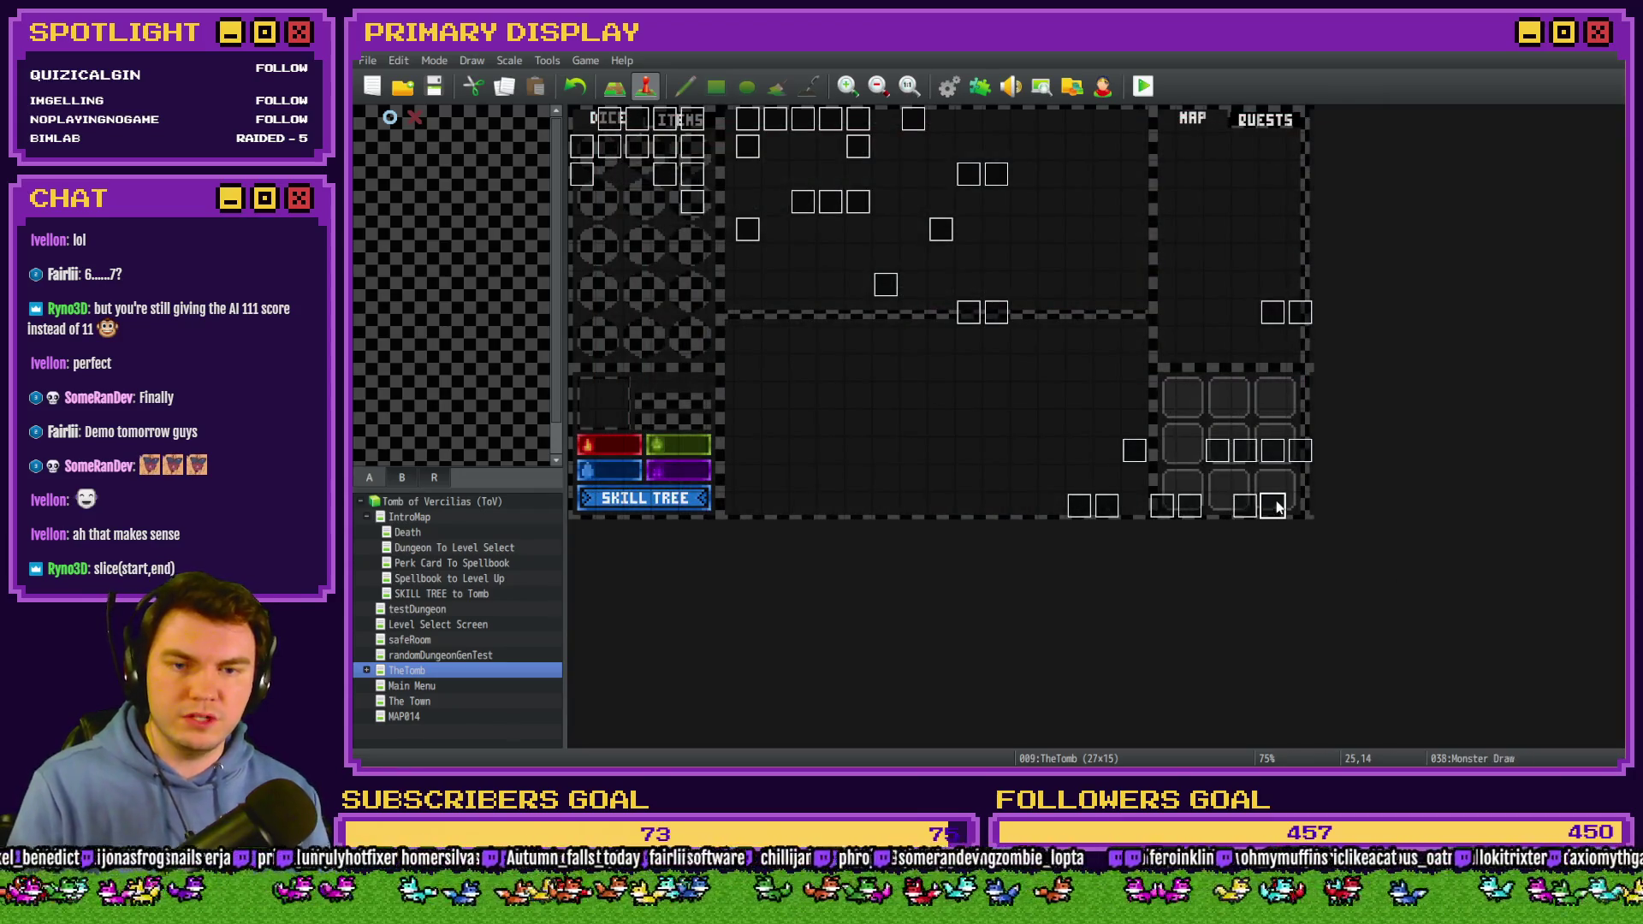
double_click(1275, 505)
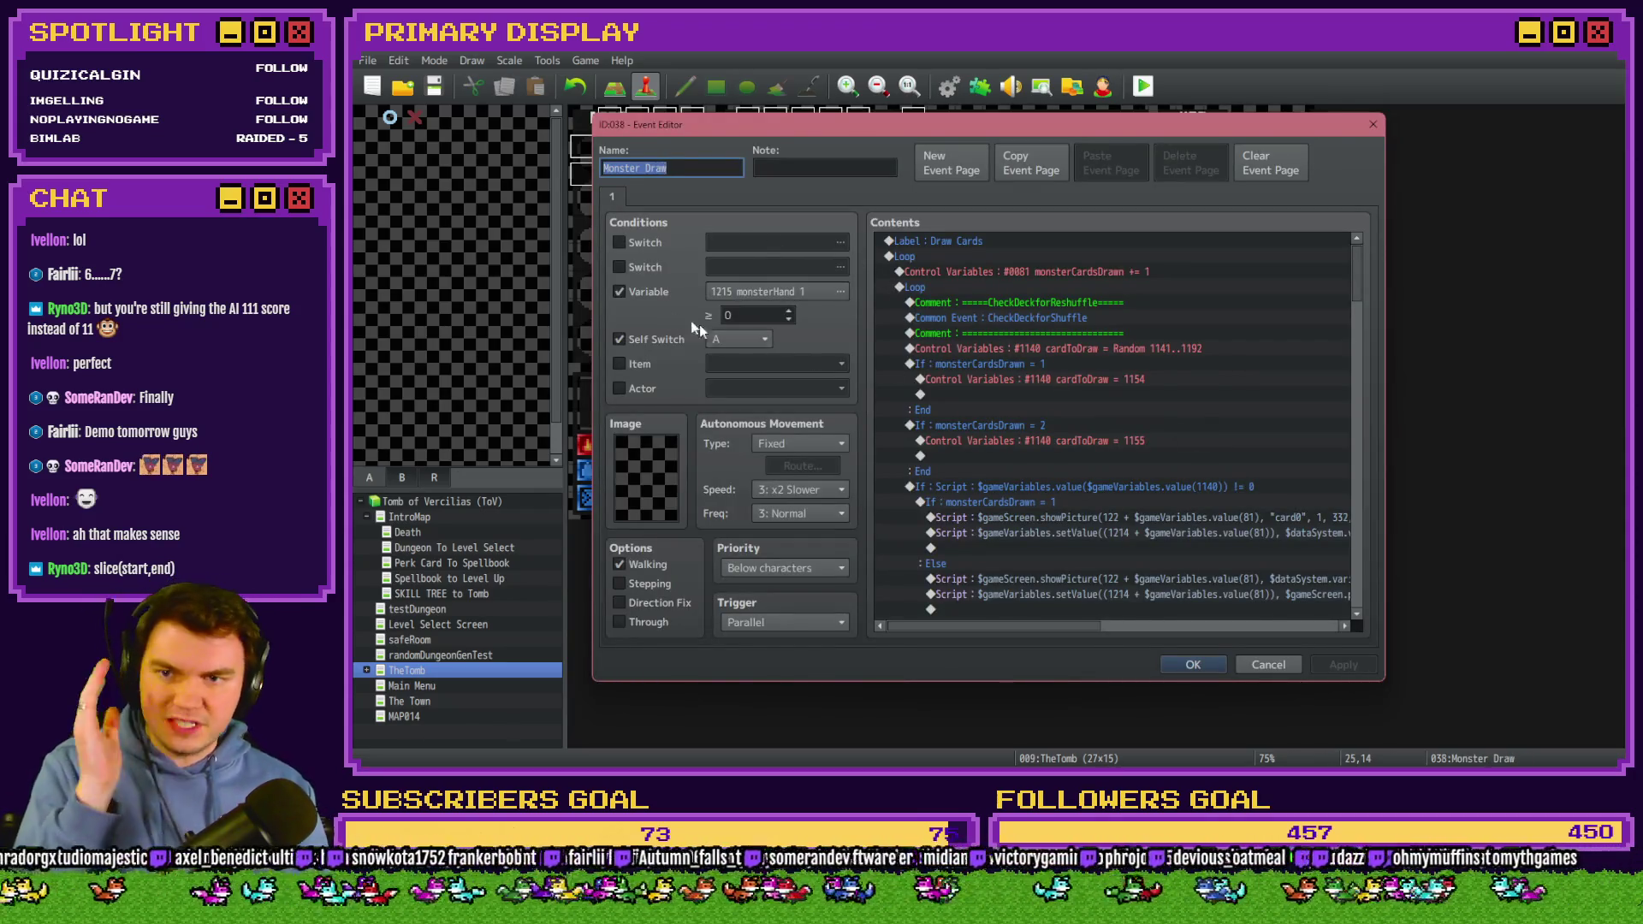
left_click(640, 292)
Set the first draw's cardToDraw constant to 1153 and close the Monster Draw event.
left_click(1058, 380)
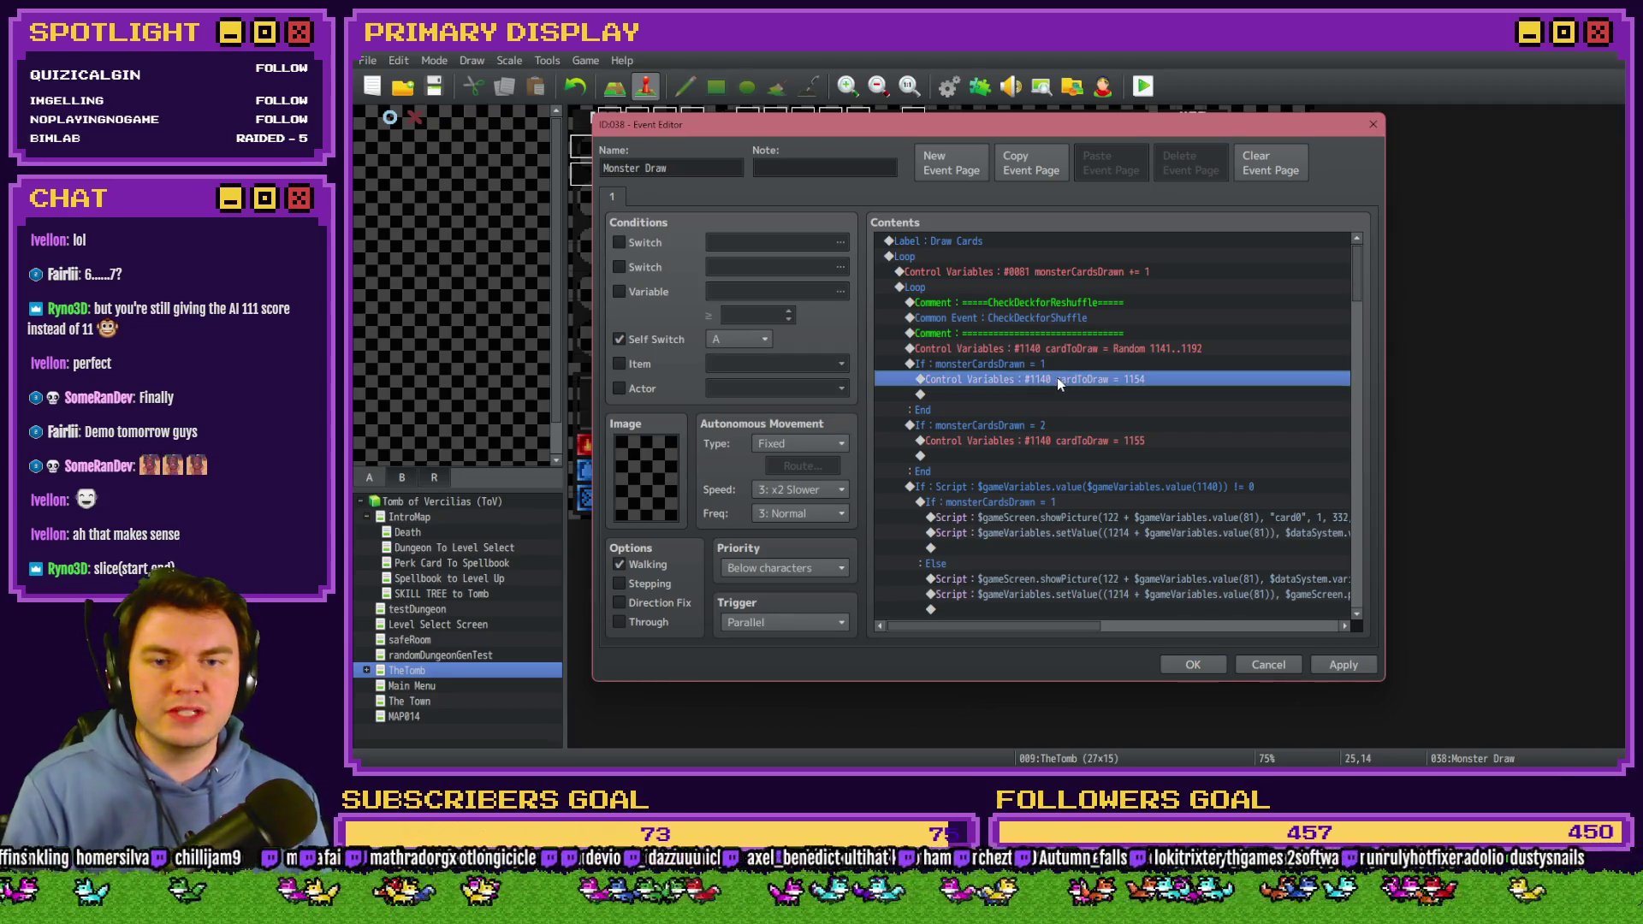
double_click(1061, 389)
left_click(1160, 312)
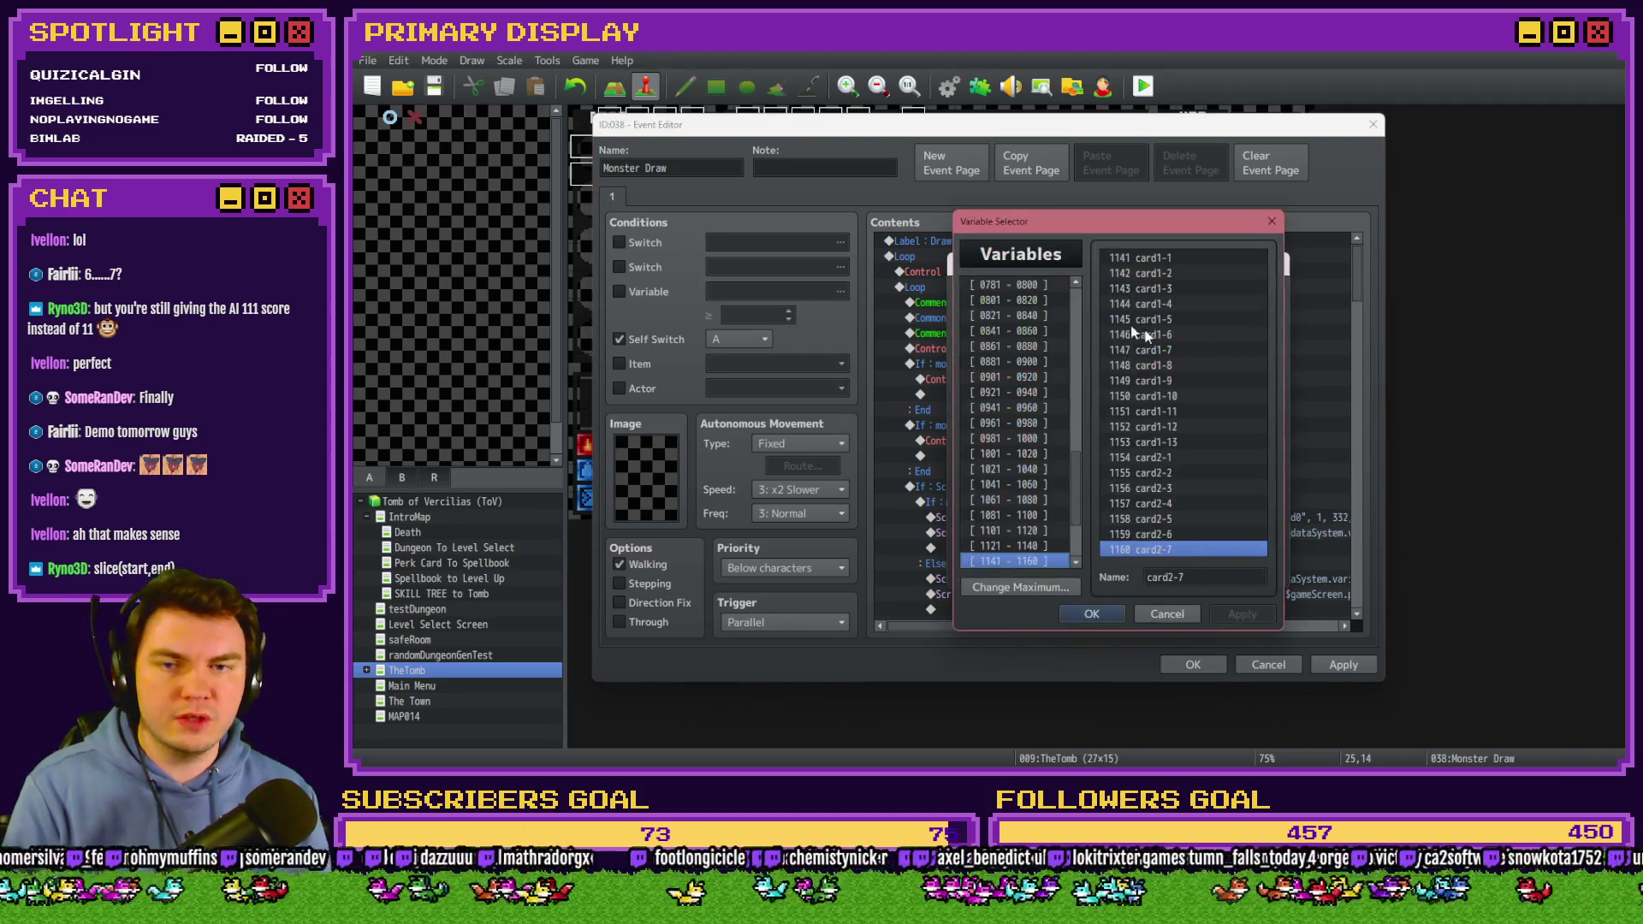
left_click(1166, 459)
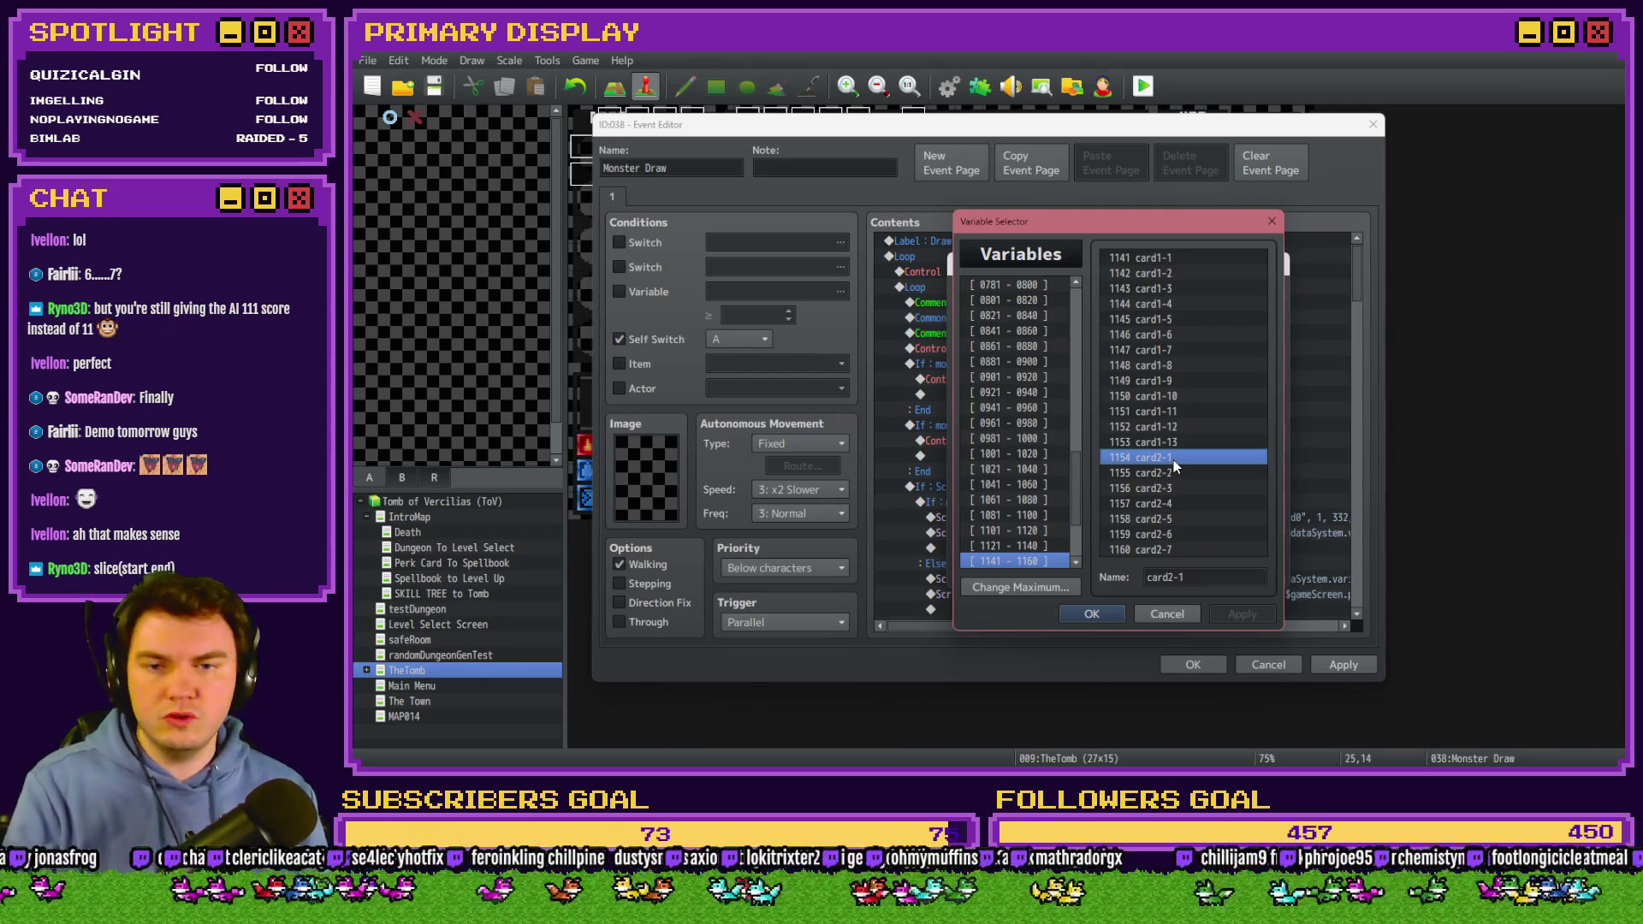
key("Escape")
type("1153")
left_click(1173, 571)
left_click(1193, 664)
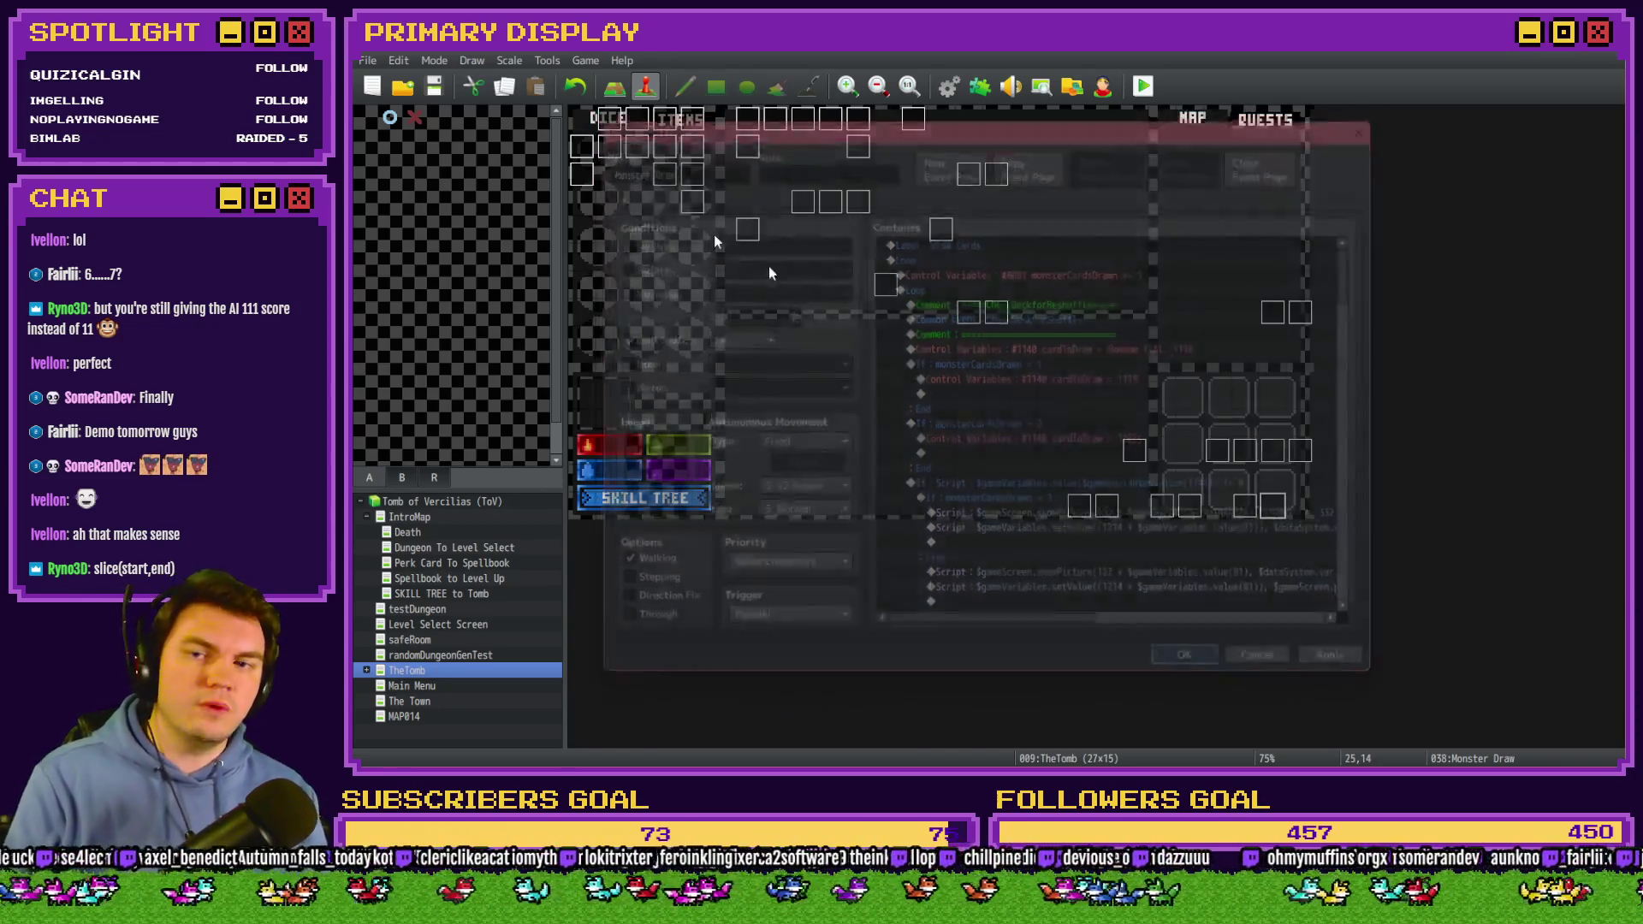
left_click(1143, 87)
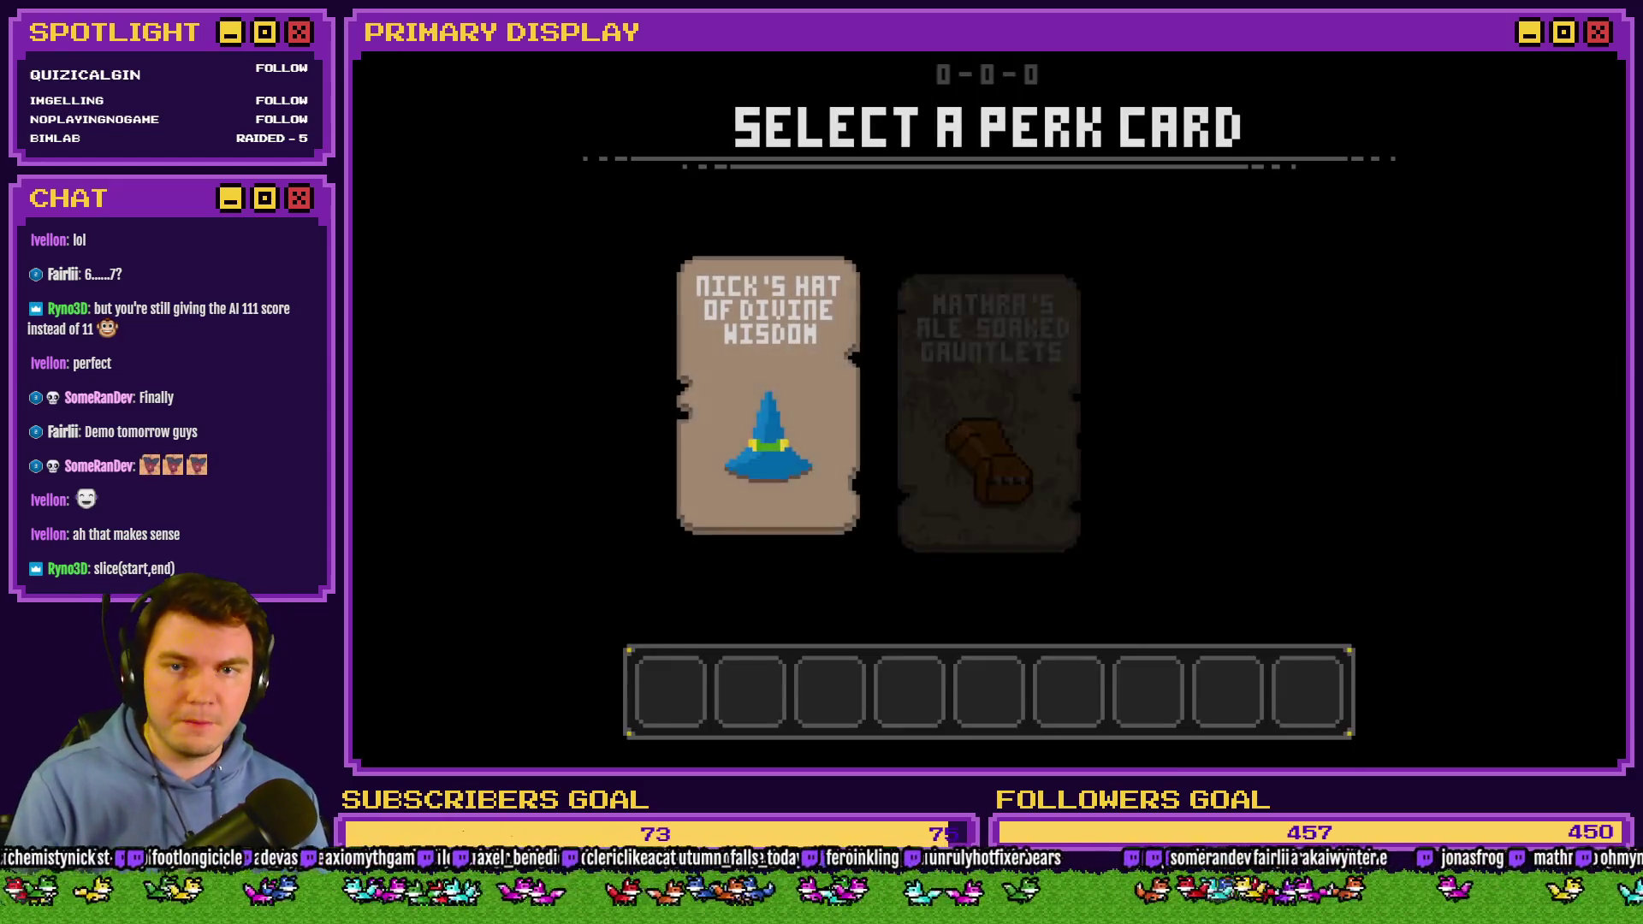
Pick a perk card, fight the horned orc, stand, and quit the playtest.
left_click(1046, 305)
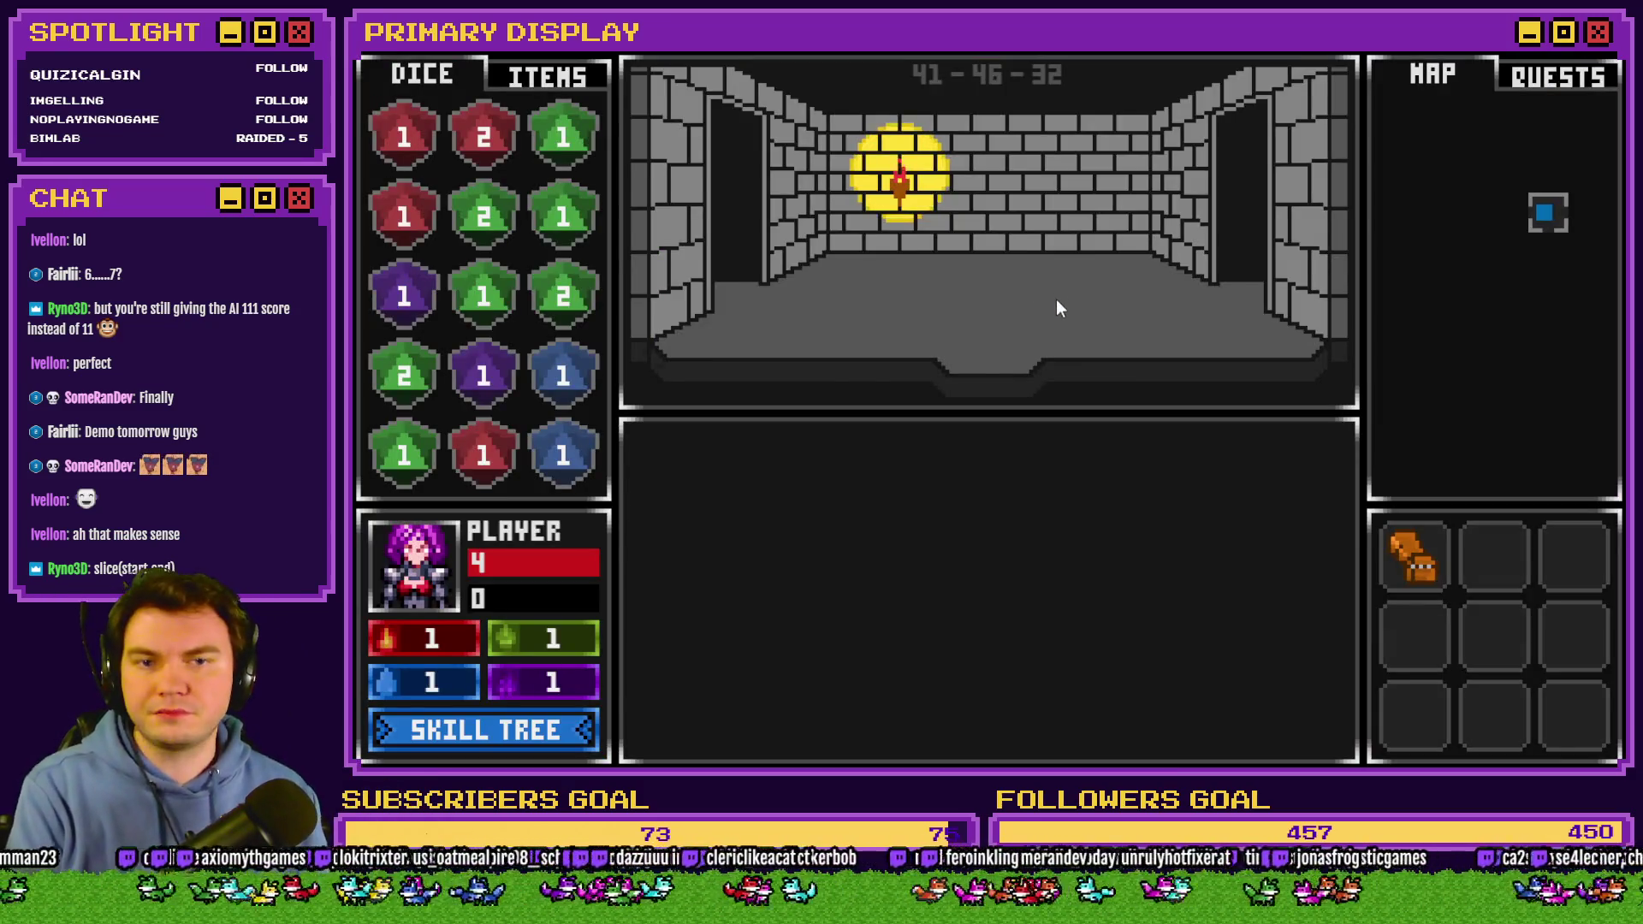
left_click(1054, 300)
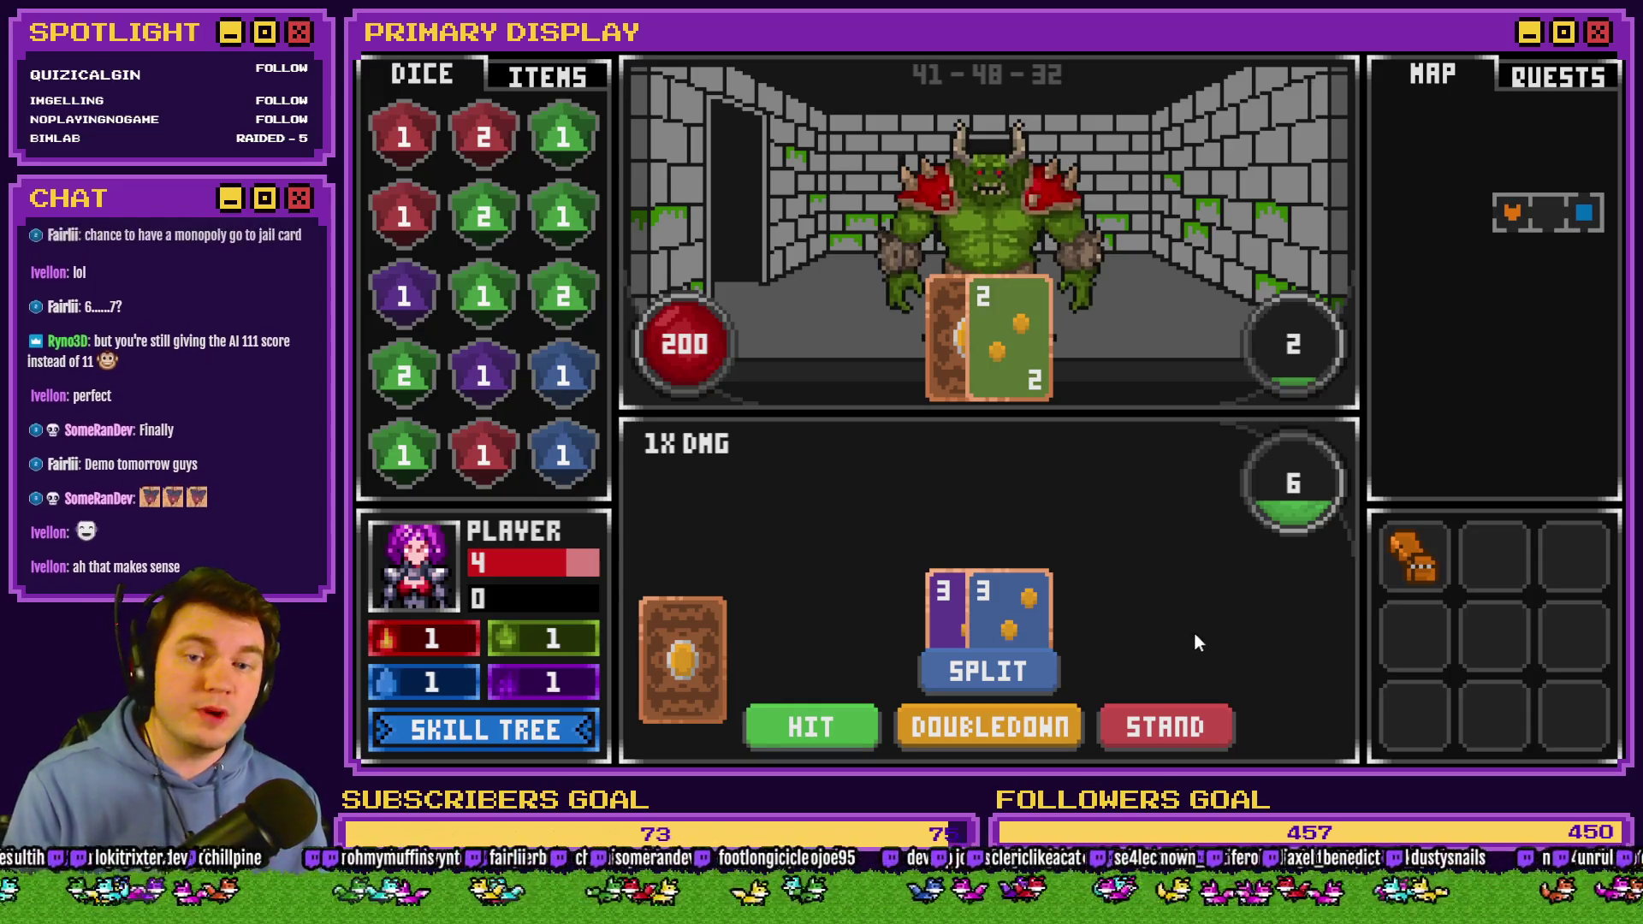
left_click(1199, 724)
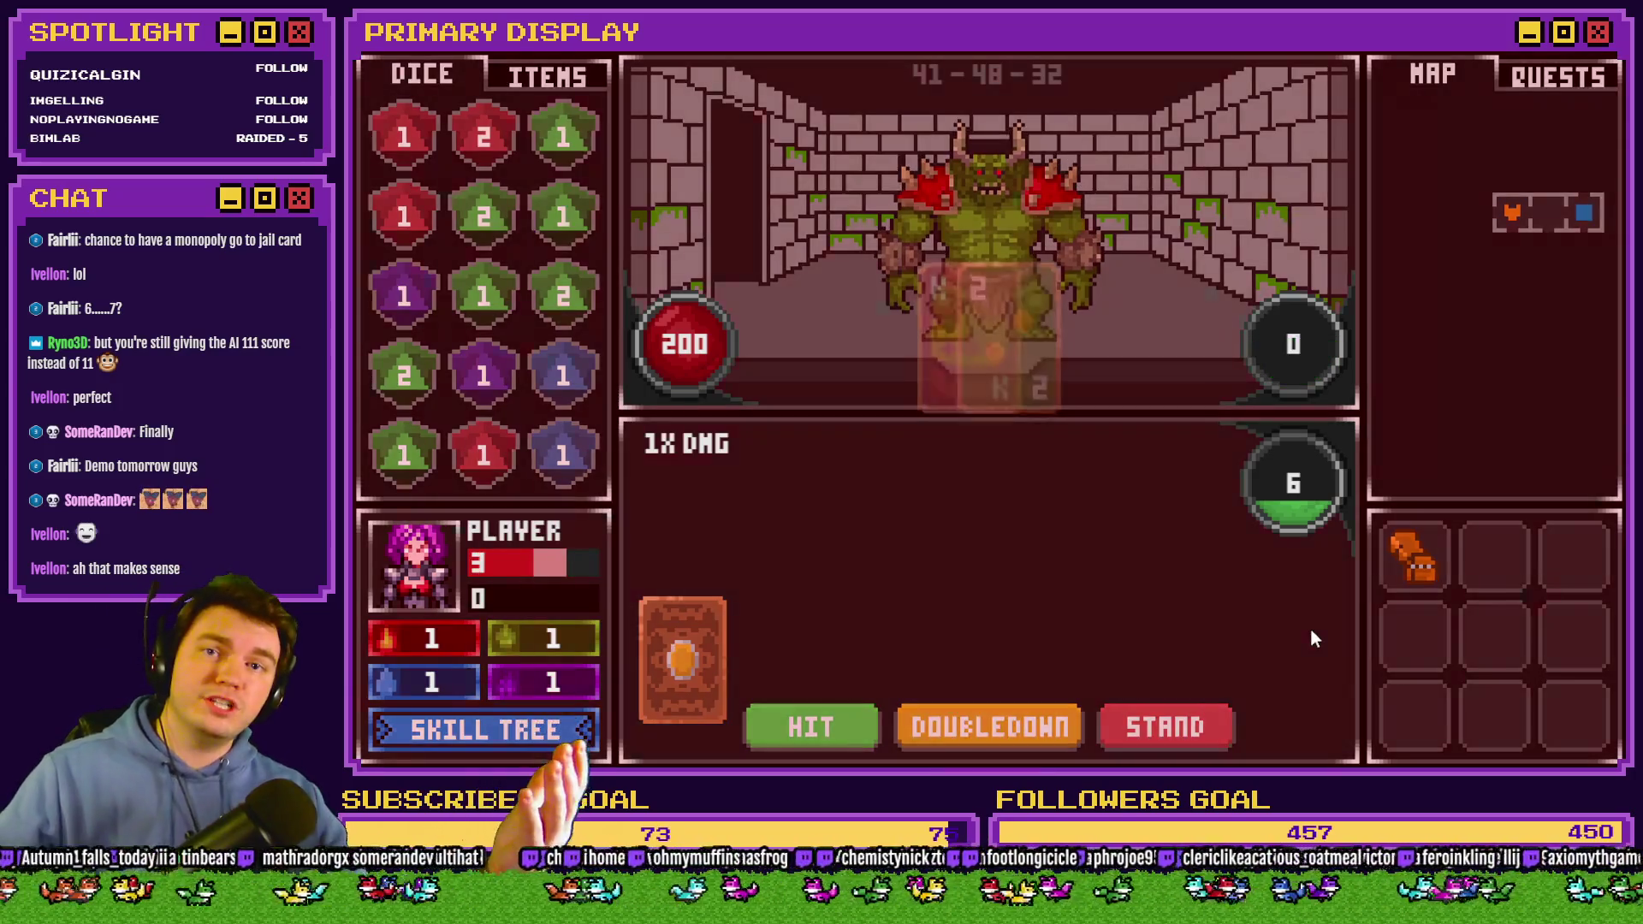
key("alt+F4")
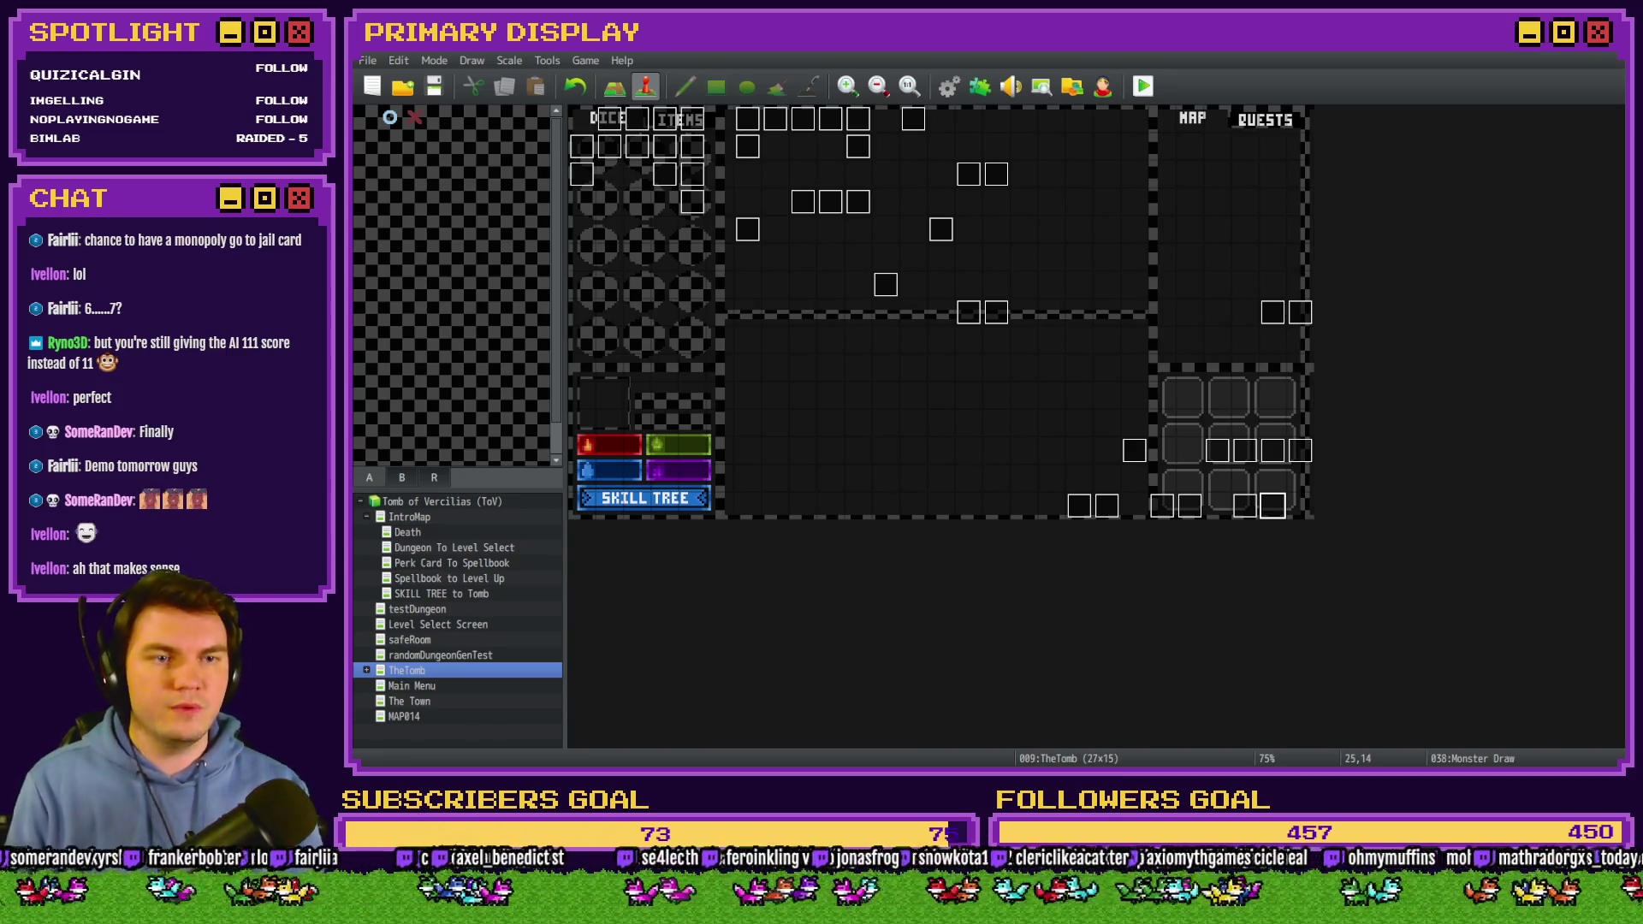
Revise Monster Draw's first and second forced cardToDraw values, leaving the first at 1154.
double_click(1272, 505)
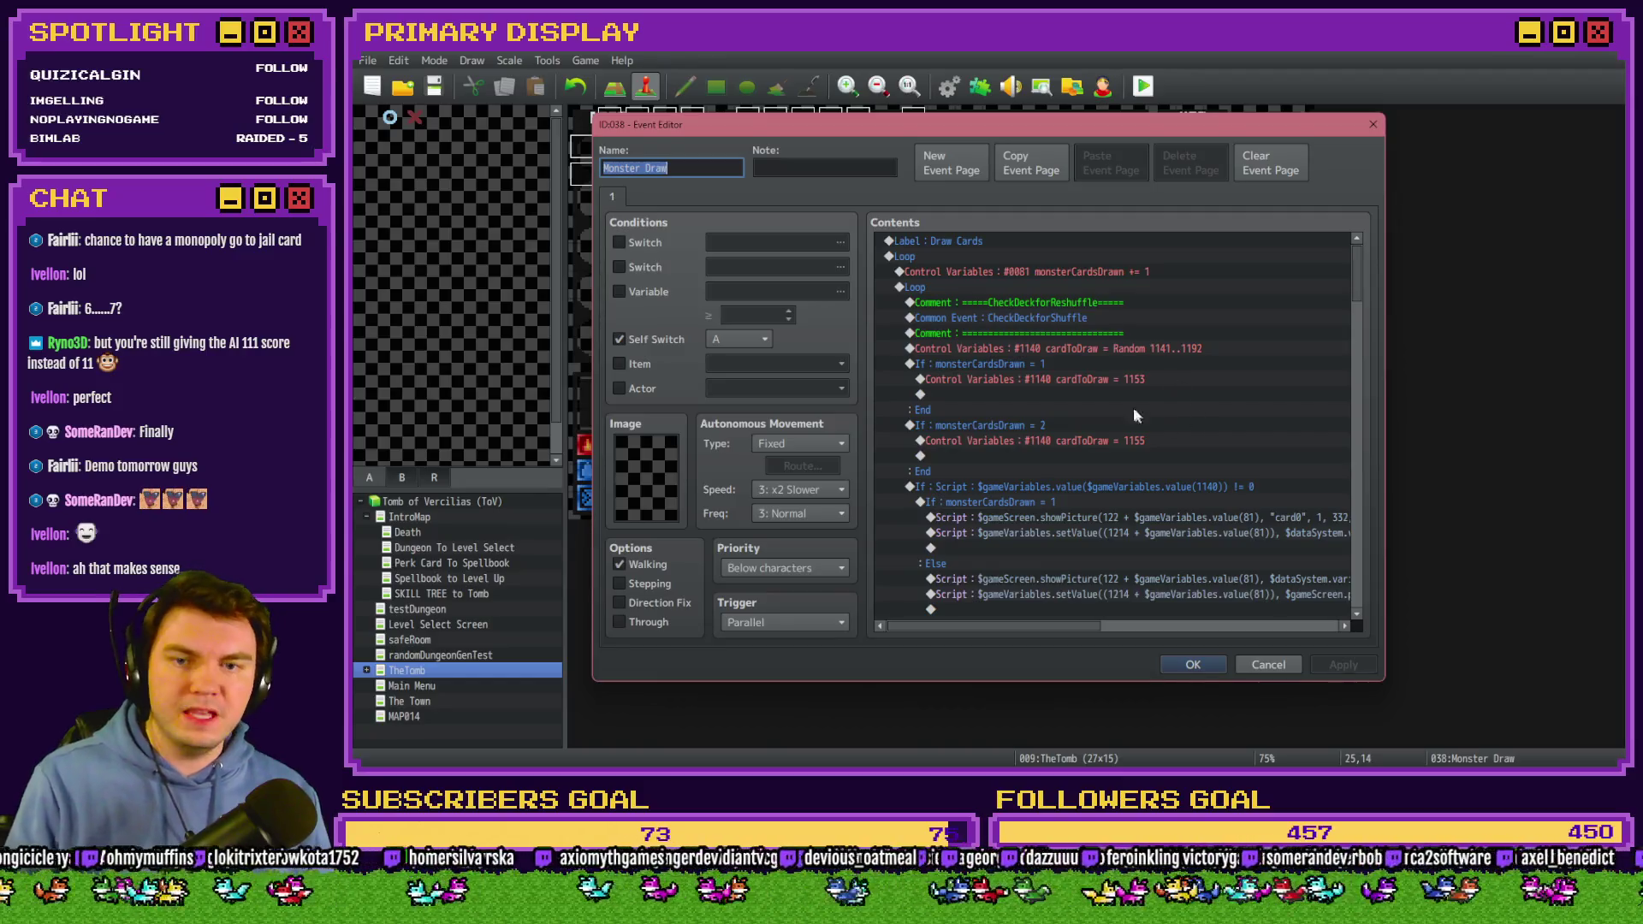
left_click(1140, 441)
left_click(1152, 381)
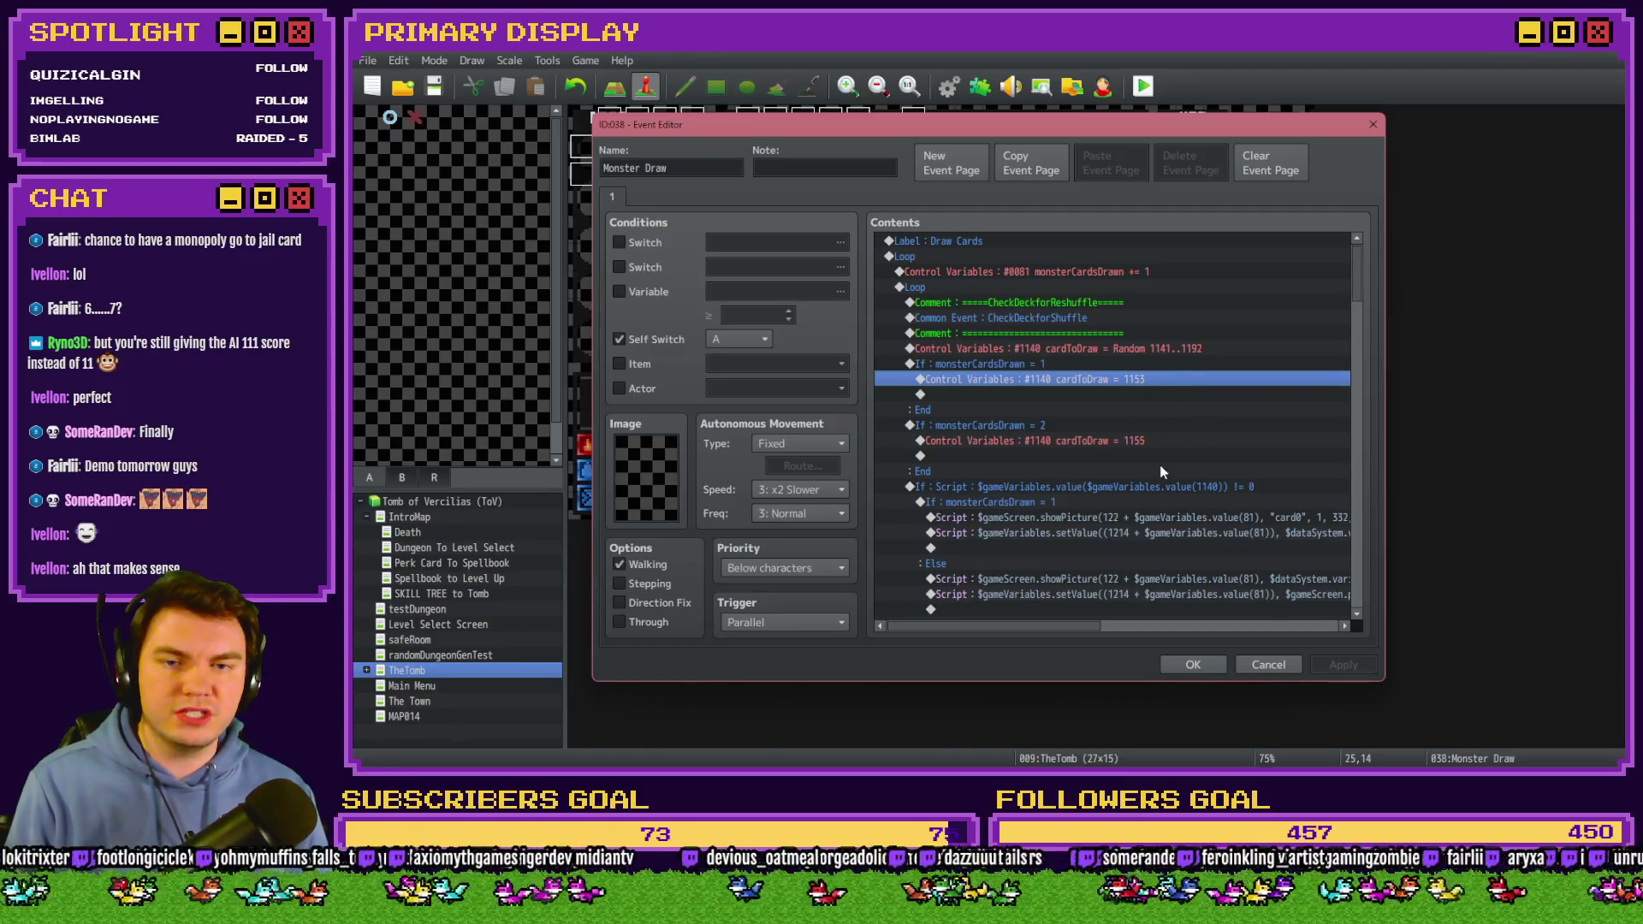
key("Return")
left_click(1163, 566)
double_click(1125, 443)
left_click(1172, 572)
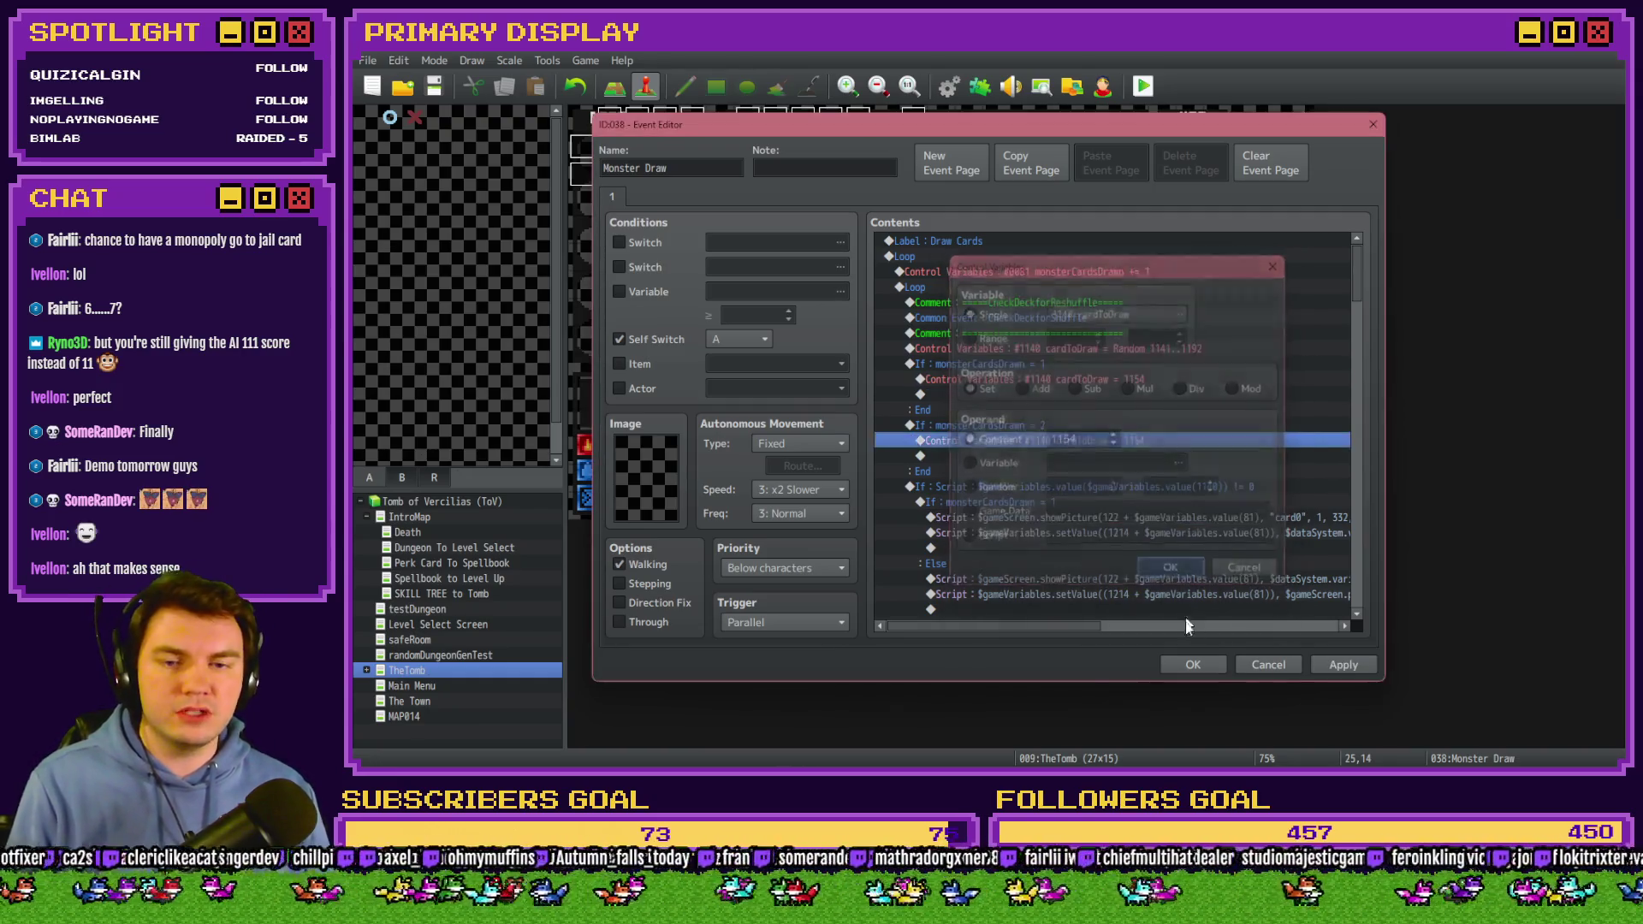
left_click(1193, 665)
left_click(1143, 86)
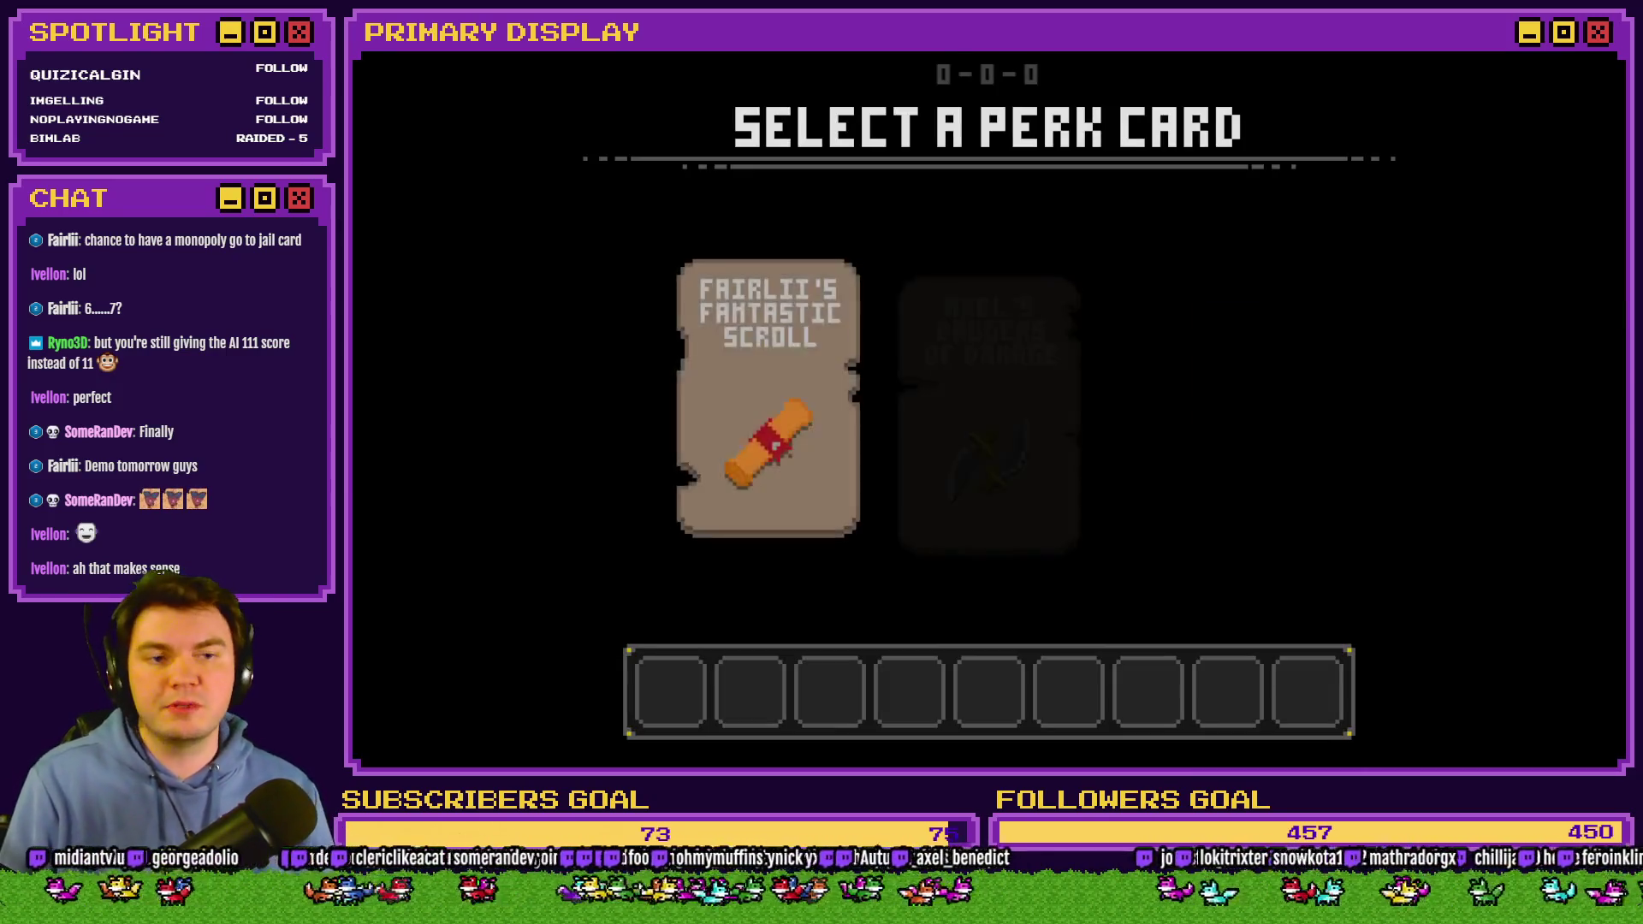
Choose the daggers perk, enter the skull fight, and stand to reveal two aces totalling 22.
left_click(1016, 321)
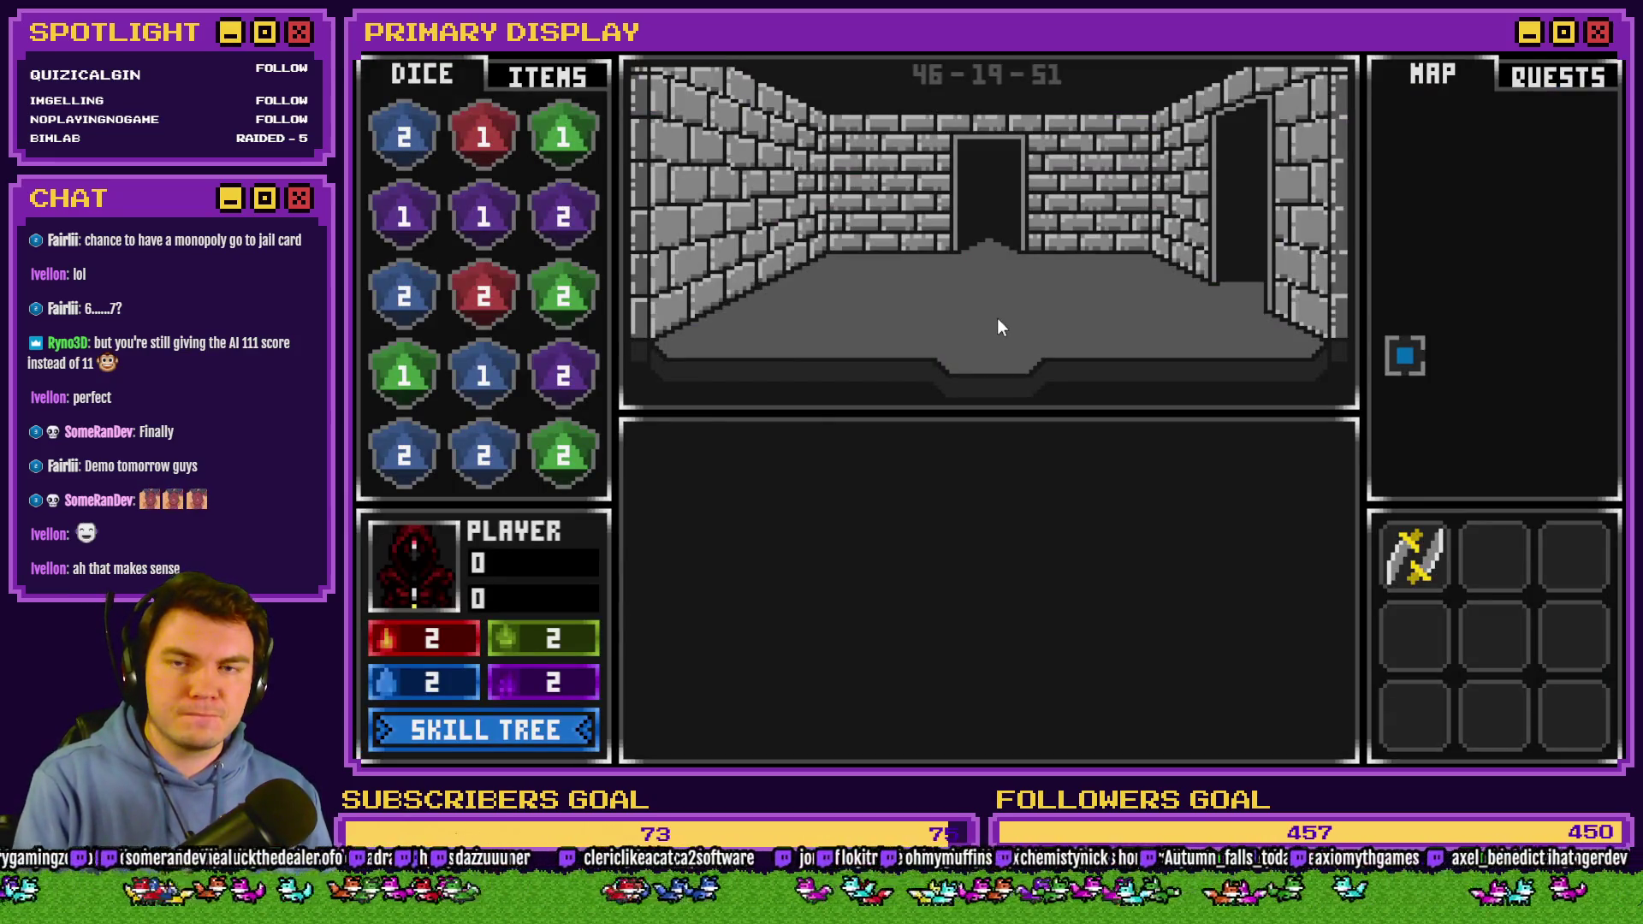
key("w")
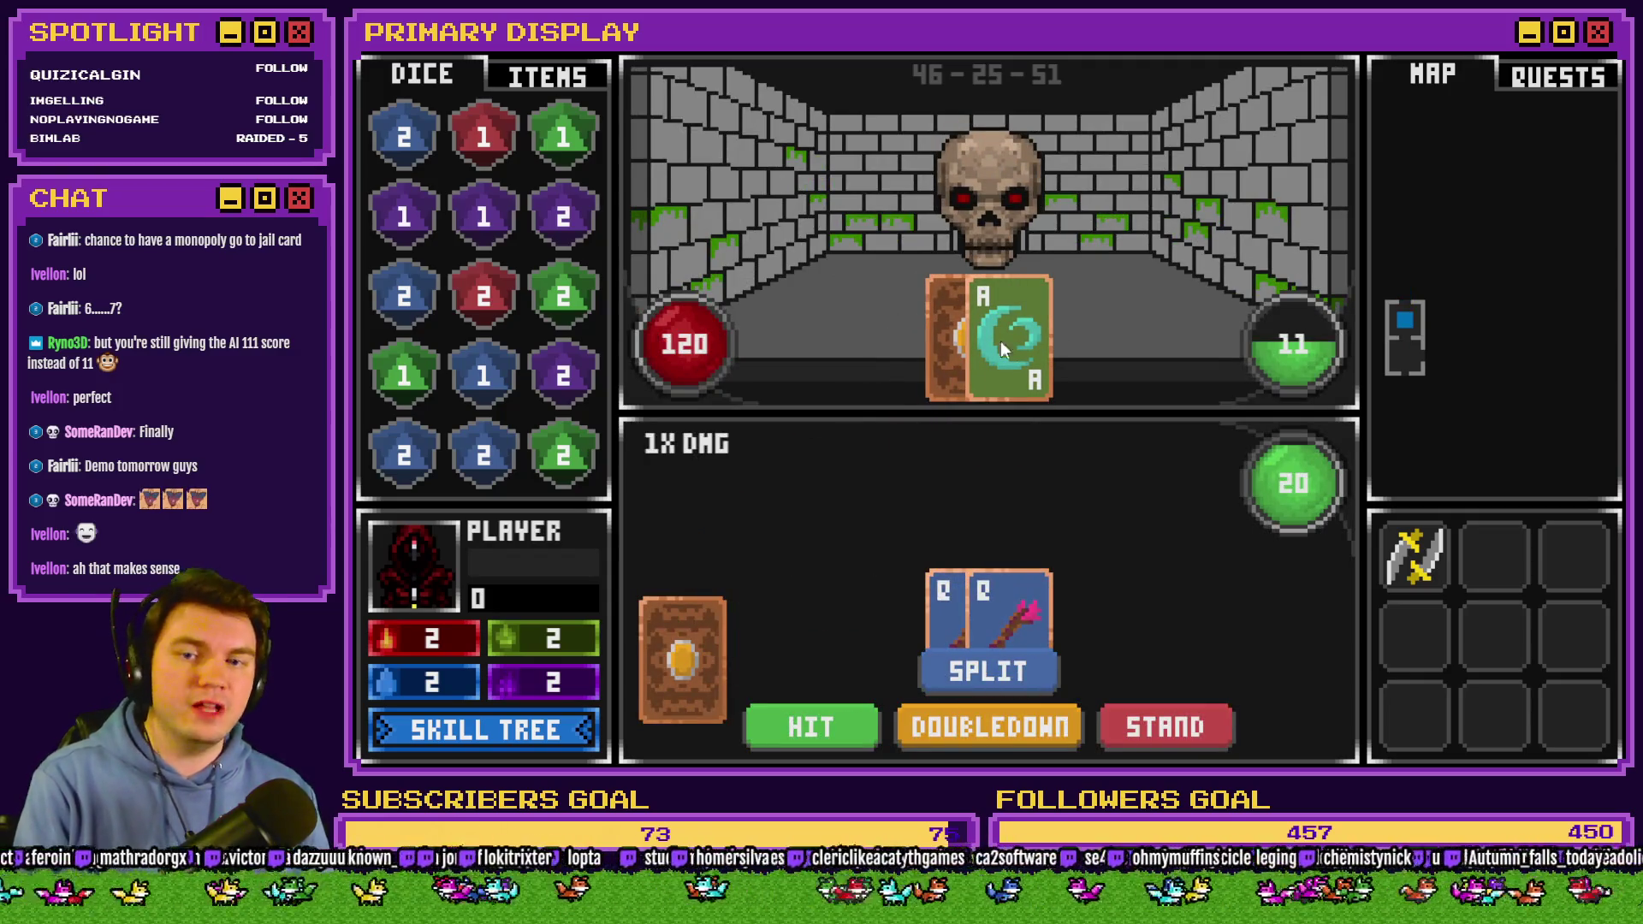
left_click(1189, 729)
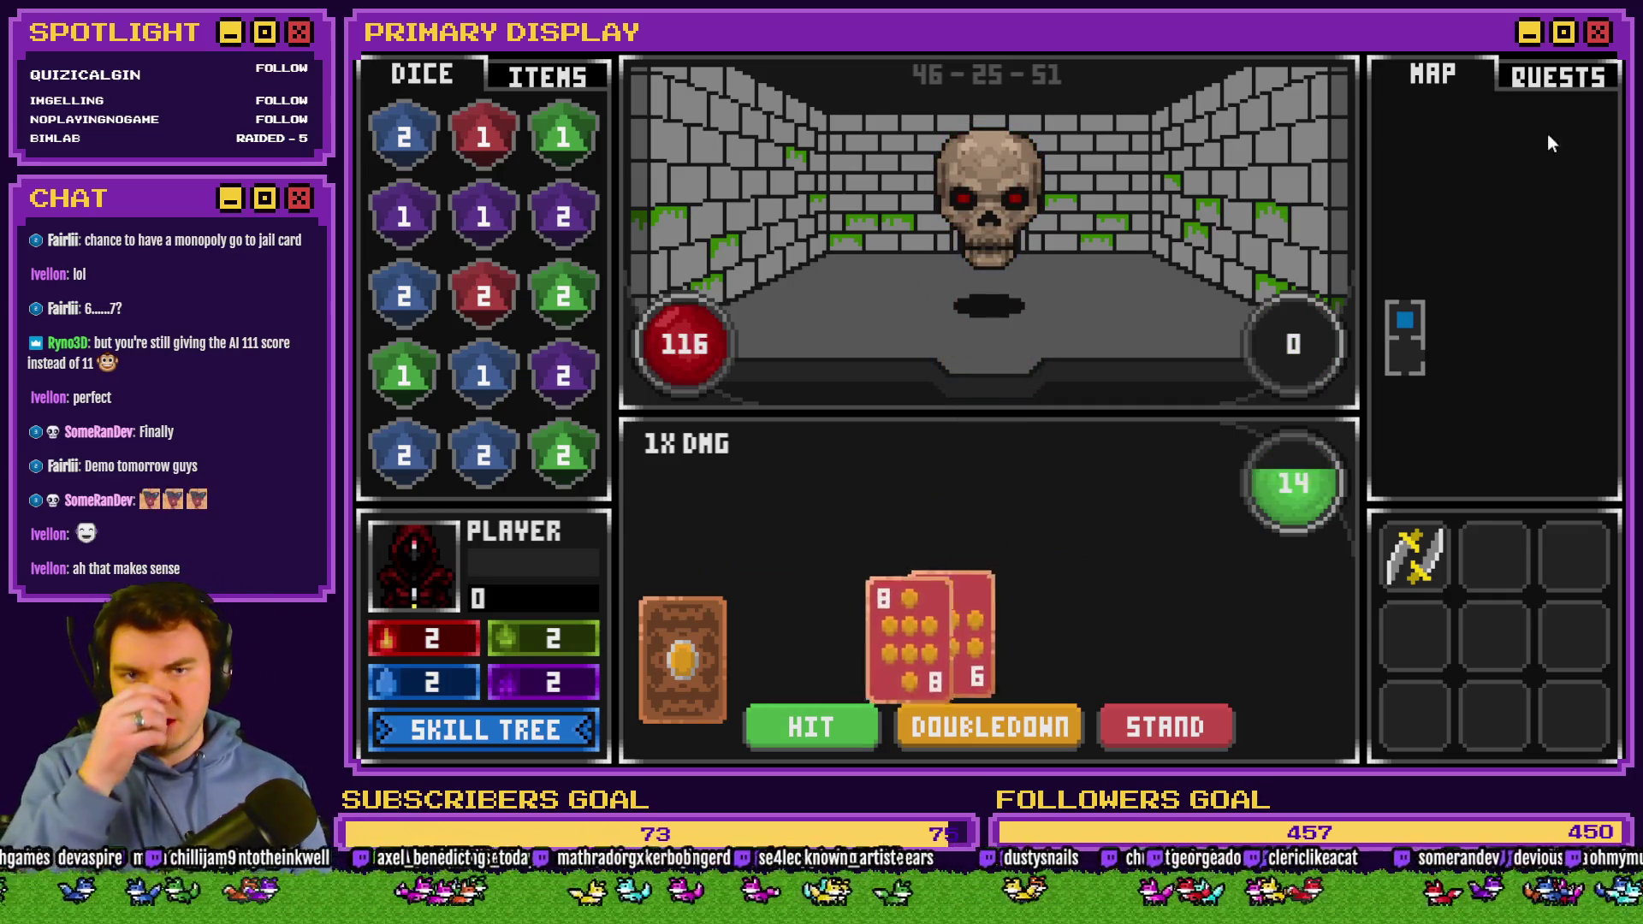
key("alt+F4")
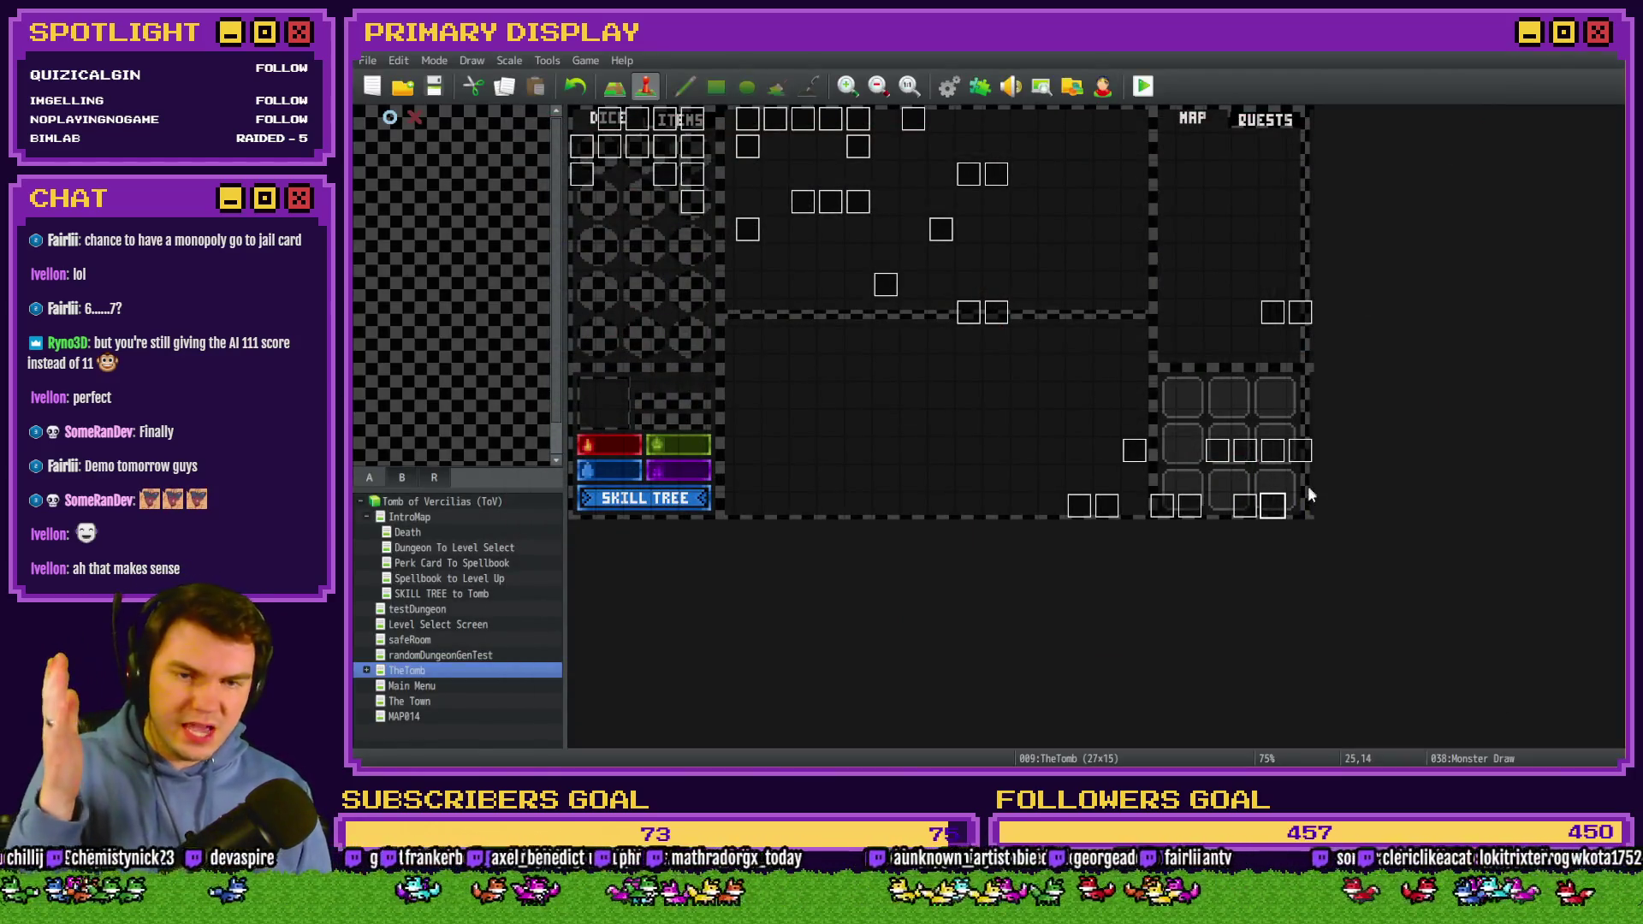
Show event 035 Draw And Attack's page 7 stand page with its ace check.
double_click(1246, 512)
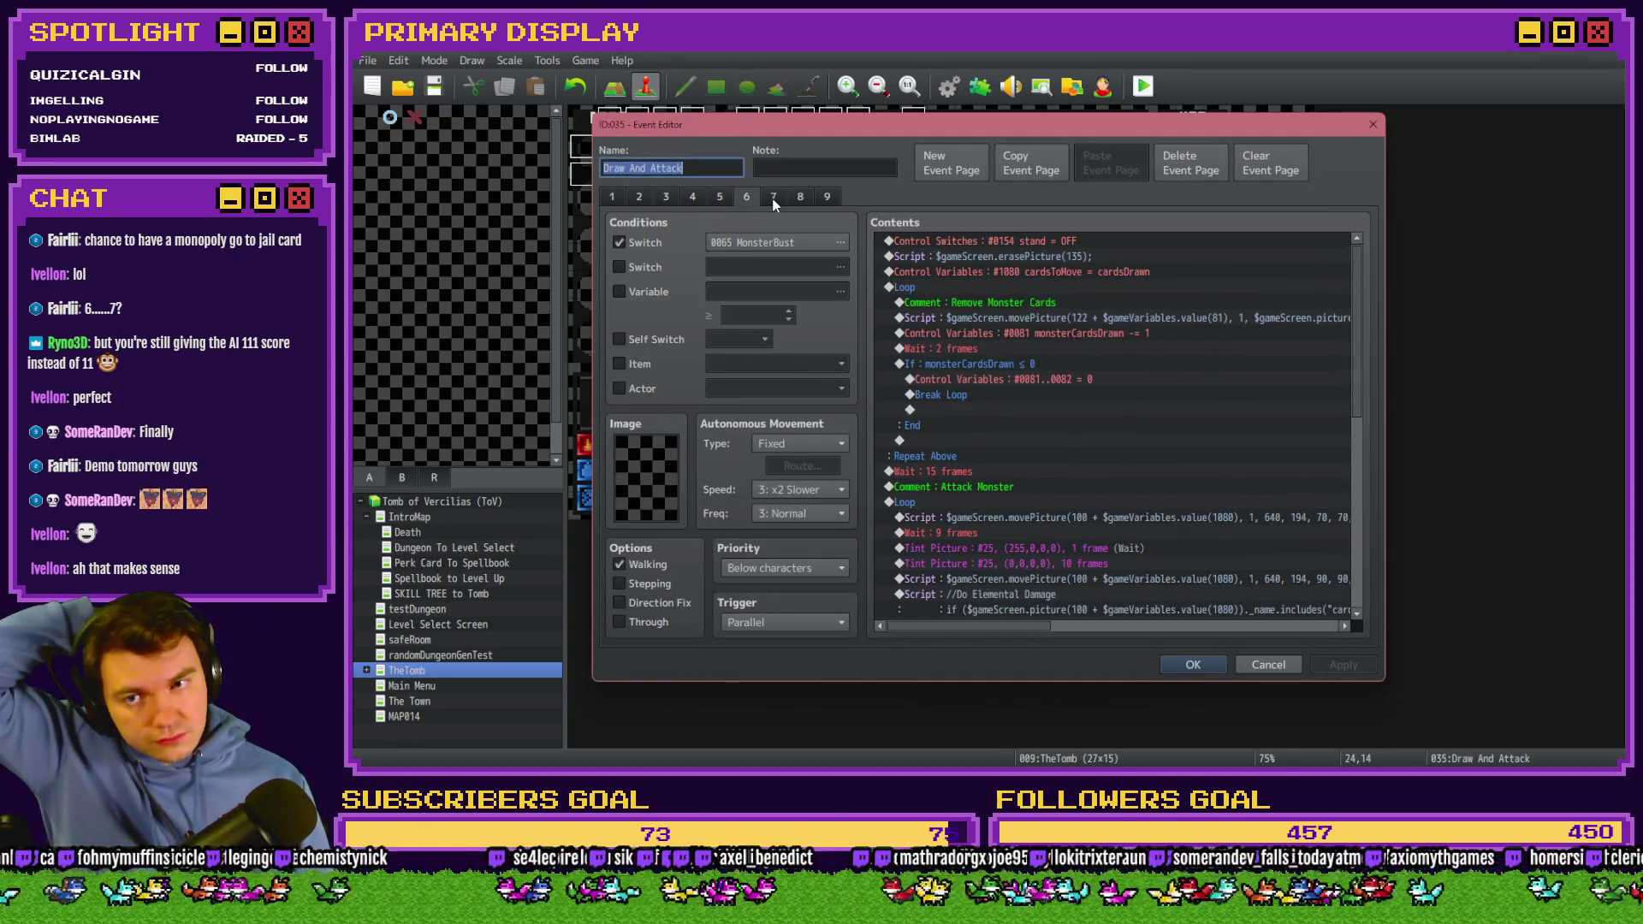
left_click(803, 198)
left_click(804, 196)
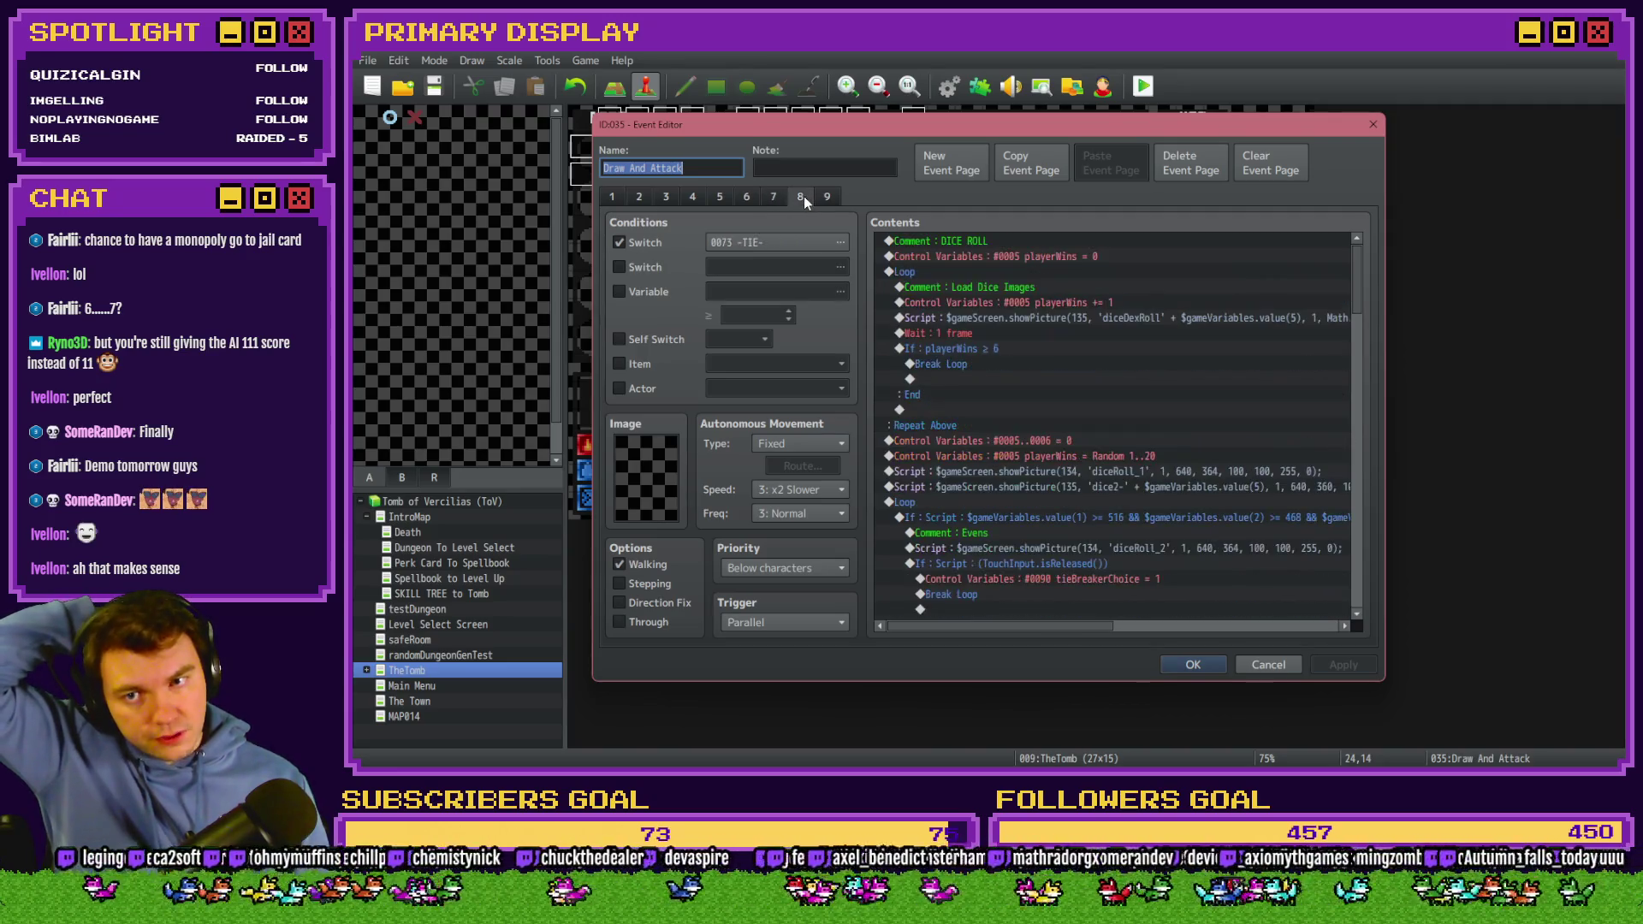
left_click(775, 198)
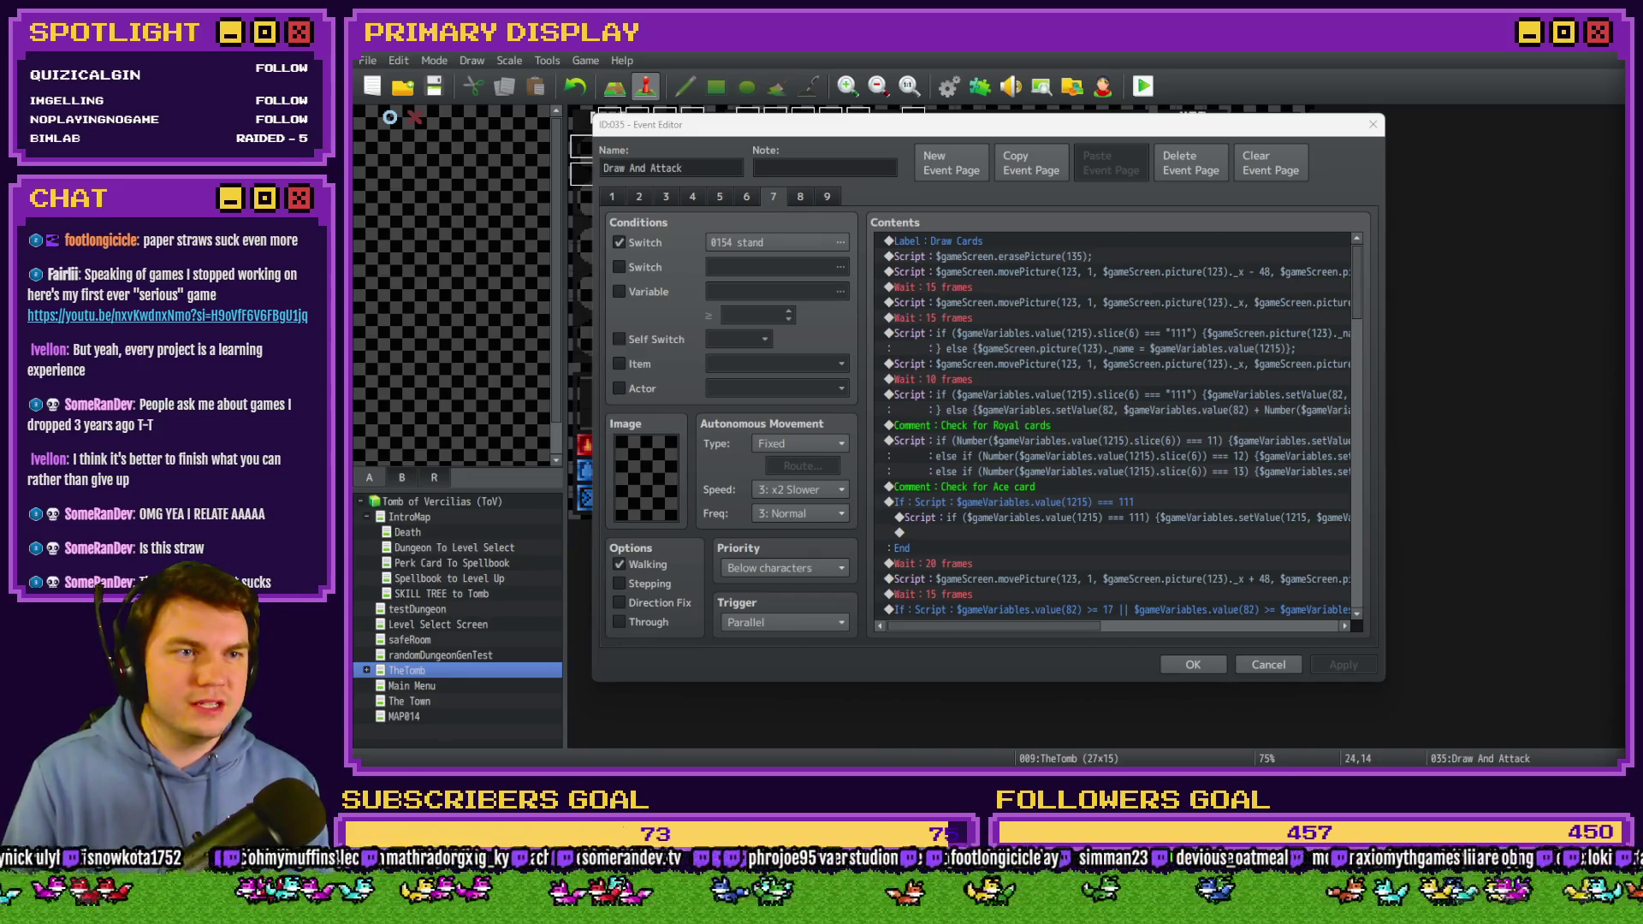
Preview the Rogue image results from PC Gamer, Facebook, Computer History Wiki, Wikipedia, and finally The CRPG Addict.
key("alt+Tab")
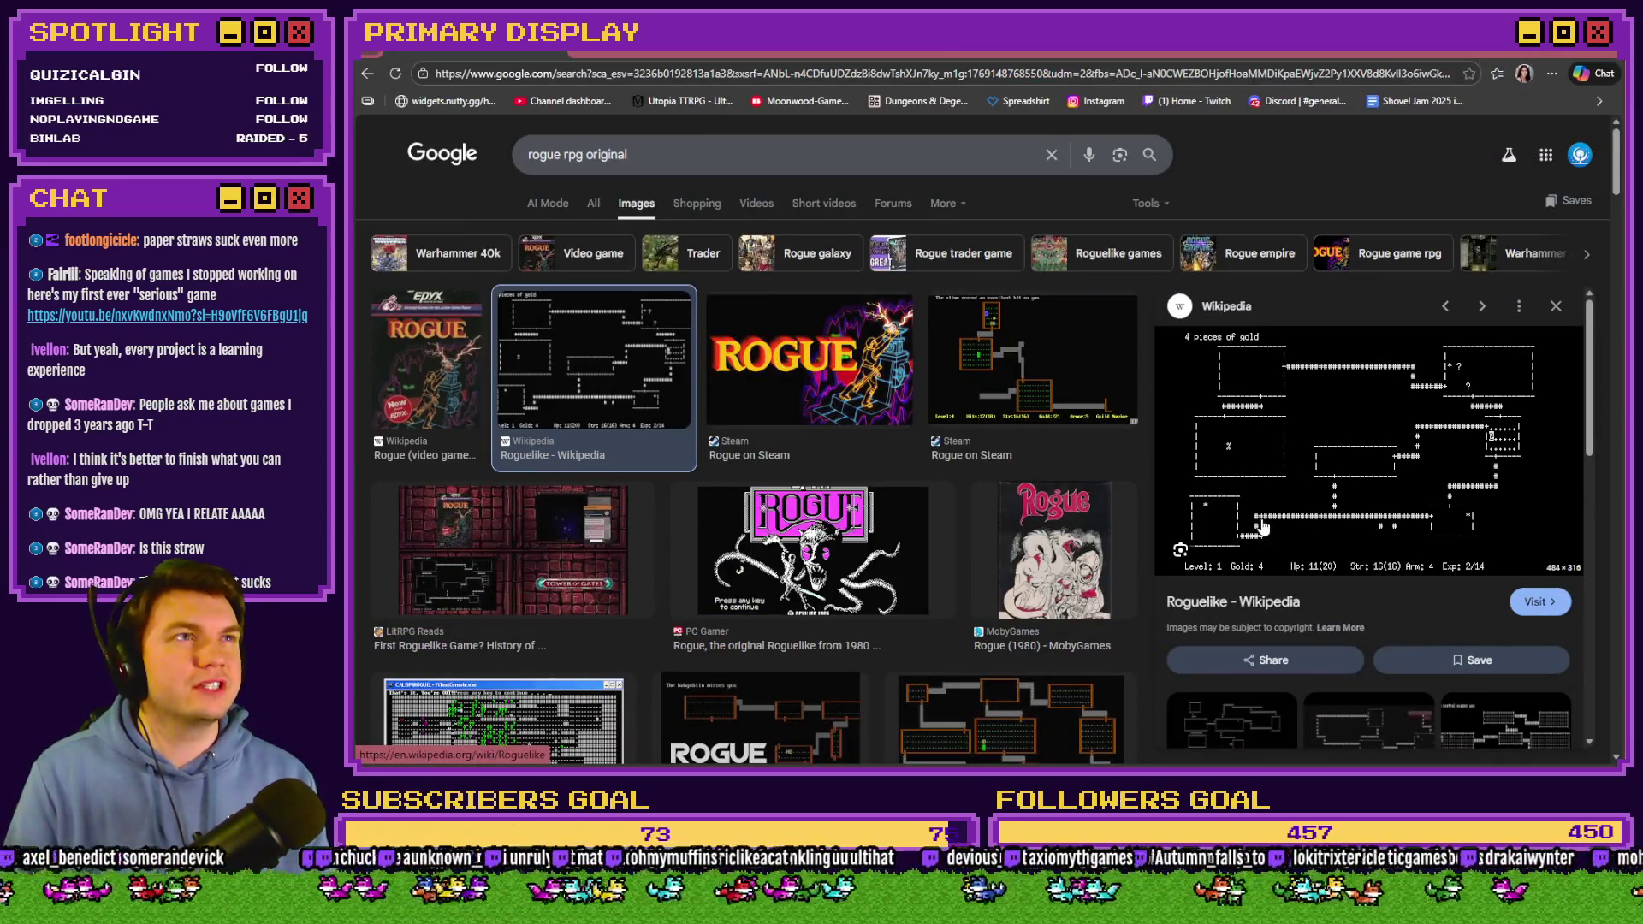
left_click(914, 546)
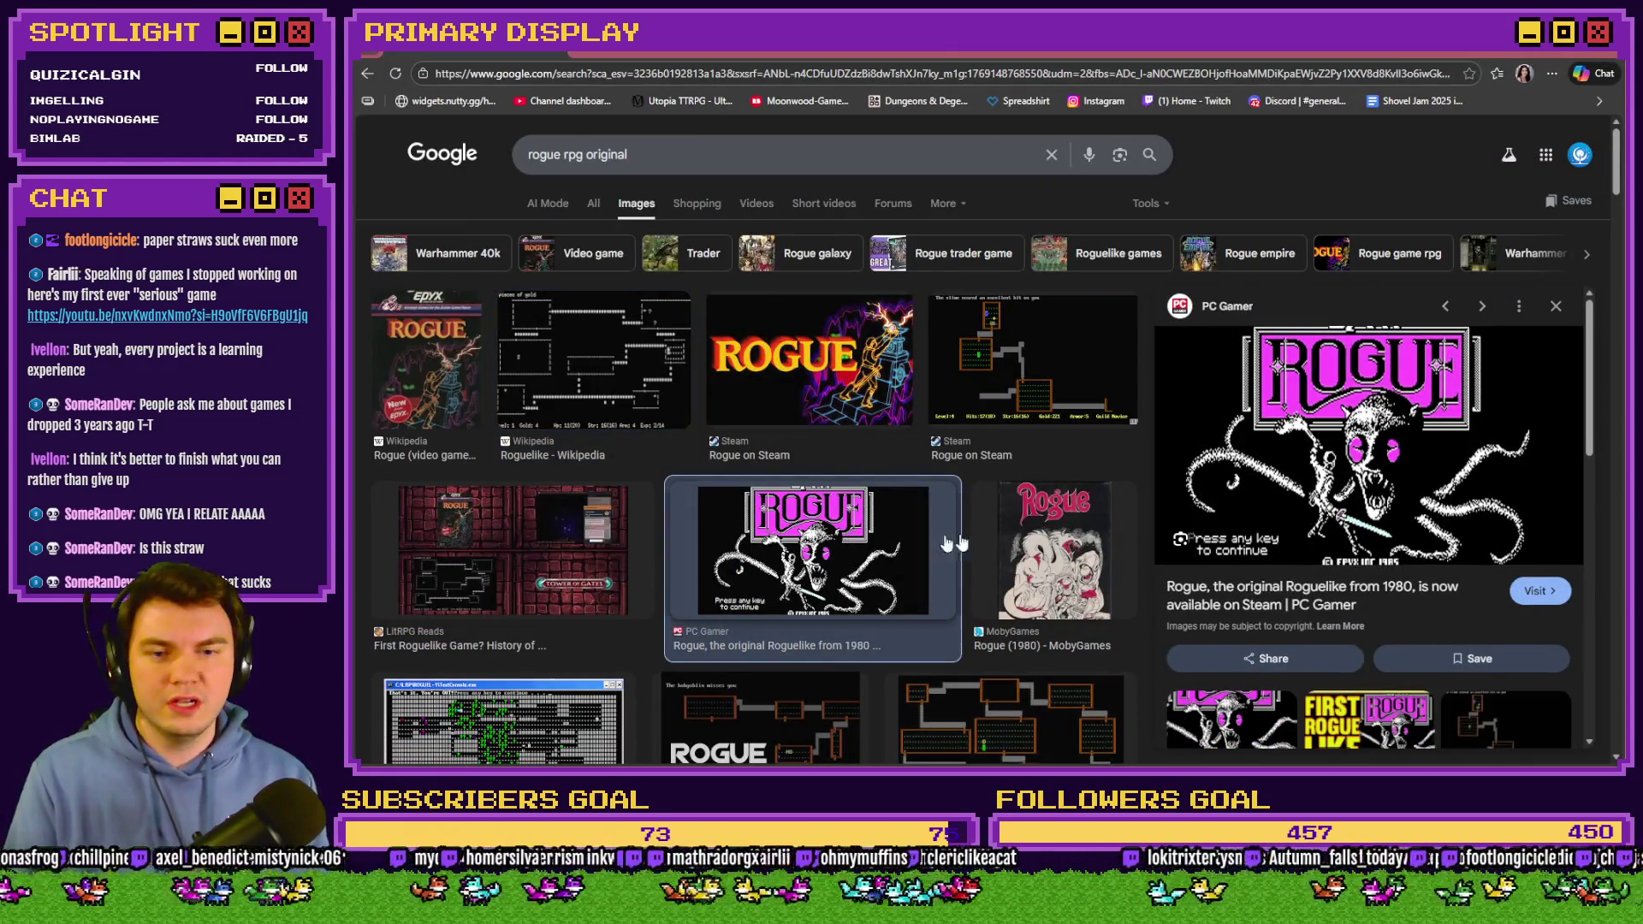
left_click(1010, 719)
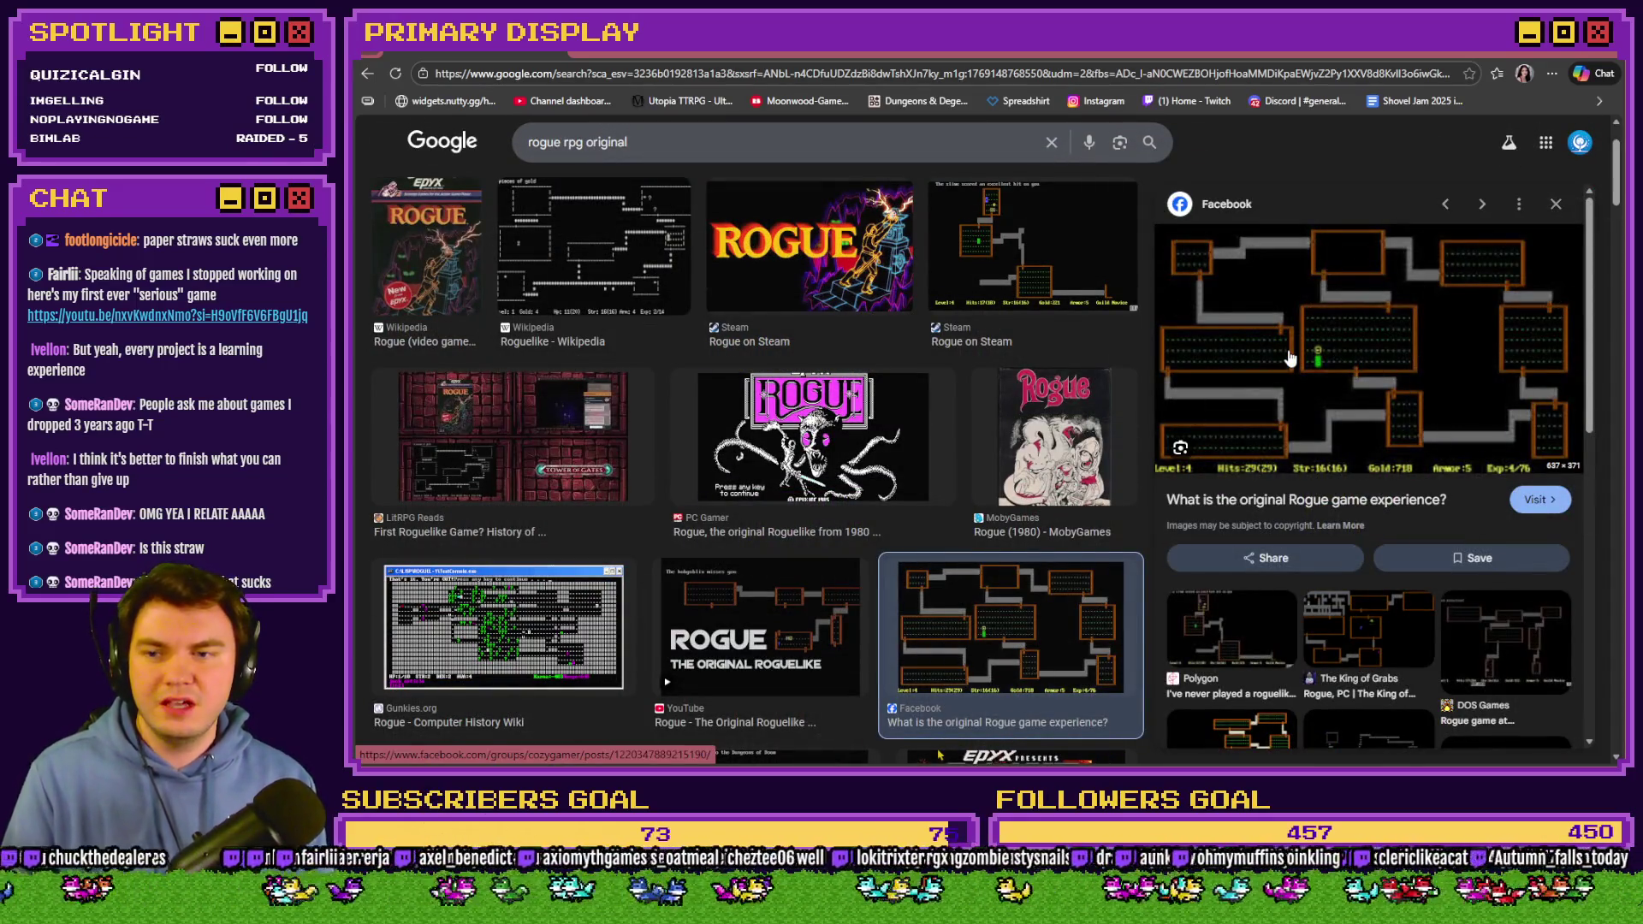
left_click(503, 648)
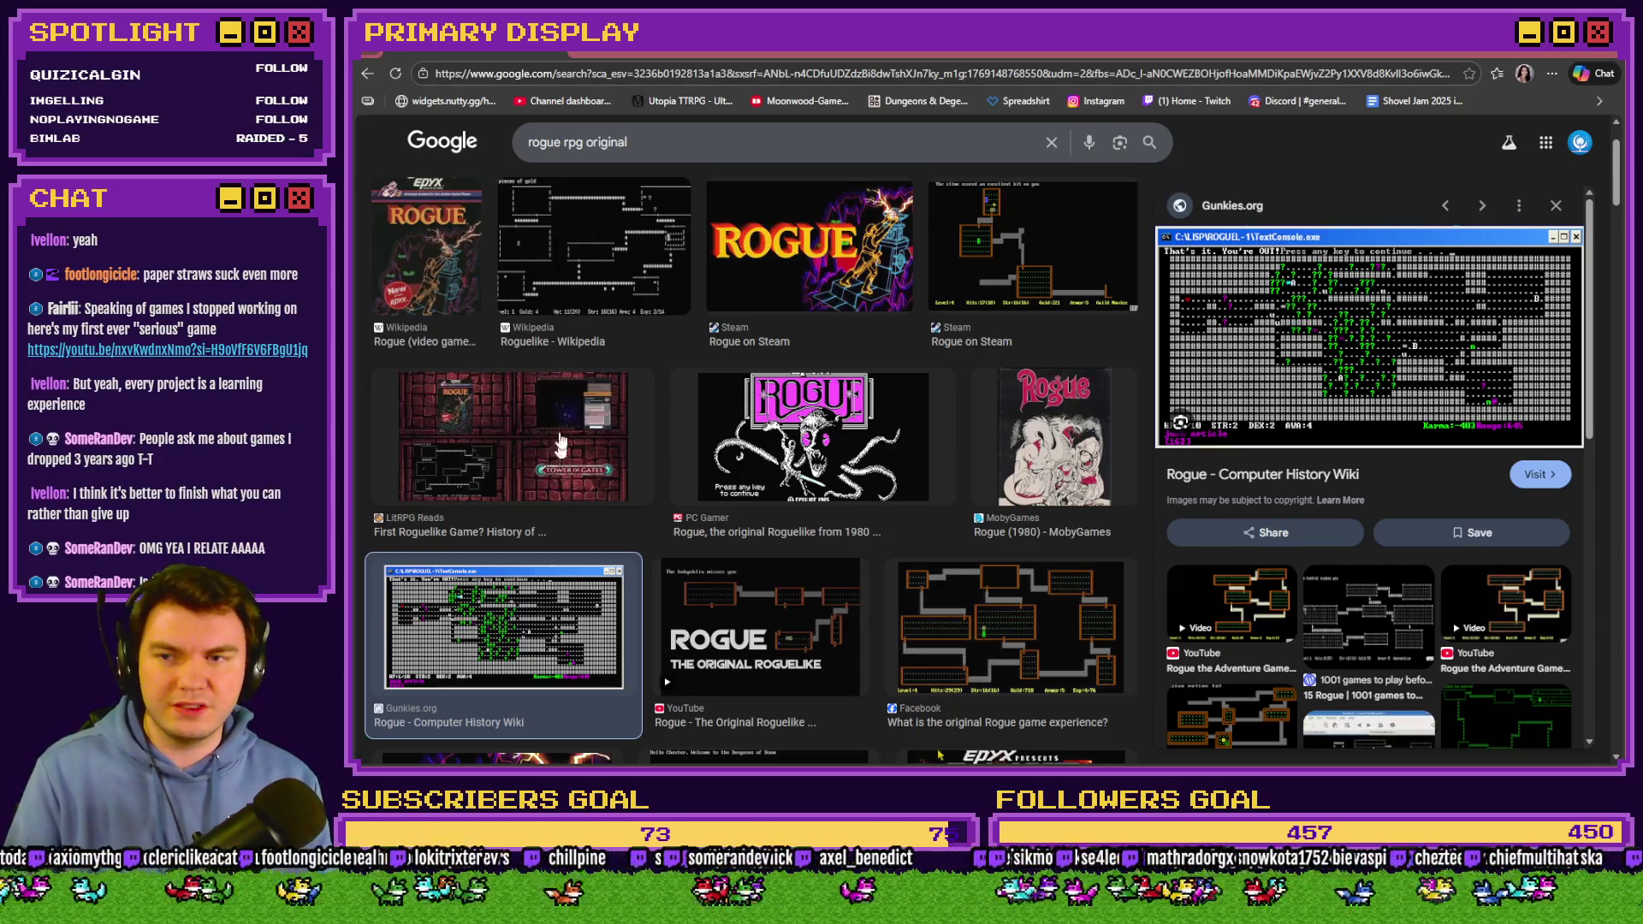
left_click(605, 243)
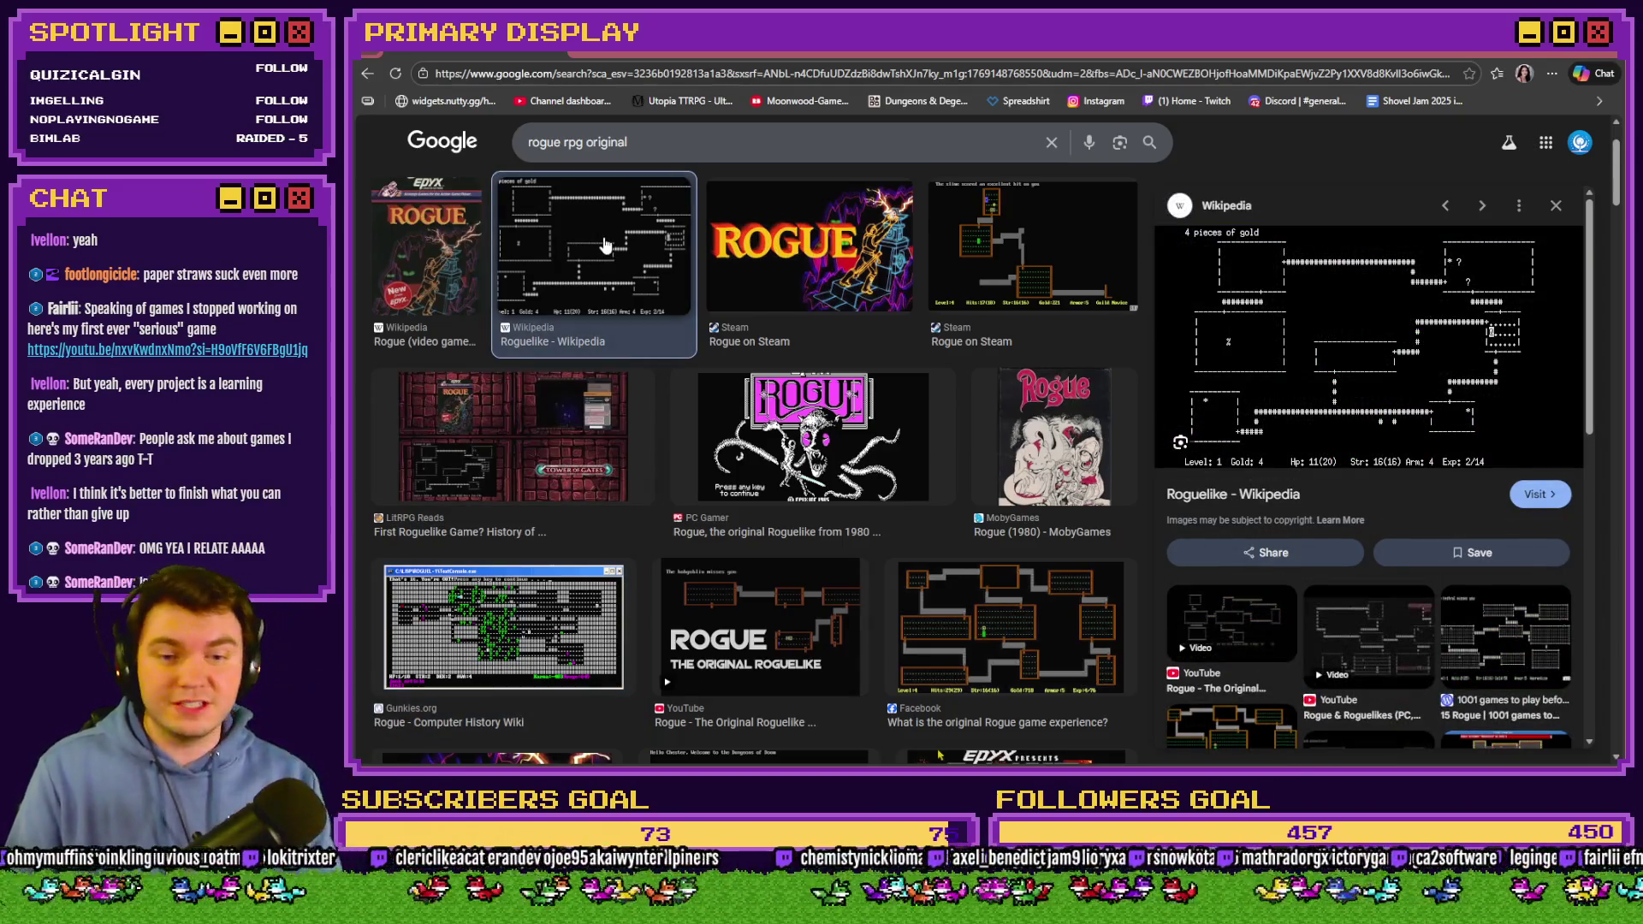
scroll(890, 451, "down", 3)
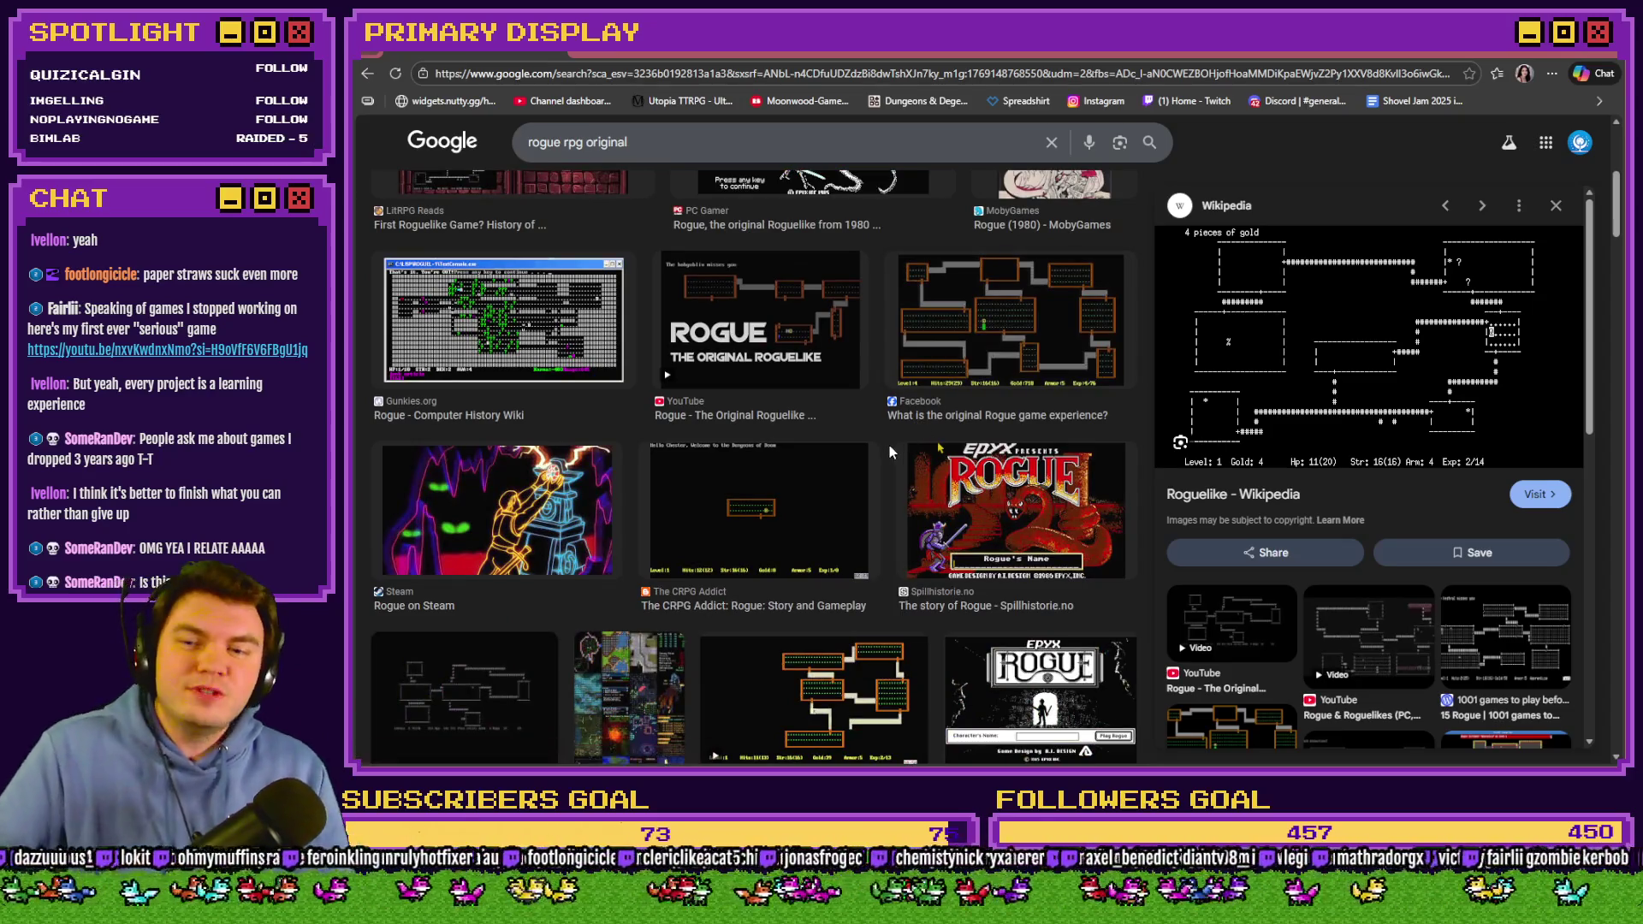
left_click(792, 496)
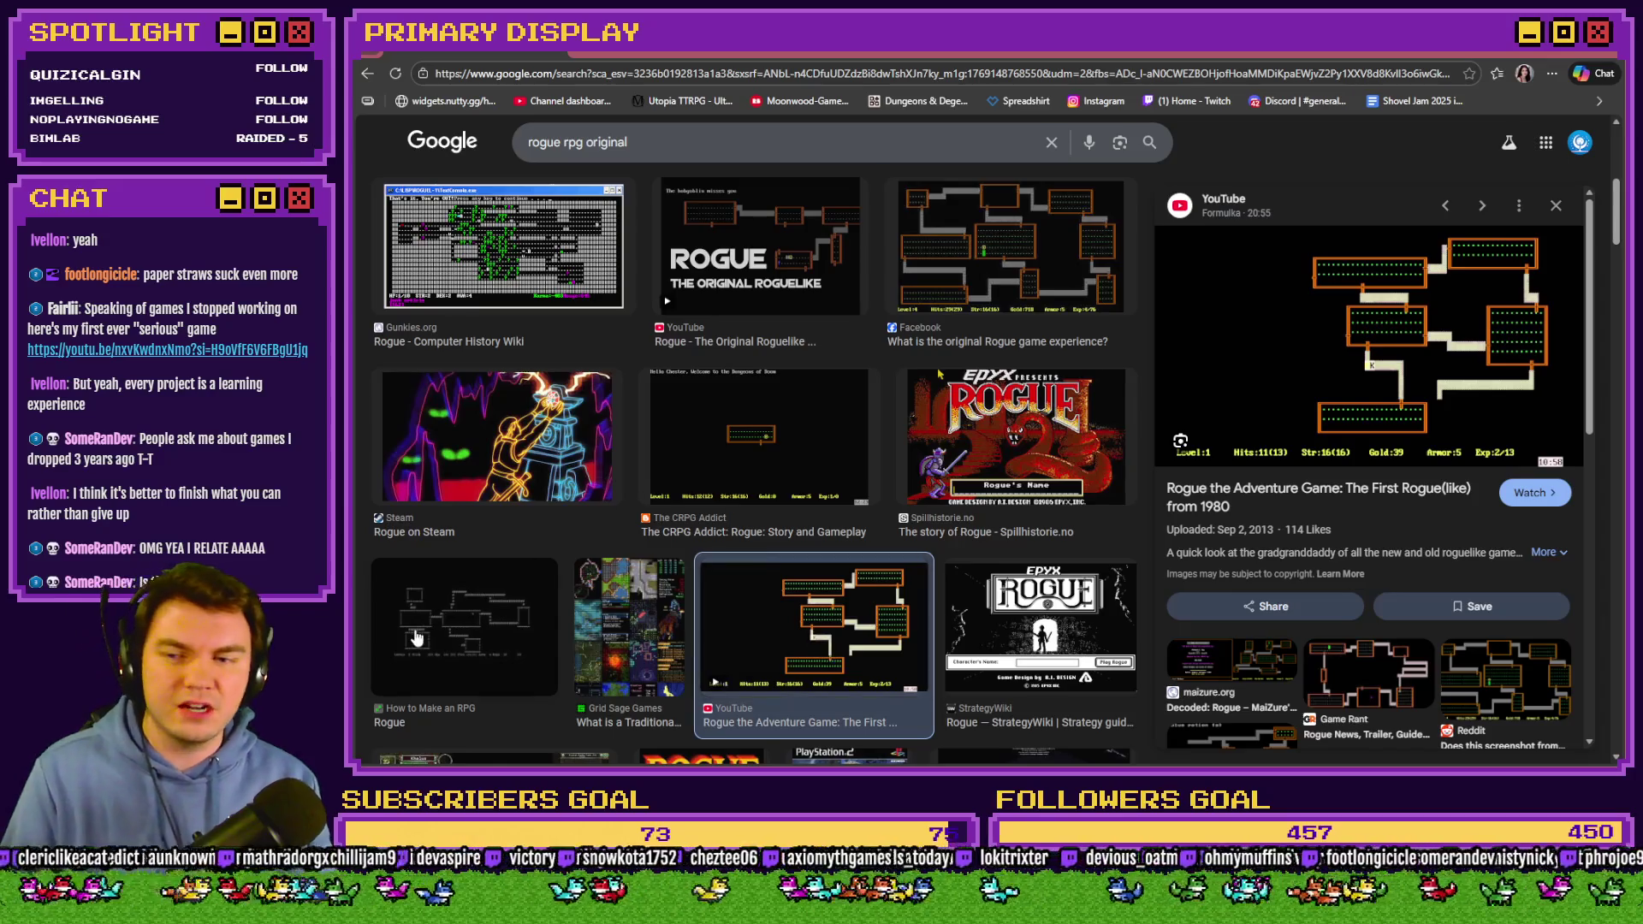
left_click(417, 639)
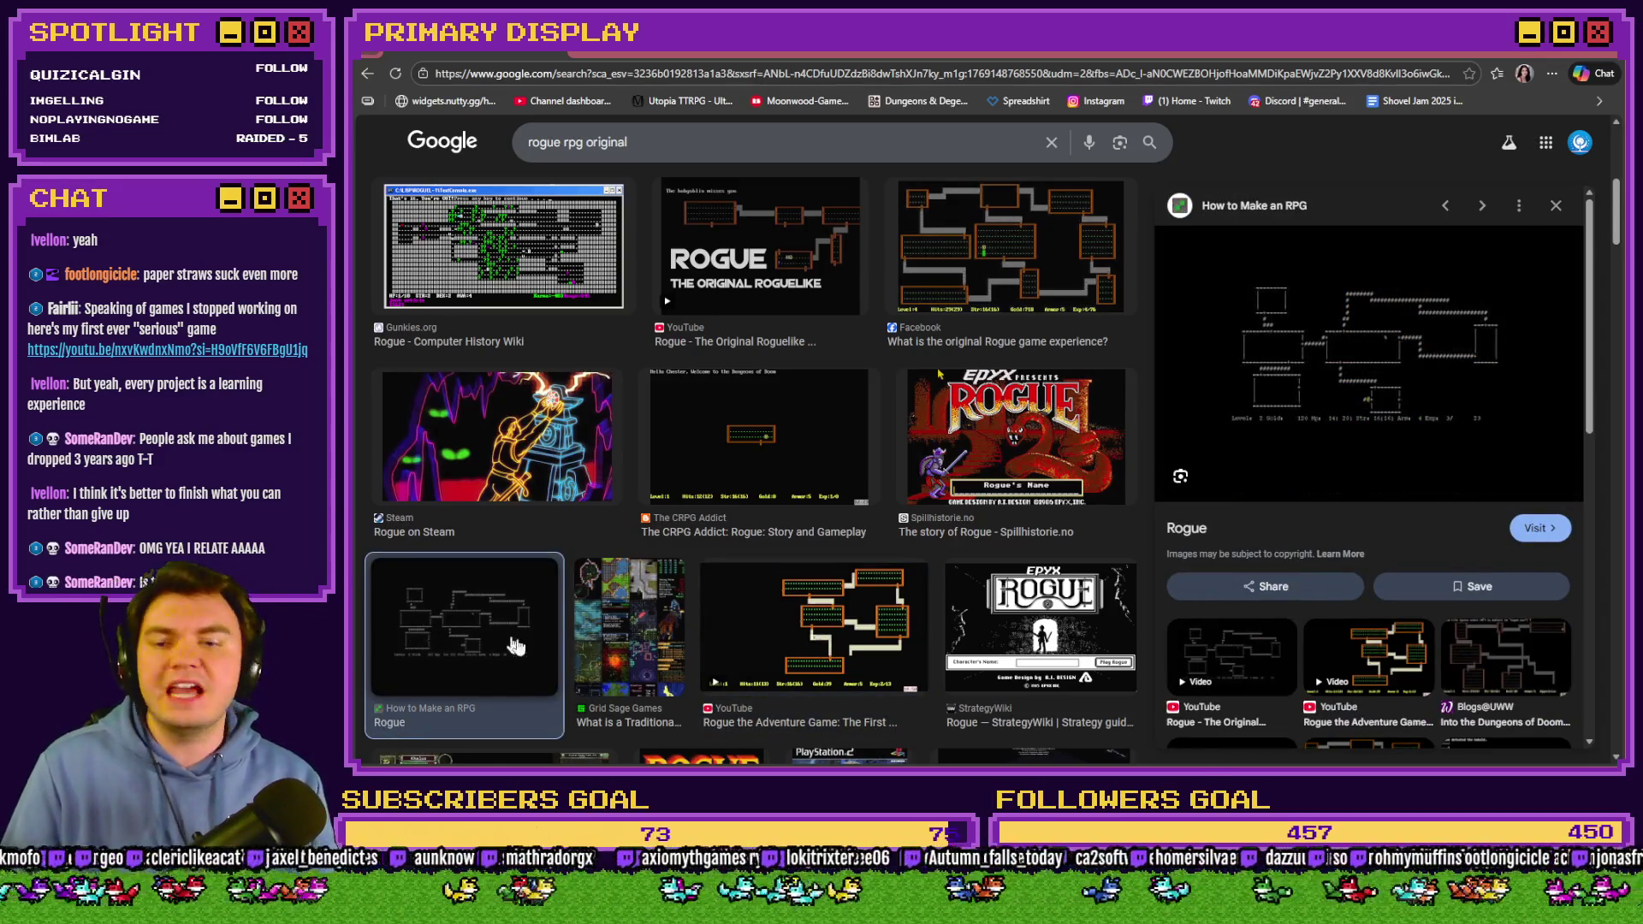
left_click(795, 647)
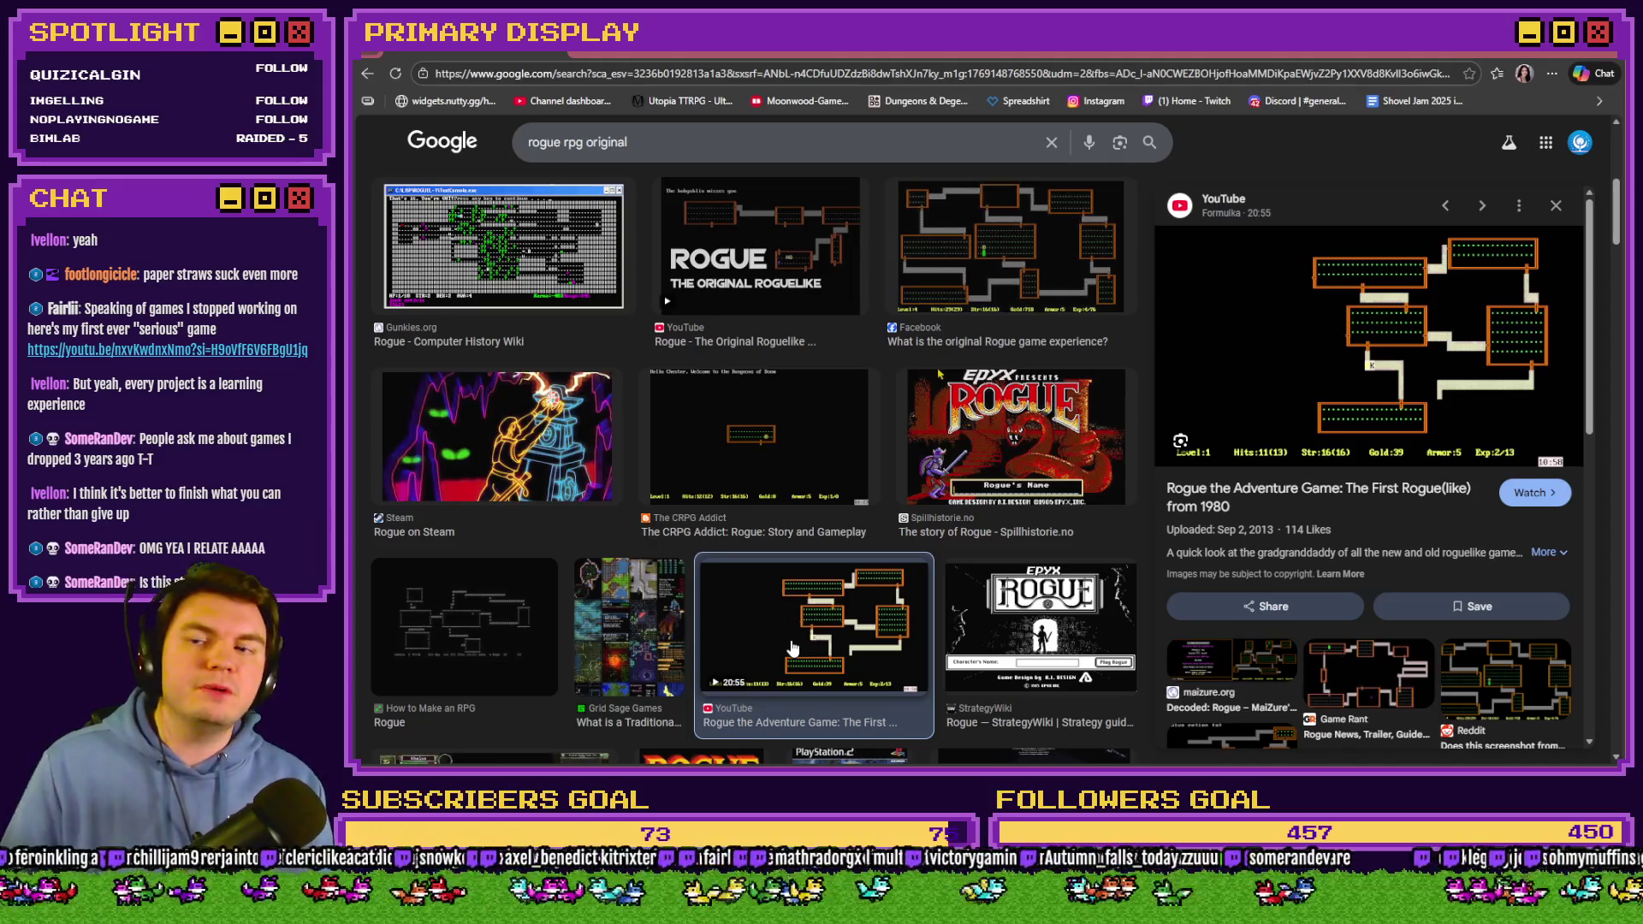
left_click(746, 463)
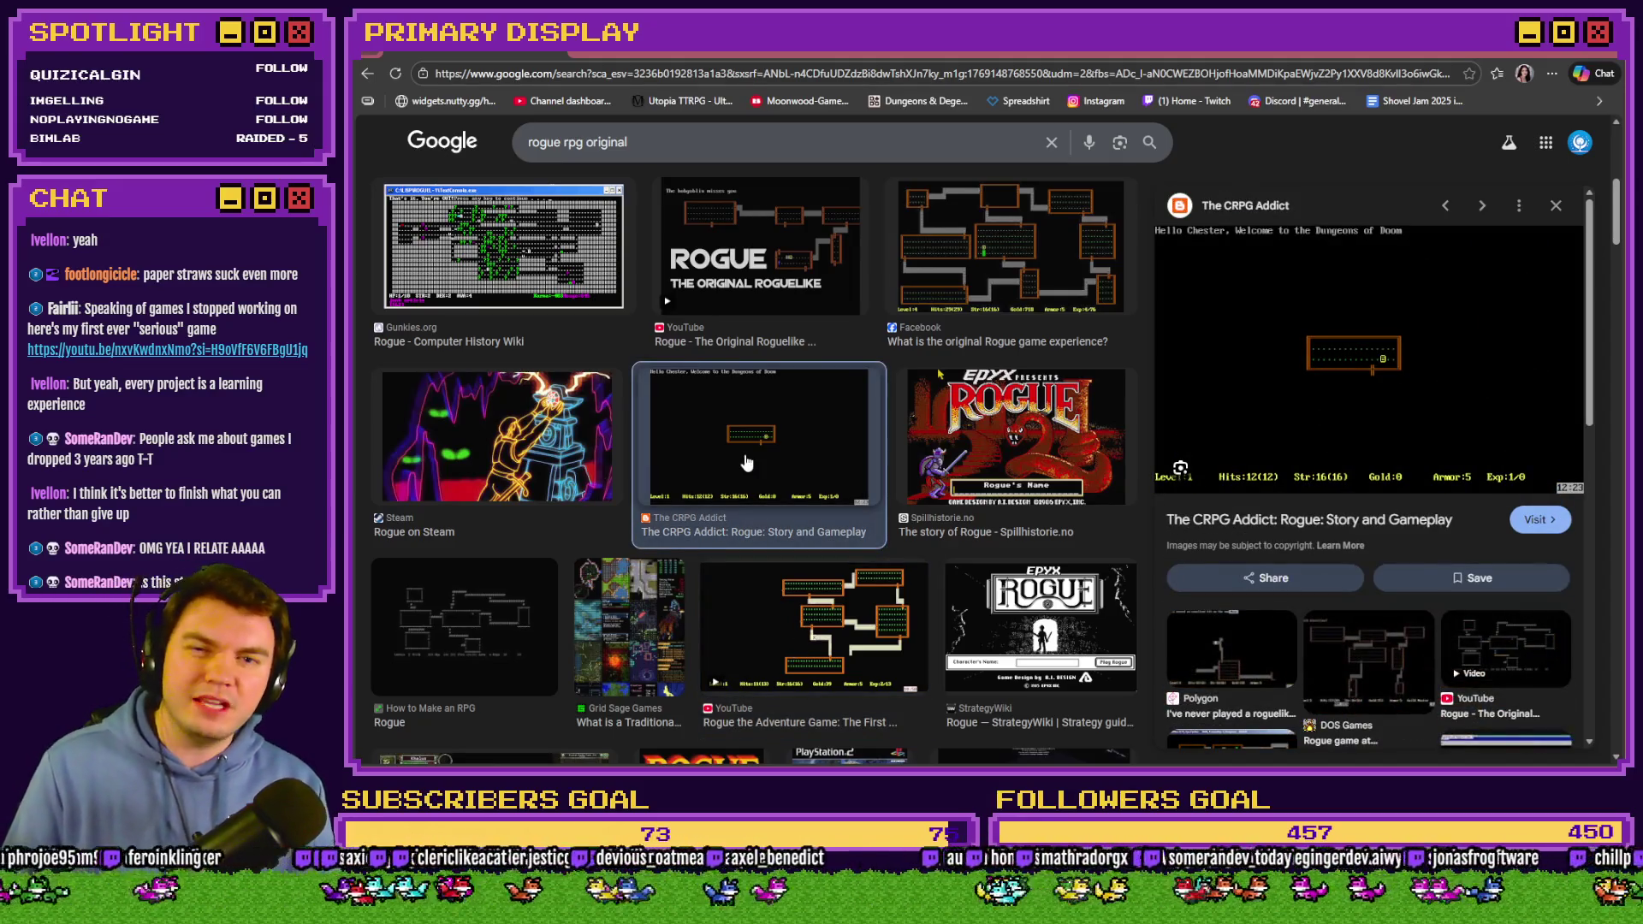
Preview the Rogue on Steam screenshot, then bring back the Draw And Attack event editor.
scroll(746, 463, "up", 3)
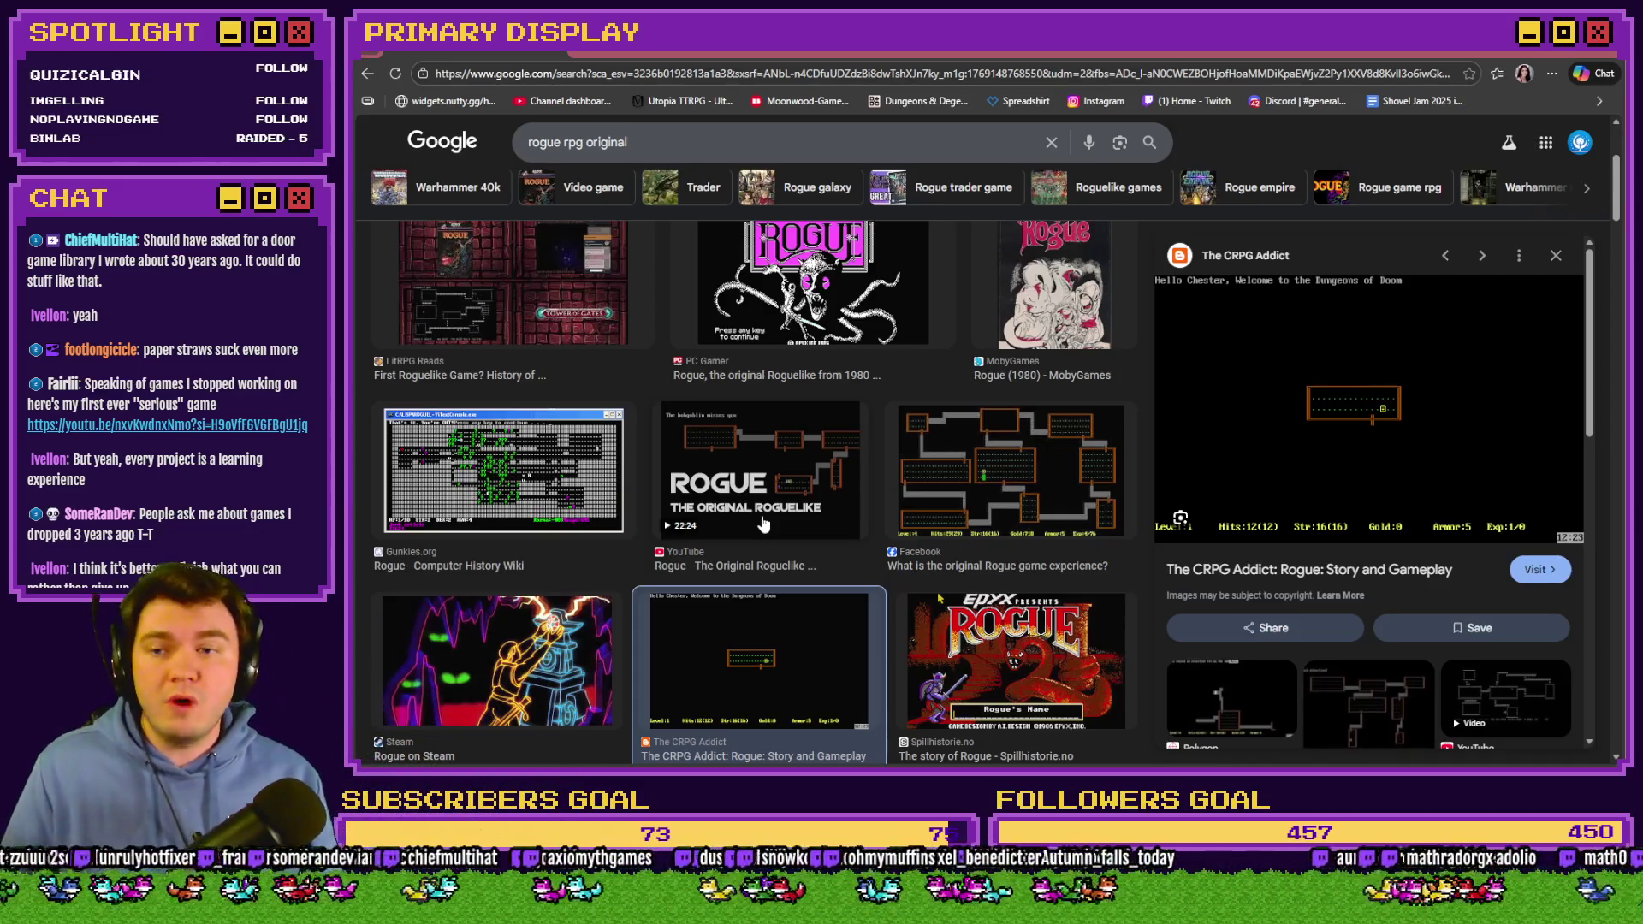
scroll(764, 523, "up", 3)
left_click(1035, 379)
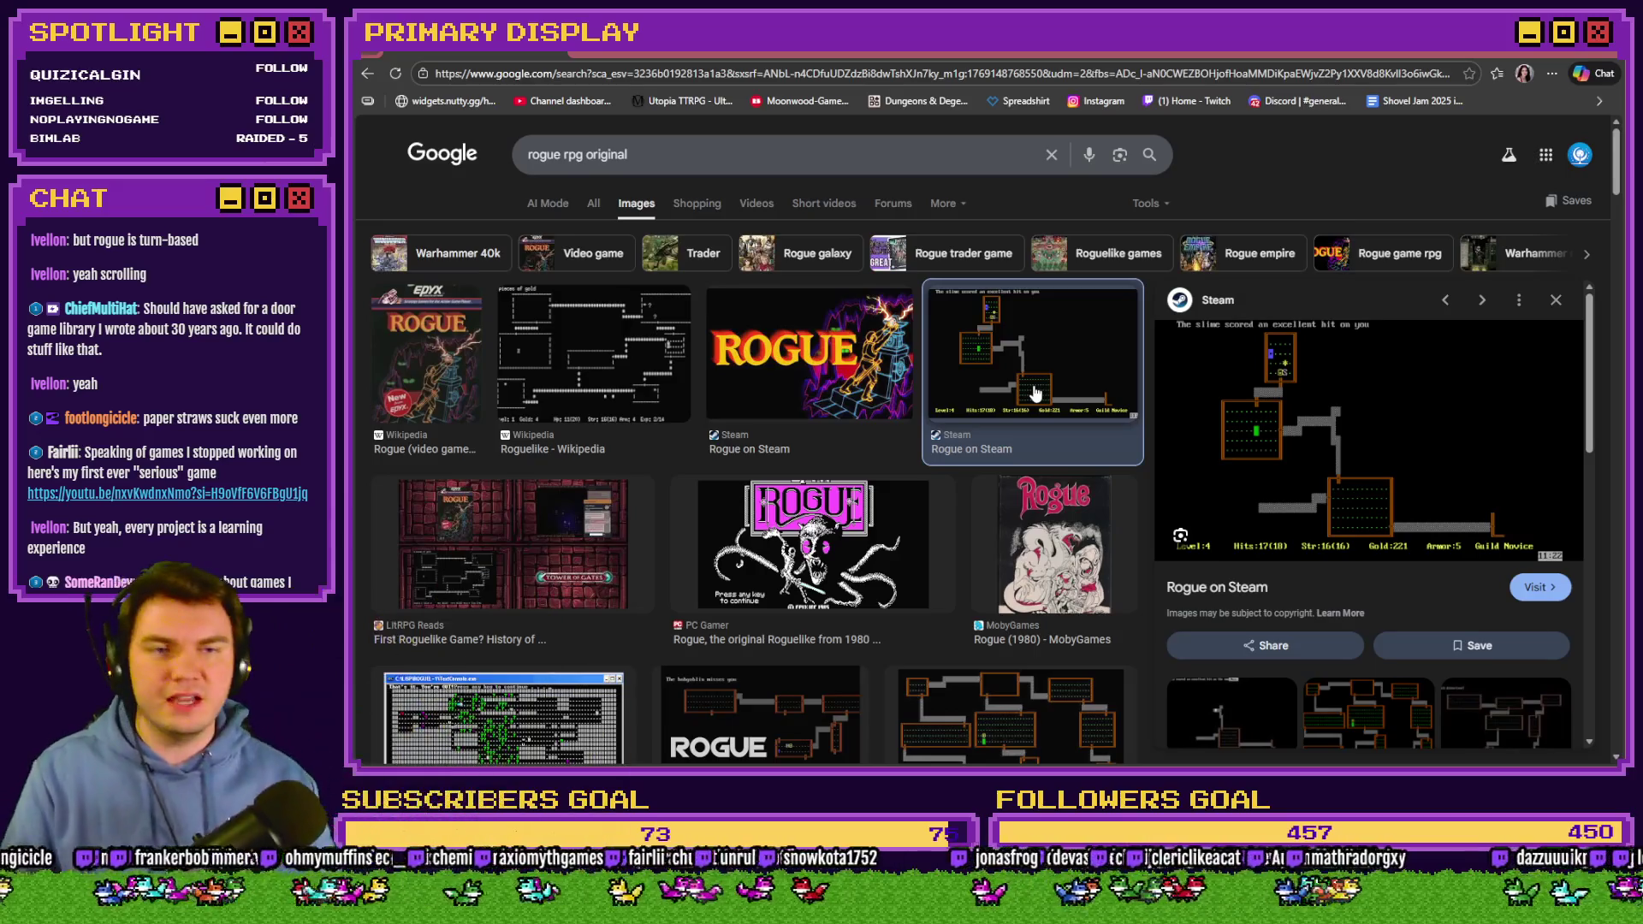
left_click(1612, 55)
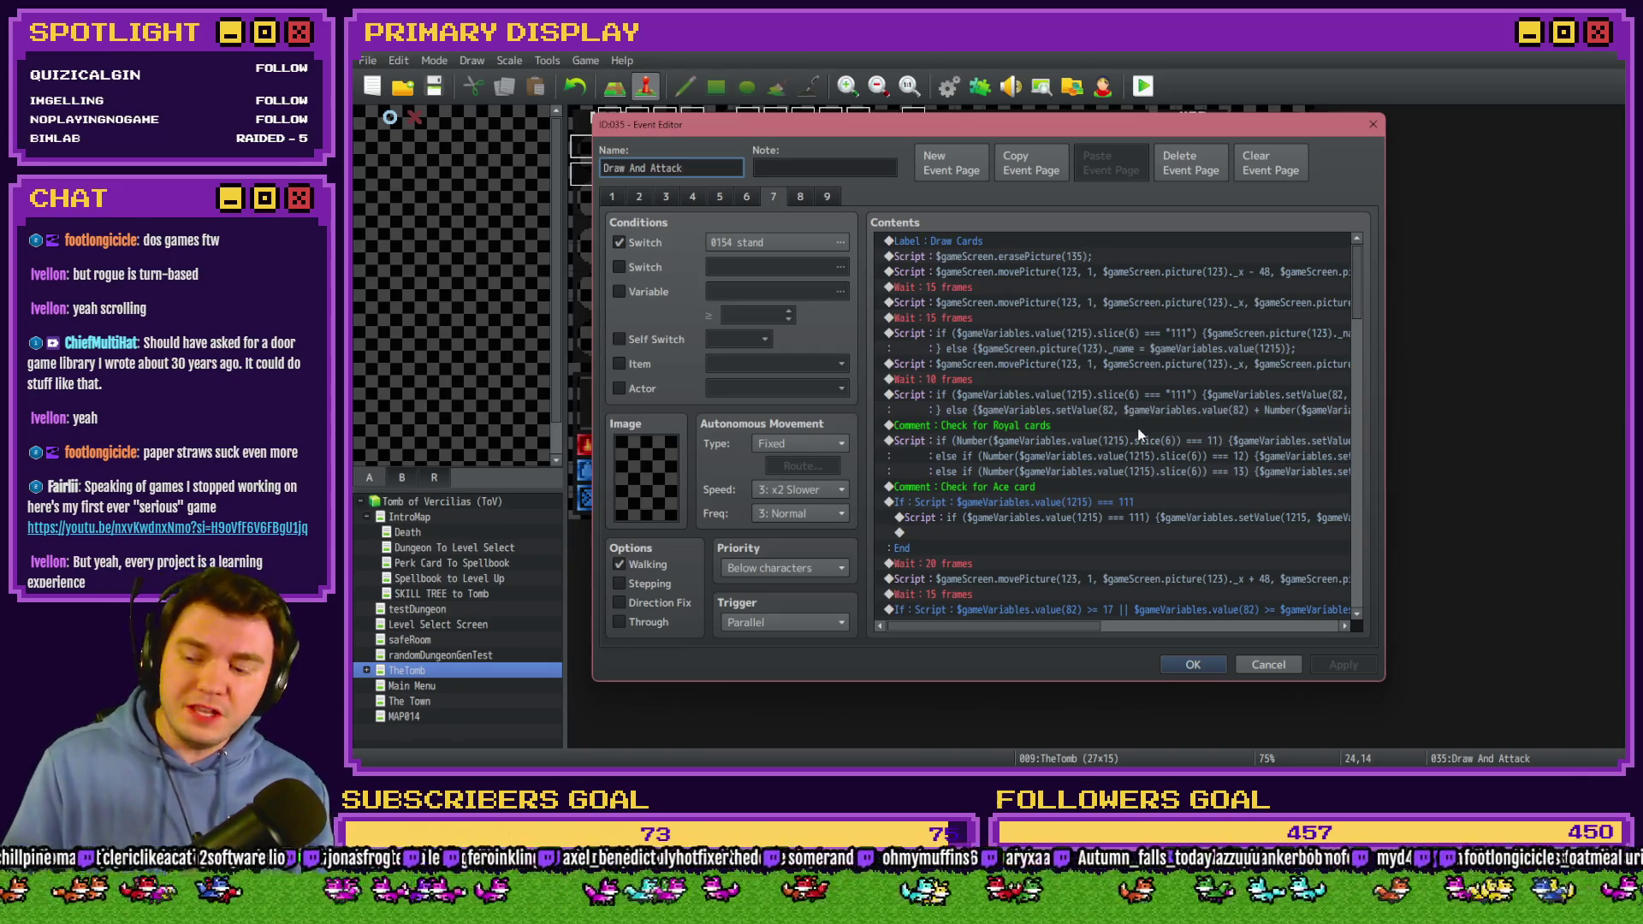
Cancel out of the Draw And Attack event and move the YouTube teaser window onto the main display.
left_click(1172, 670)
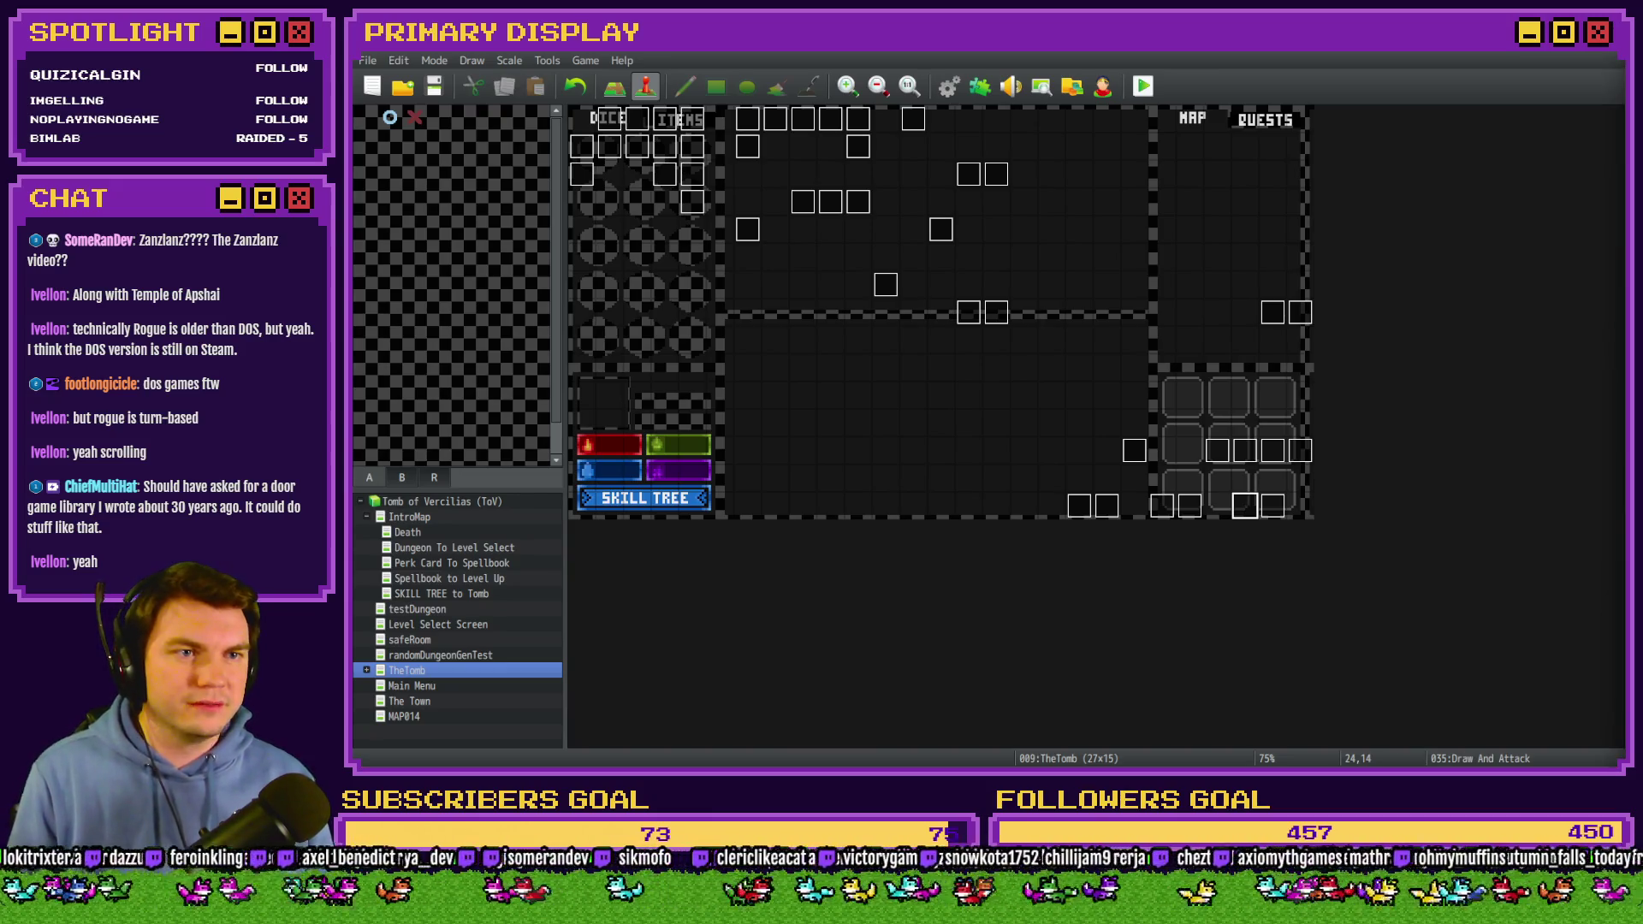
mouse_move(1642, 72)
left_mouse_down()
mouse_move(1066, 71)
mouse_move(1066, 53)
left_mouse_up()
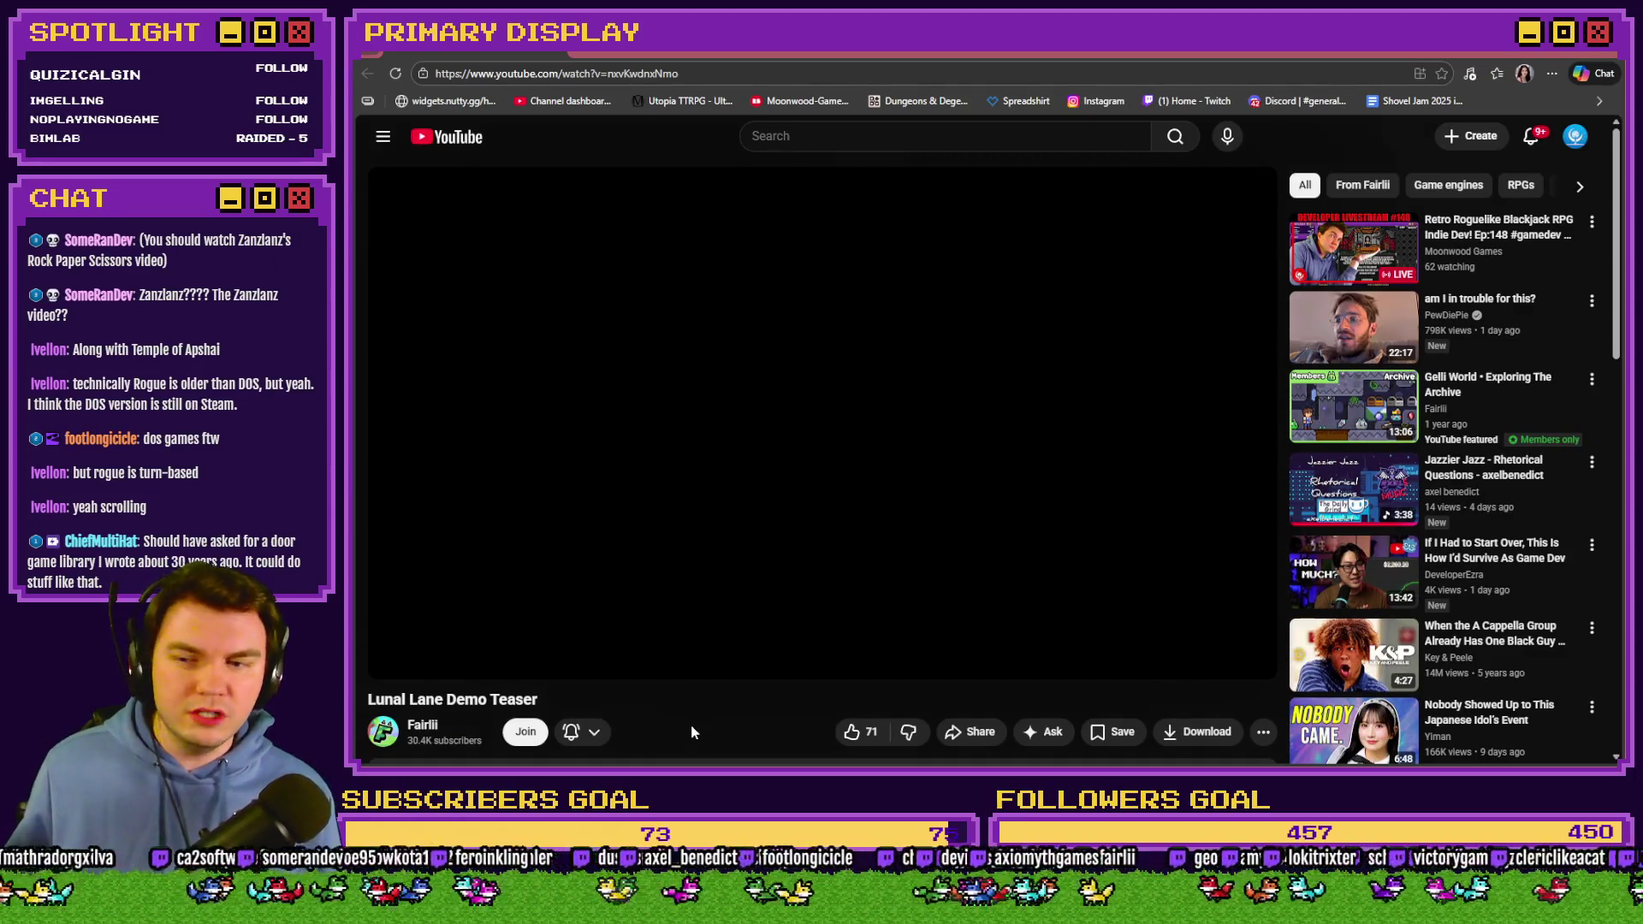
Like the Lunal Lane Demo Teaser, scroll down to its comments, and switch back to RPG Maker MZ.
mouse_move(704, 671)
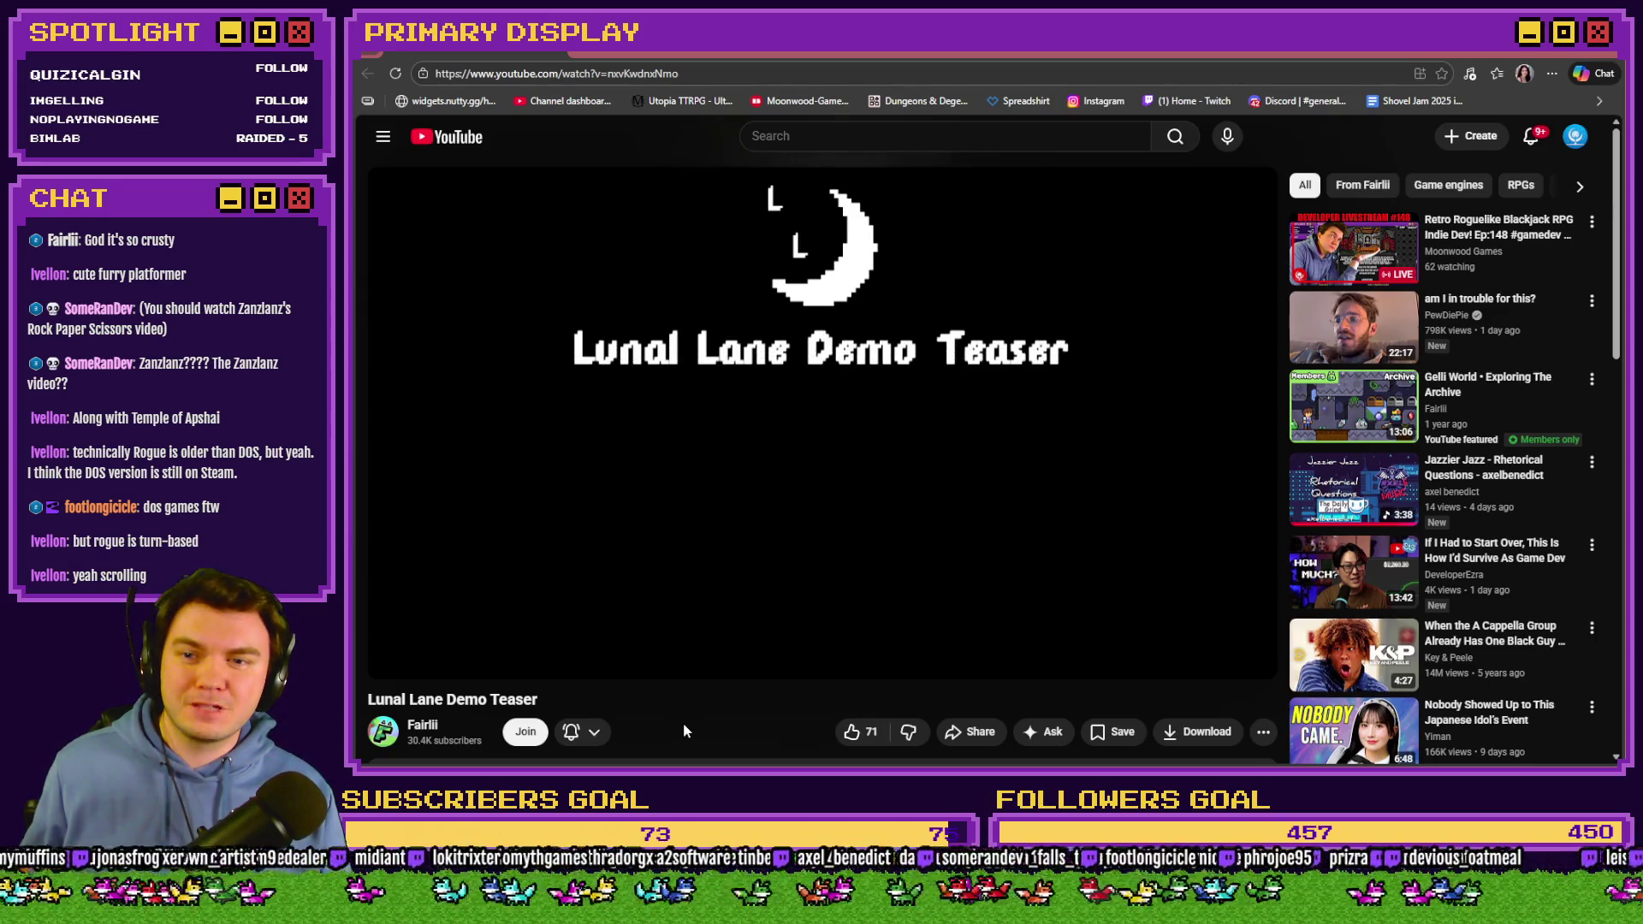
left_click(852, 731)
scroll(715, 628, "down", 5)
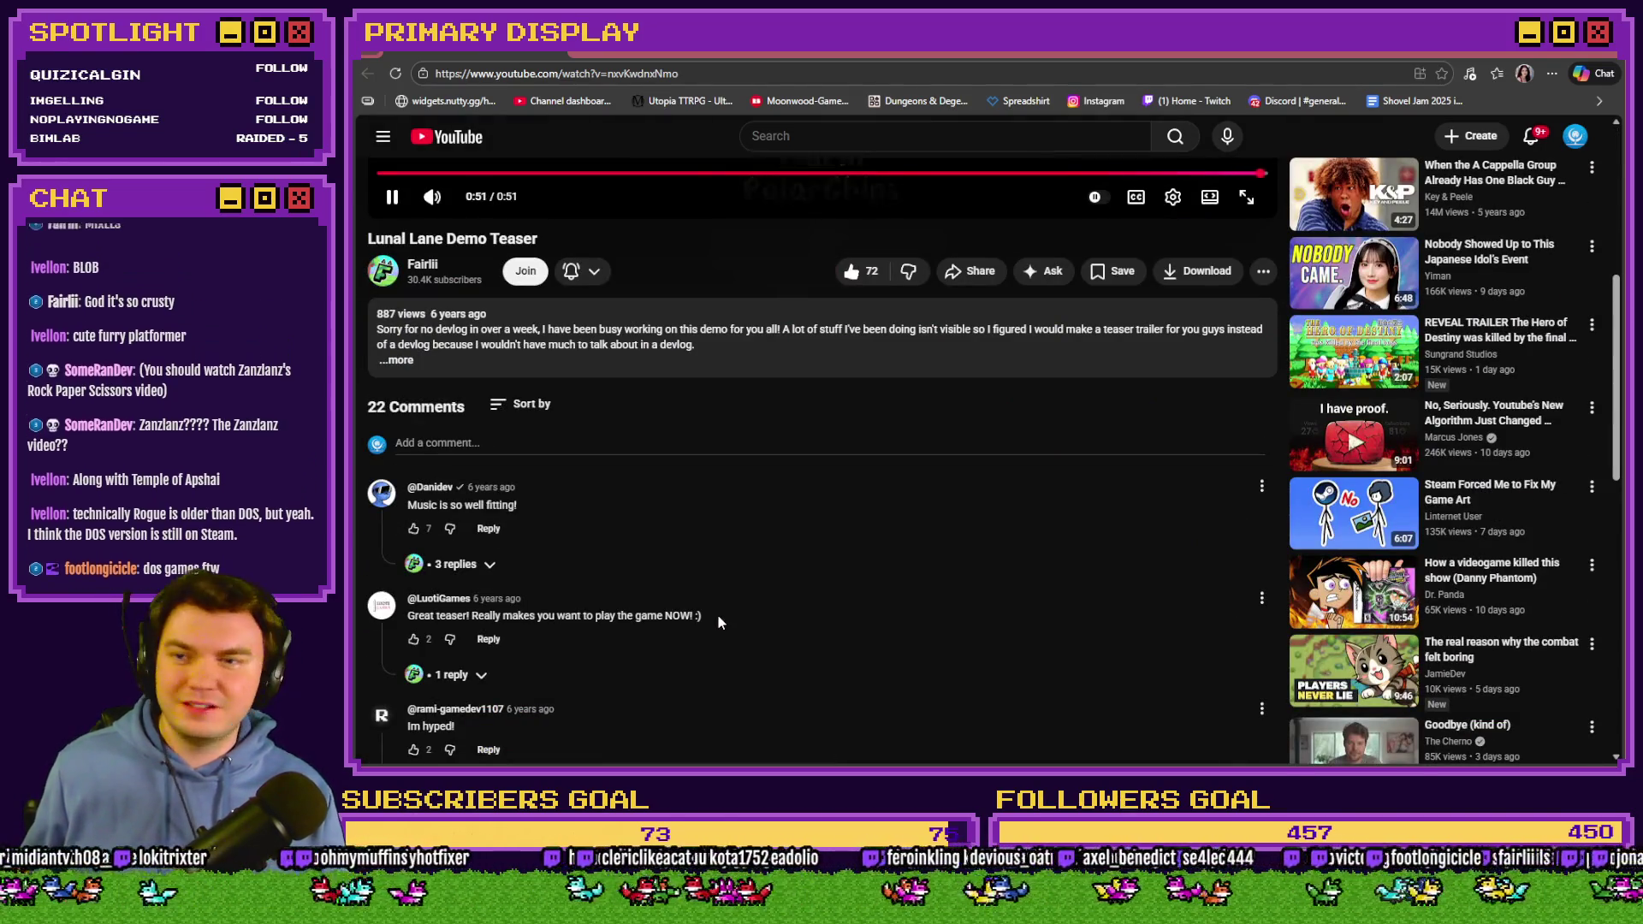
scroll(718, 613, "down", 1)
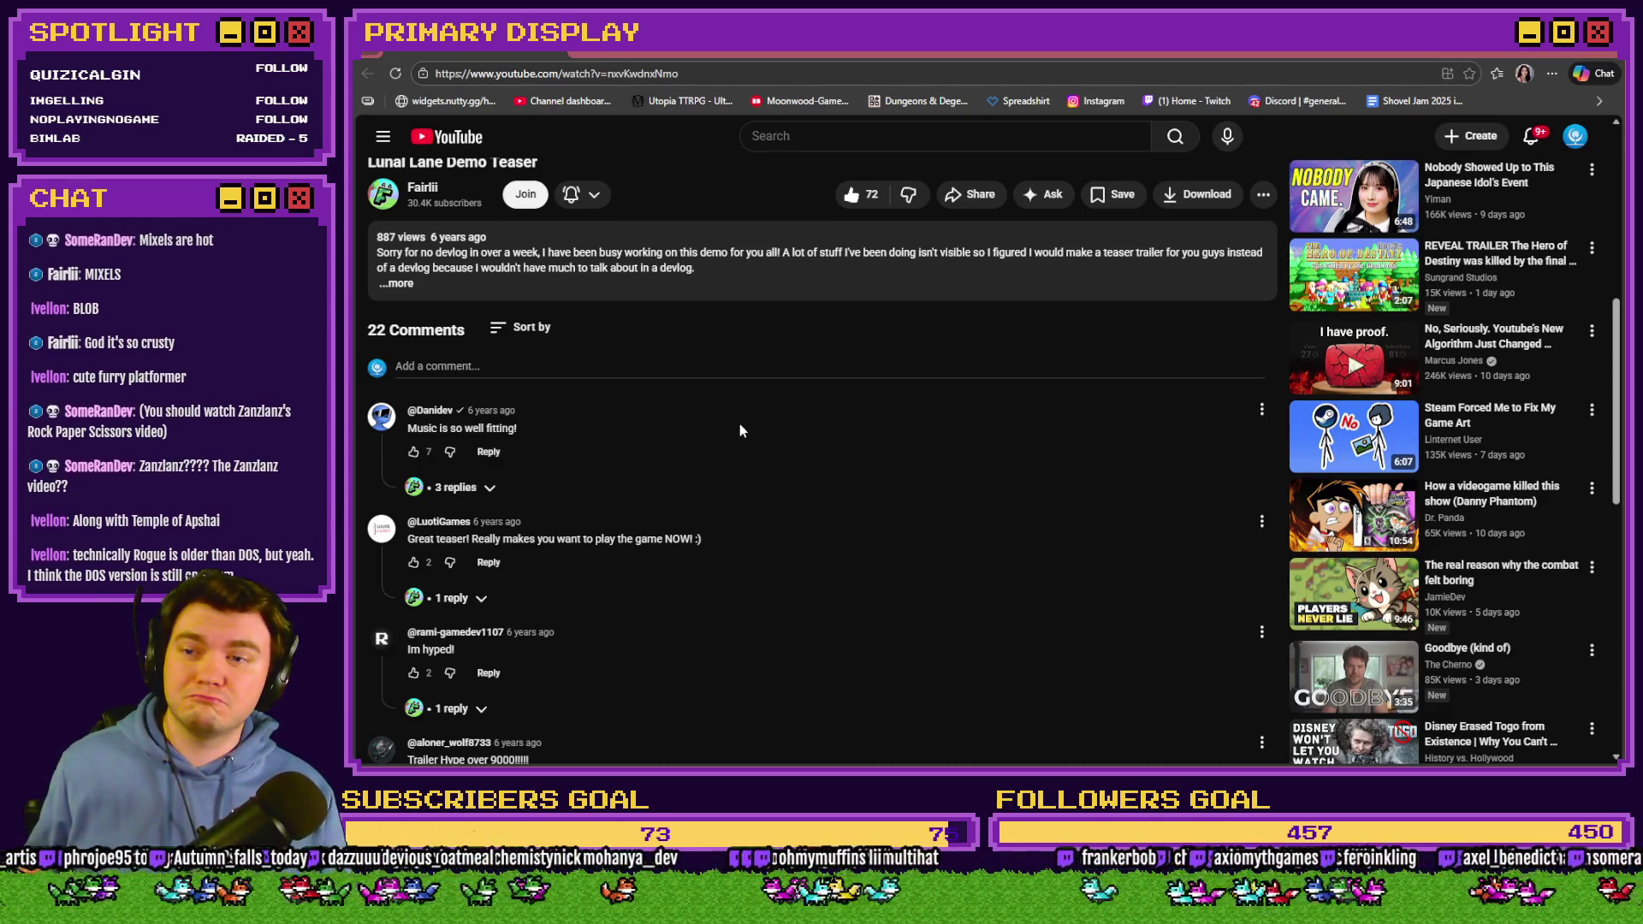
key("alt+Tab")
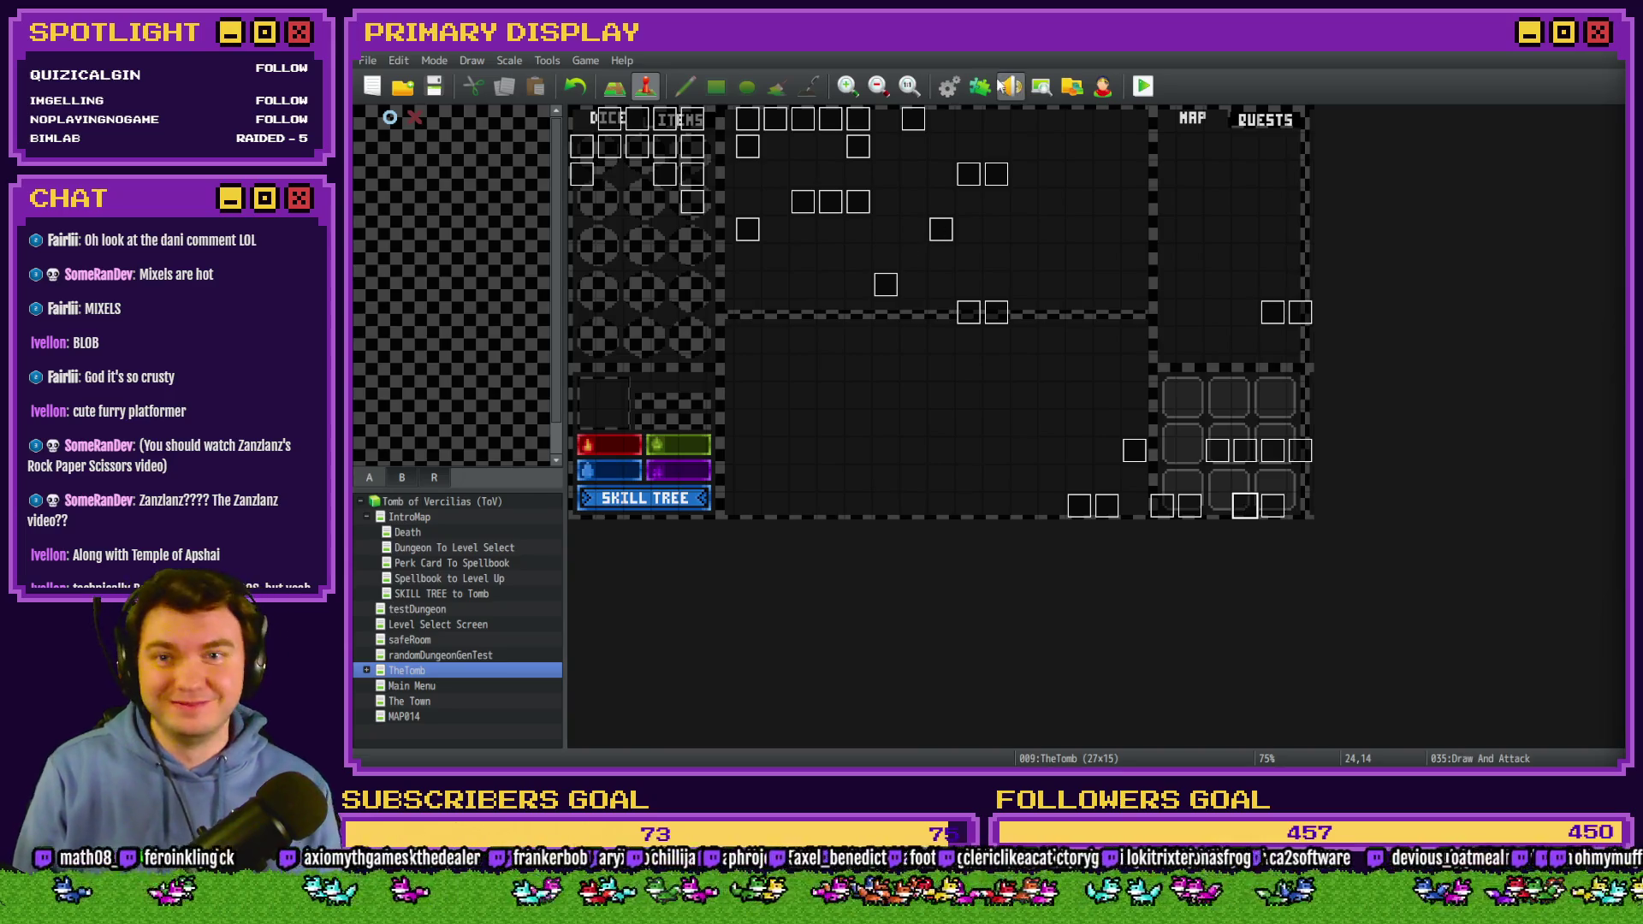
Open the Database from the RPG Maker MZ toolbar.
left_click(952, 92)
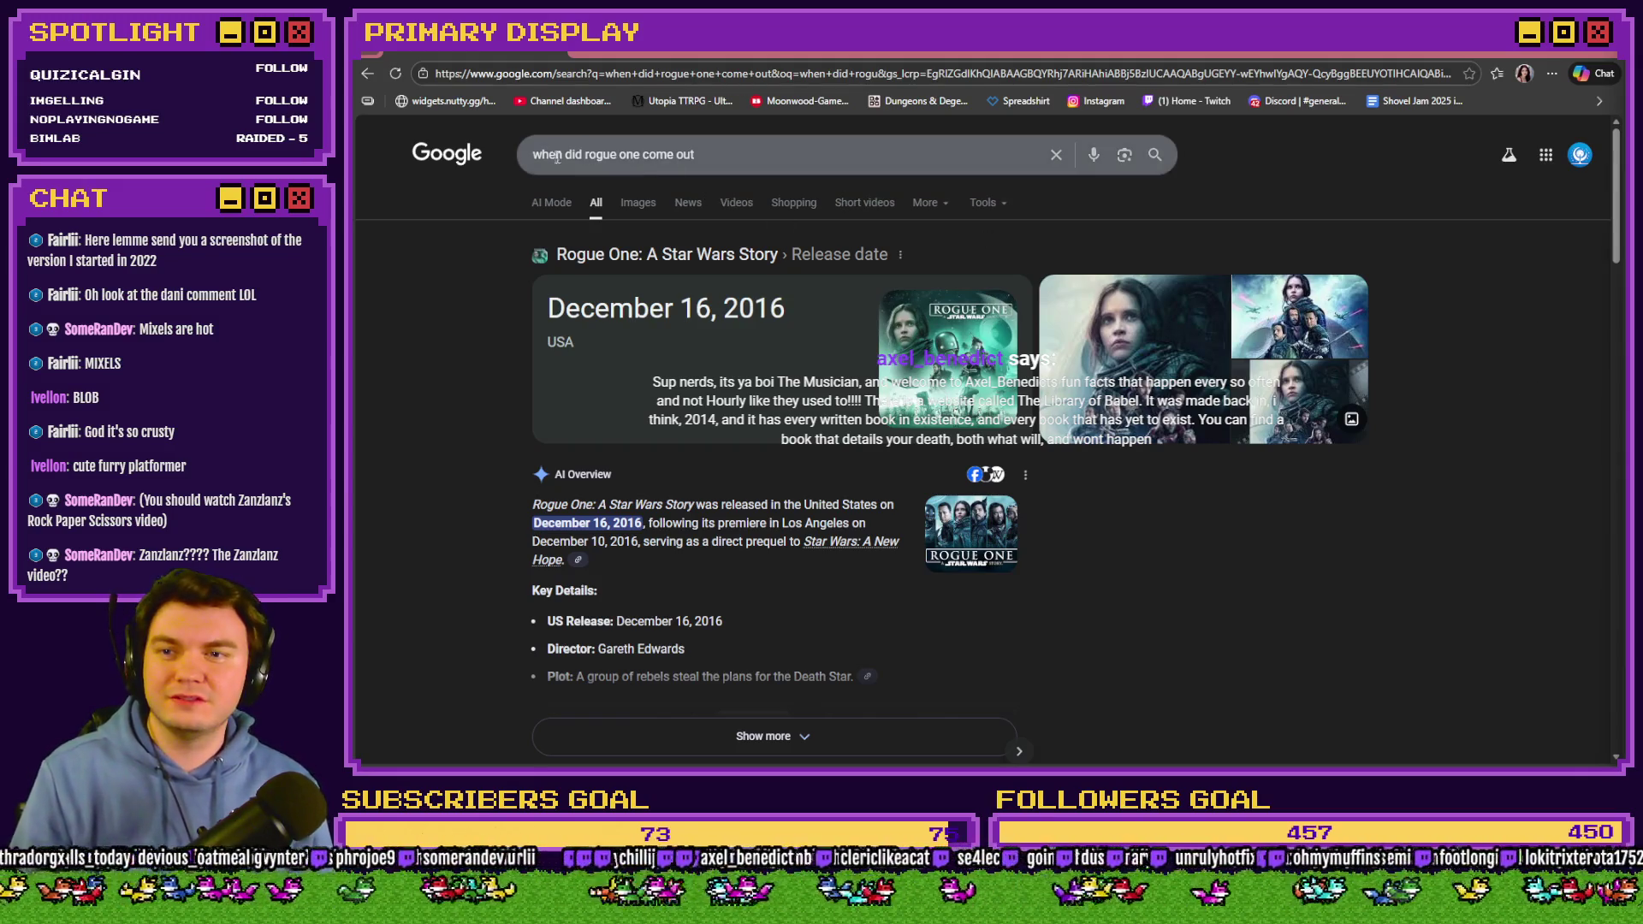
Change the Google query to 'when did rogue come out' and run it.
left_click(616, 151)
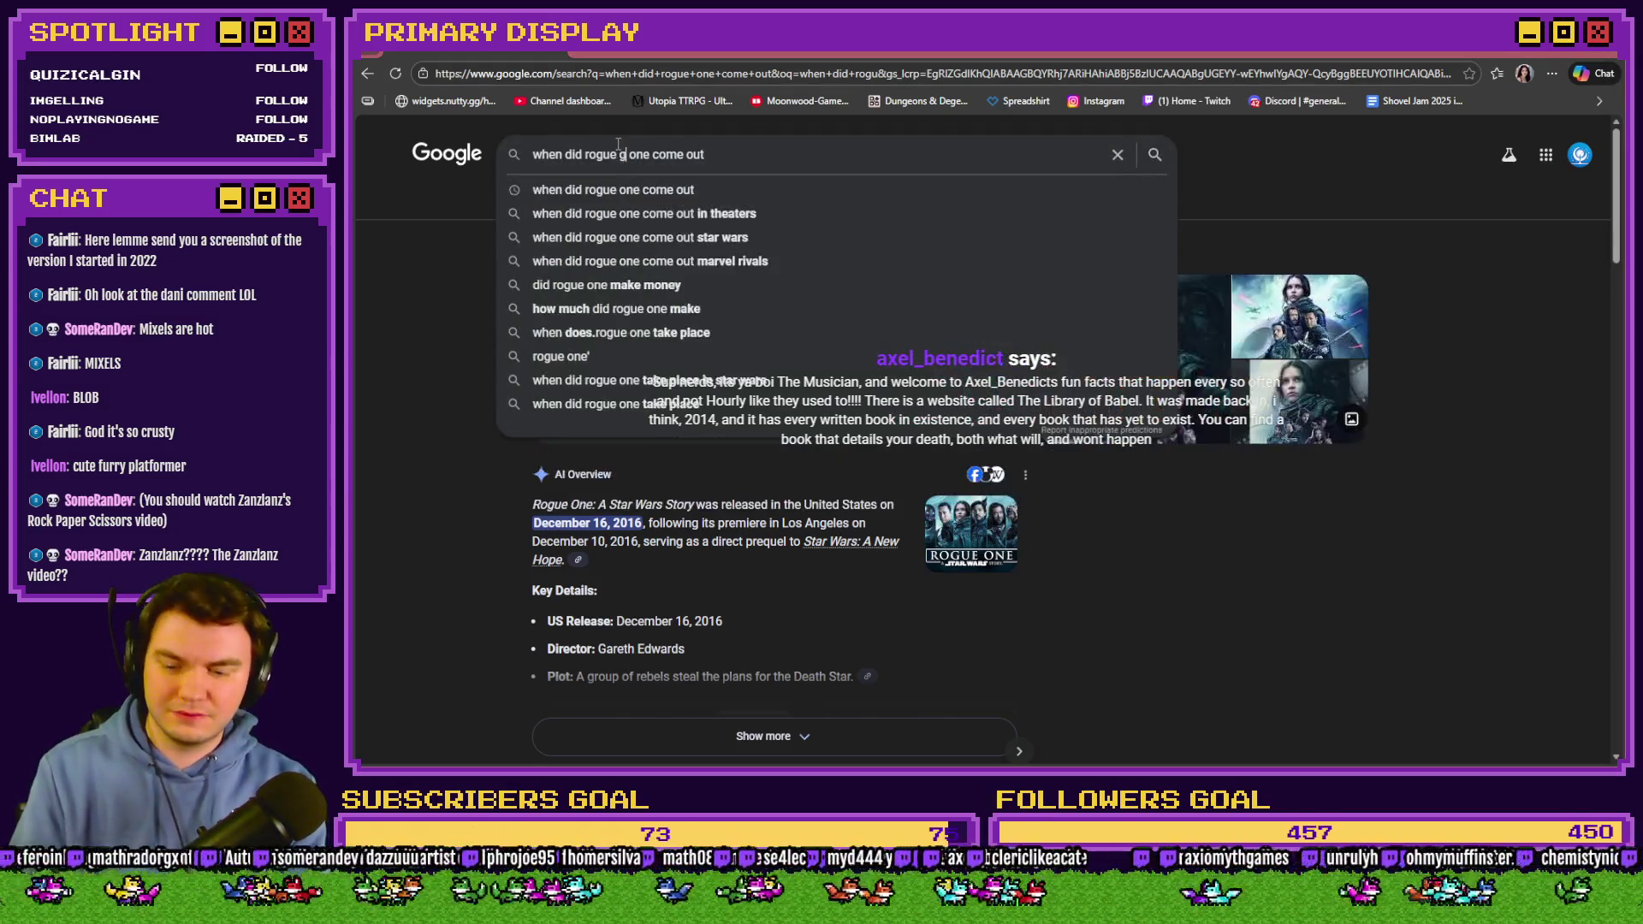
type("c")
key("BackSpace")
key("Delete")
key("Delete")
key("Delete")
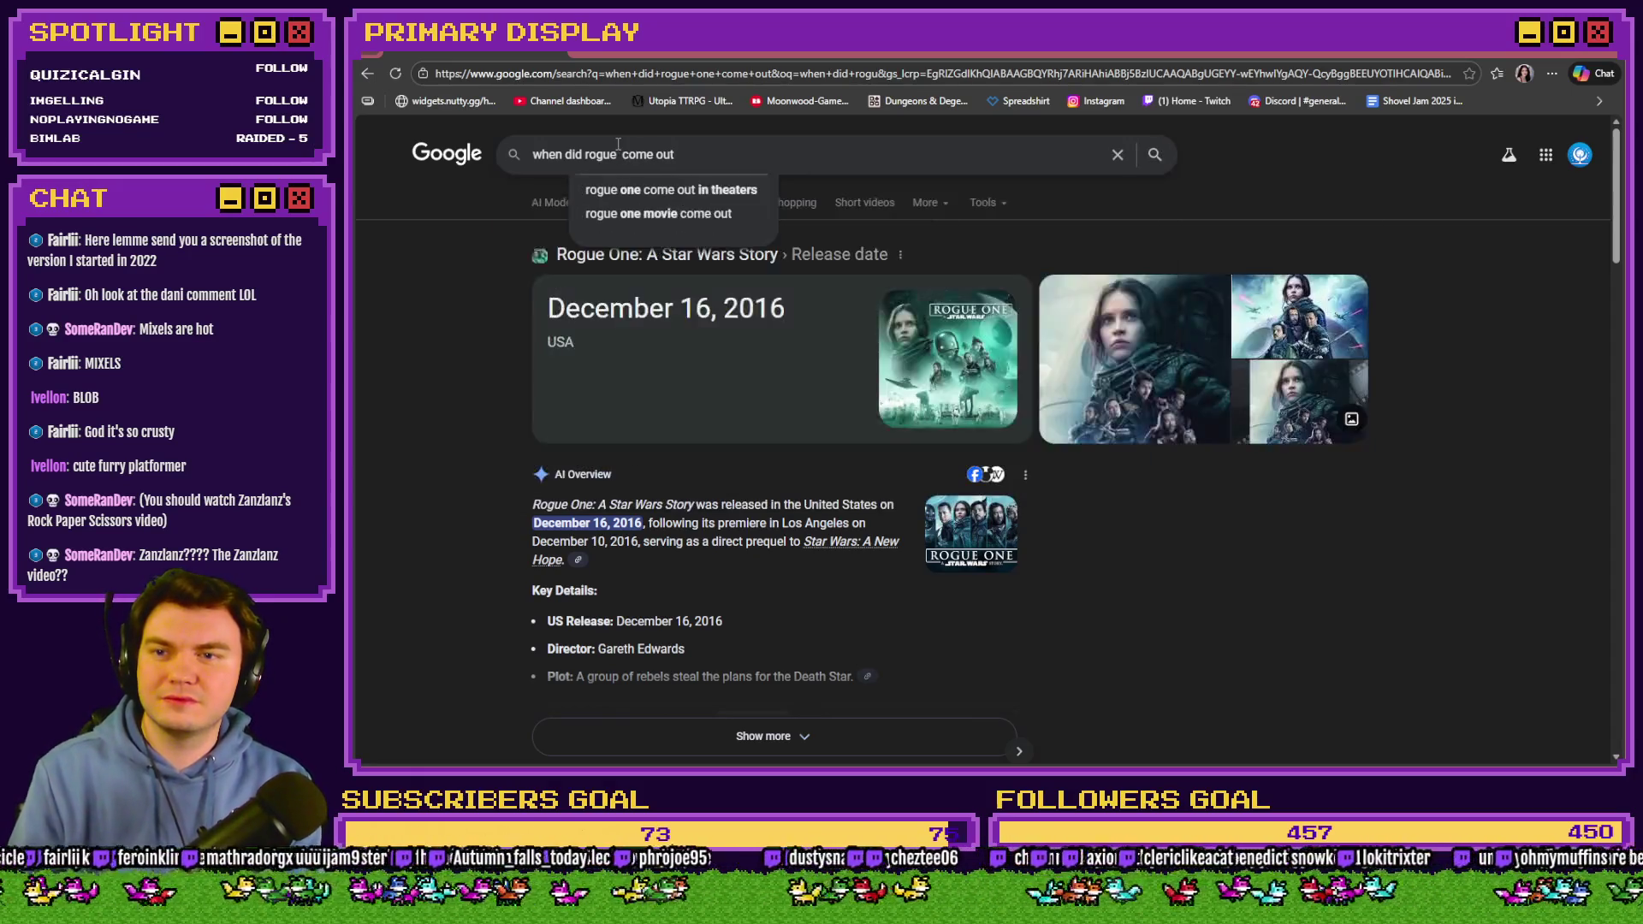
key("Return")
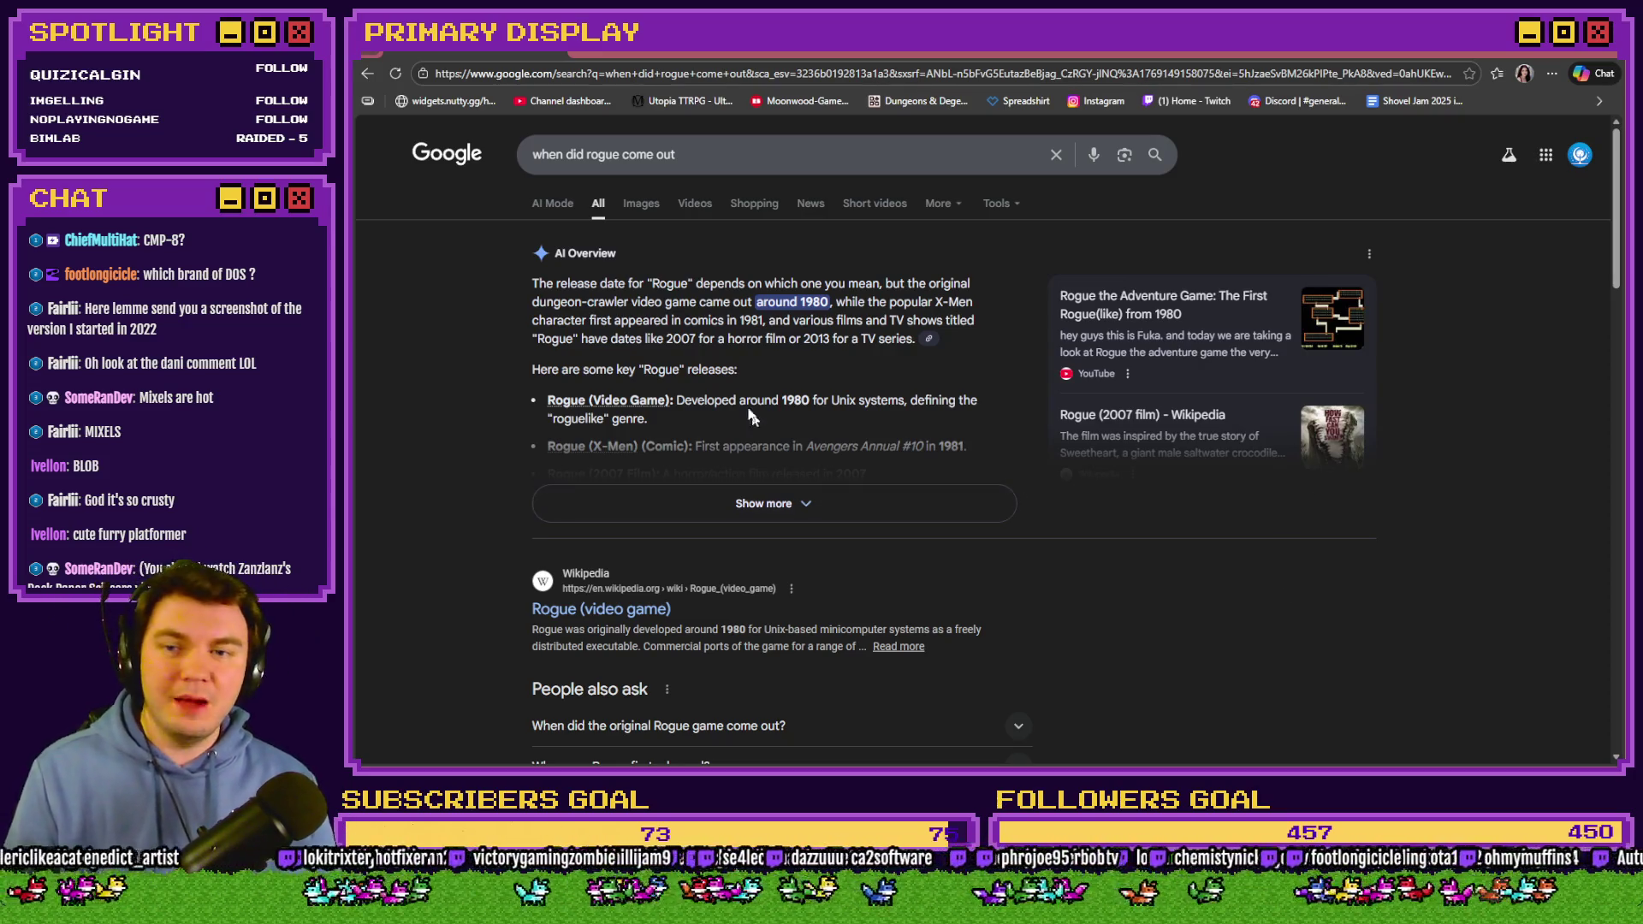
Review the MS-DOS release-date results, then return to the RPG Maker MZ editor.
key("alt+Left")
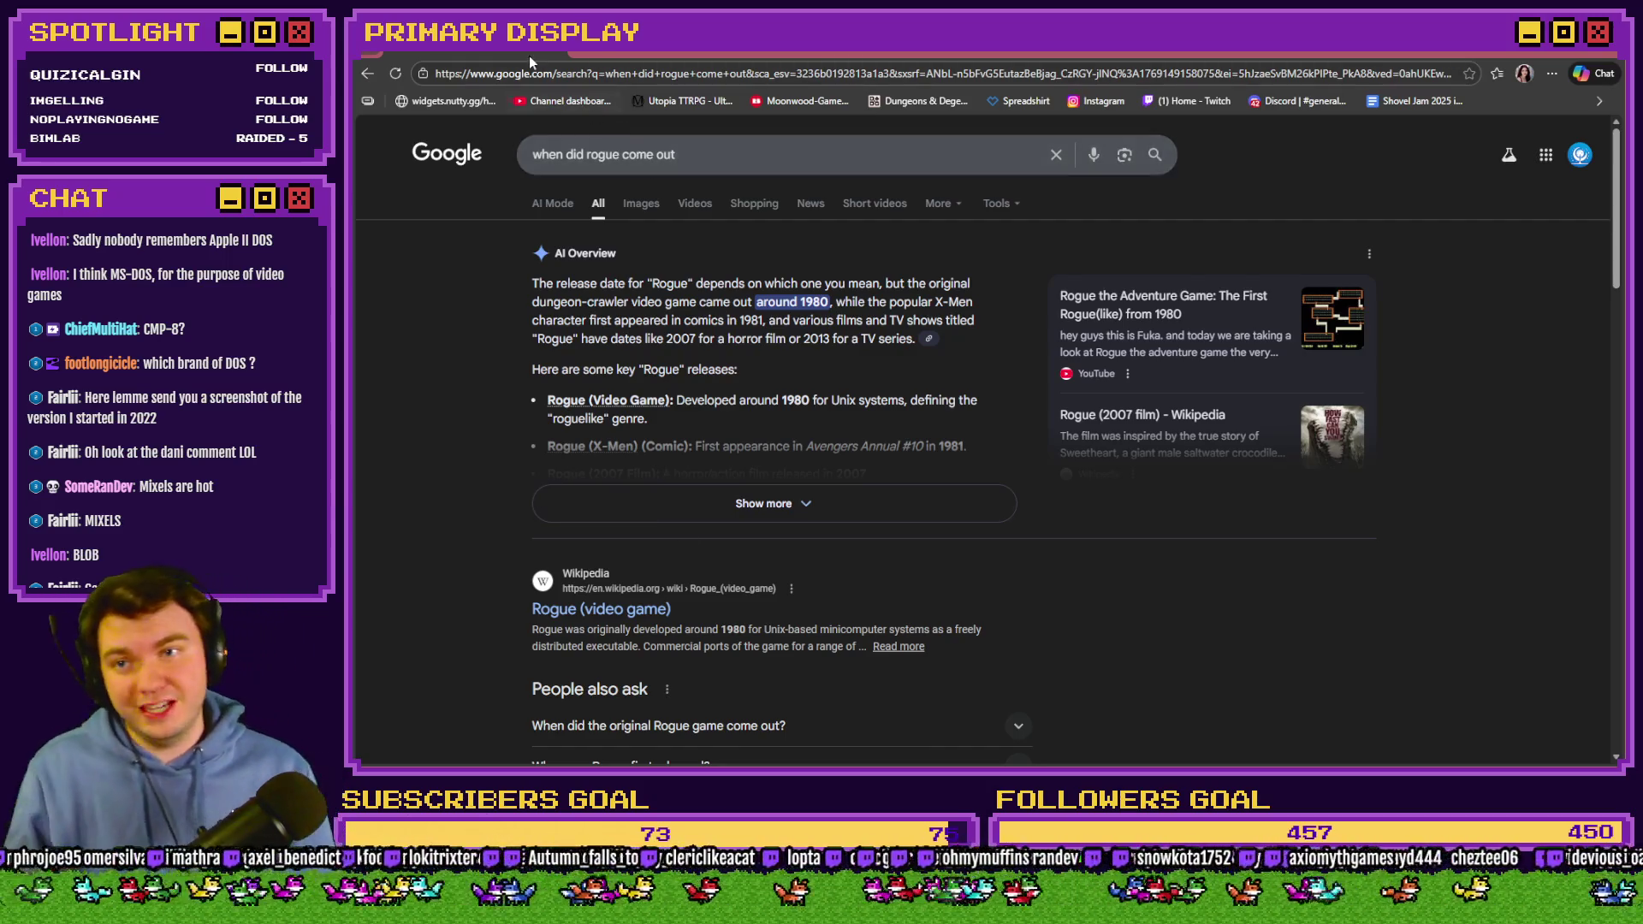
left_click(529, 53)
key("alt+Tab")
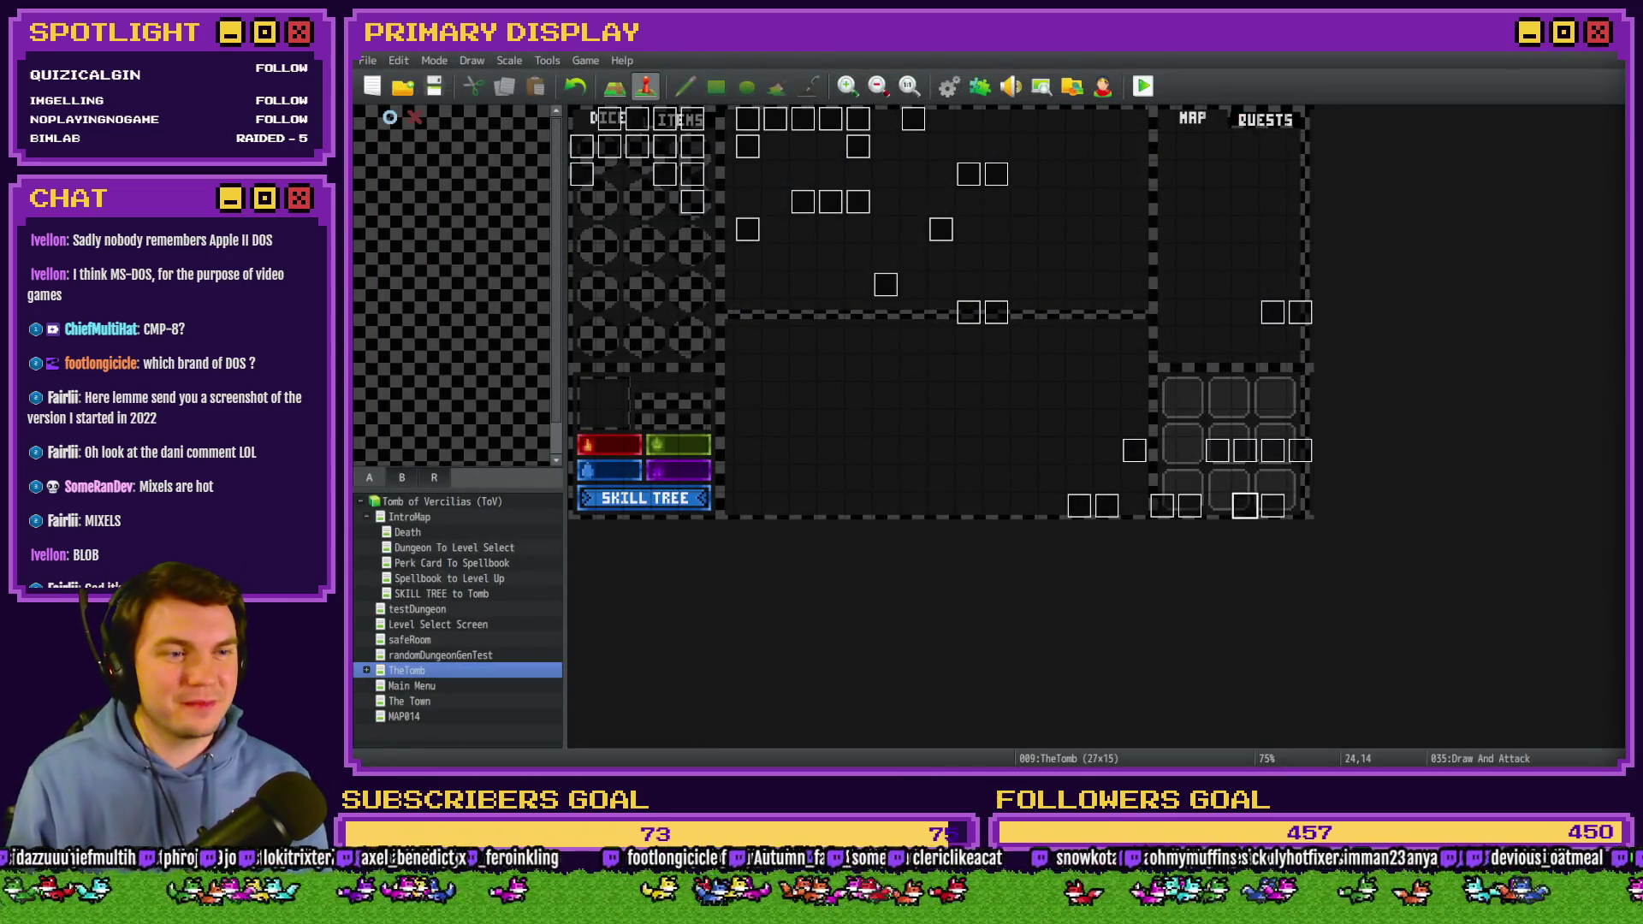
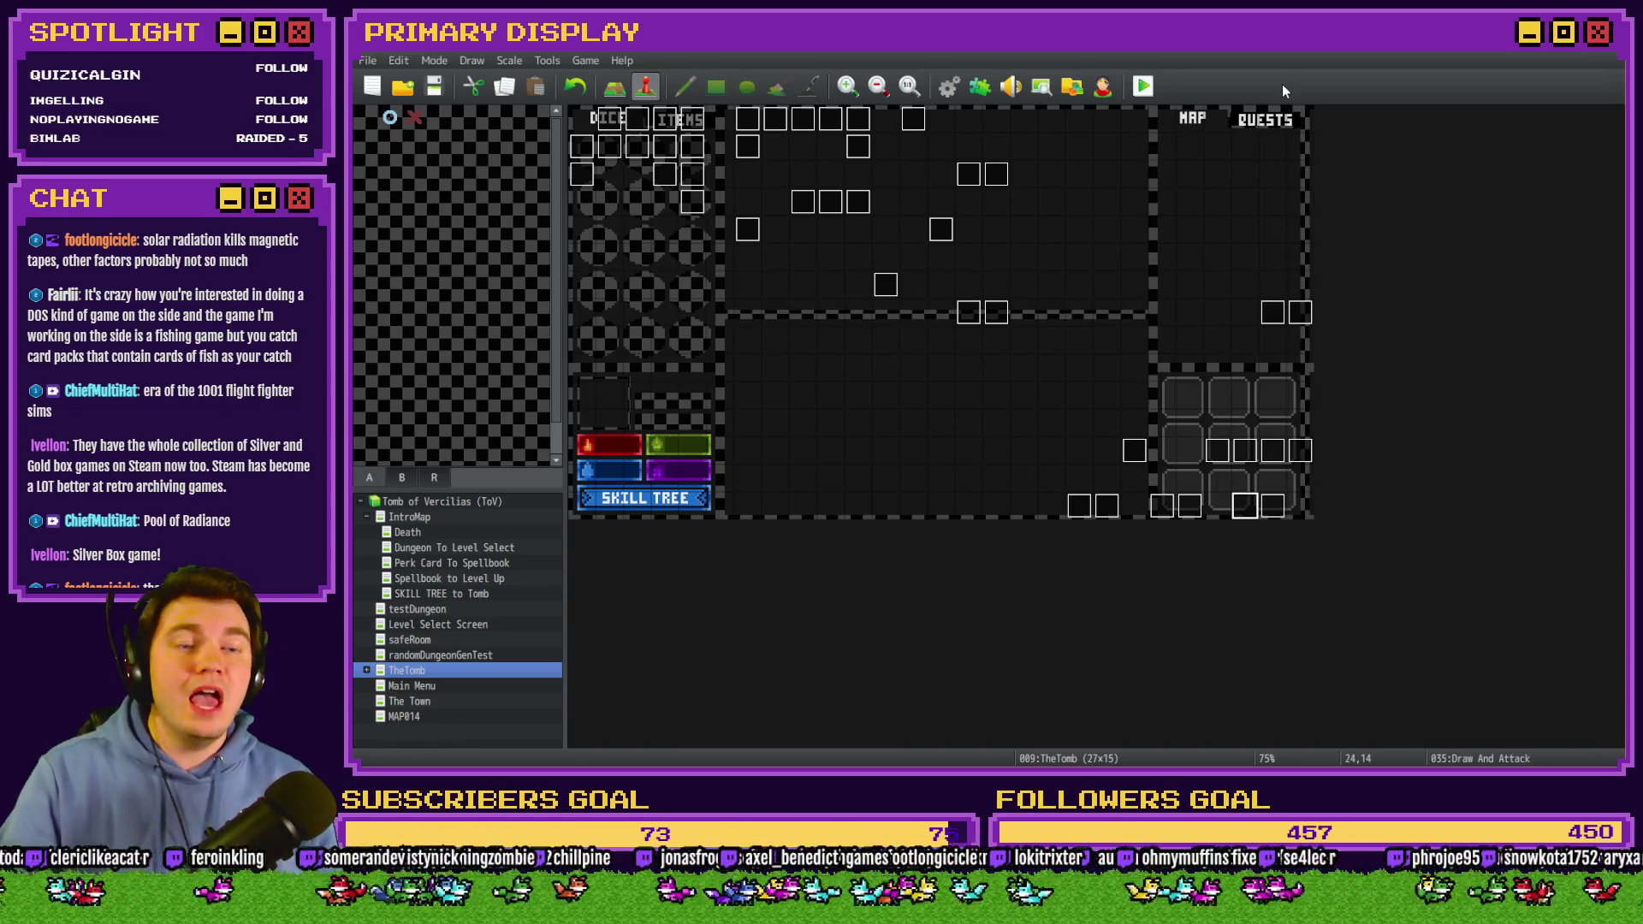
Open the Draw And Attack event's page 7 and scroll through its Draw Cards script commands.
double_click(1245, 504)
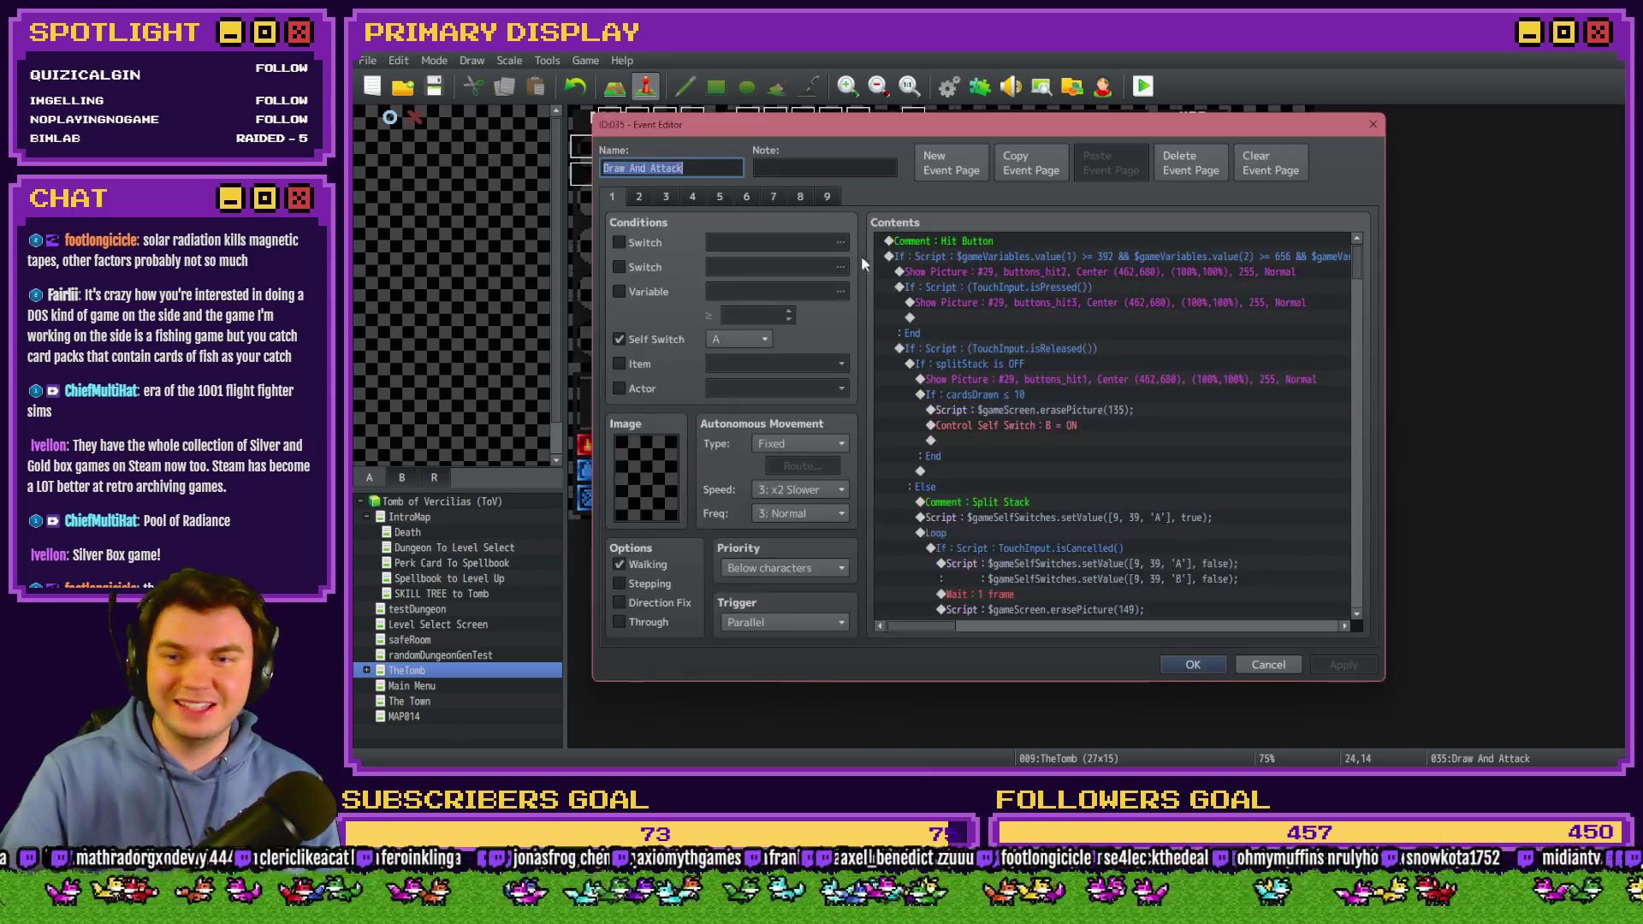
left_click(777, 198)
scroll(1015, 428, "down", 5)
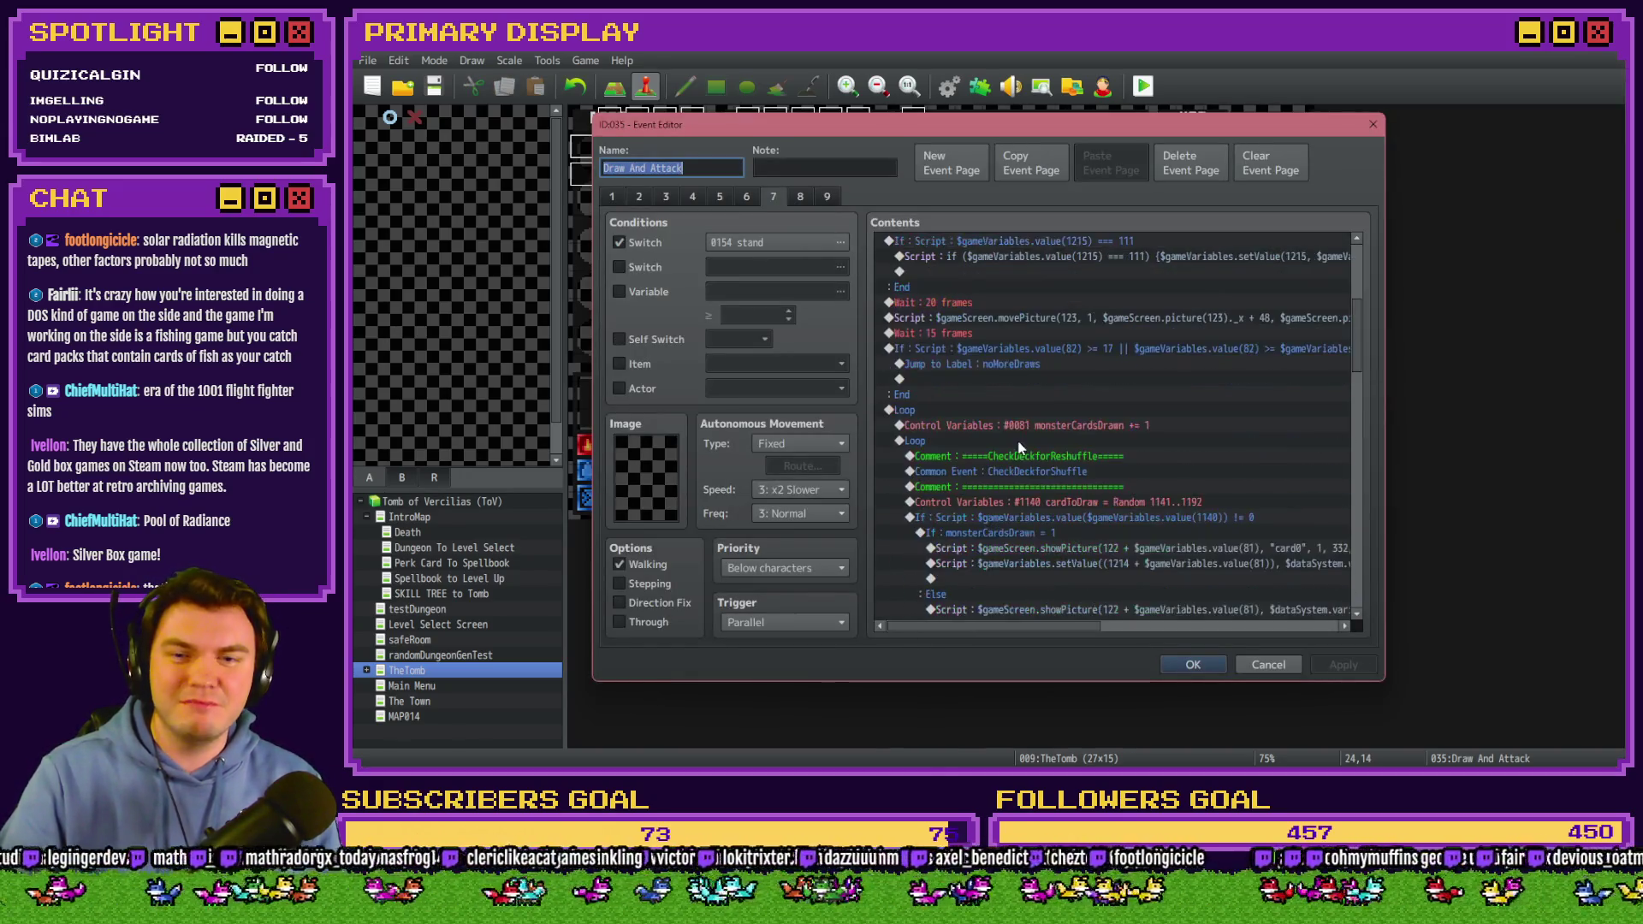
scroll(1070, 497, "up", 2)
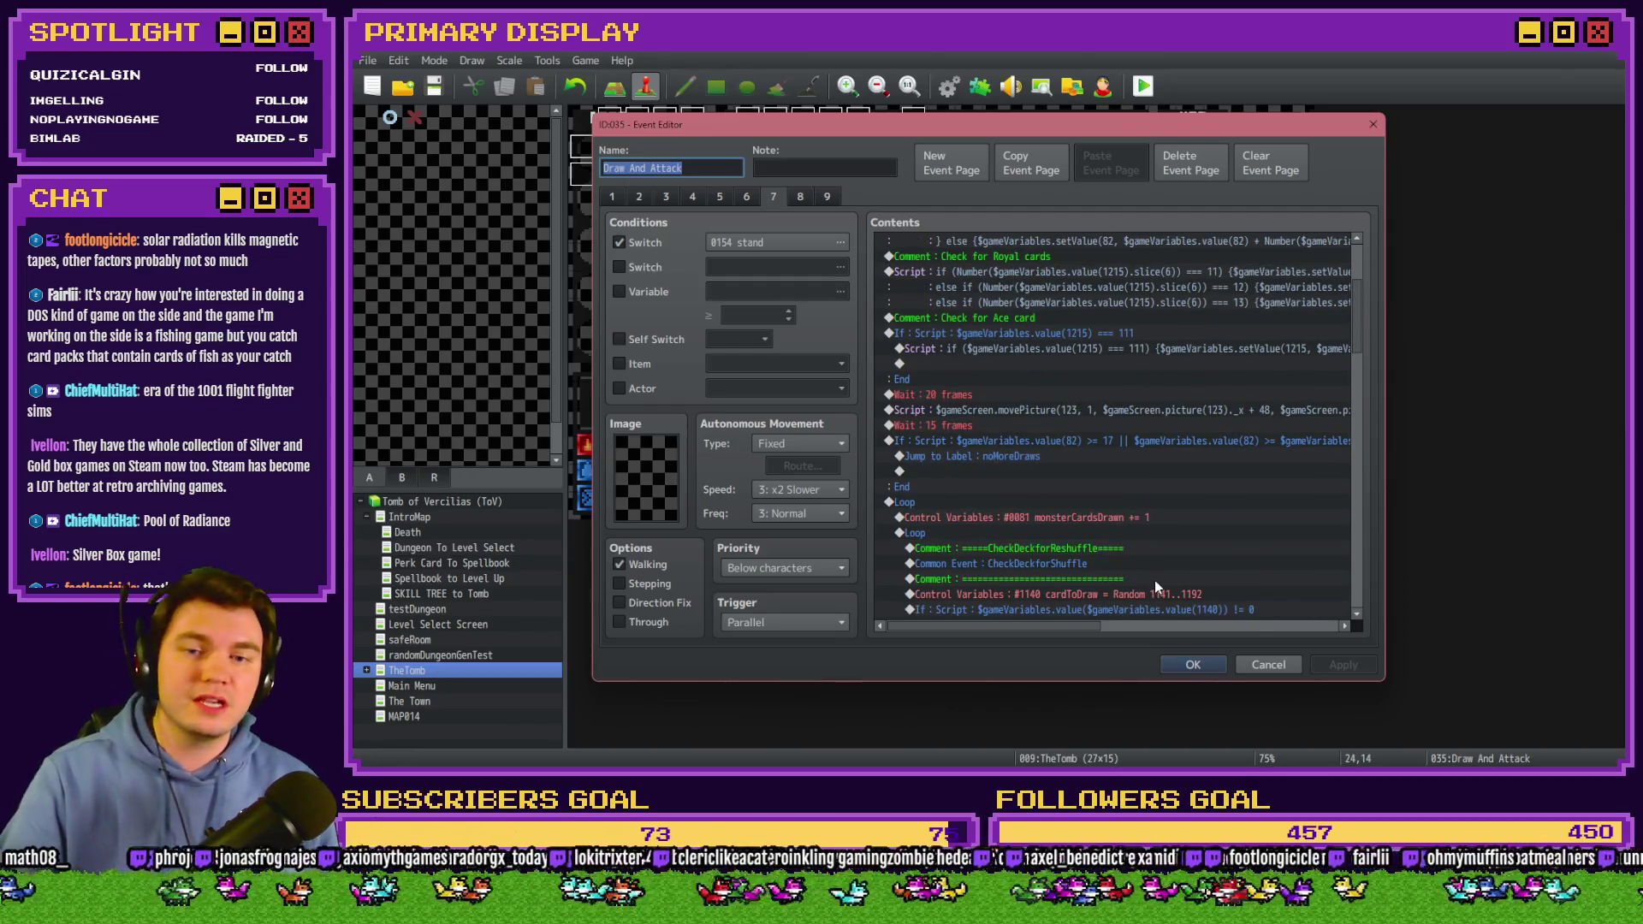
scroll(1090, 332, "up", 4)
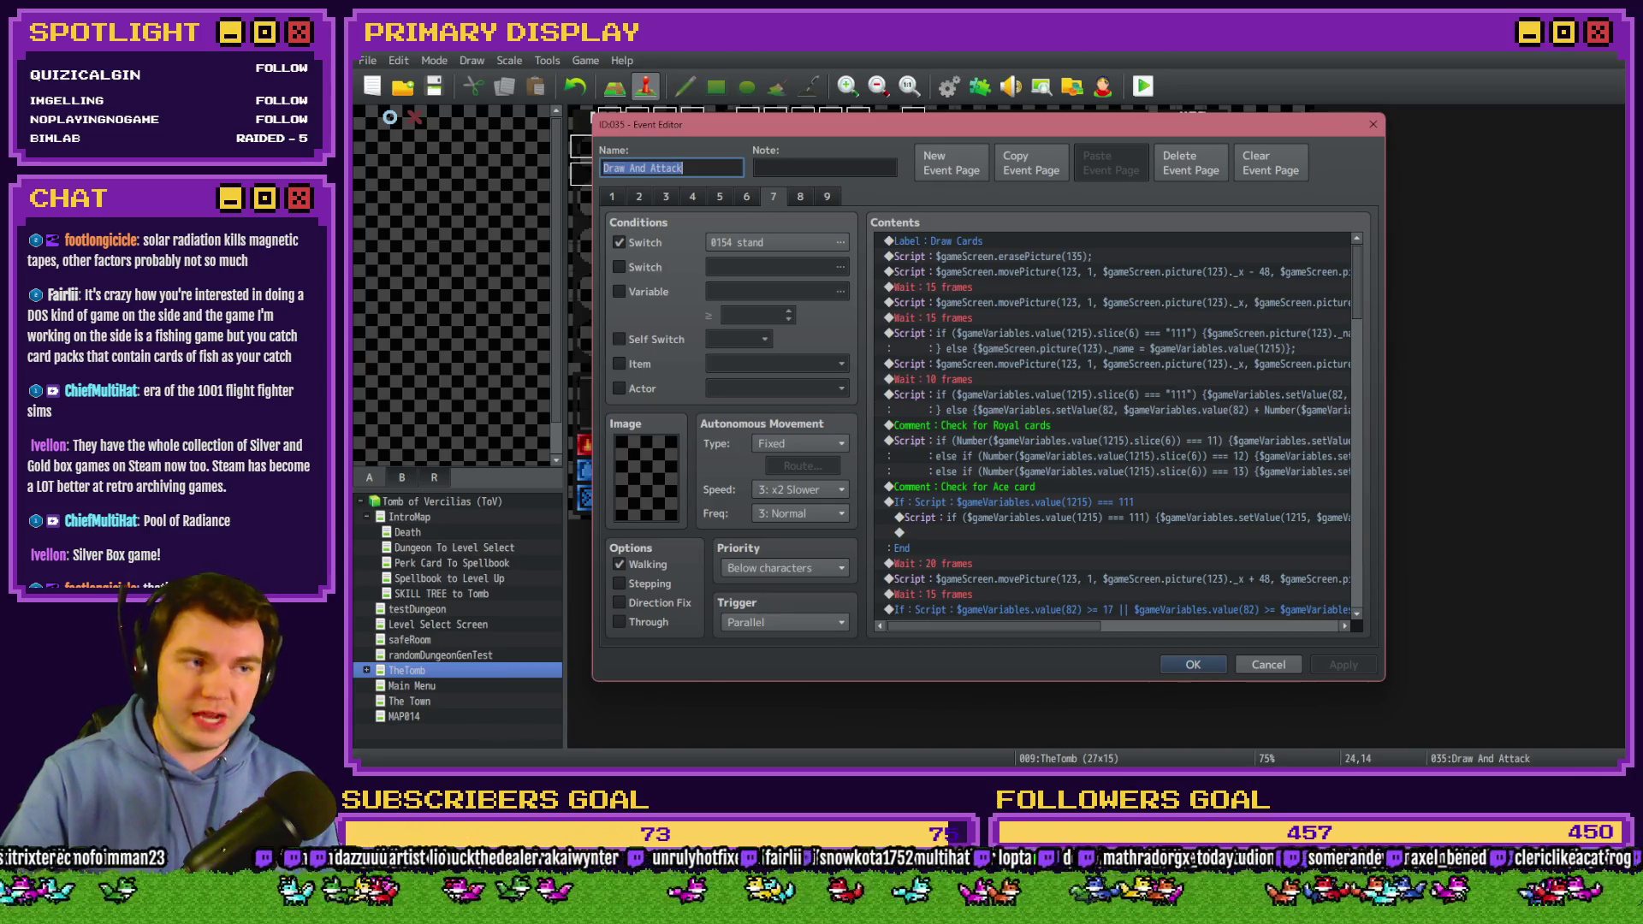
key("alt+Tab")
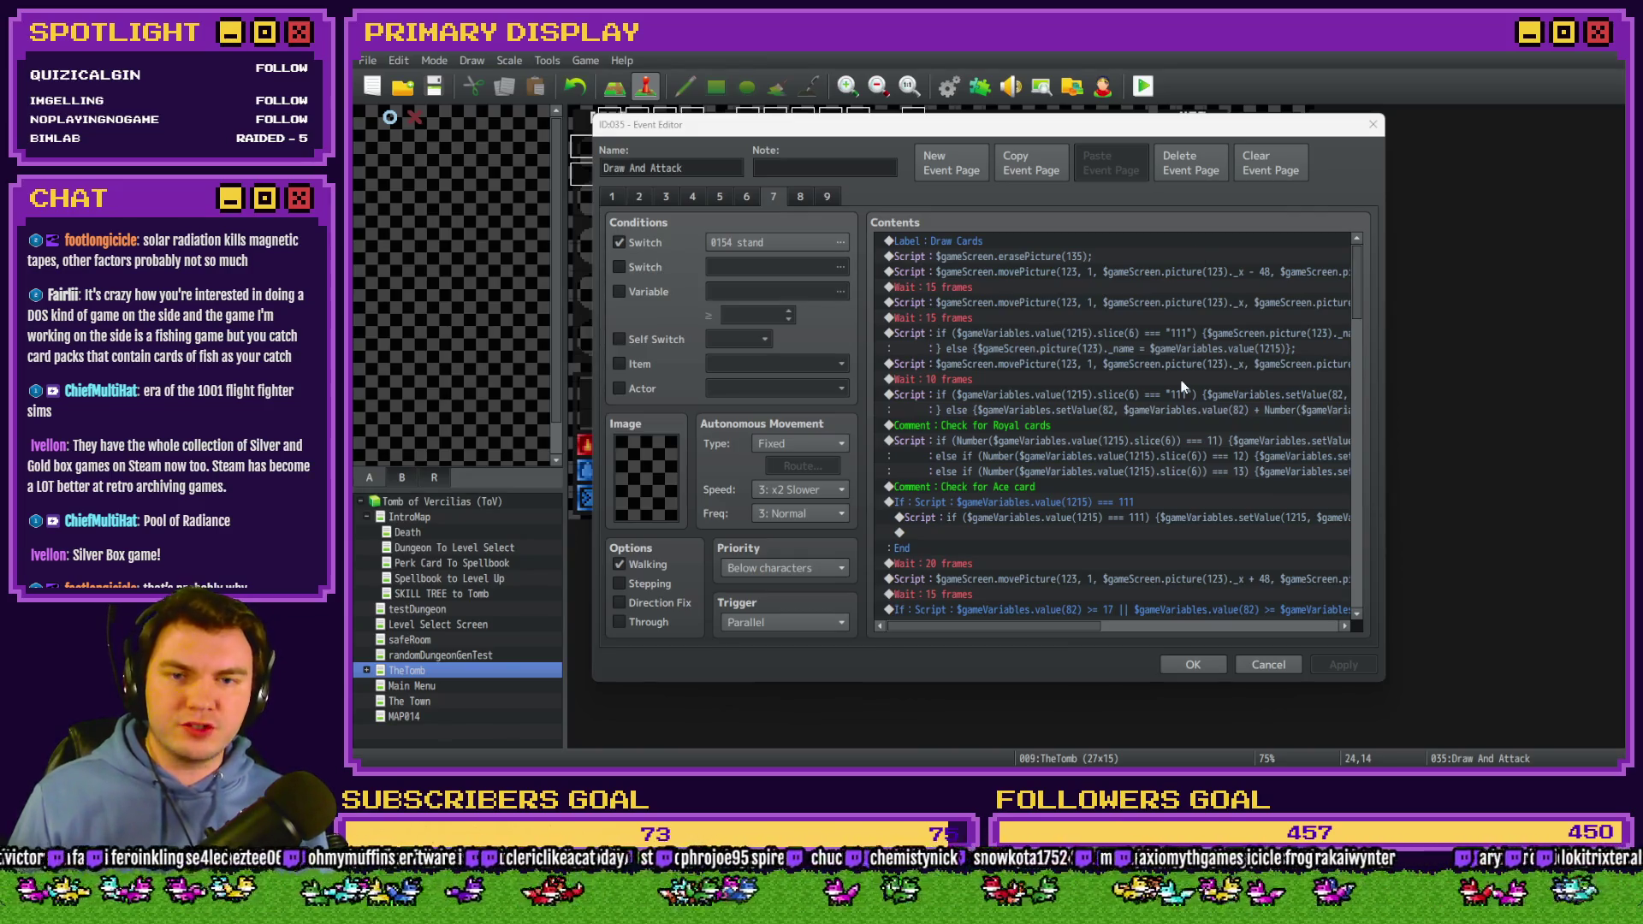
scroll(1181, 388, "down", 1)
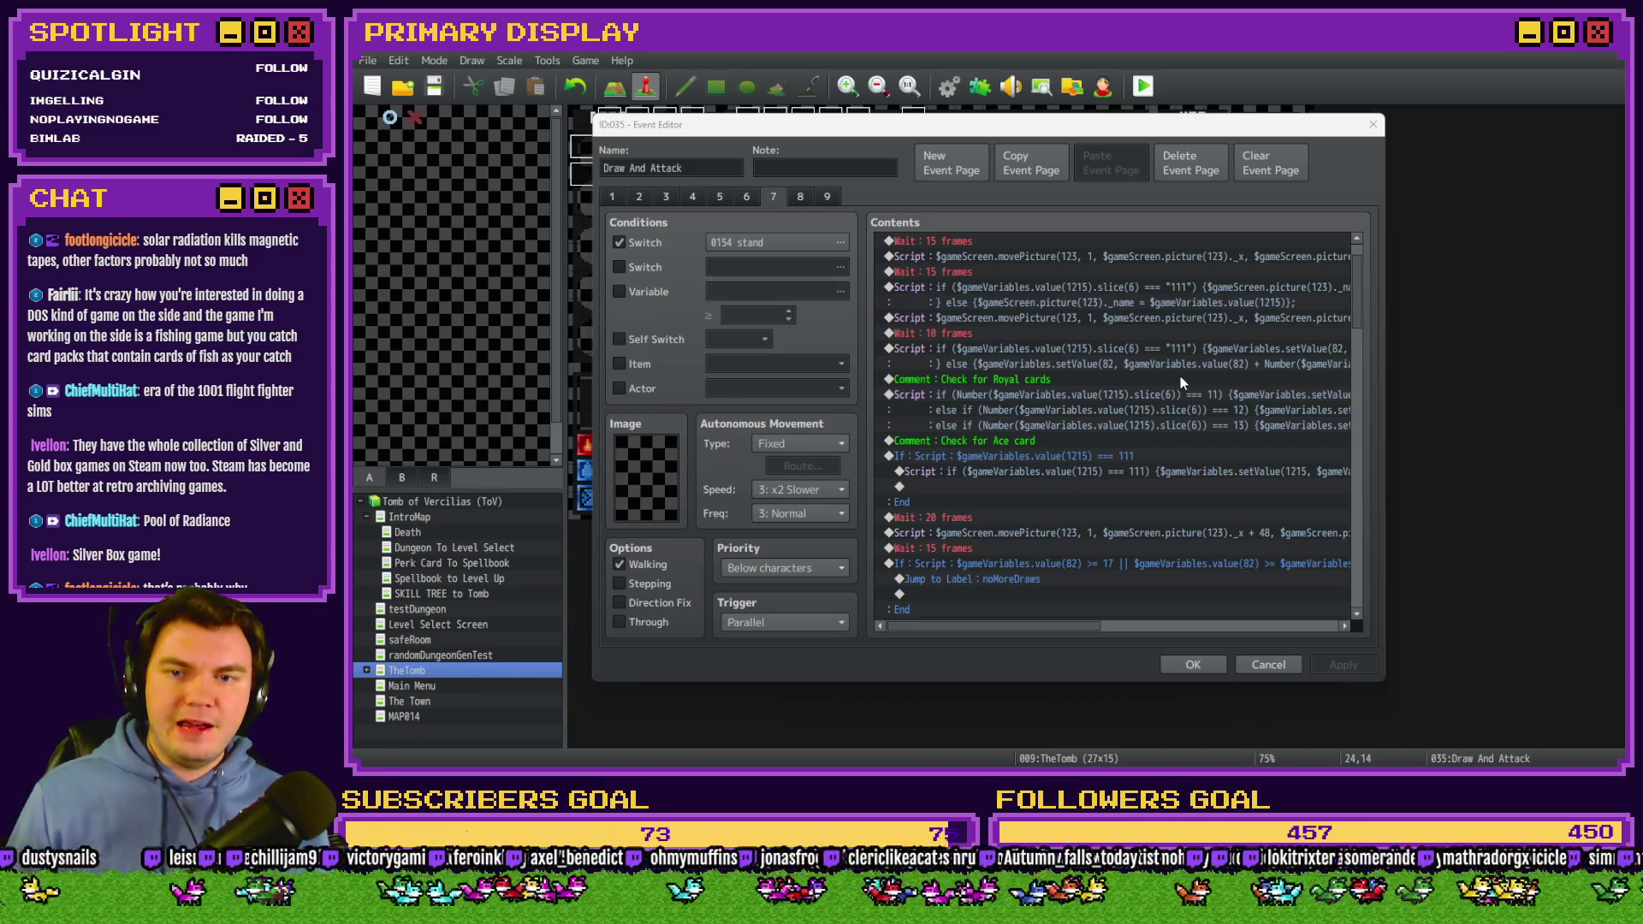
scroll(1179, 377, "down", 1)
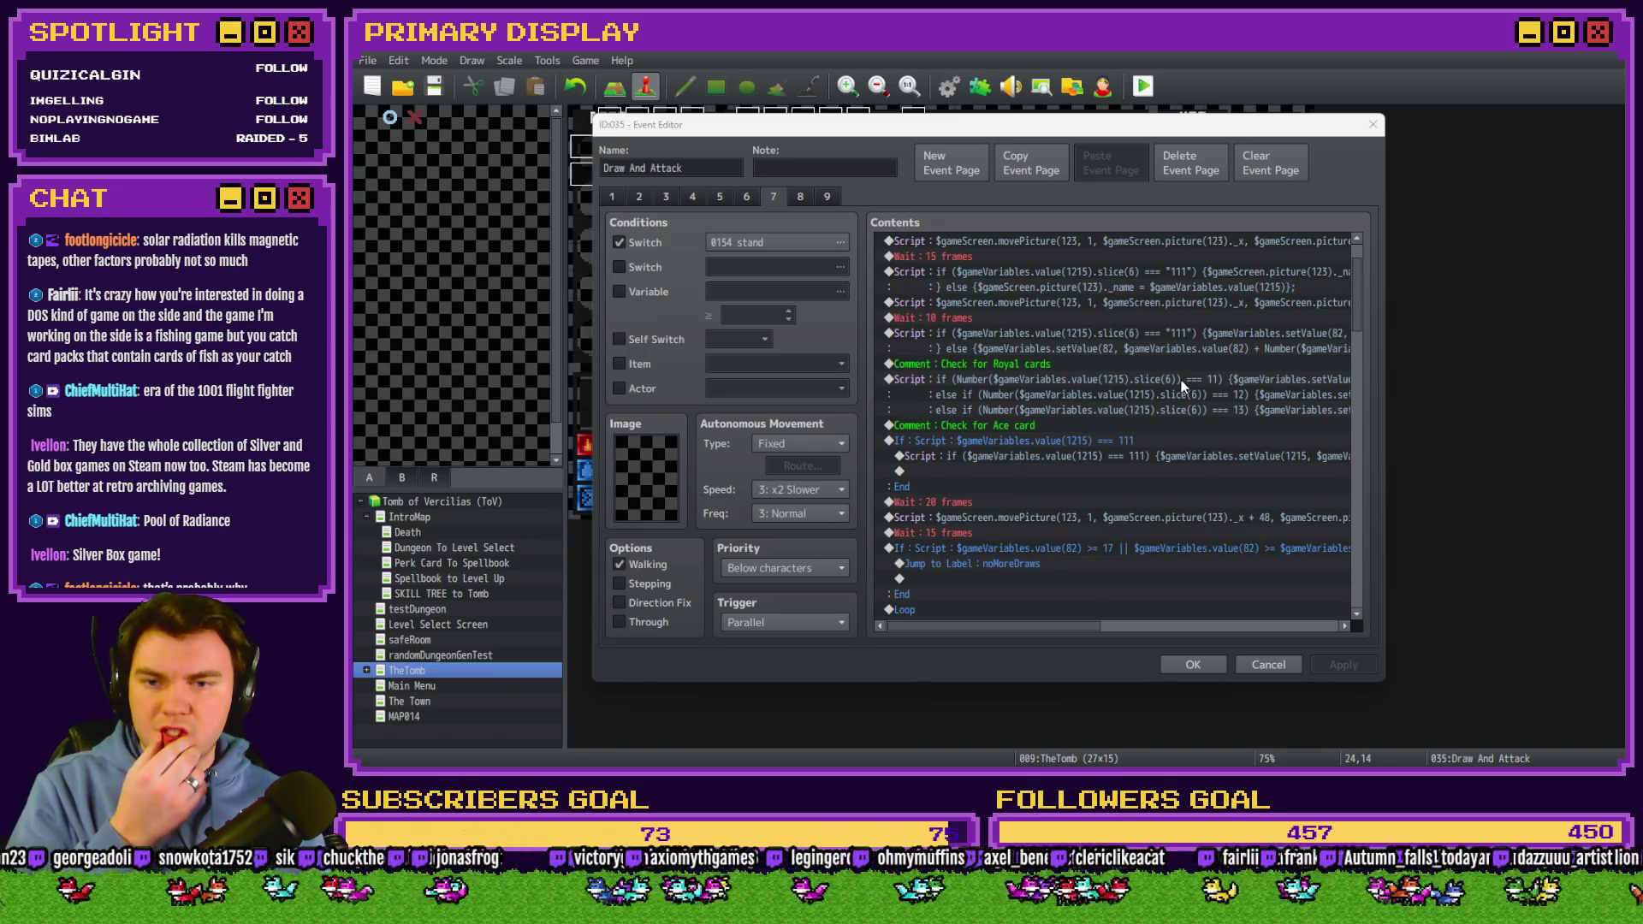
scroll(1179, 380, "down", 3)
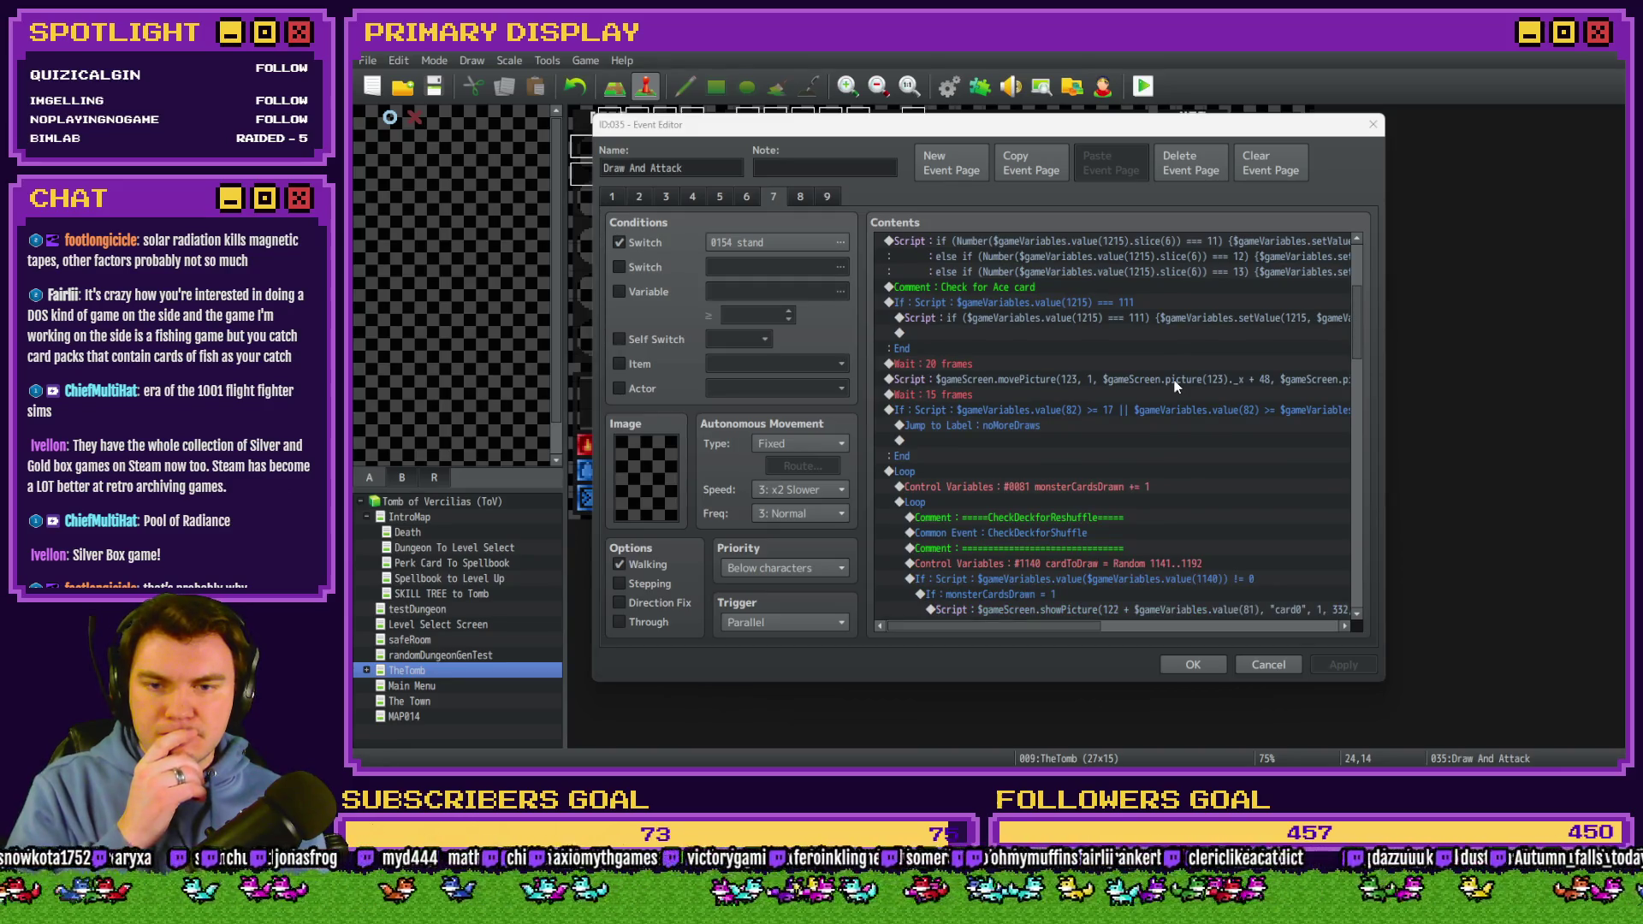
scroll(1176, 386, "down", 3)
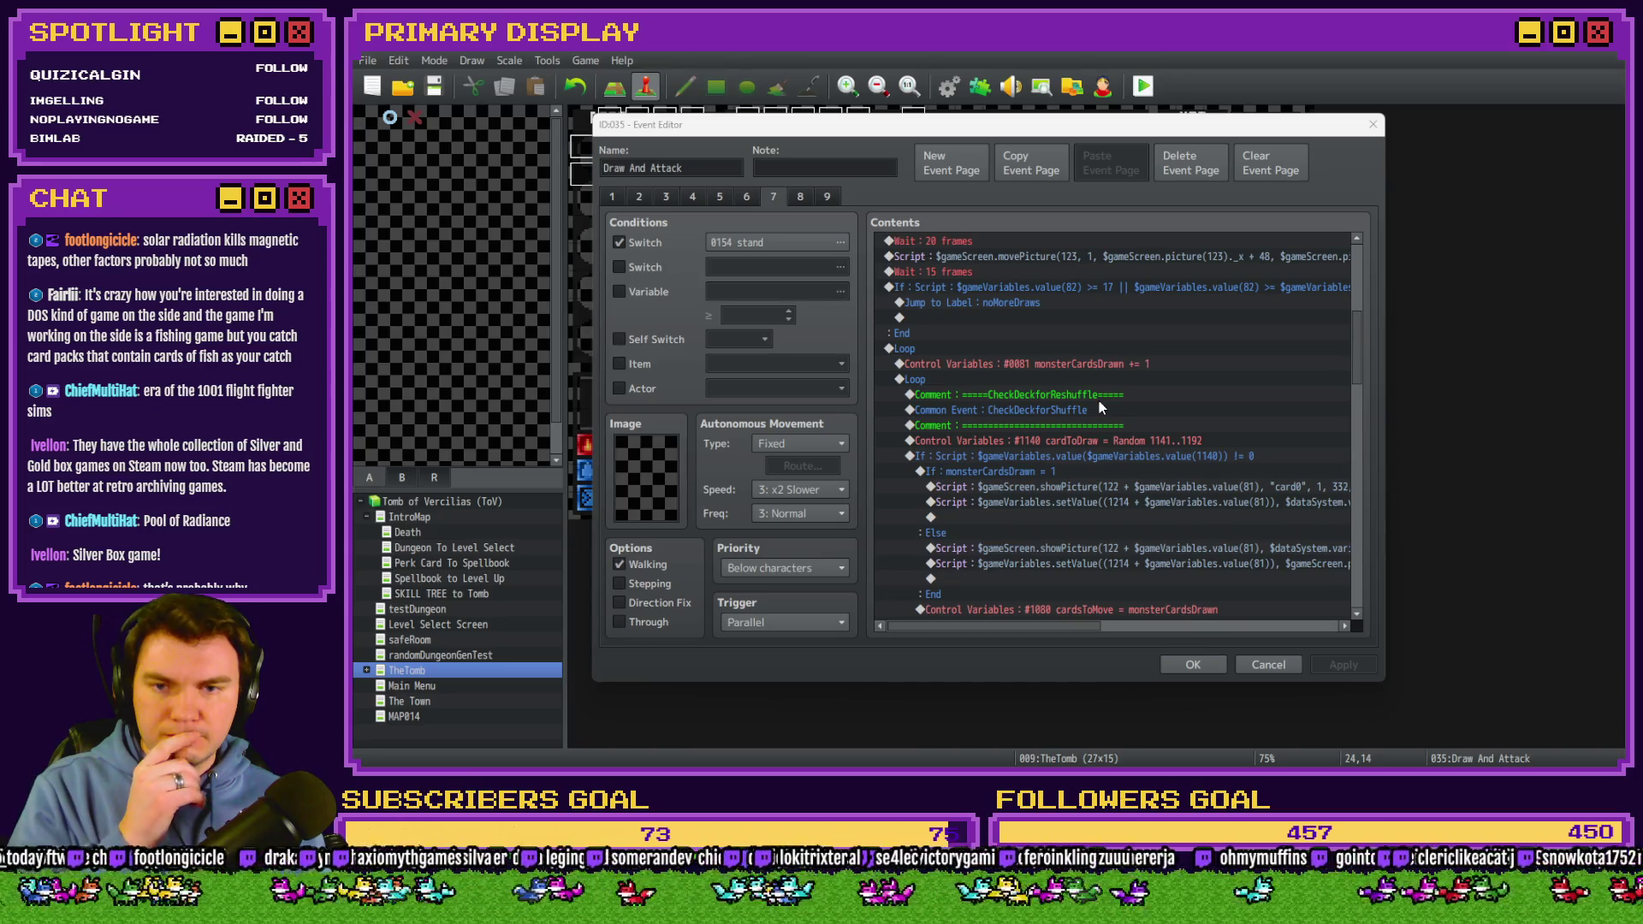
scroll(1099, 408, "down", 3)
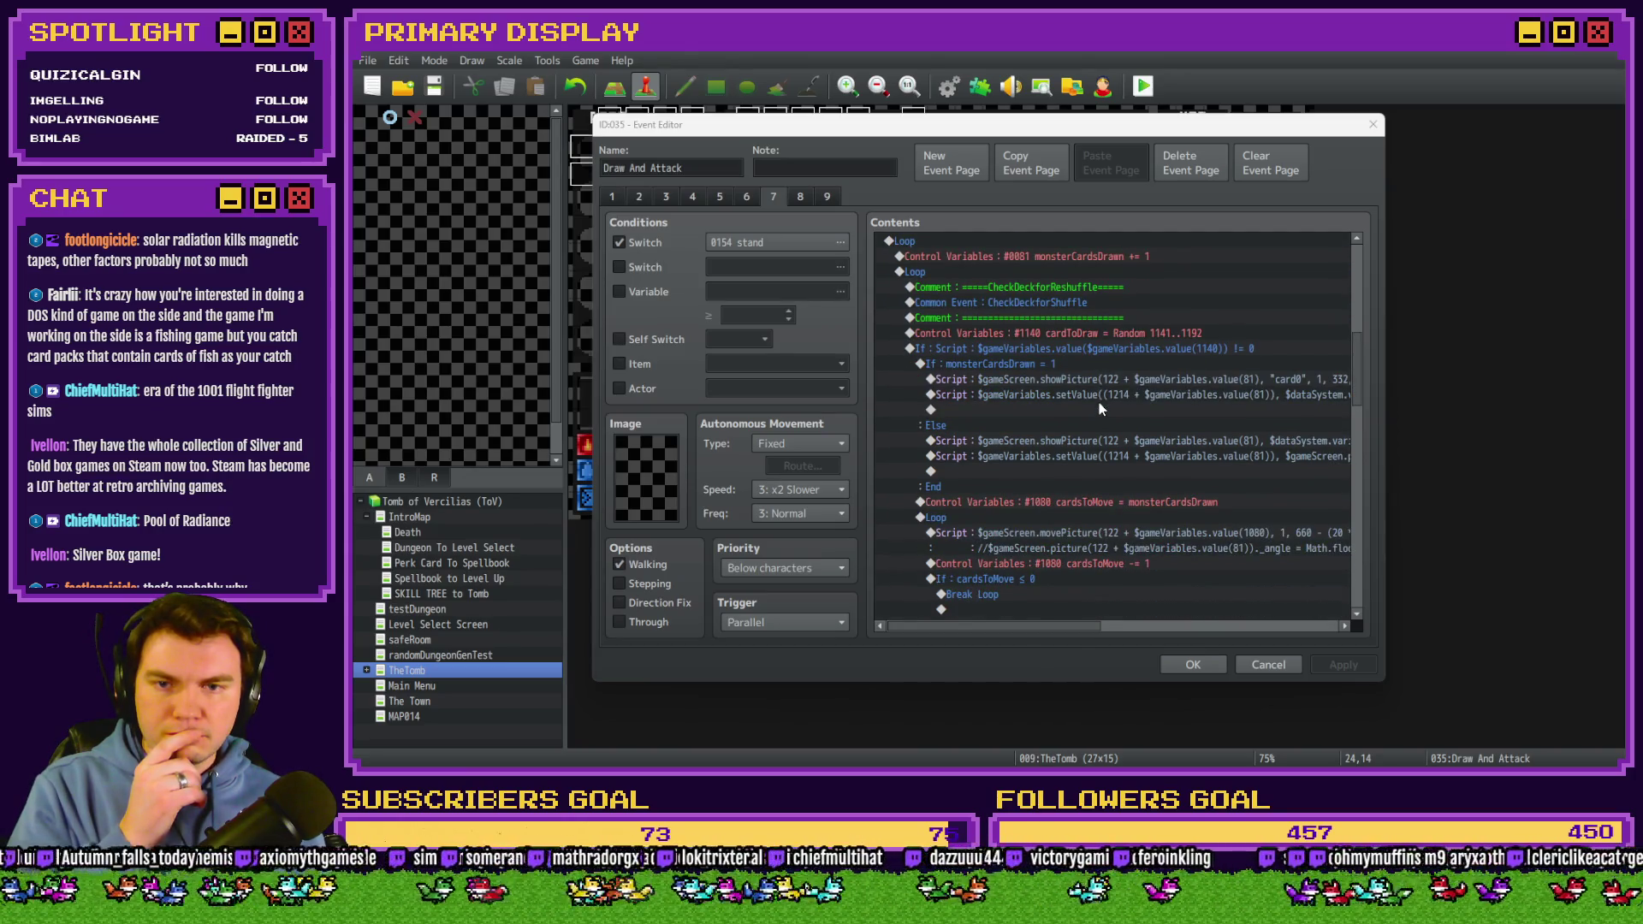
scroll(1099, 403, "down", 9)
scroll(1101, 413, "down", 1)
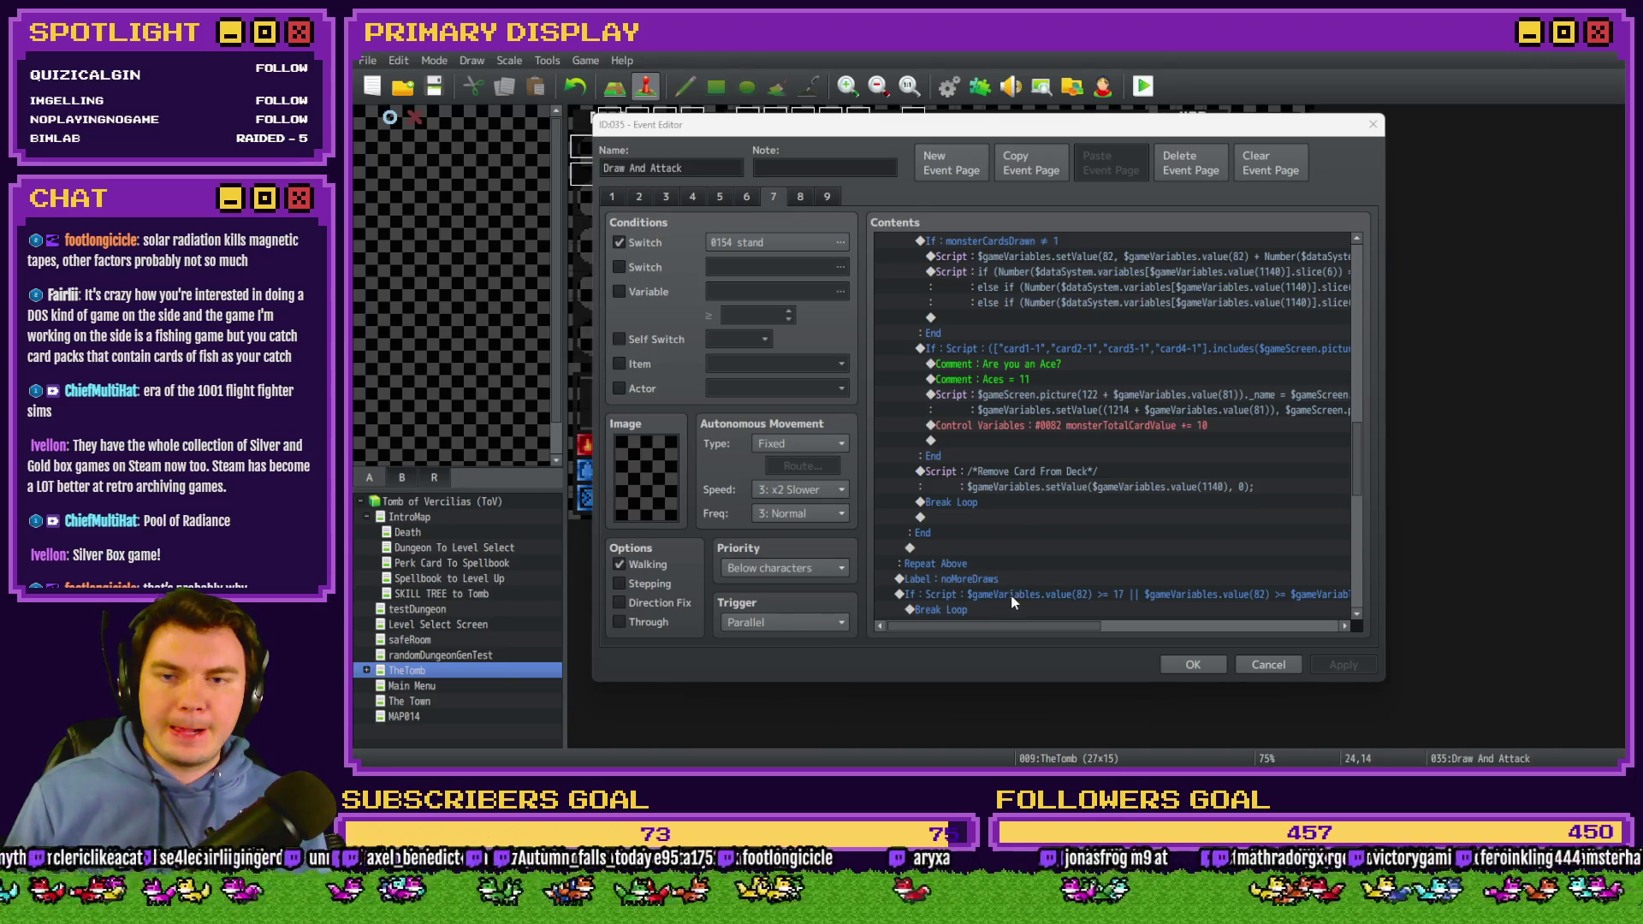
mouse_move(998, 624)
left_mouse_down()
mouse_move(1106, 644)
mouse_move(938, 630)
left_mouse_up()
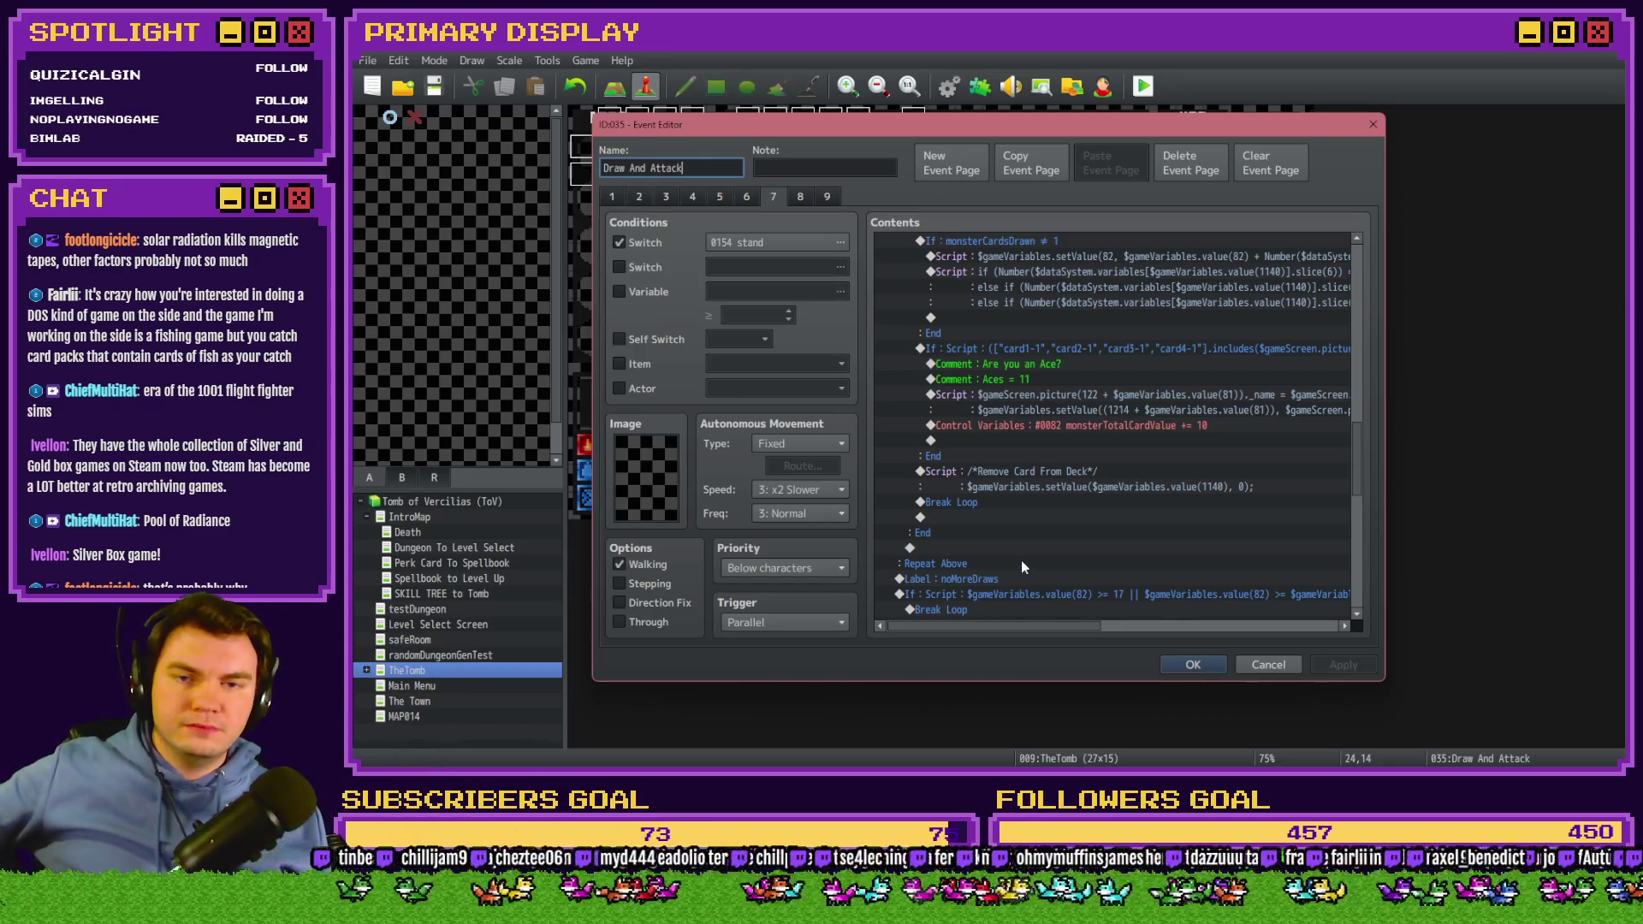
scroll(1018, 558, "down", 6)
scroll(1018, 552, "down", 5)
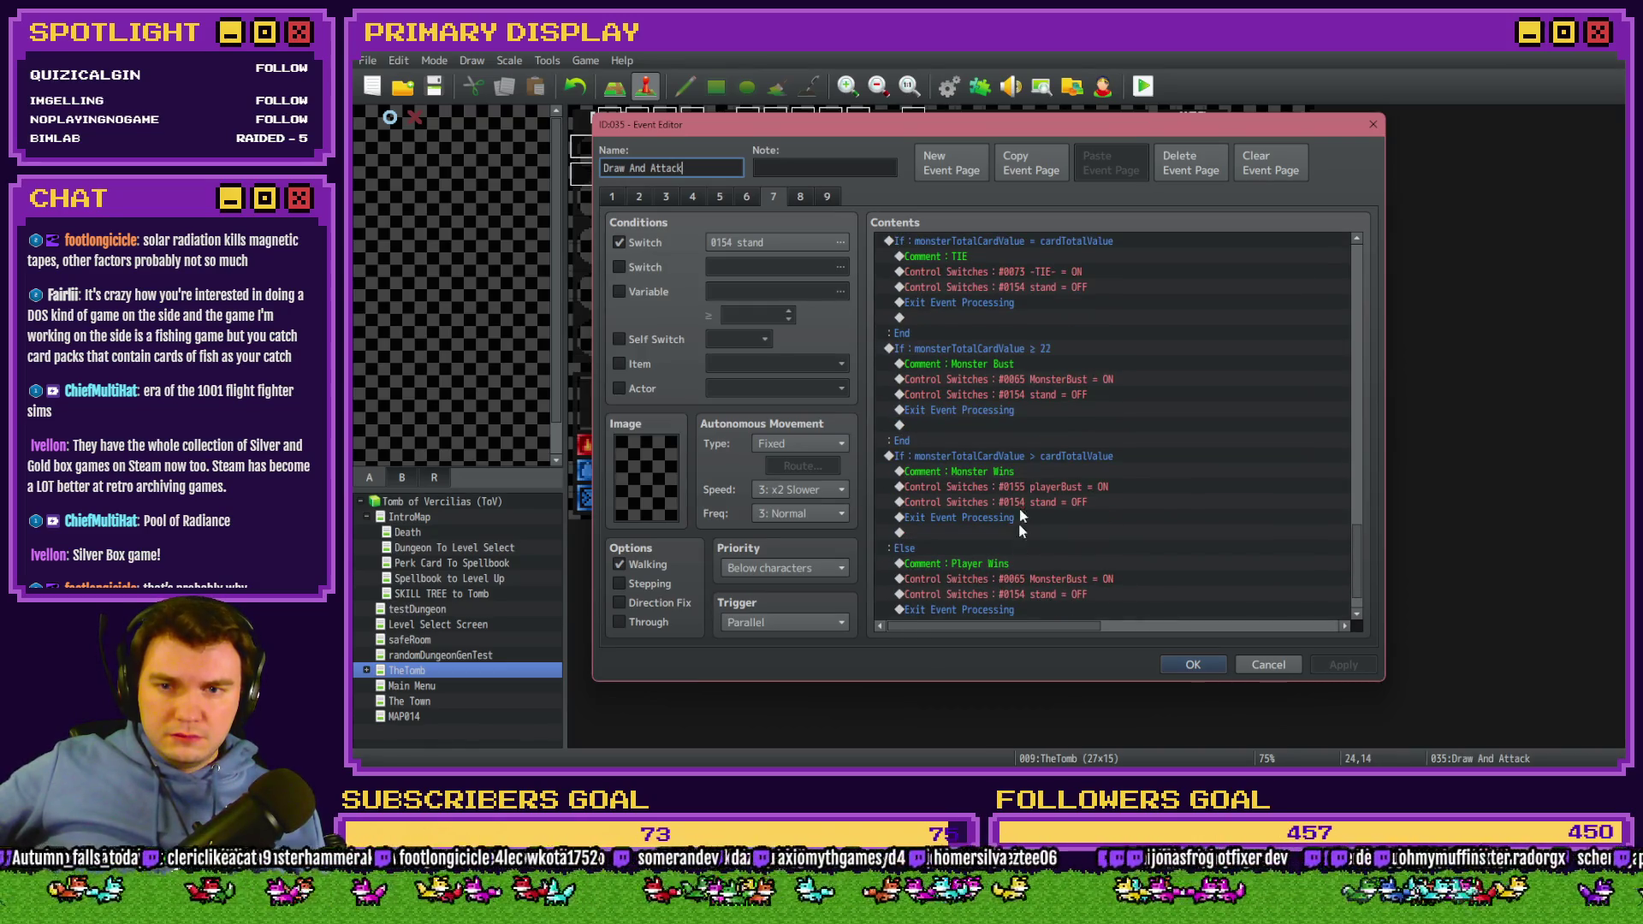
scroll(1076, 353, "up", 2)
scroll(1076, 430, "down", 3)
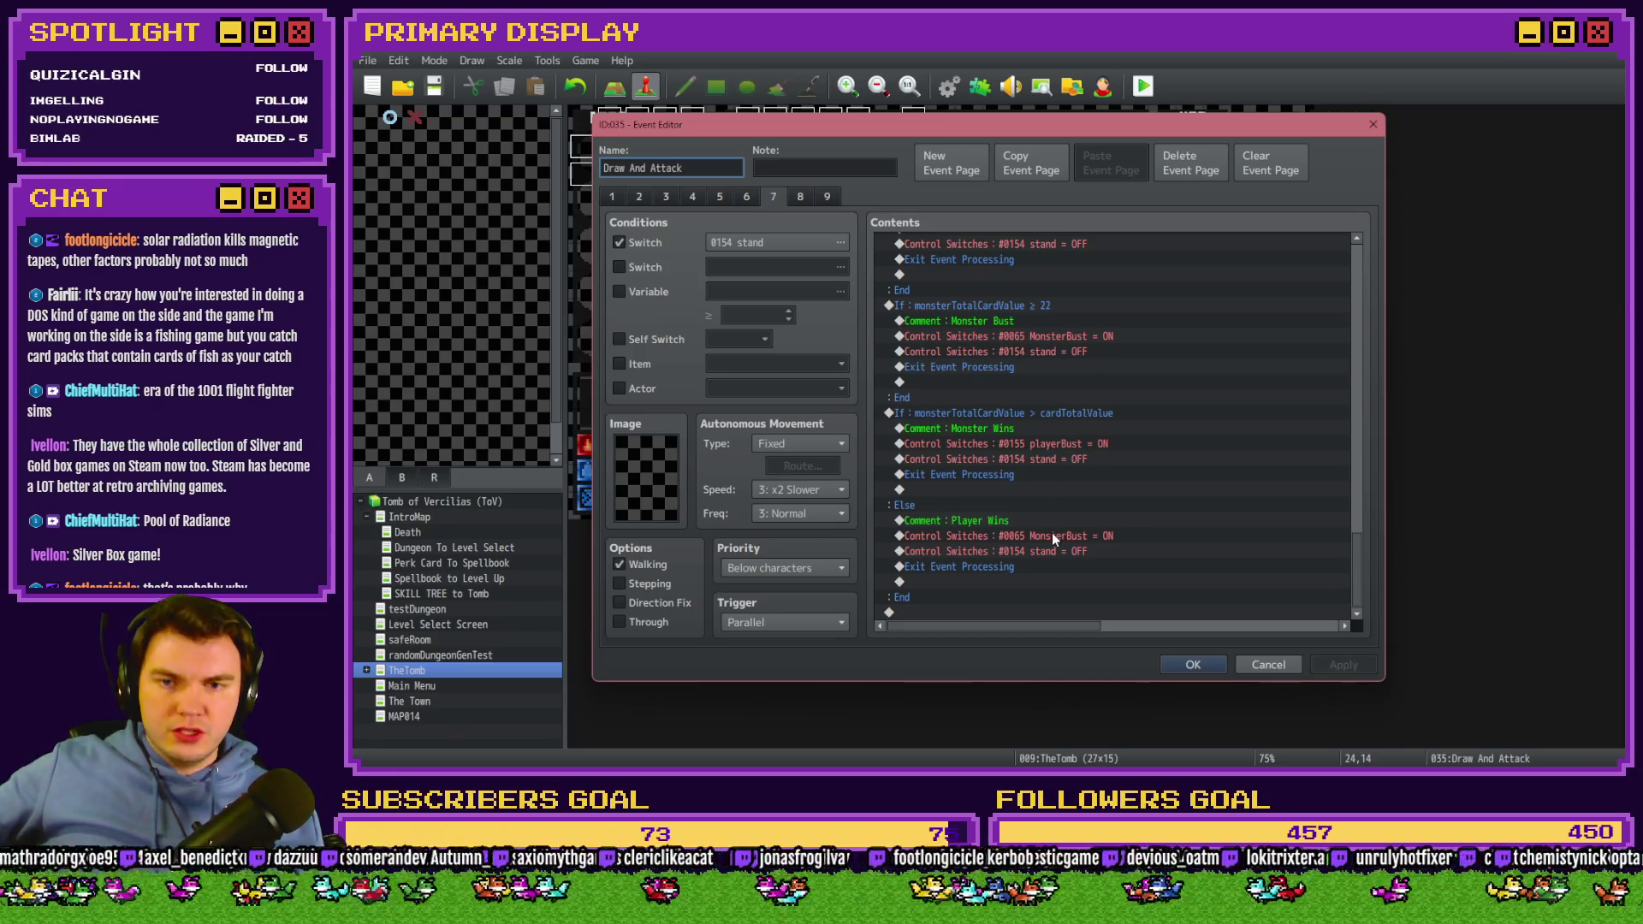
scroll(984, 353, "up", 1)
scroll(983, 368, "down", 1)
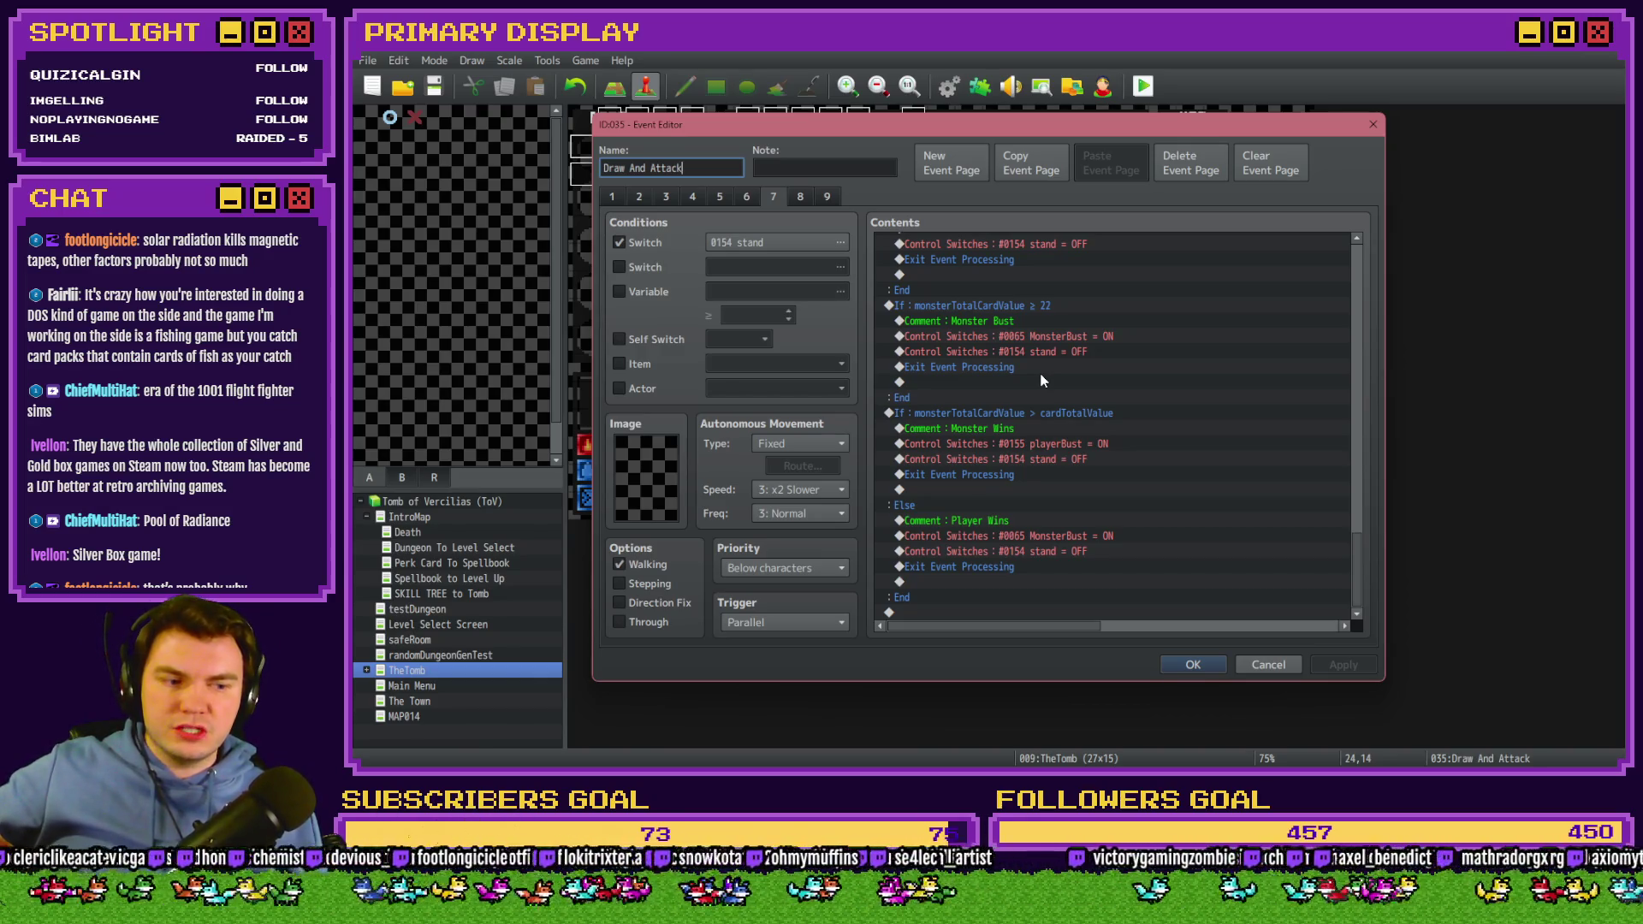
scroll(1039, 454, "up", 5)
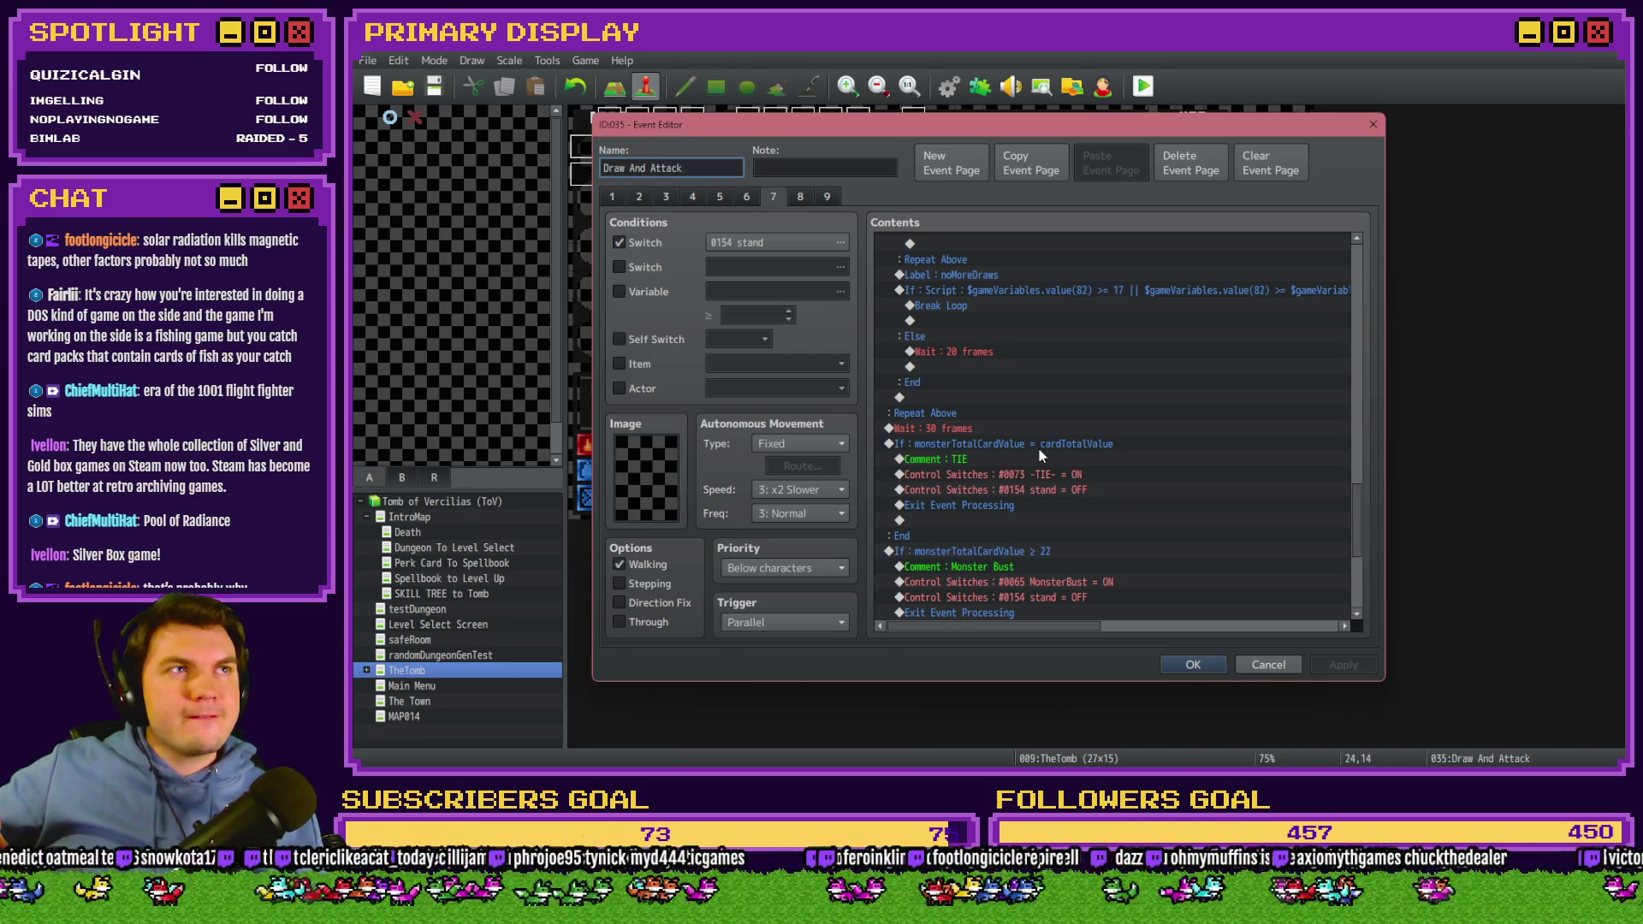
scroll(1039, 454, "up", 2)
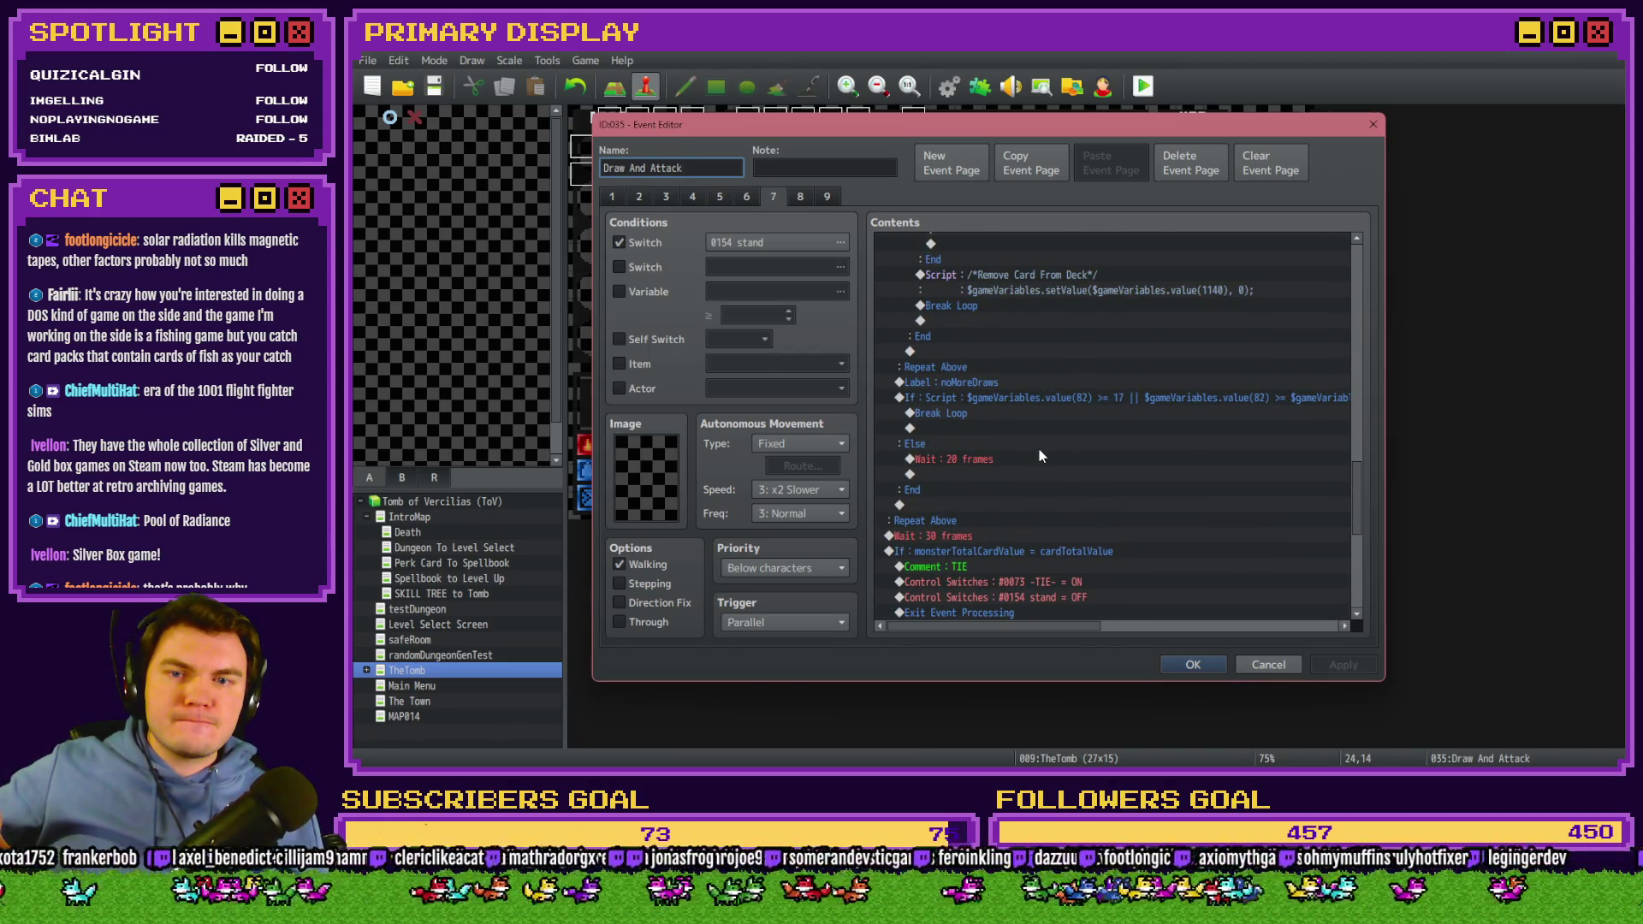
scroll(1039, 455, "up", 4)
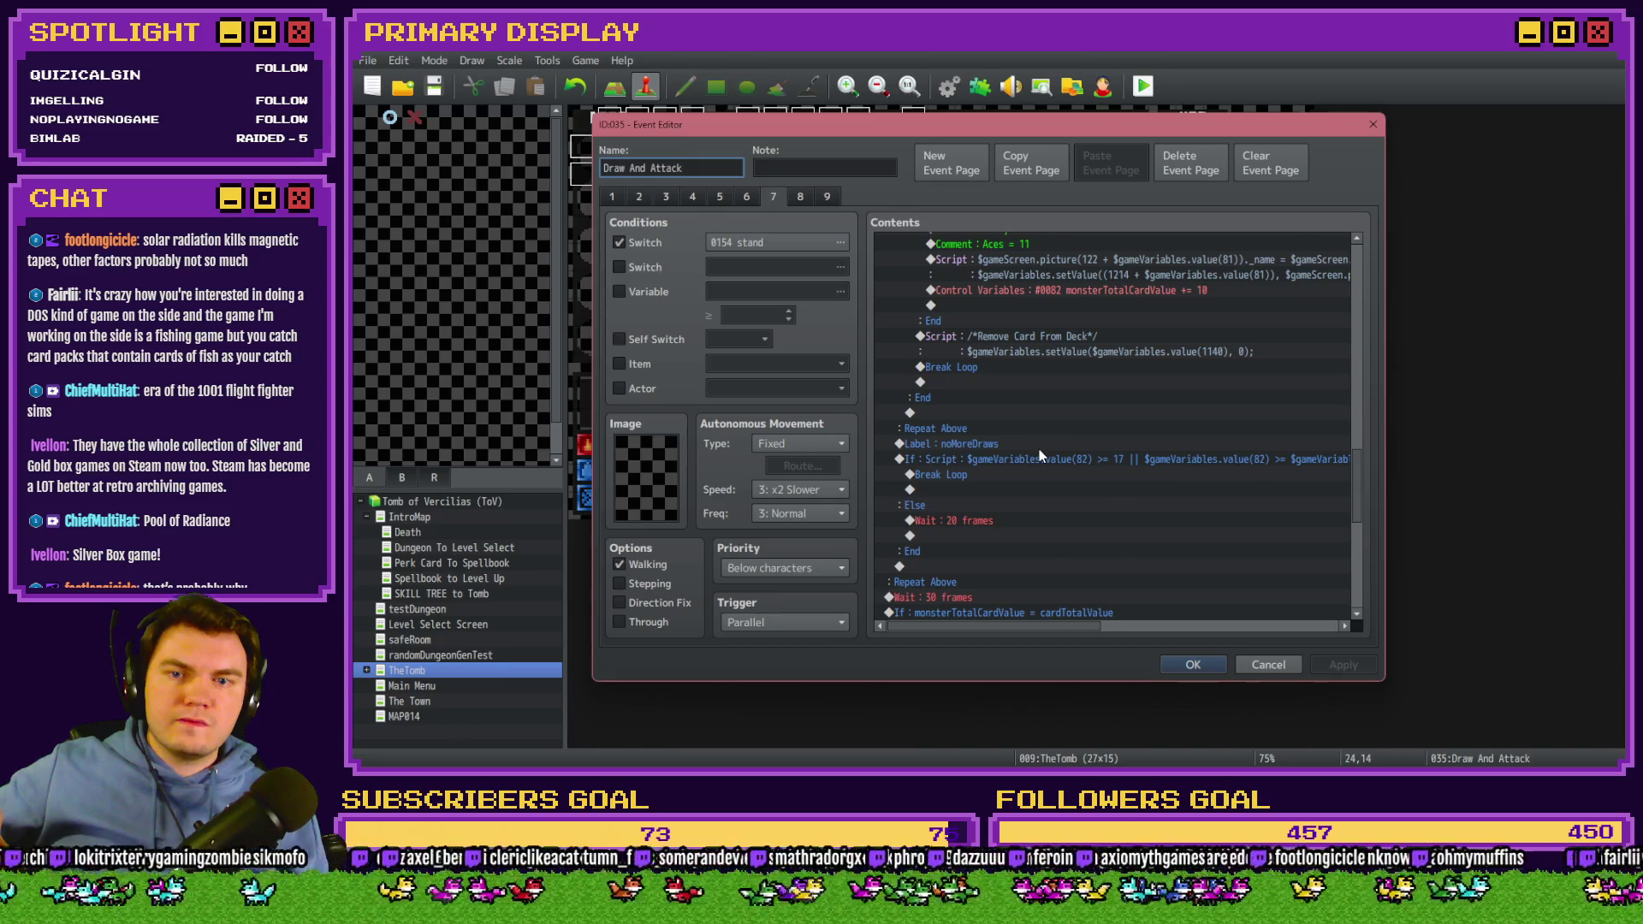
scroll(1039, 453, "up", 4)
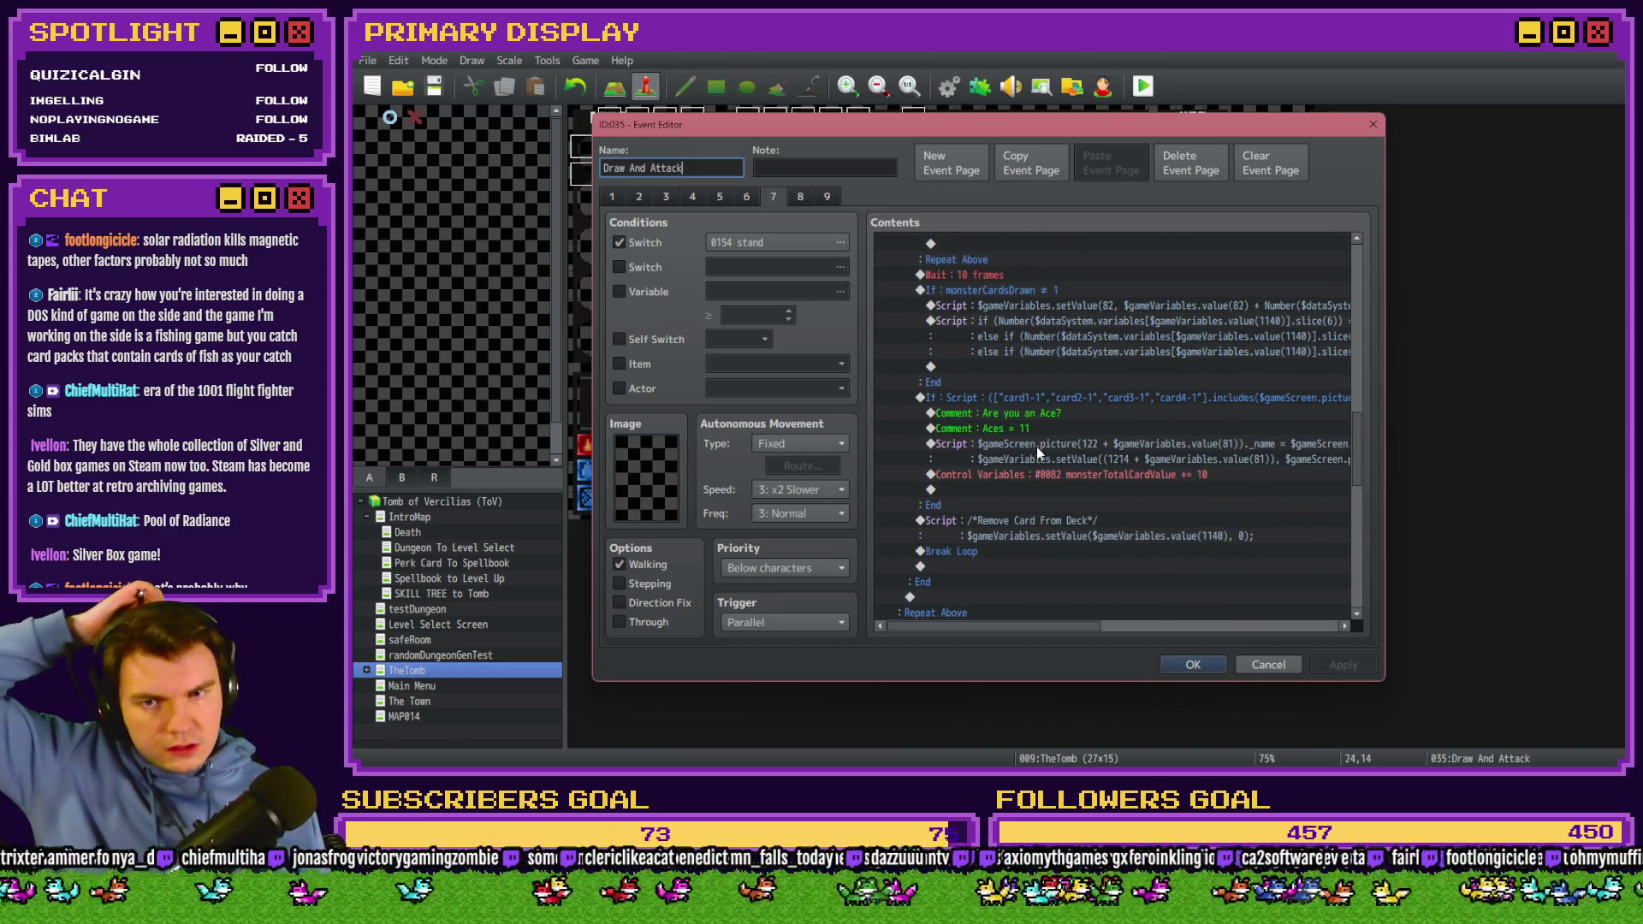
scroll(1034, 445, "up", 6)
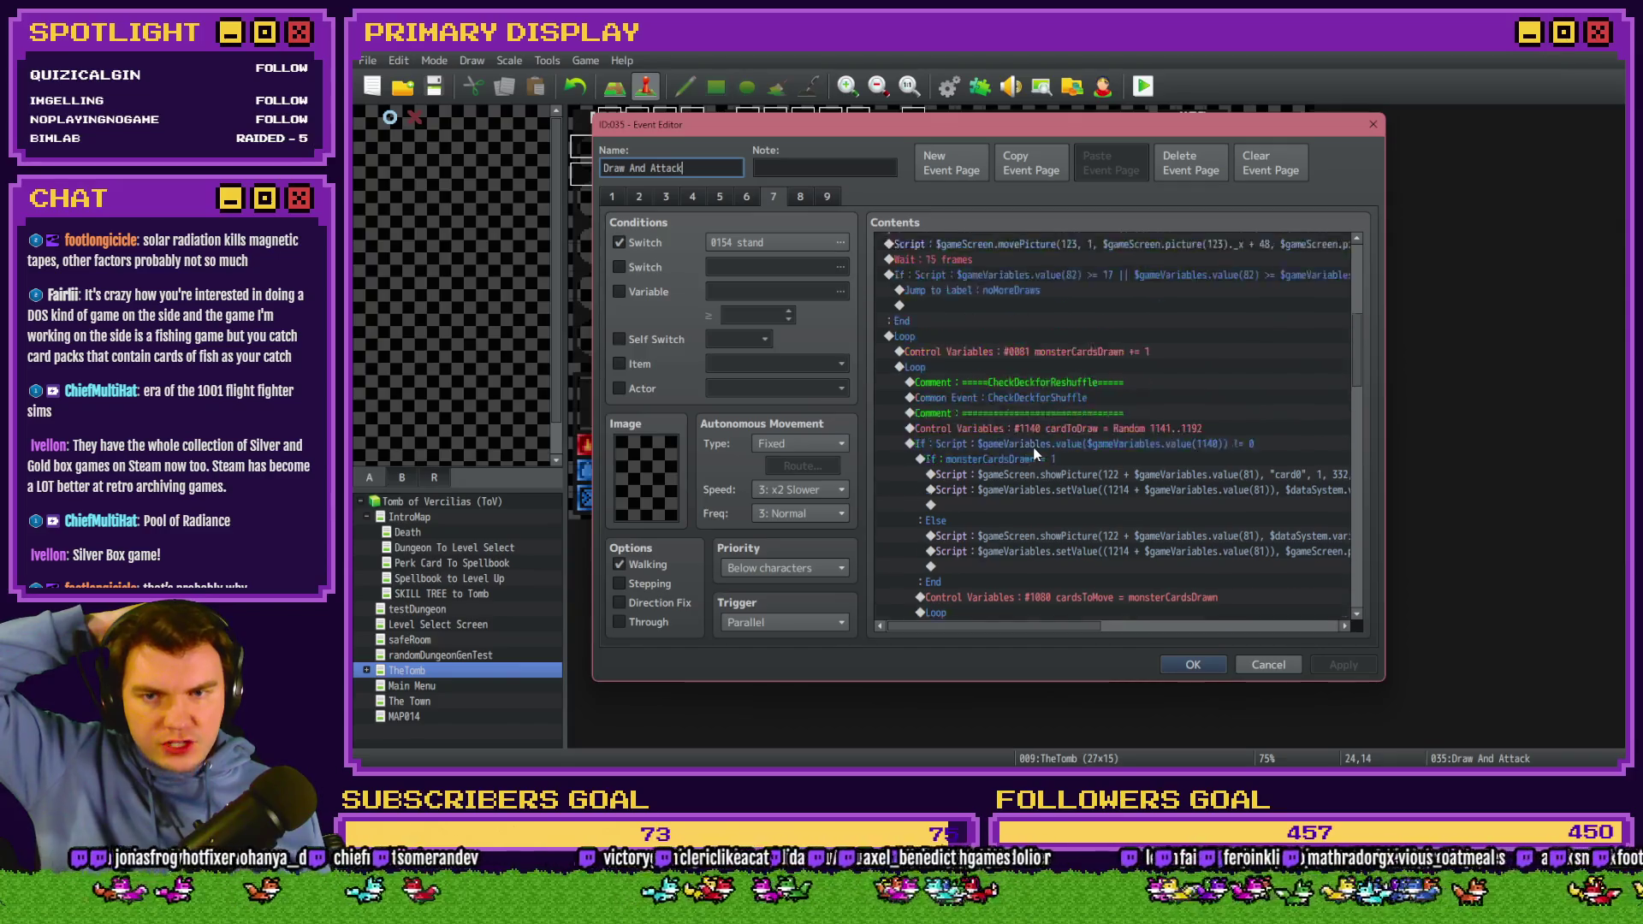
scroll(1033, 450, "up", 3)
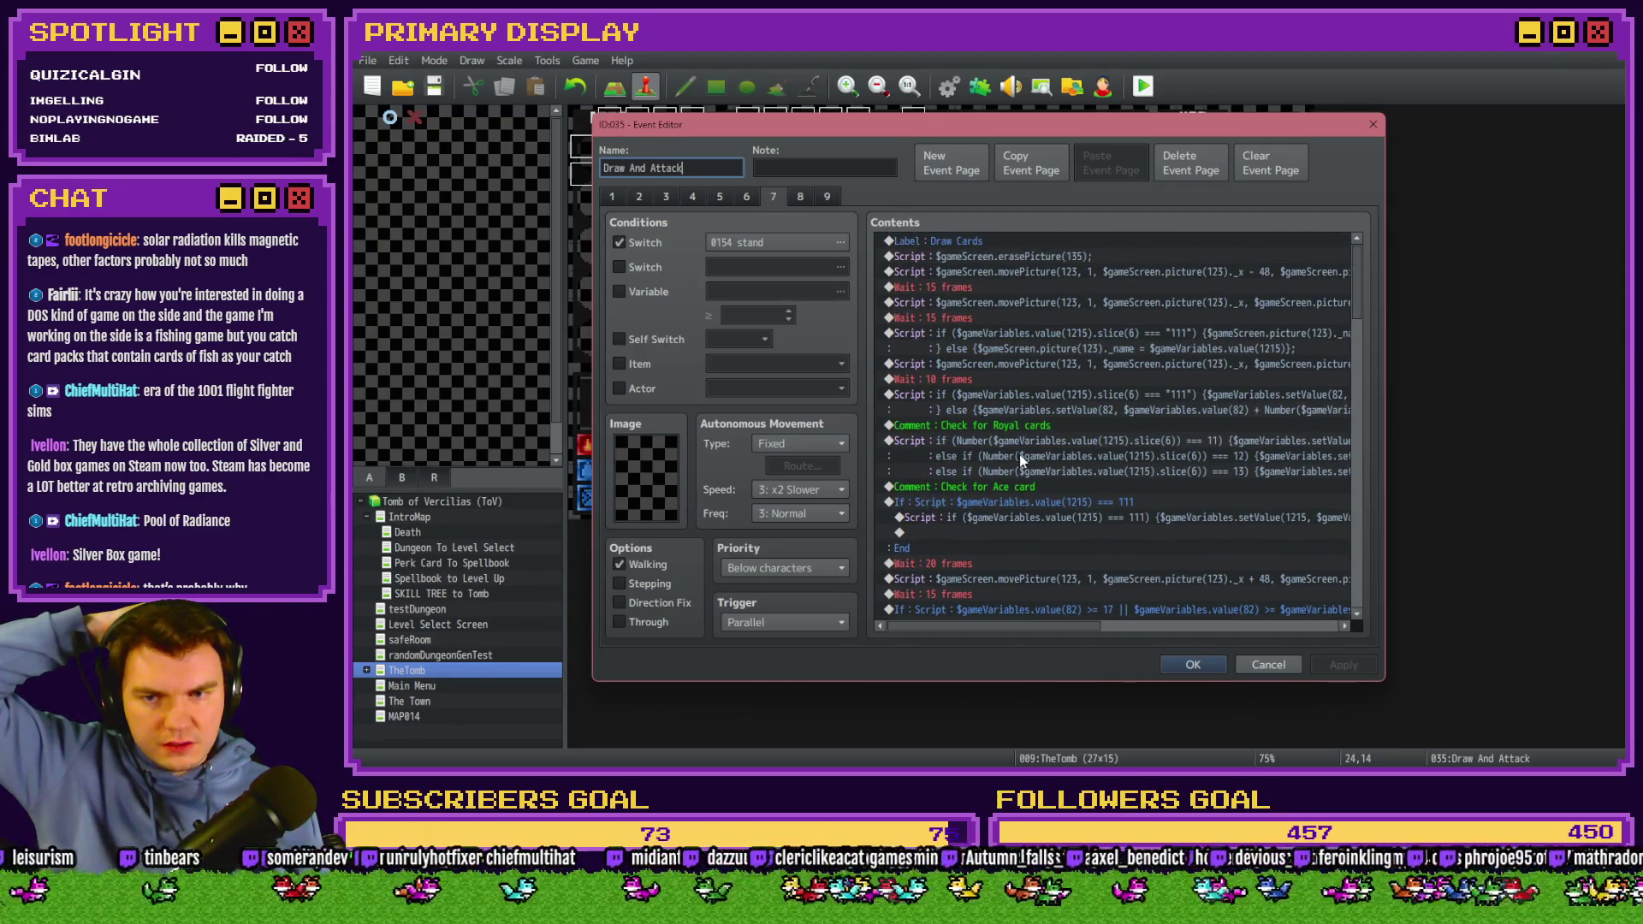
scroll(1077, 582, "down", 3)
scroll(1078, 582, "up", 3)
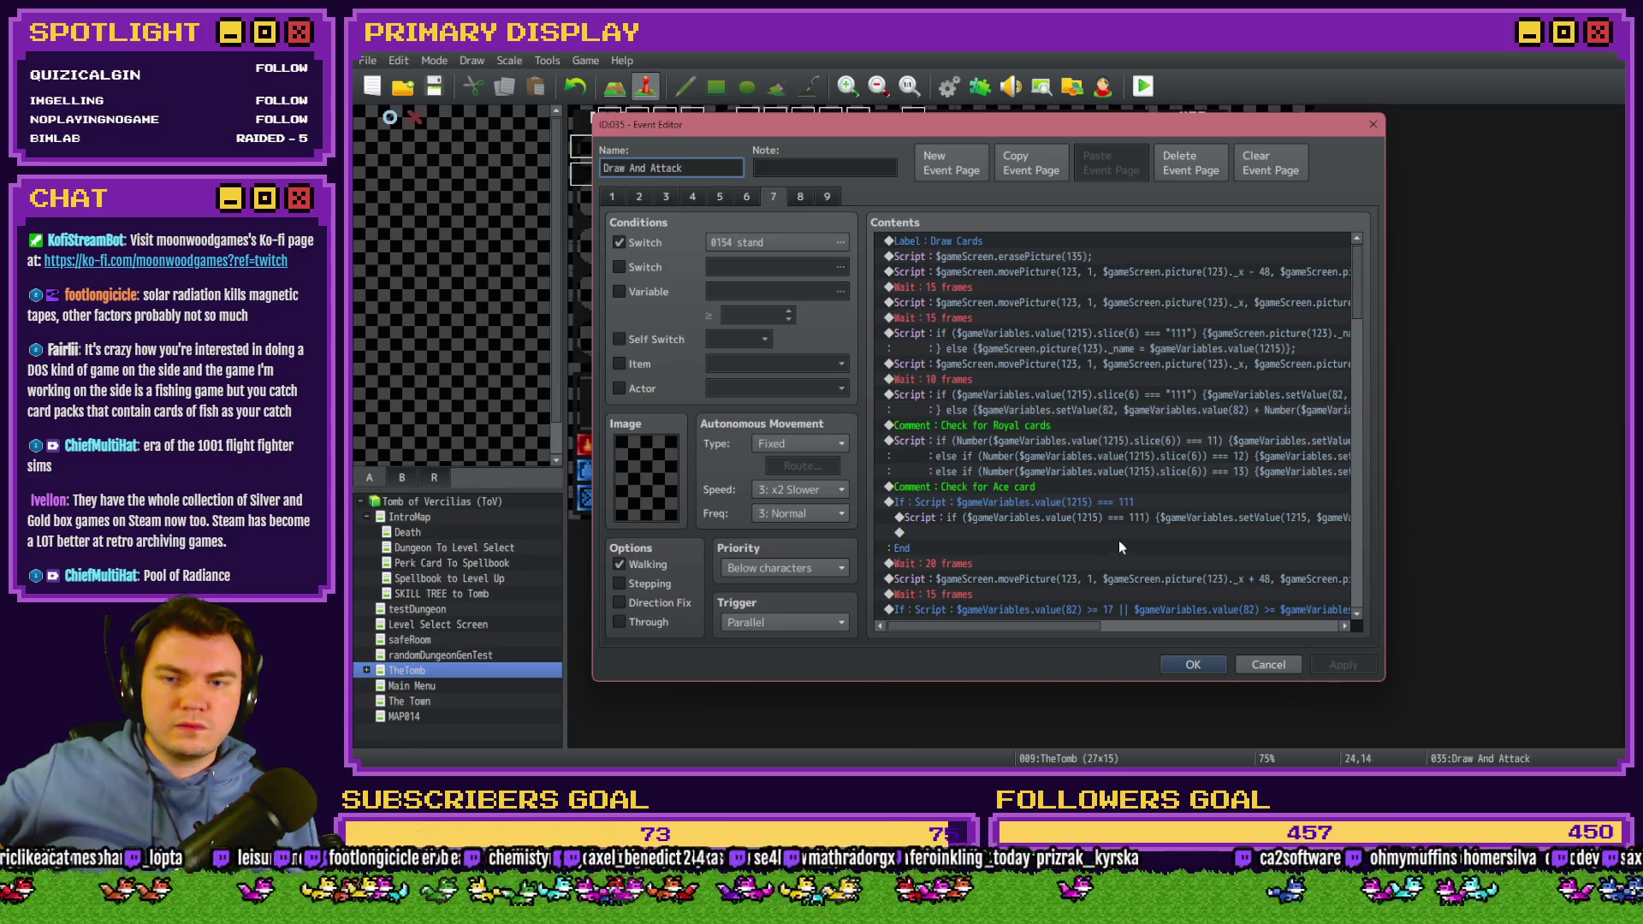
scroll(1117, 543, "down", 3)
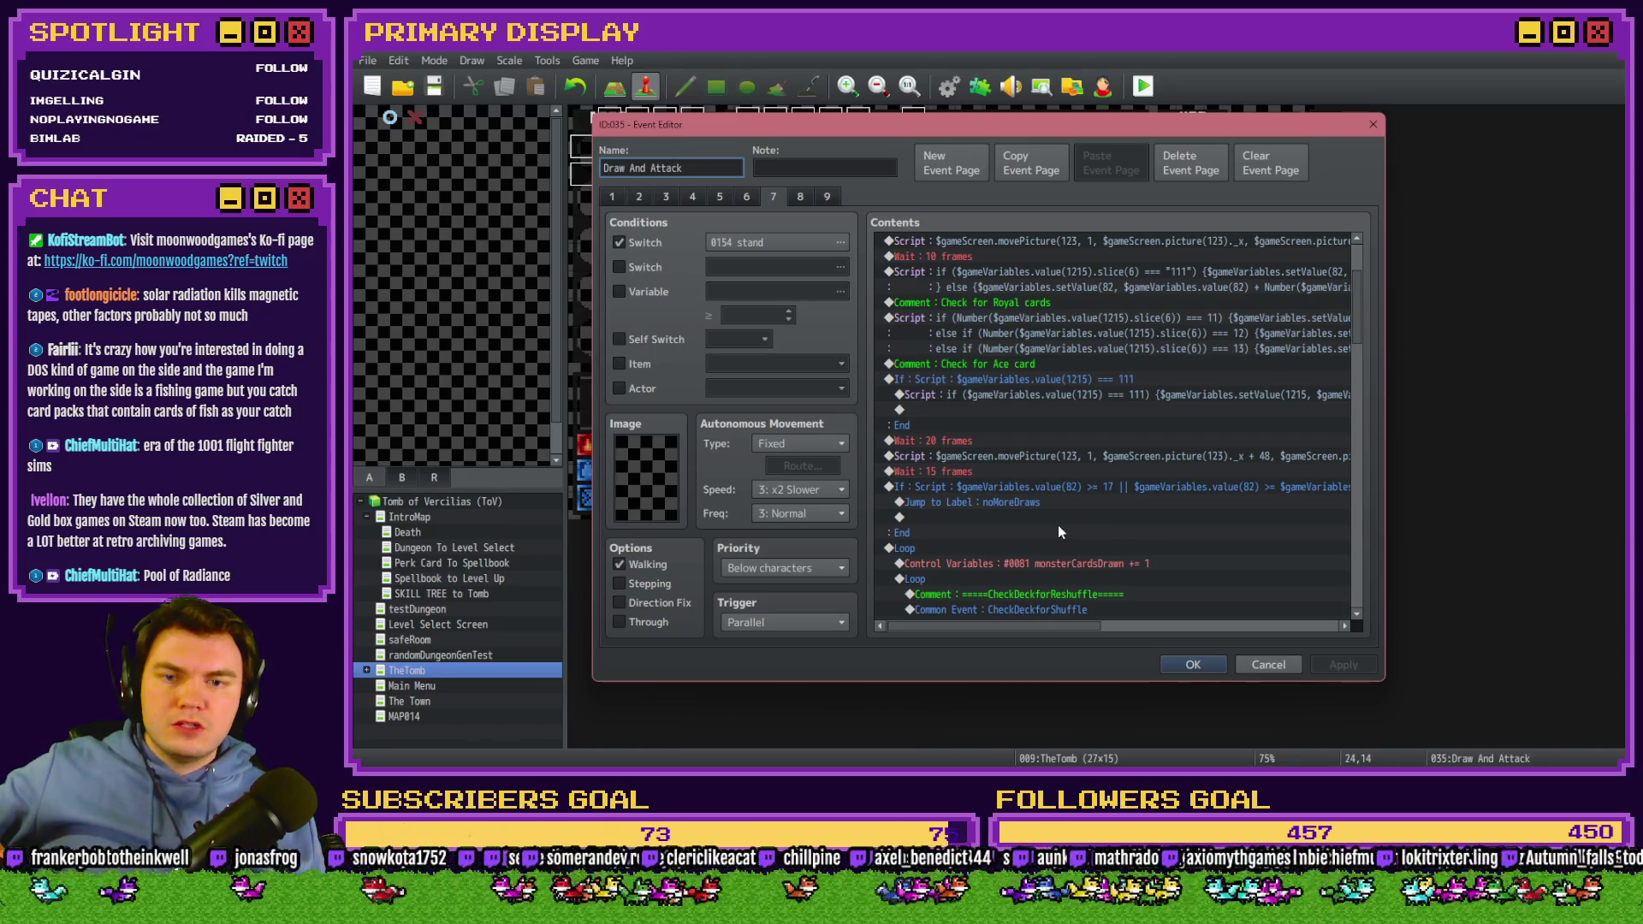
scroll(1044, 520, "down", 2)
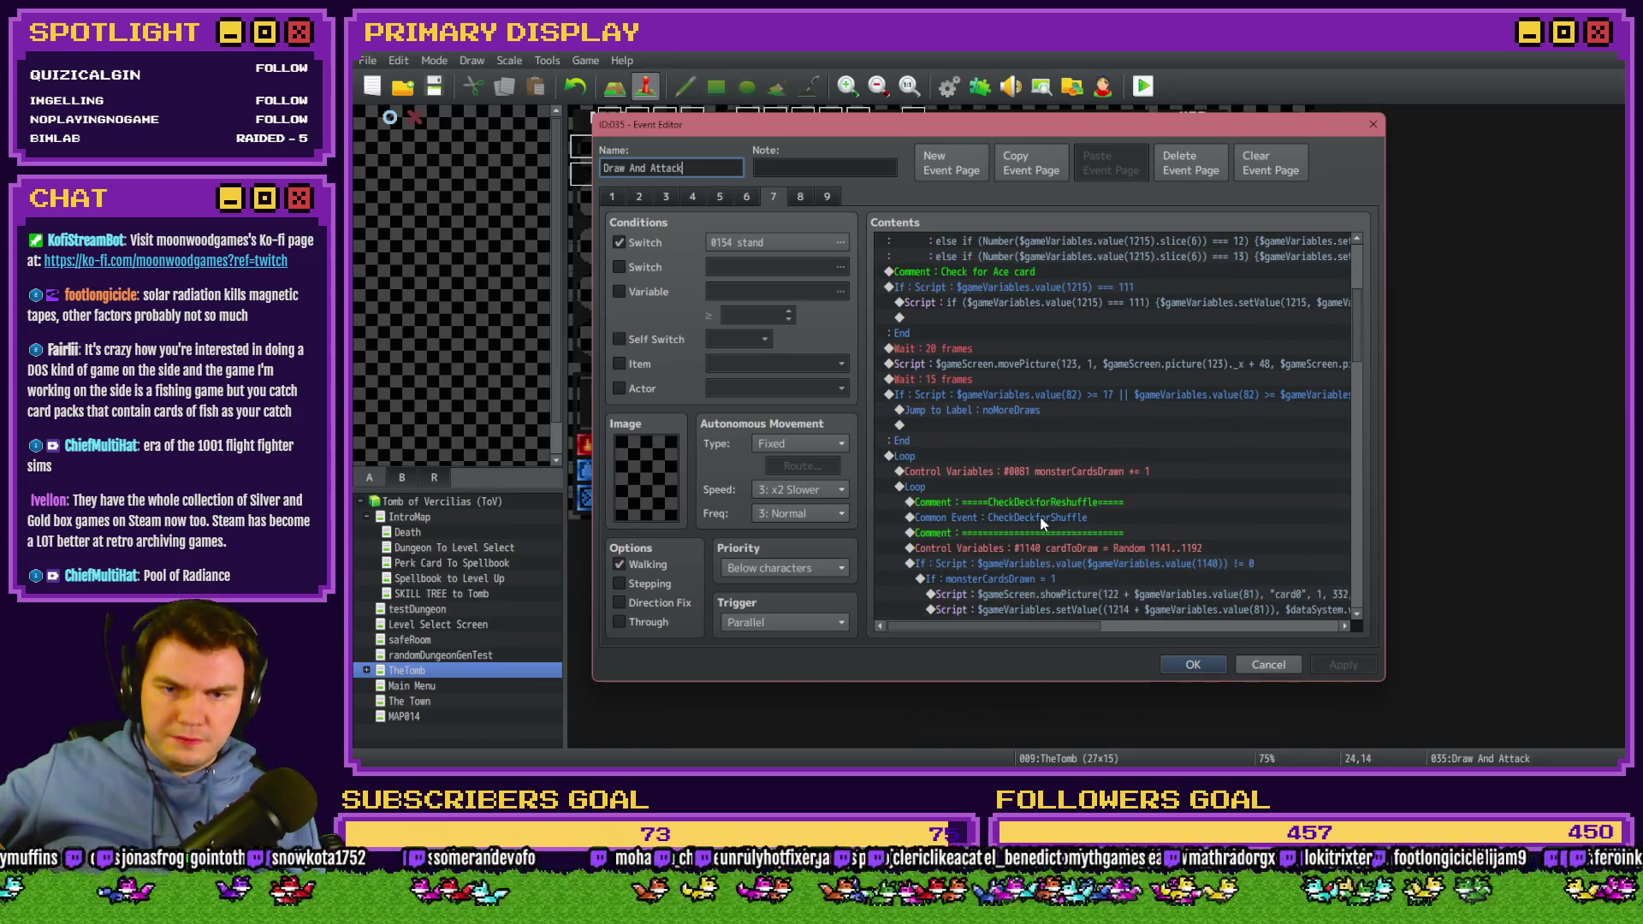
scroll(1040, 520, "up", 3)
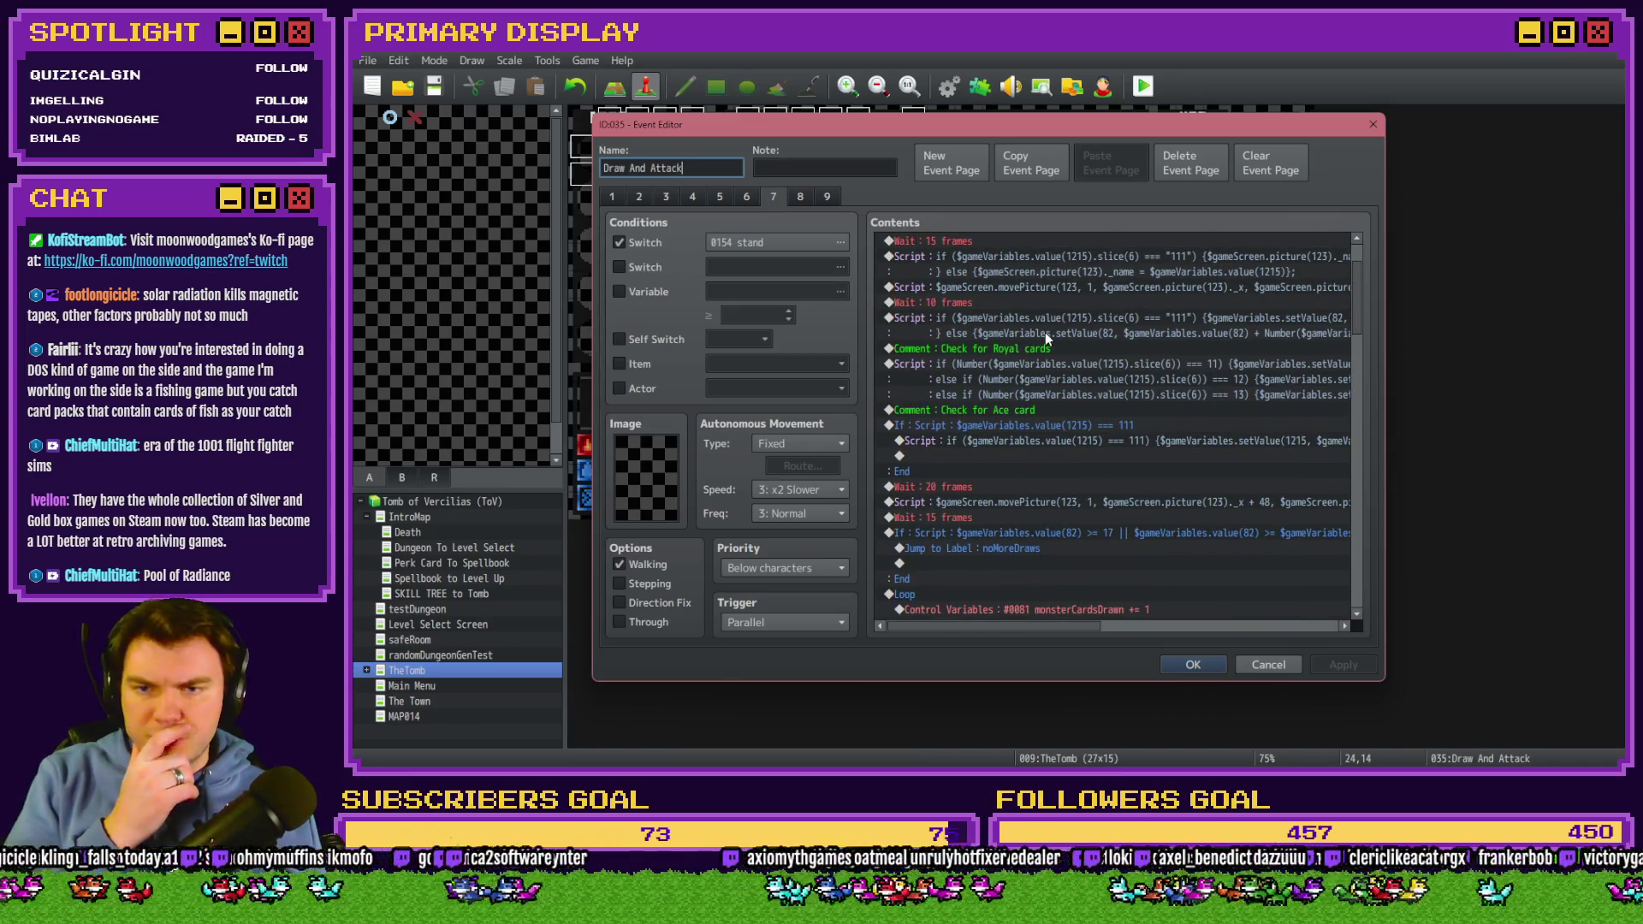
scroll(1041, 357, "up", 2)
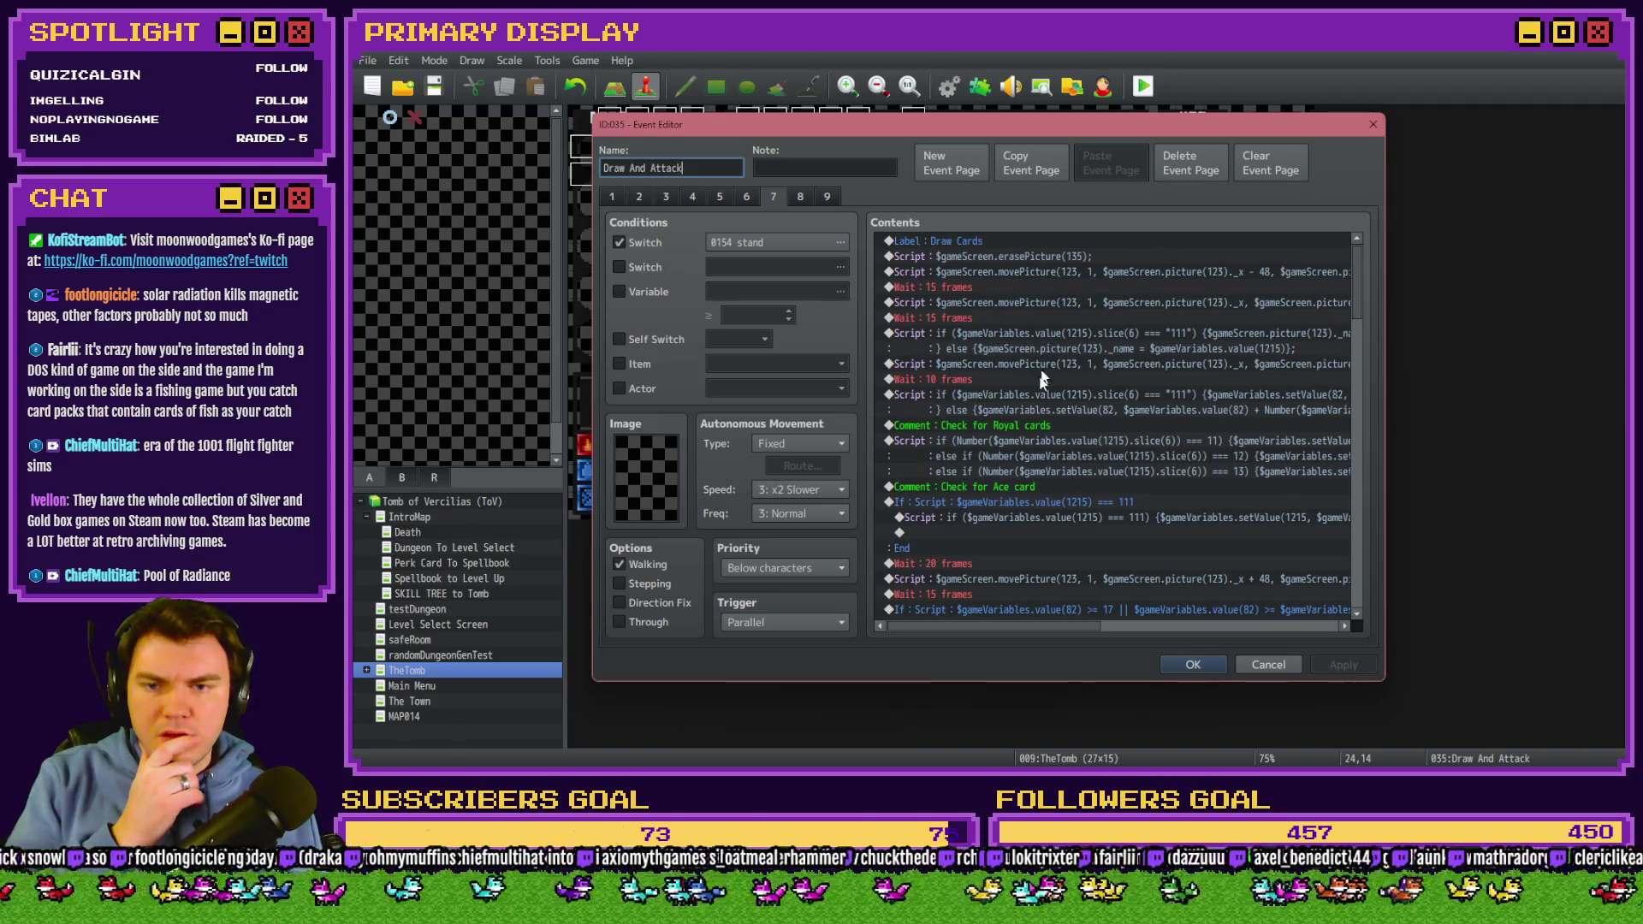
left_click(1004, 499)
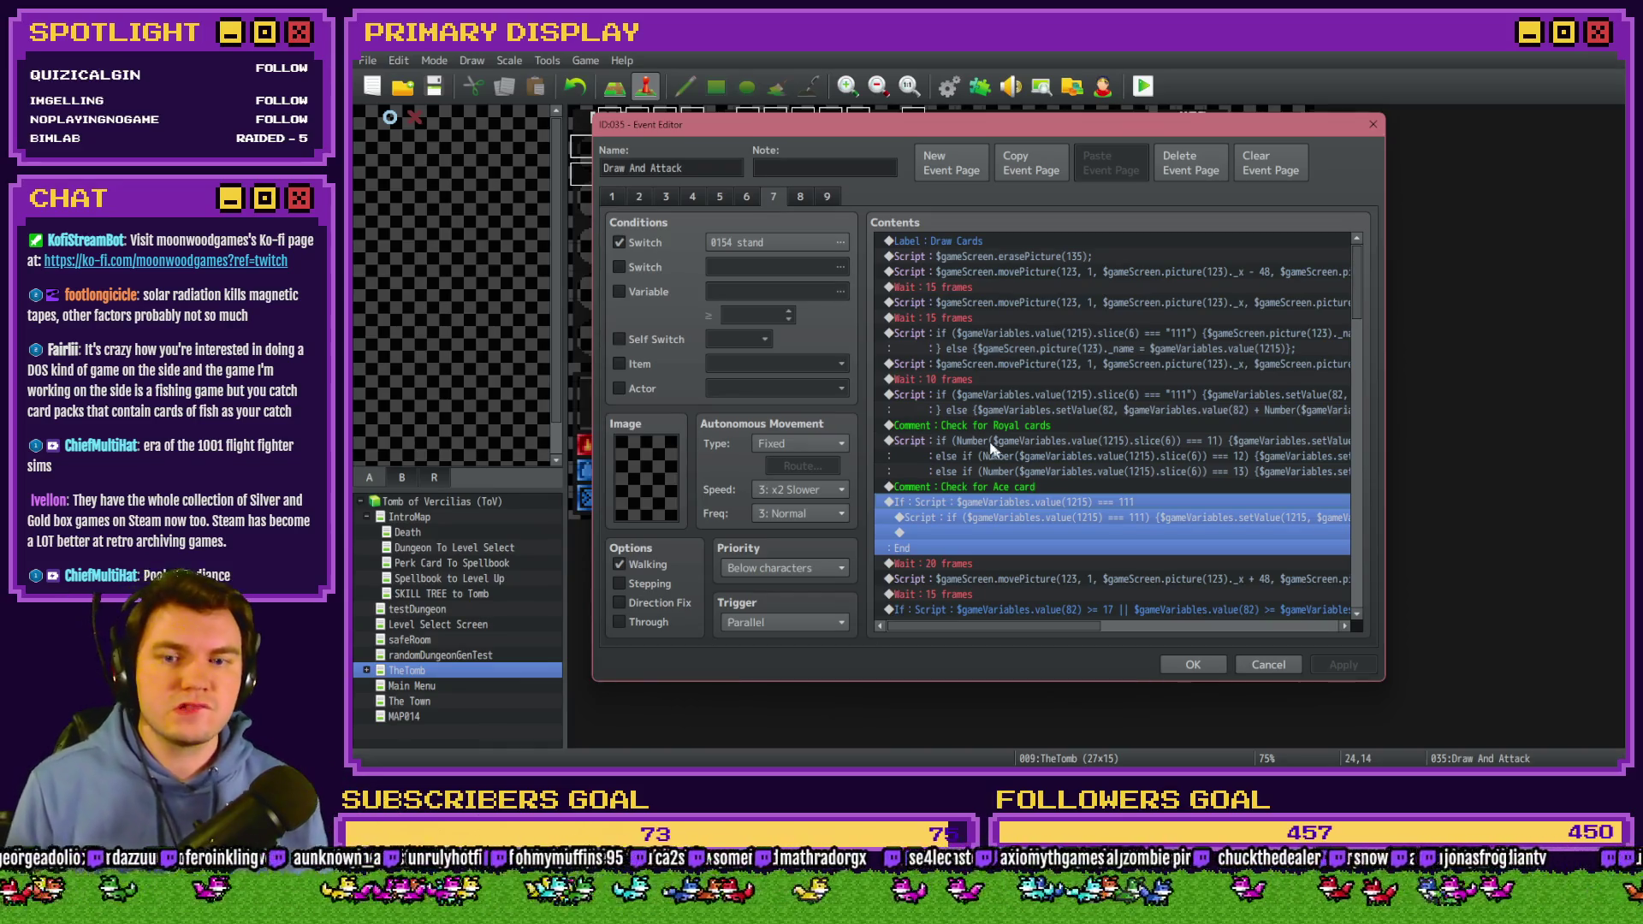
left_click(1039, 487)
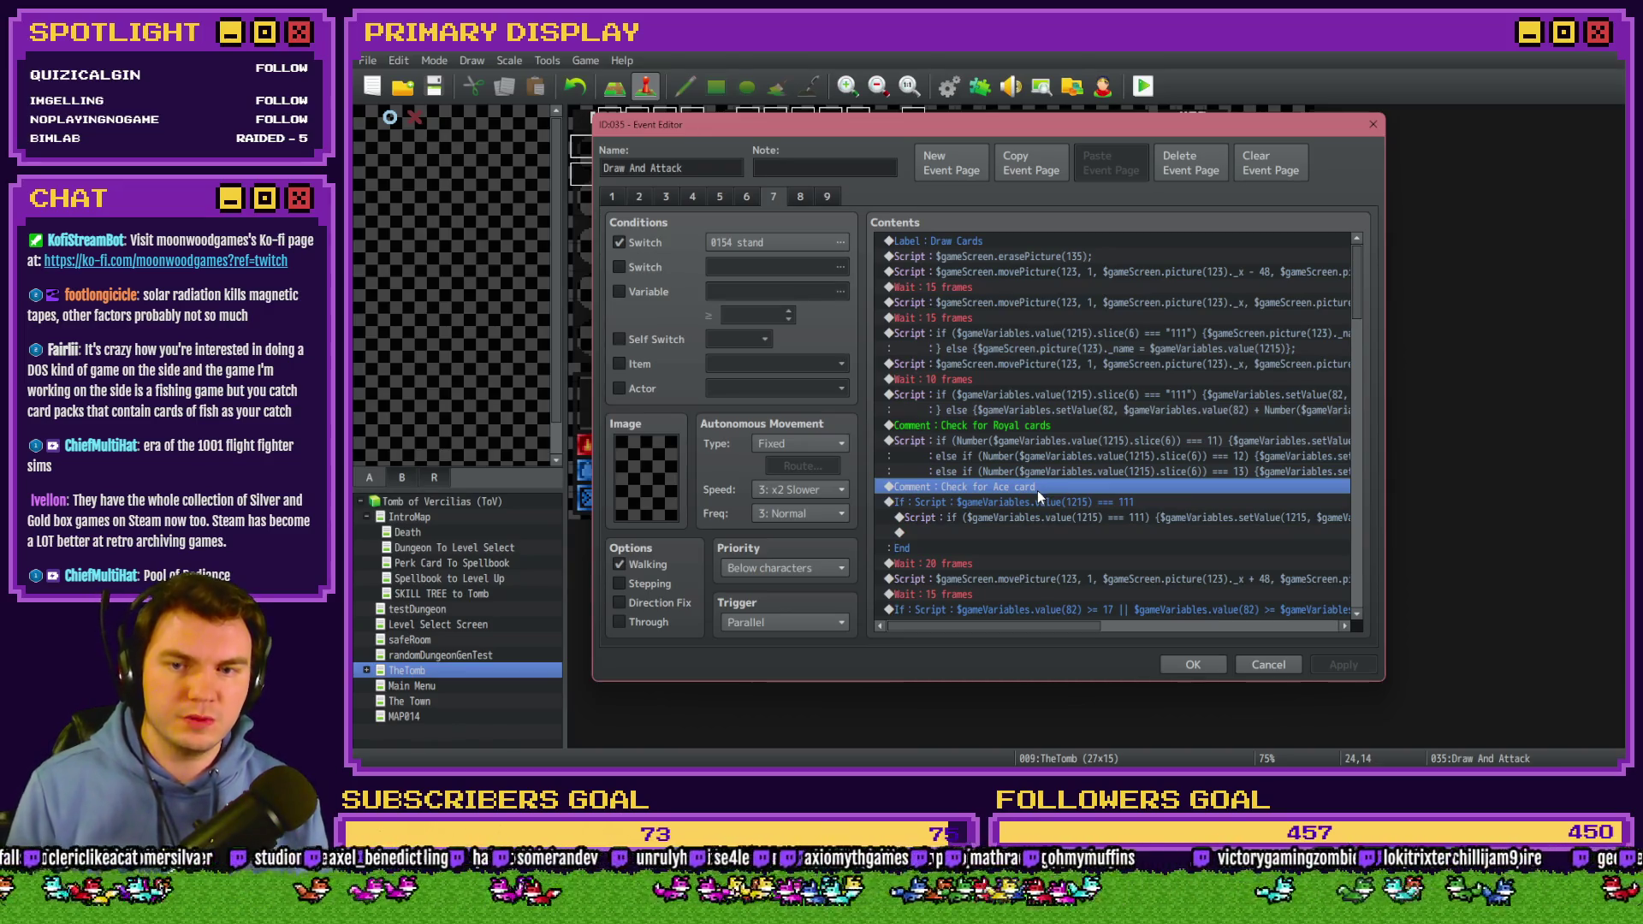
Reword the 'Check for Ace card' comment to 'Check for Double Ace cards'.
double_click(1037, 490)
type("Double Ace card")
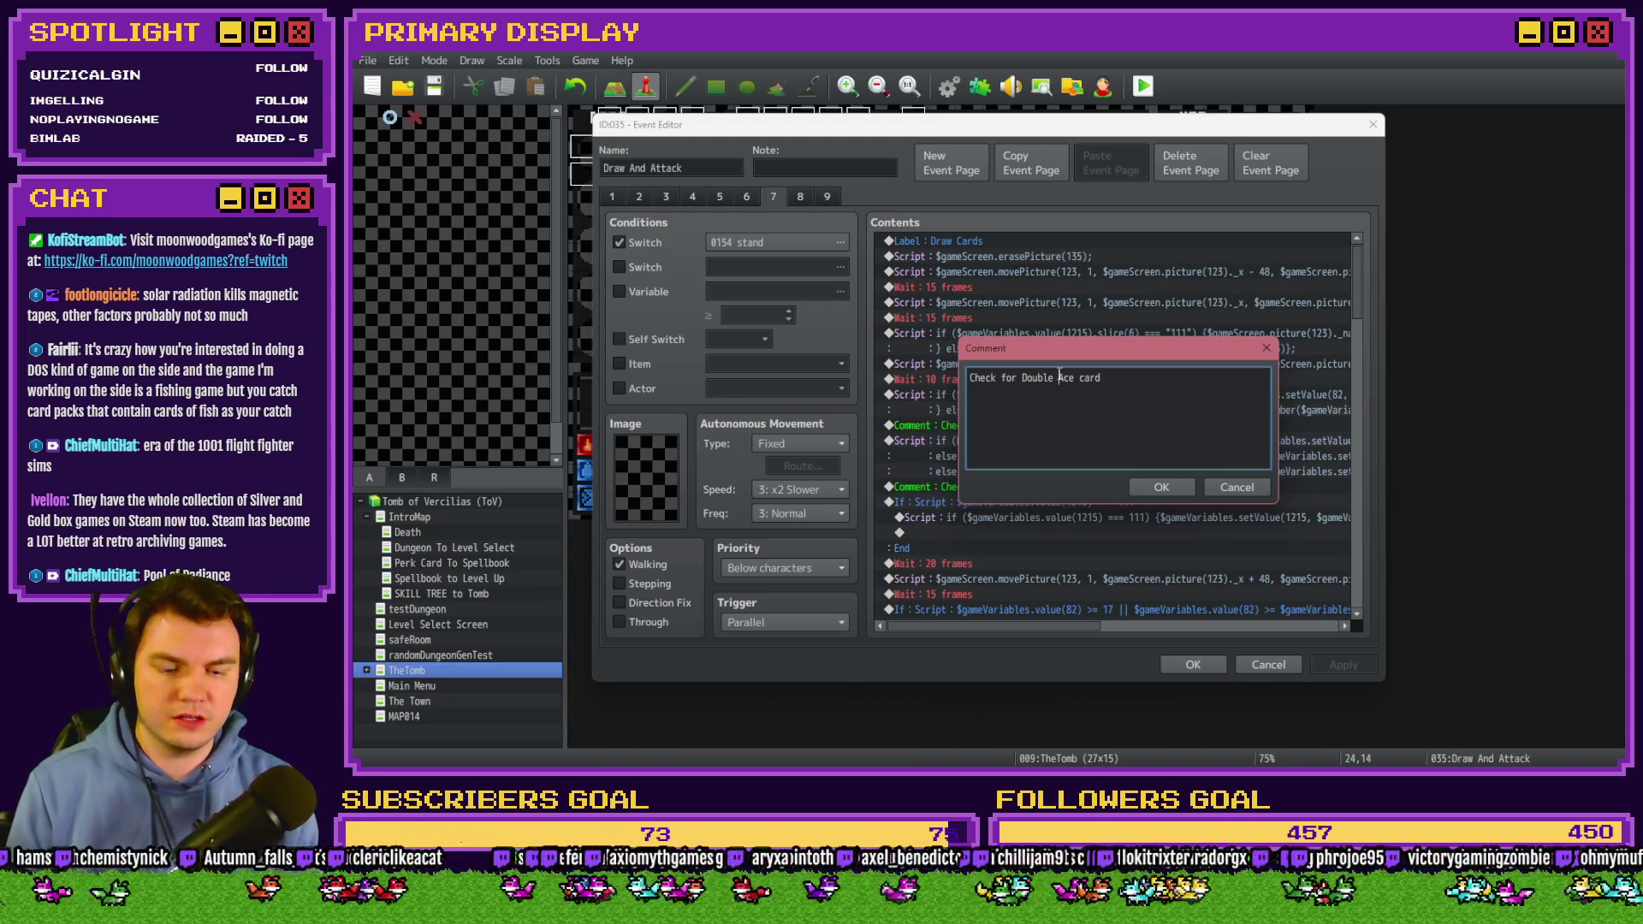
type("s")
key("ctrl+Return")
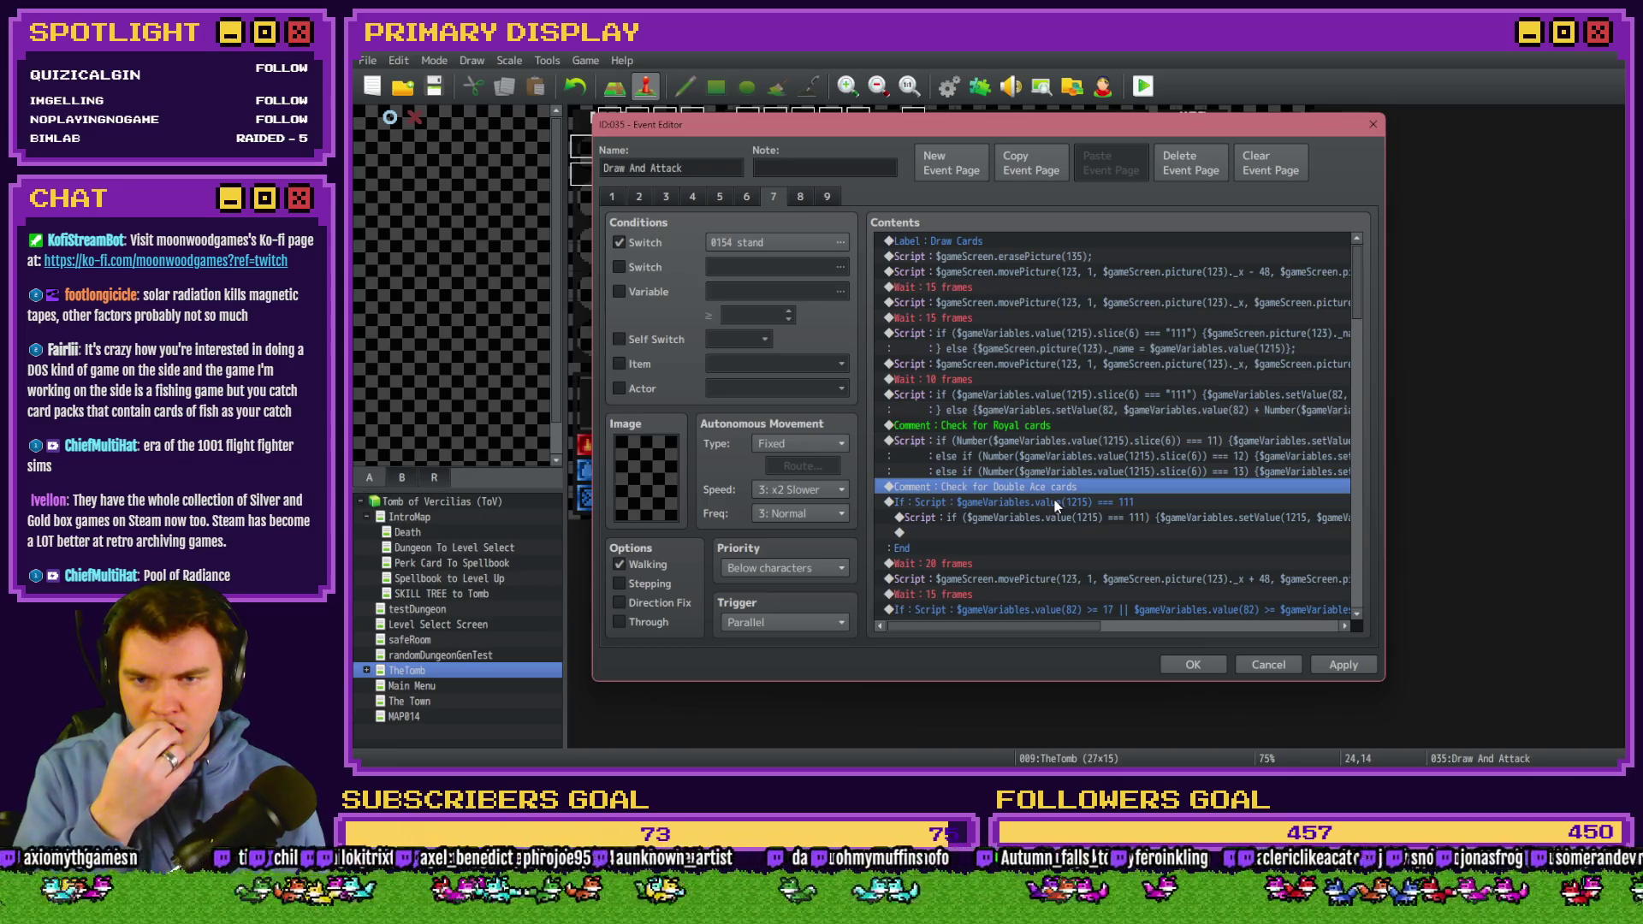
left_click(1139, 340)
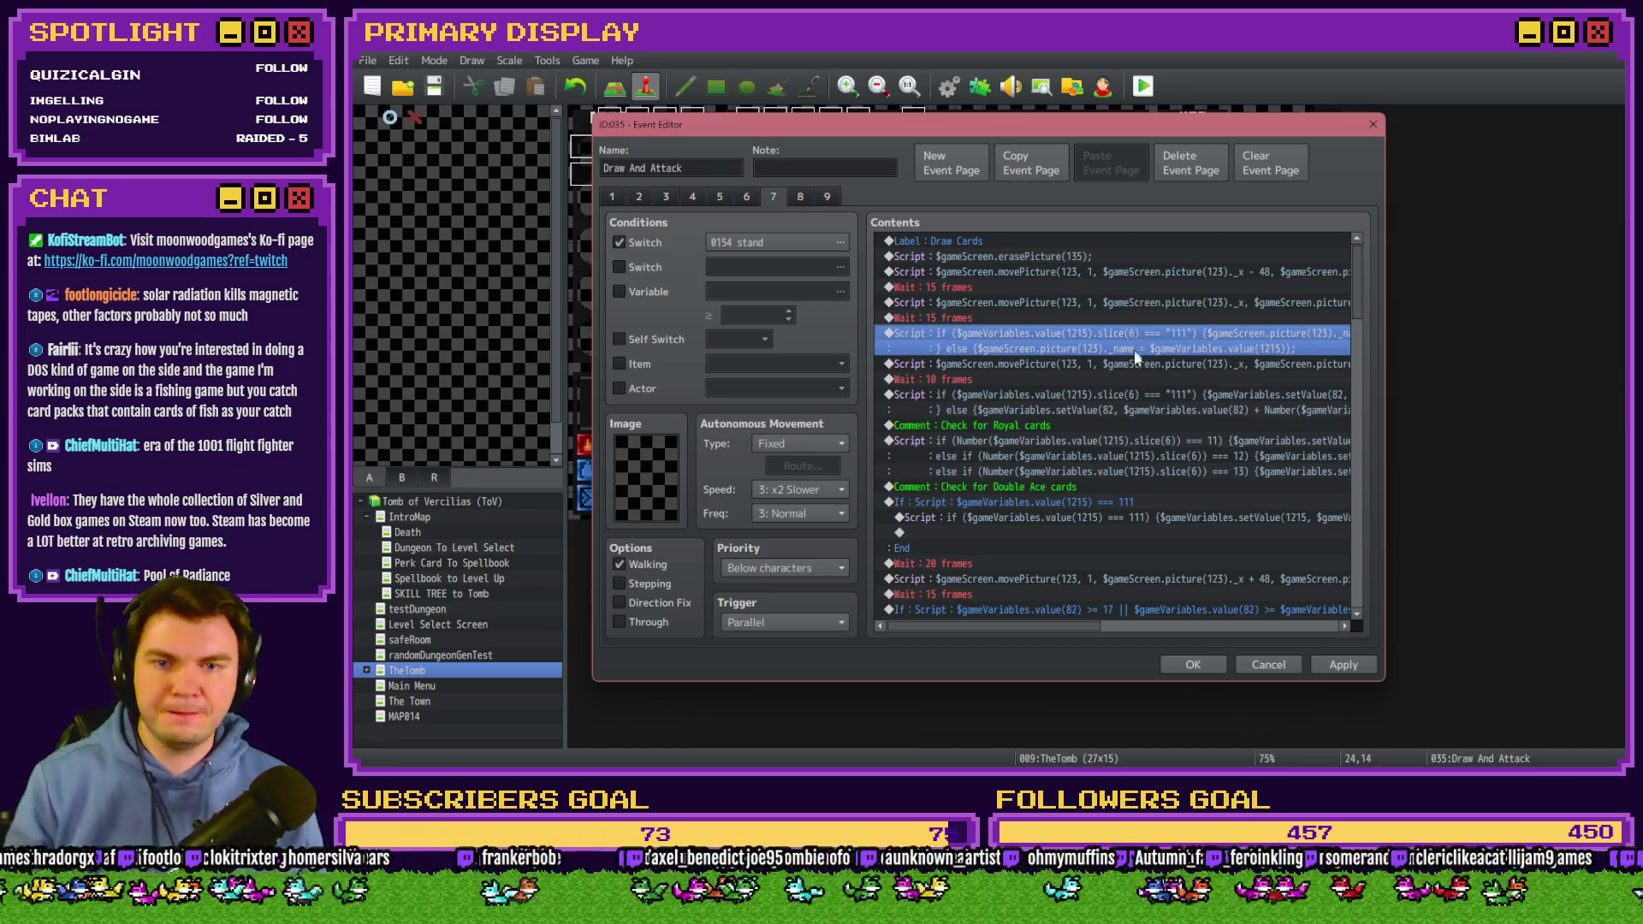
Copy the variable 1215 ends-in-111 condition into a new Script command under the Double Ace comment.
double_click(1133, 346)
left_click_drag(1167, 329, 897, 324)
key("ctrl+c")
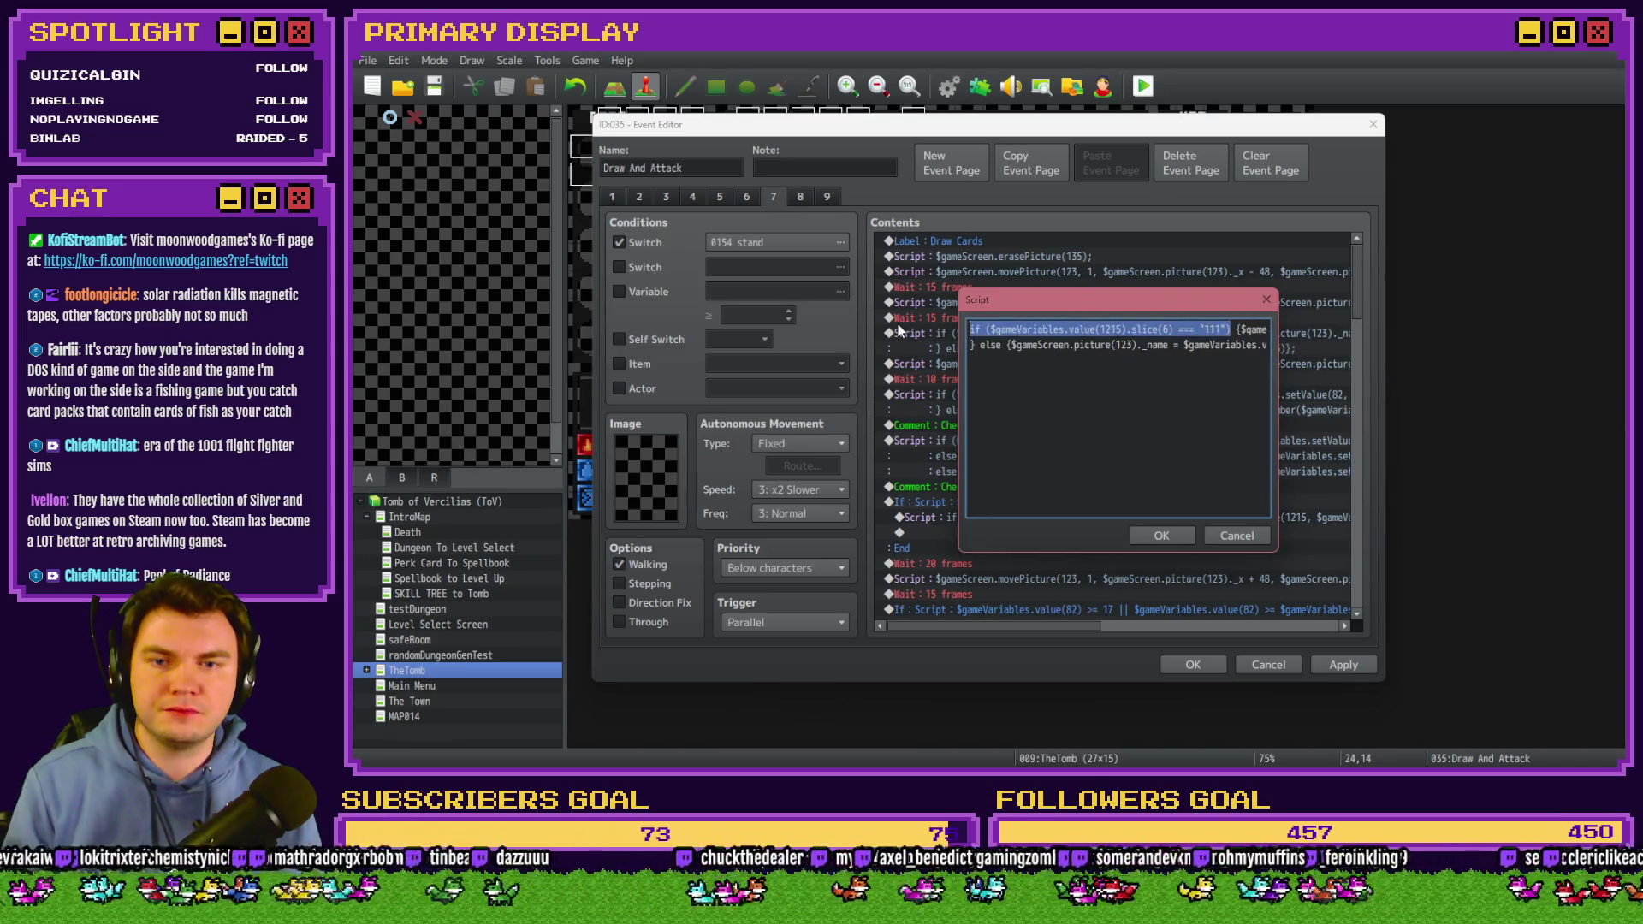
left_click(1177, 531)
double_click(1020, 491)
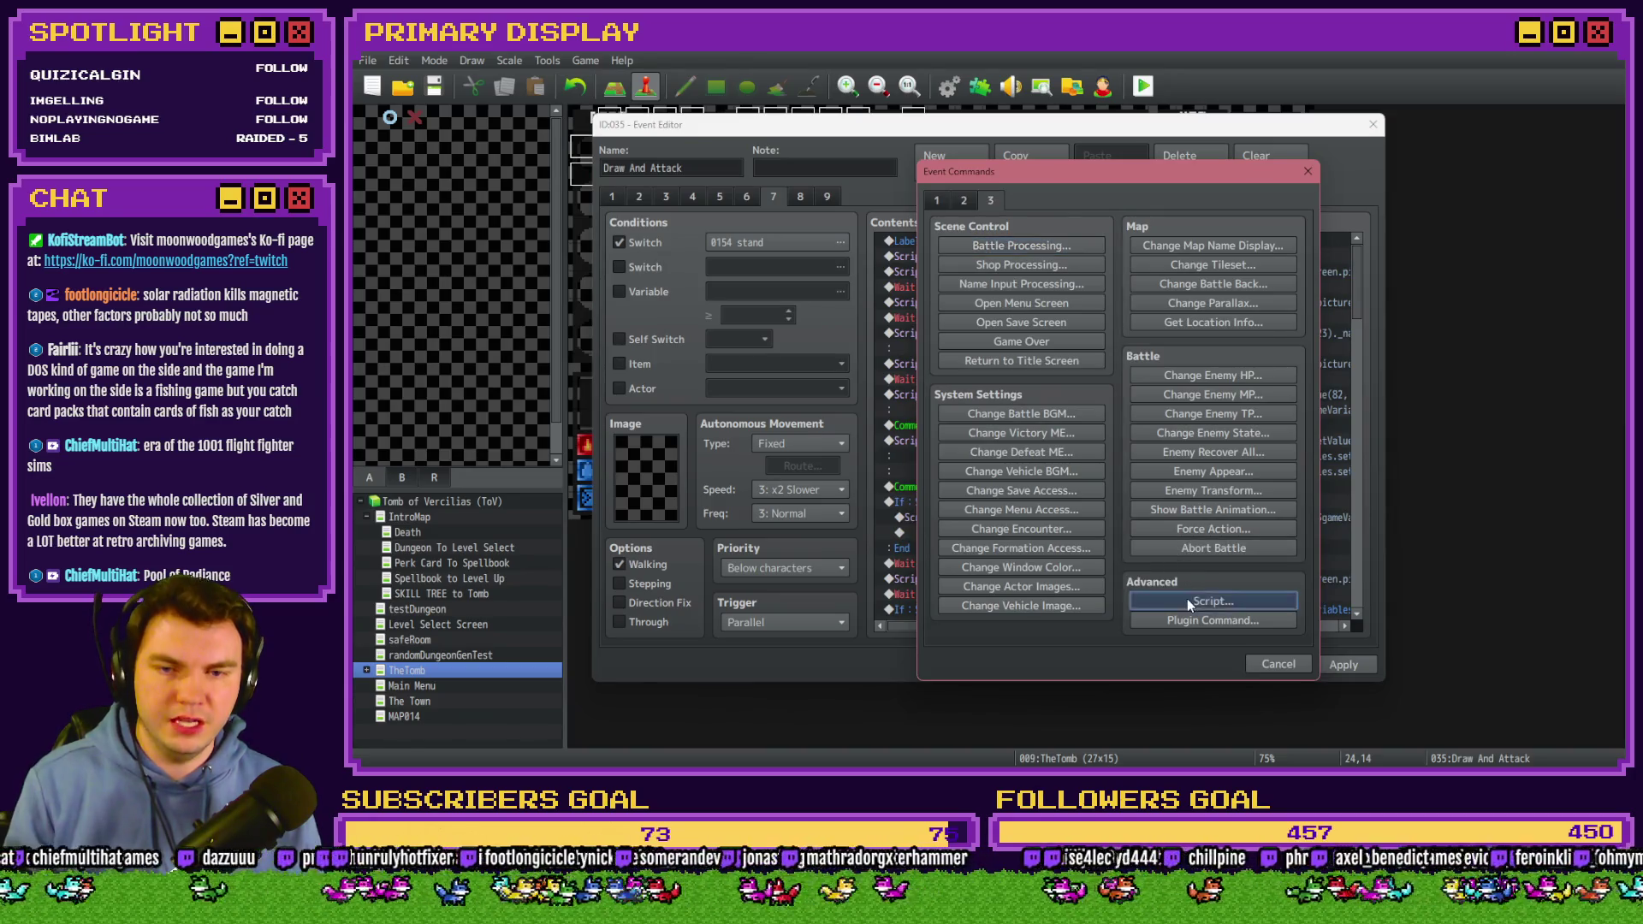
left_click(1188, 600)
key("ctrl+v")
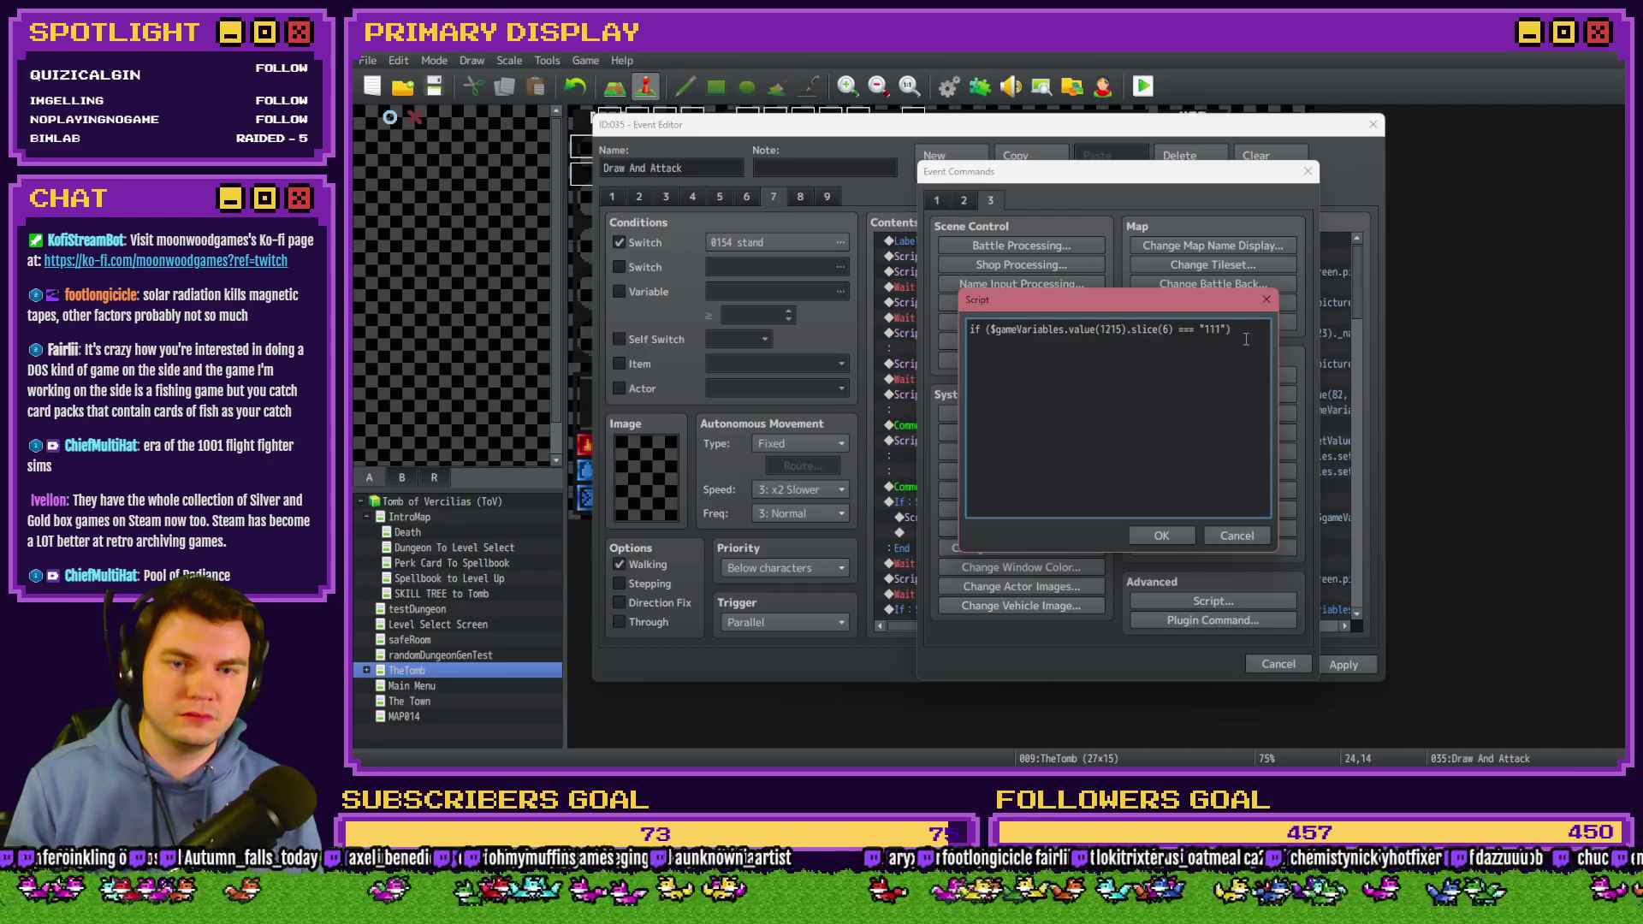
Append && and a second copy of the condition to check variable 1216.
type("&&")
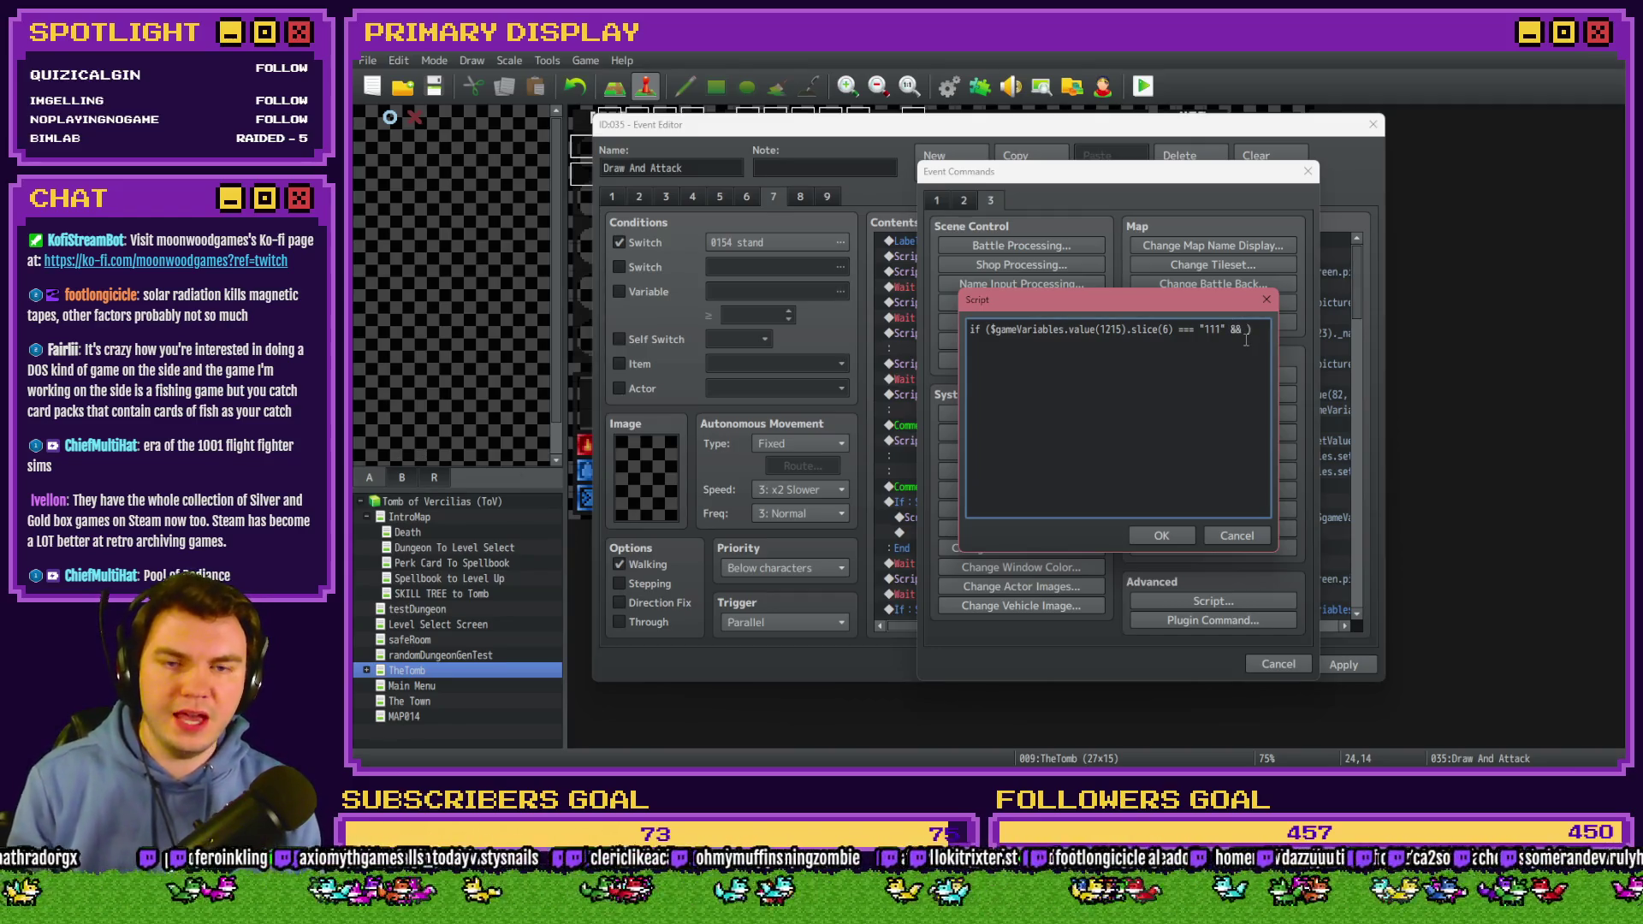
key("shift+Home")
key("shift+Right")
key("shift+Right")
key("ctrl+c")
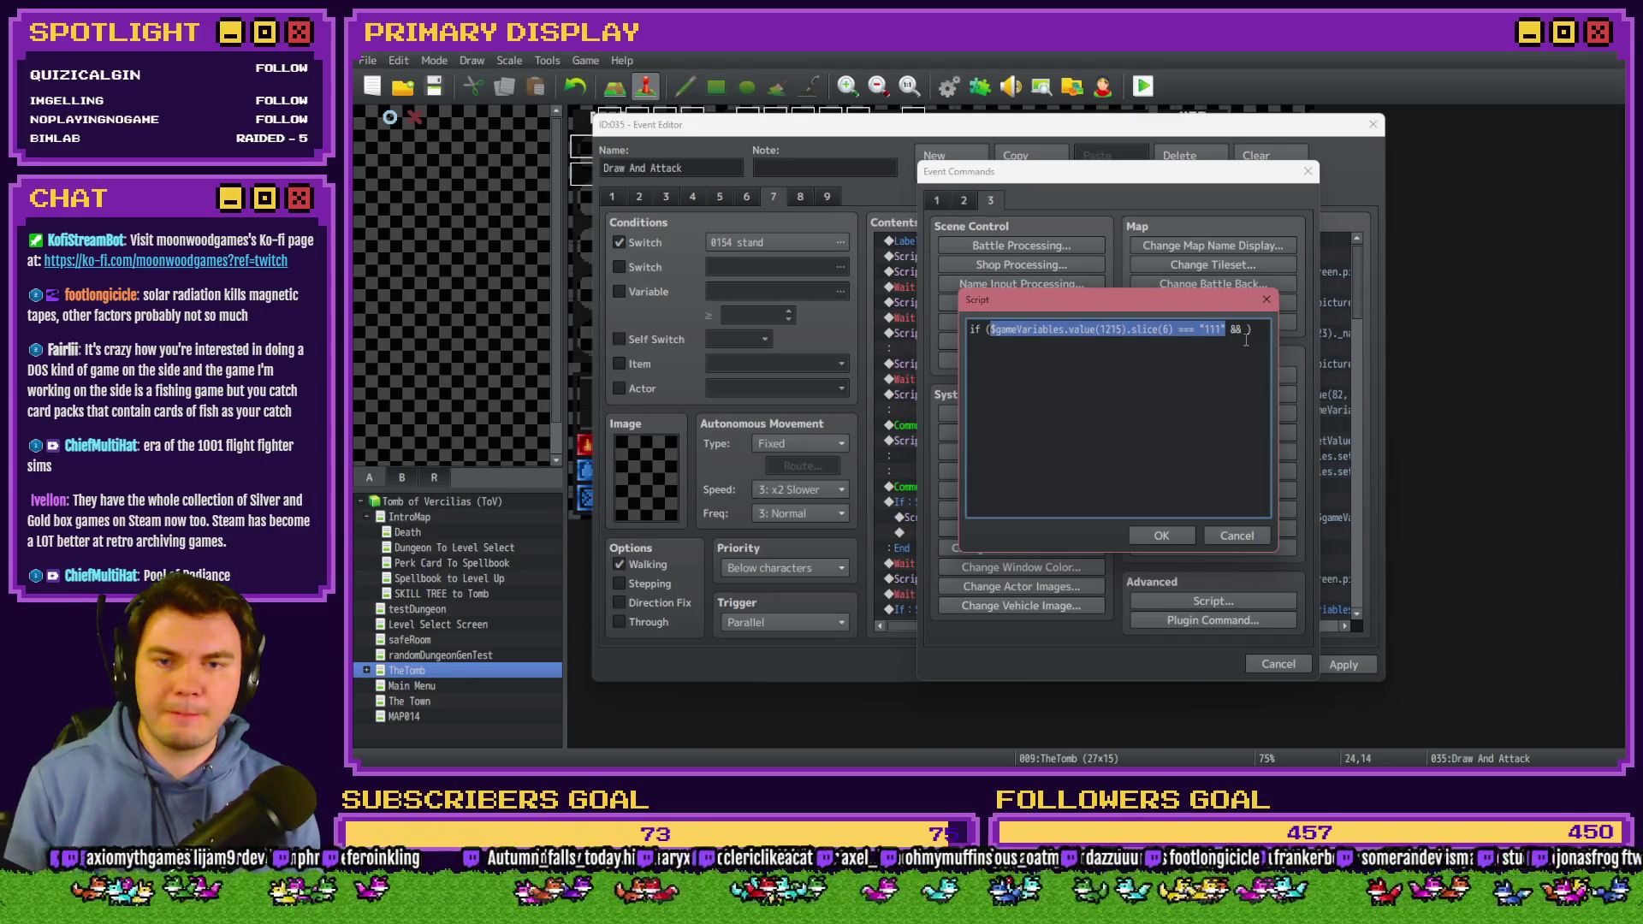
key("Right")
key("ctrl+v")
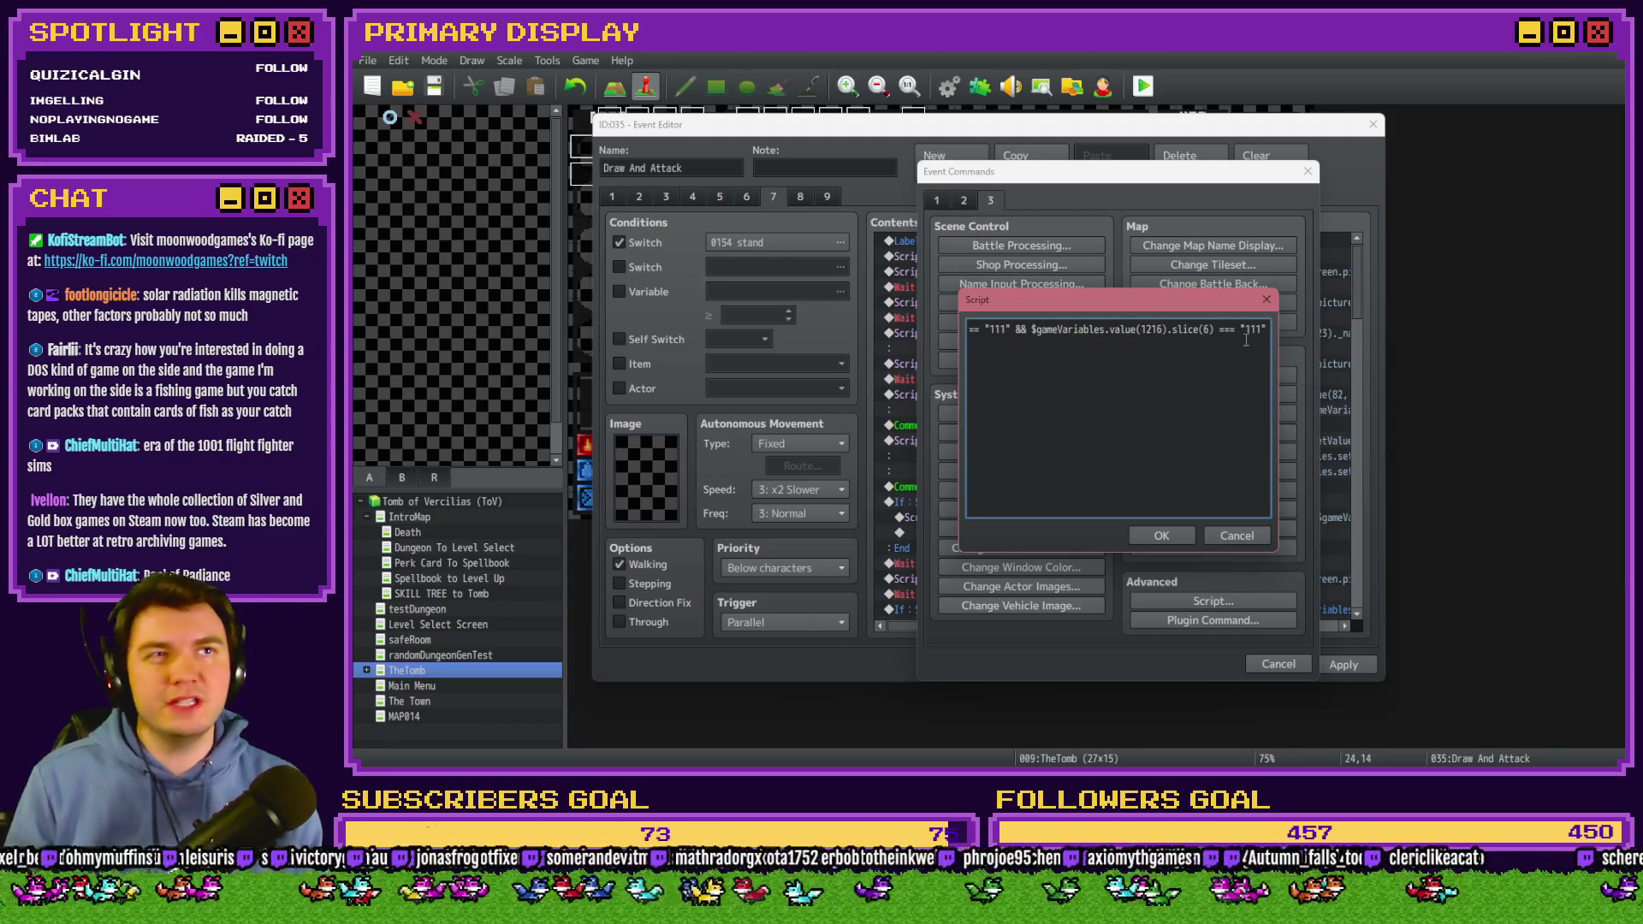
Finish the script with a { $gameVariables.setValue() } body and insert it.
key("End")
type(")")
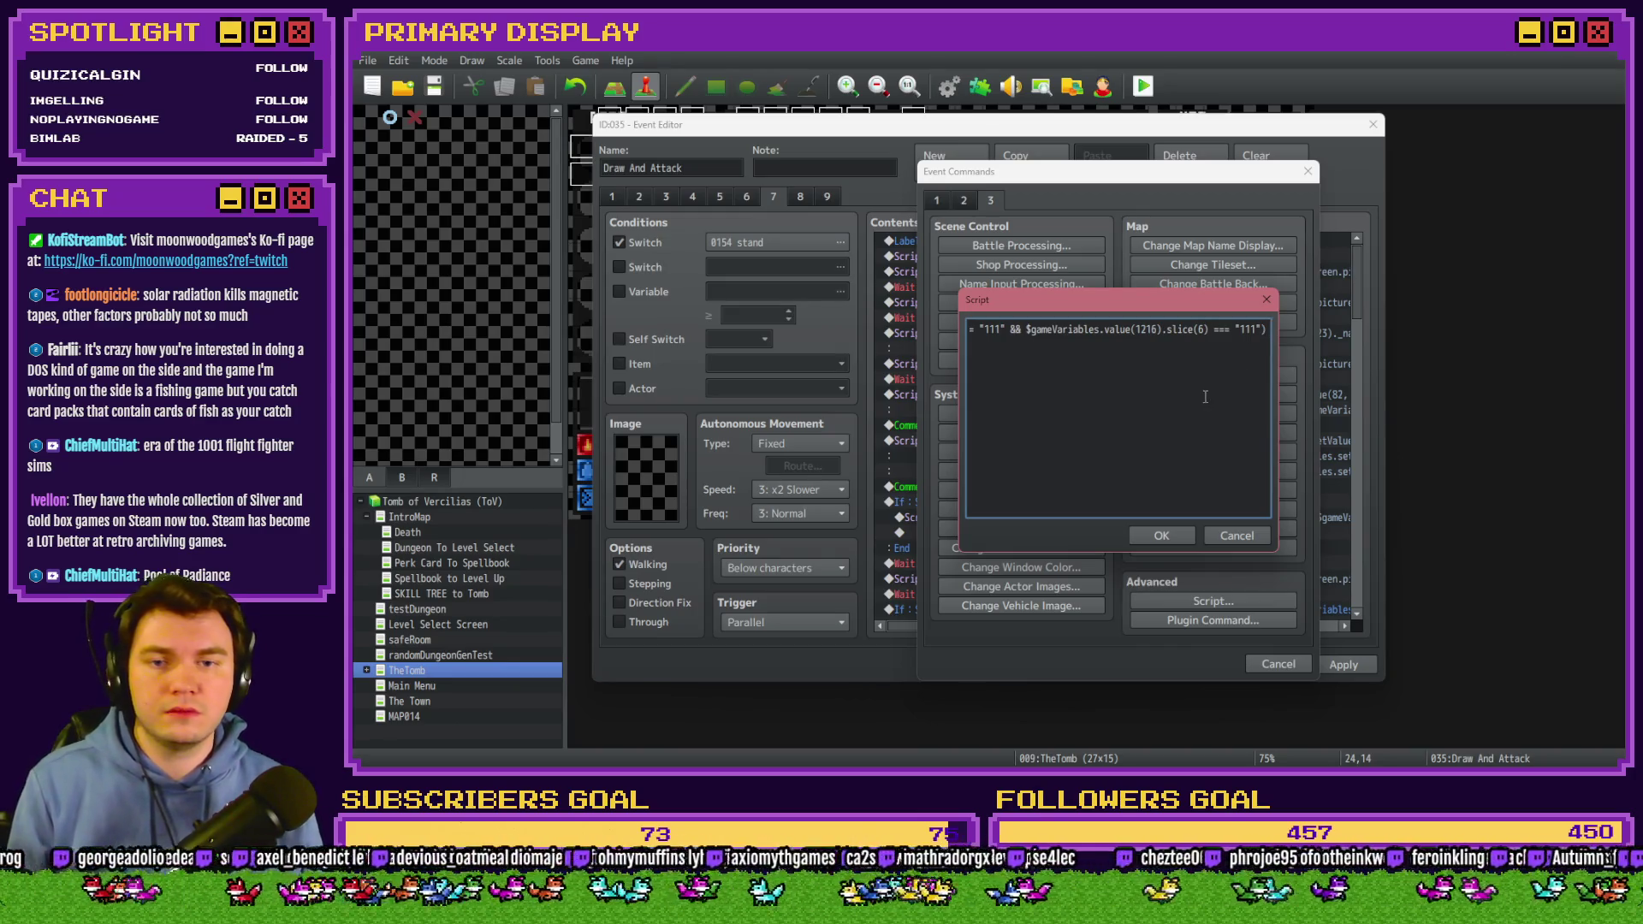
type(" {};")
key("Left")
key("Left")
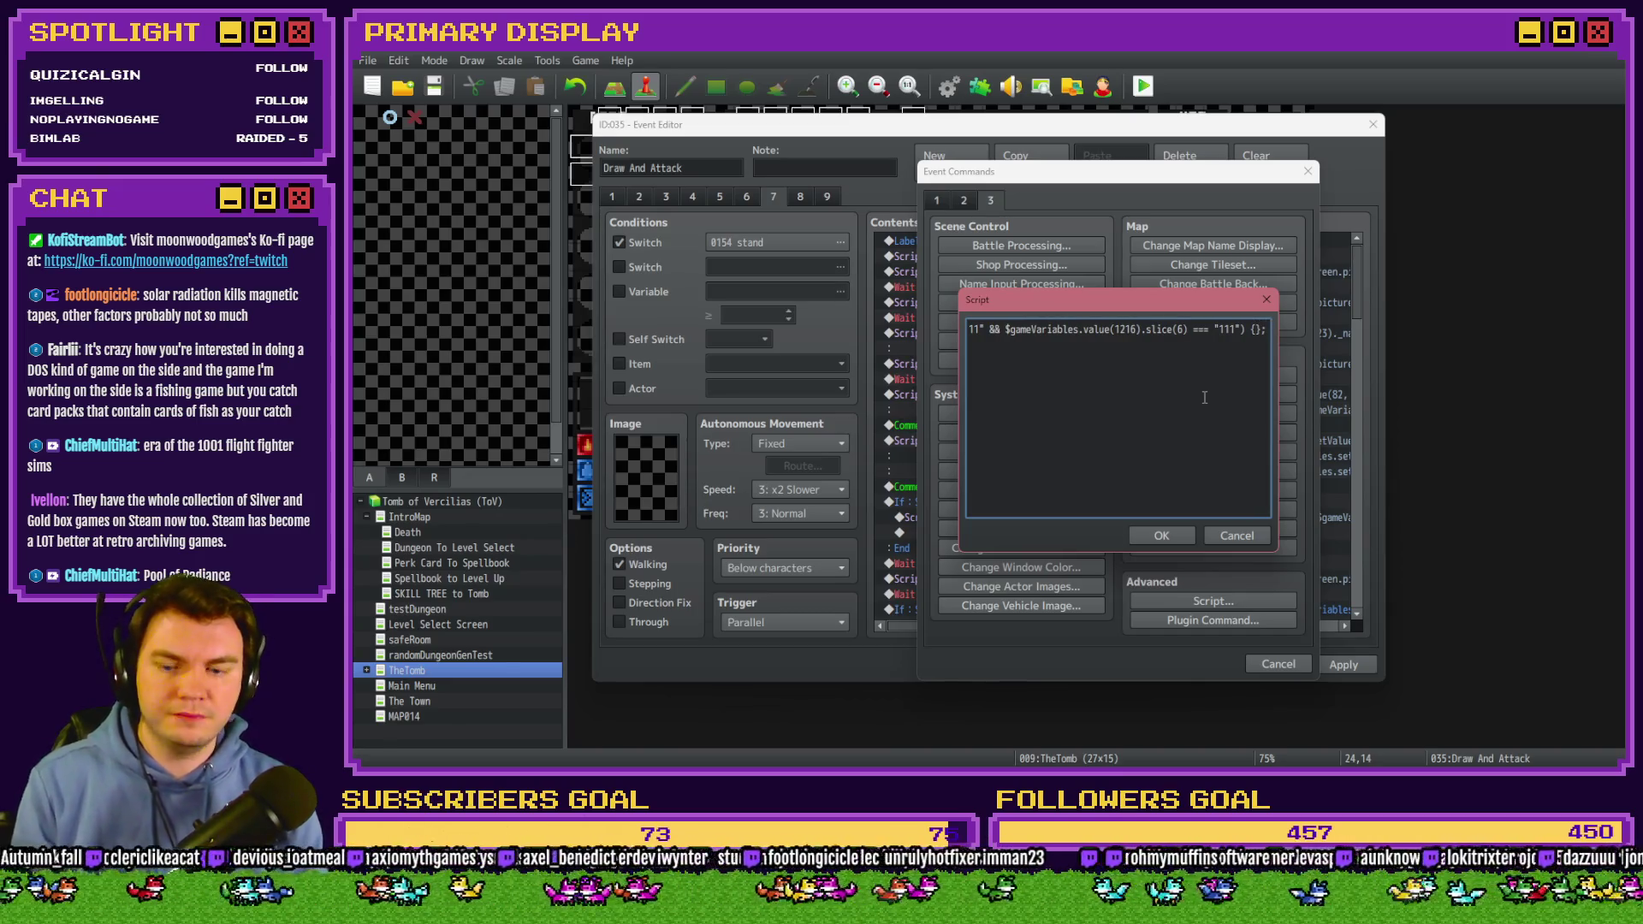
type("$gameVariables")
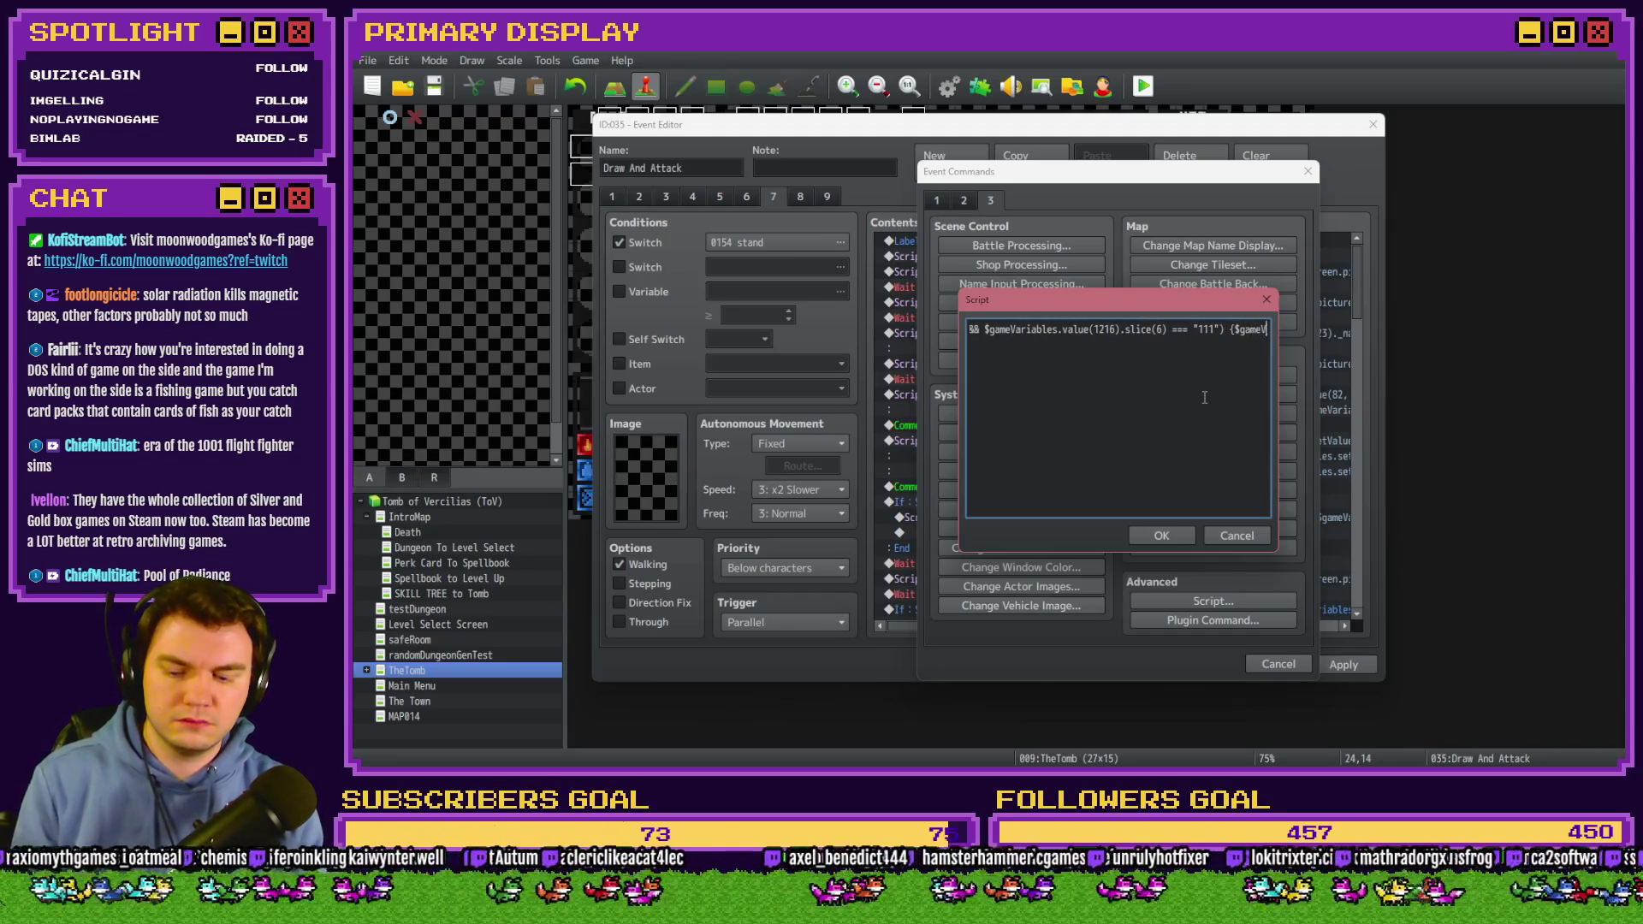
type(".valu")
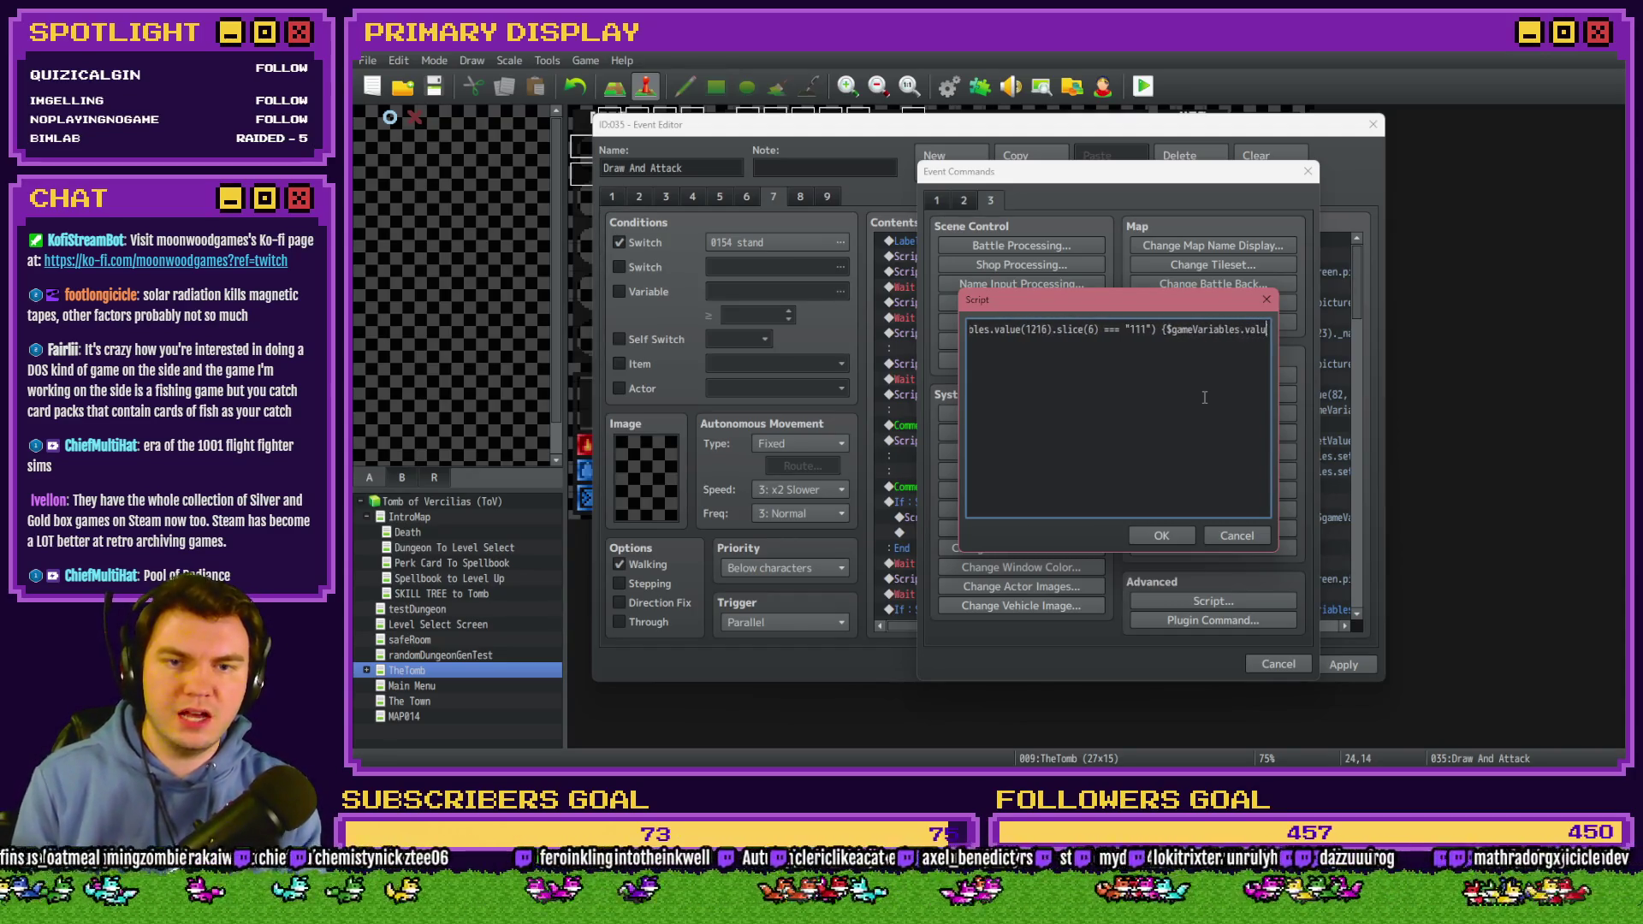
key("BackSpace")
key("BackSpace")
type("set")
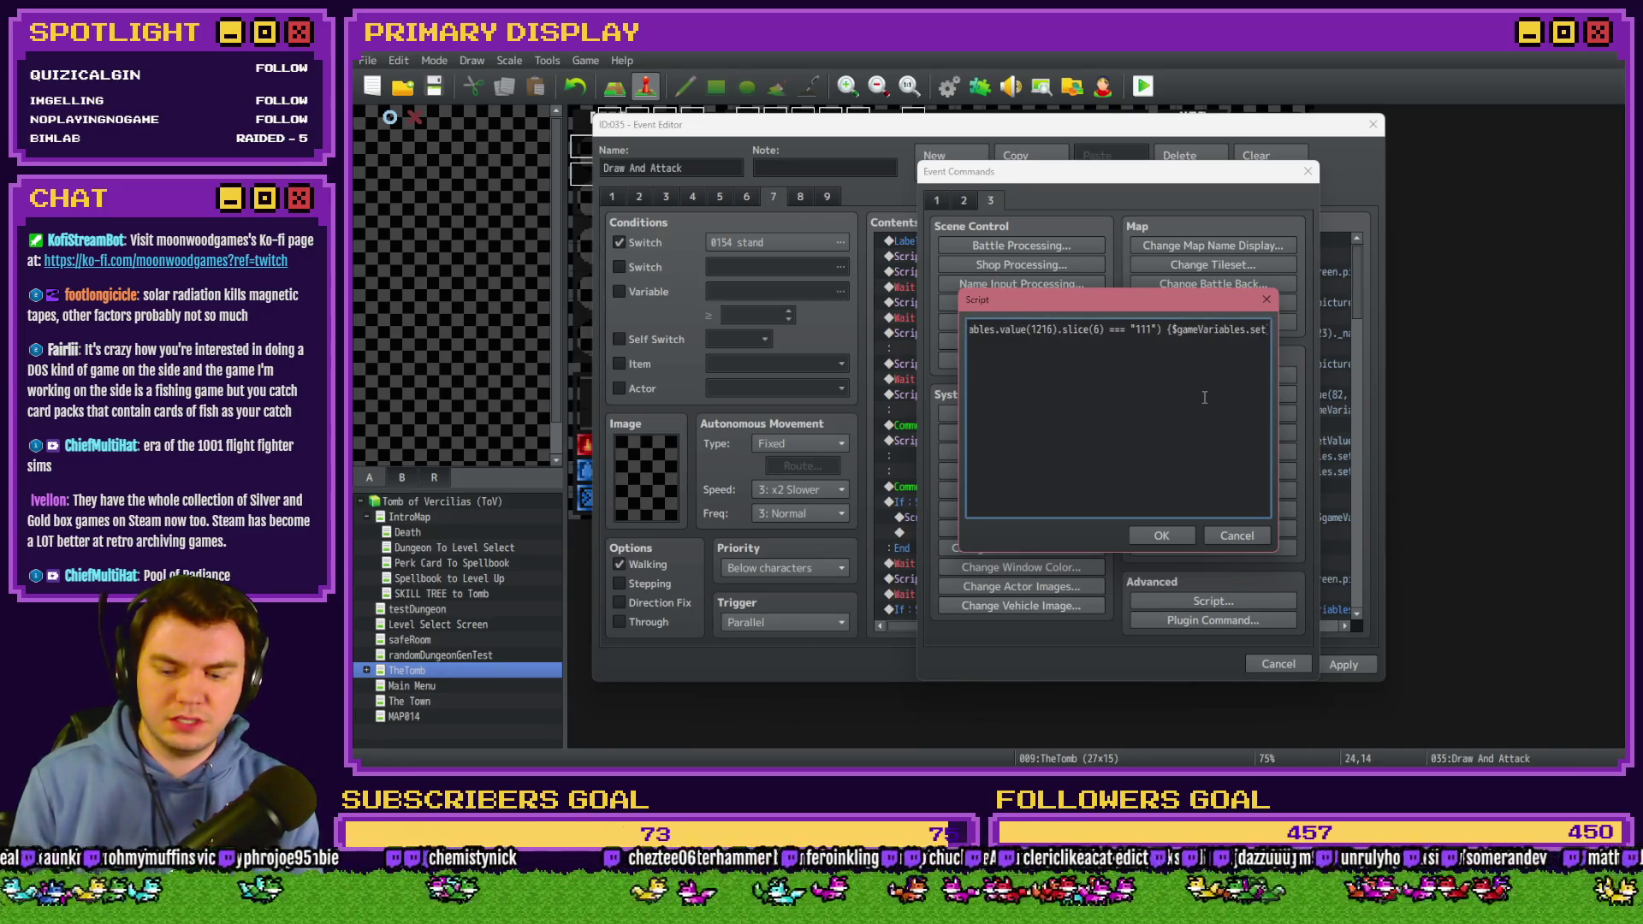
type("Value()")
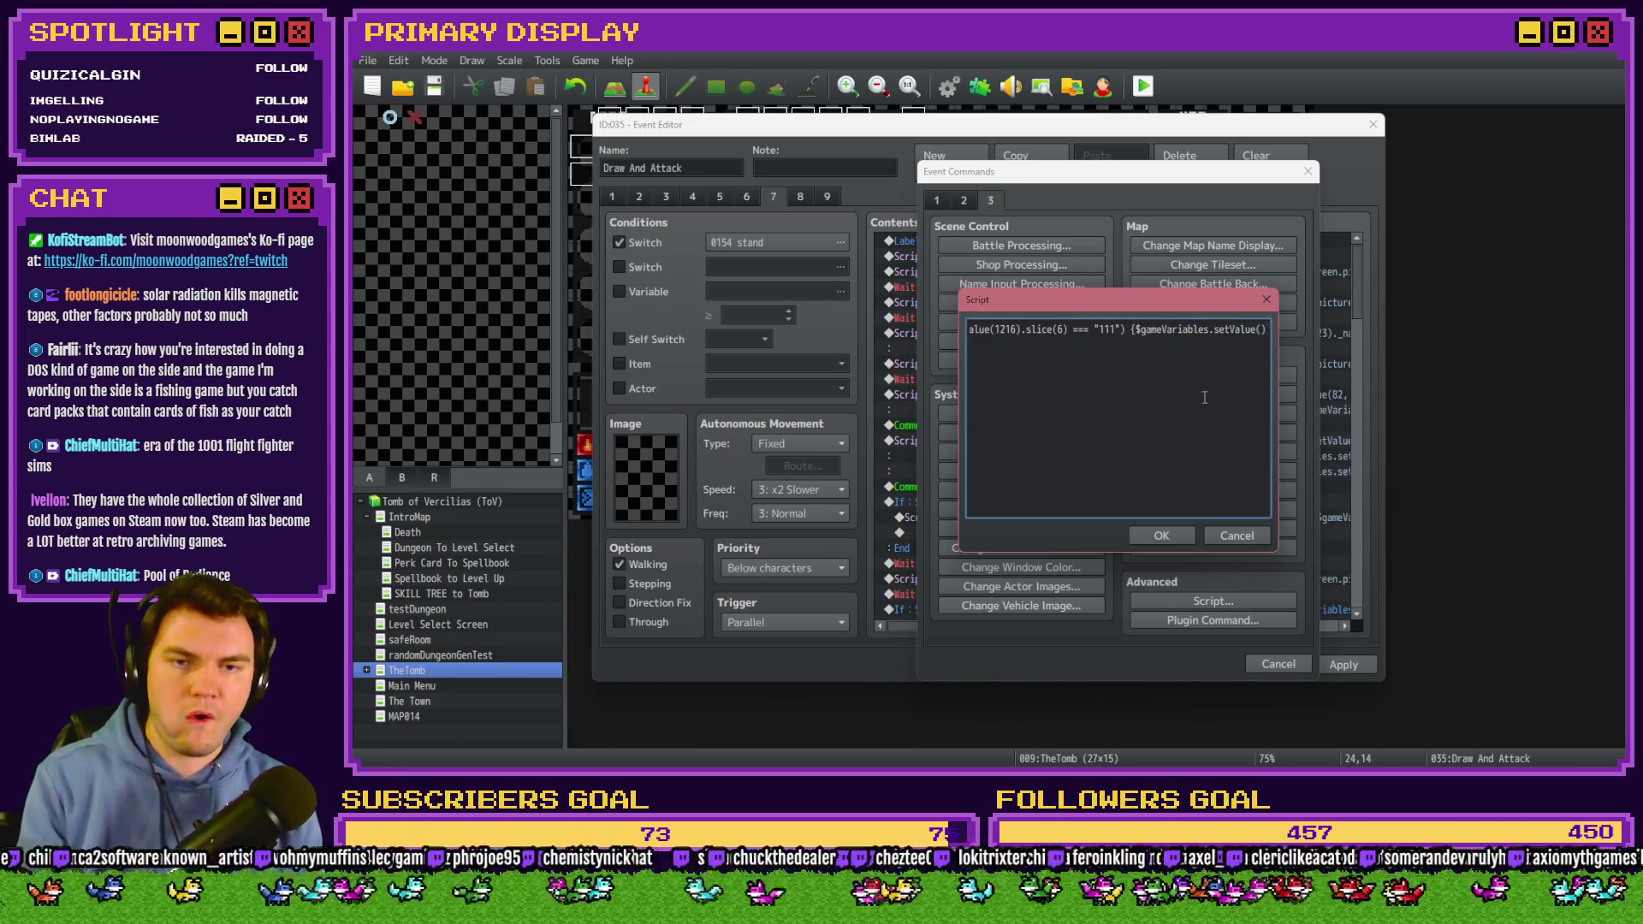
left_click(1151, 536)
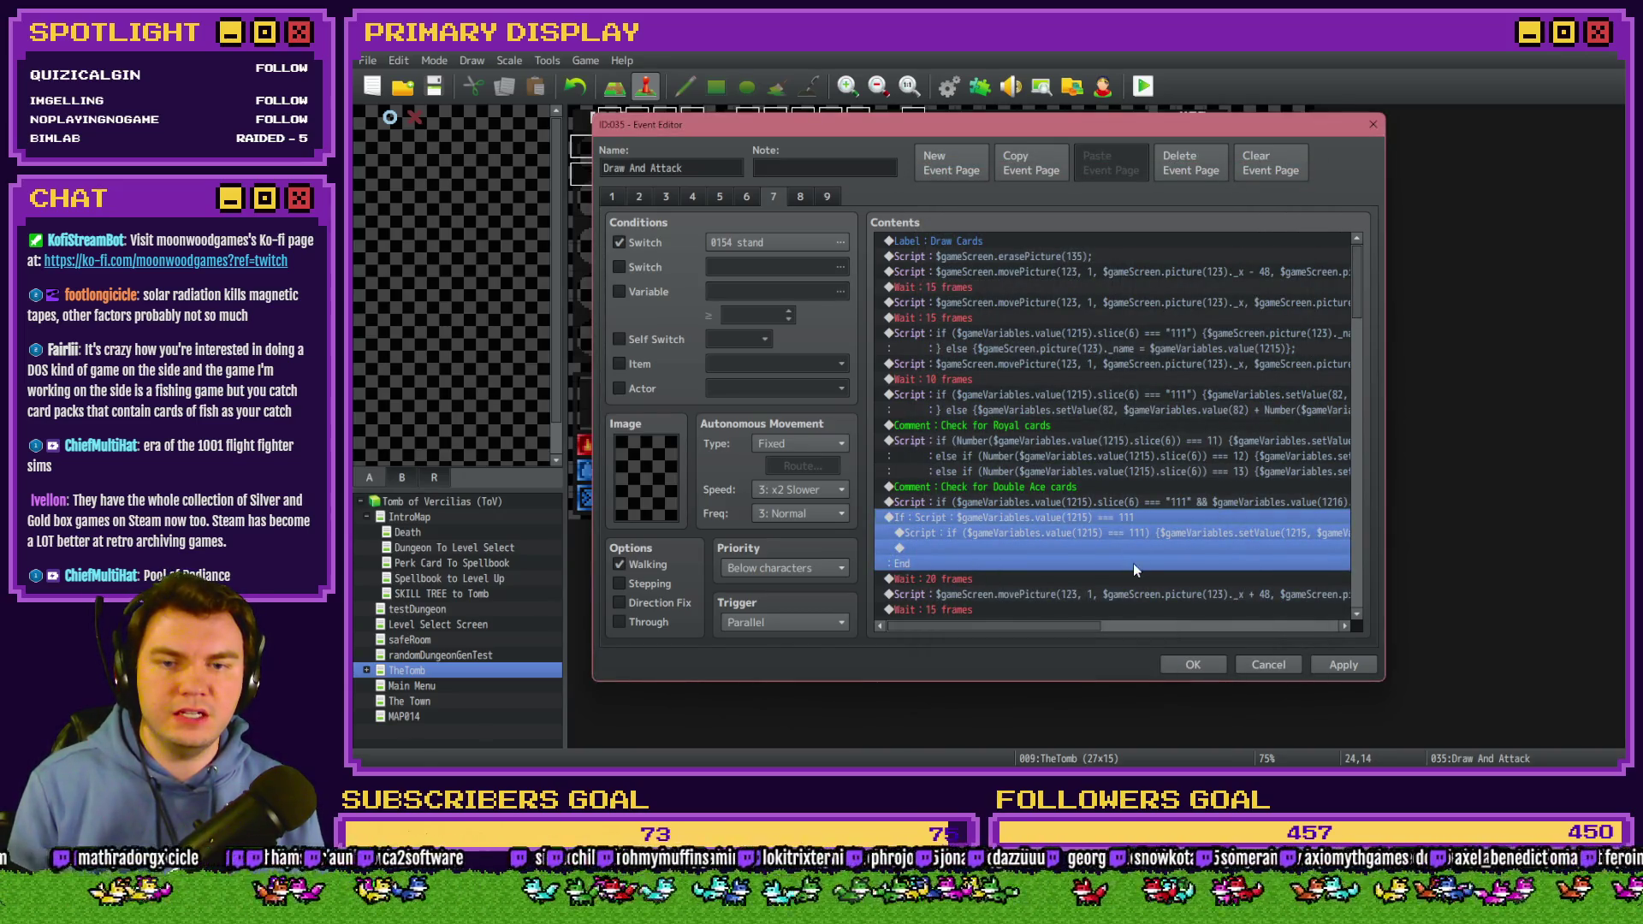
Tick the page's Variable condition by mistake, cancel the selector, untick it, and reopen the double-Ace script.
scroll(1090, 551, "down", 1)
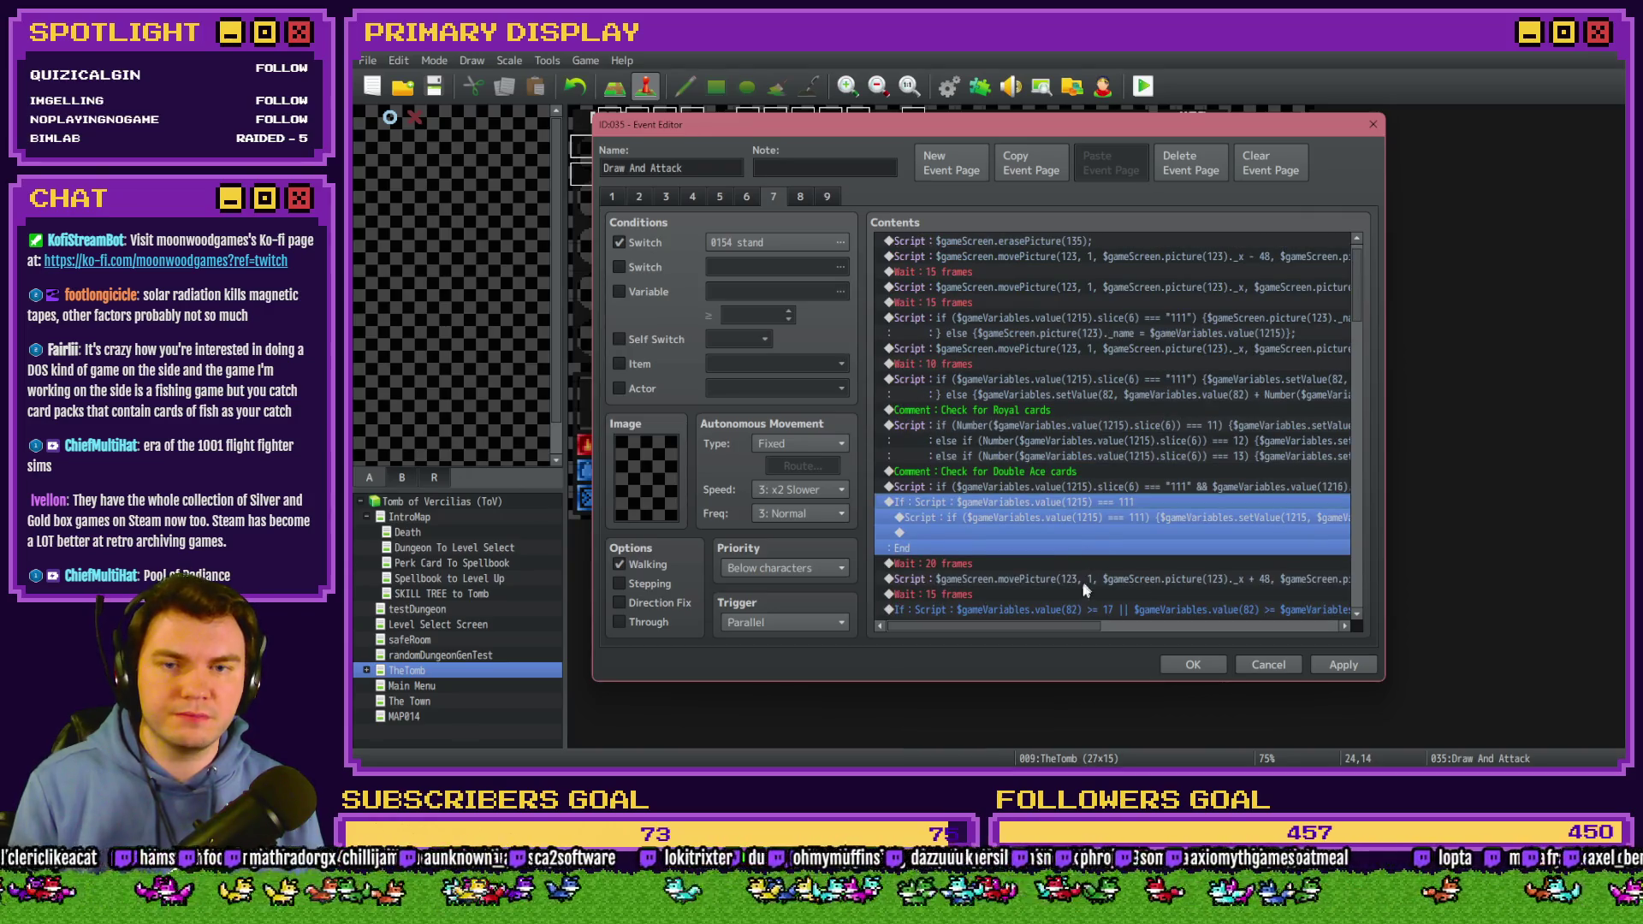
left_click(618, 292)
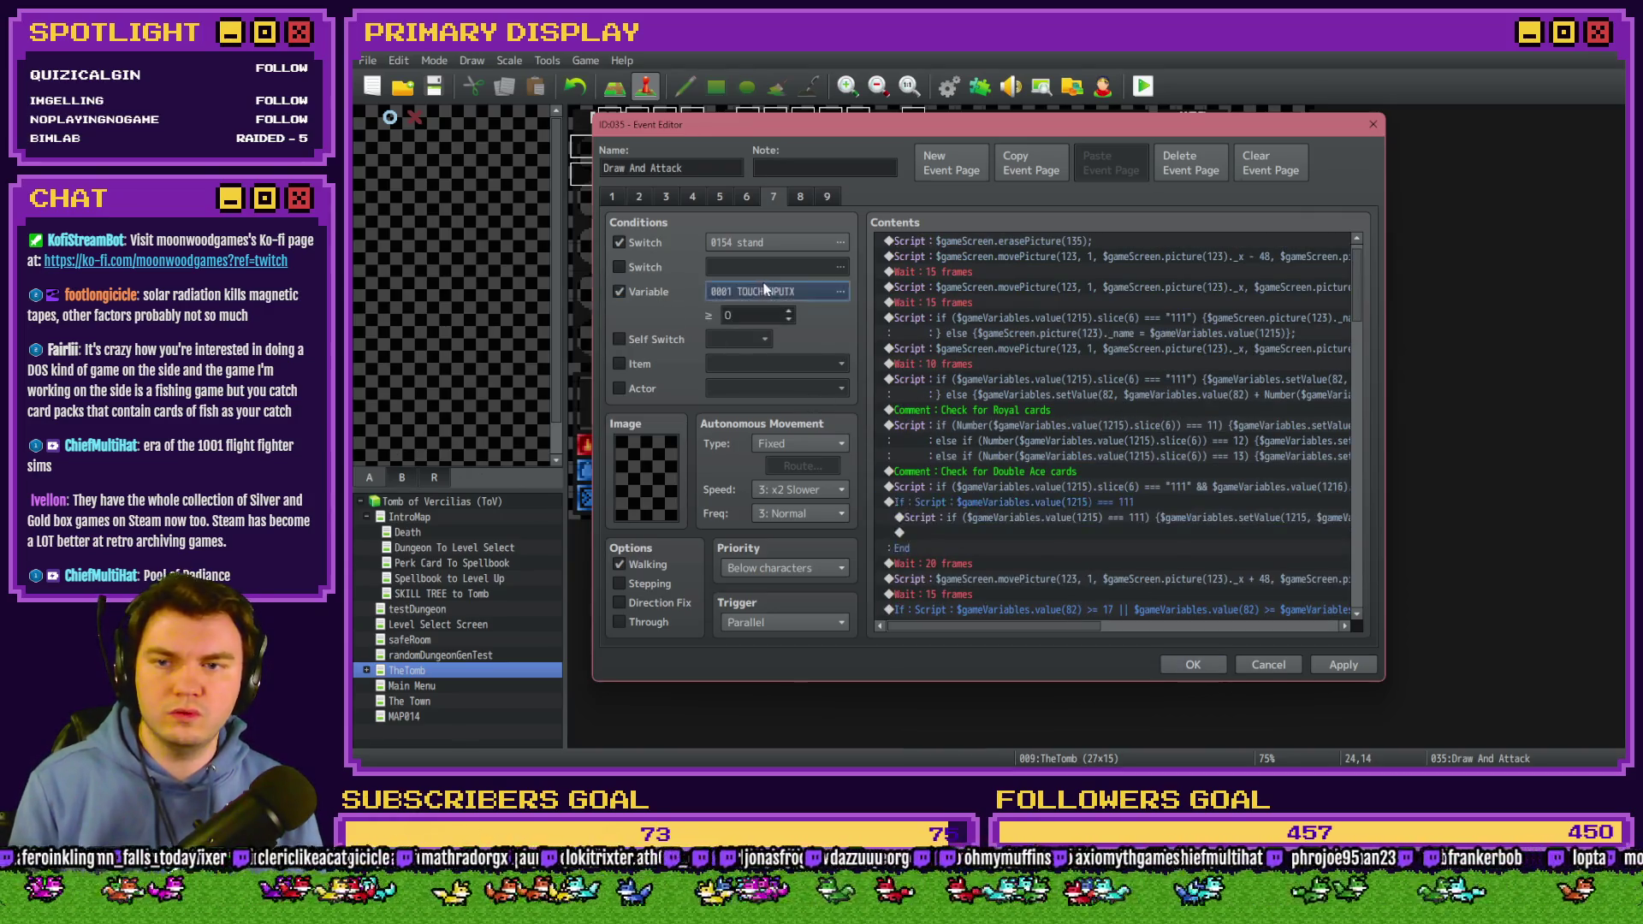
left_click(765, 289)
scroll(903, 306, "down", 1)
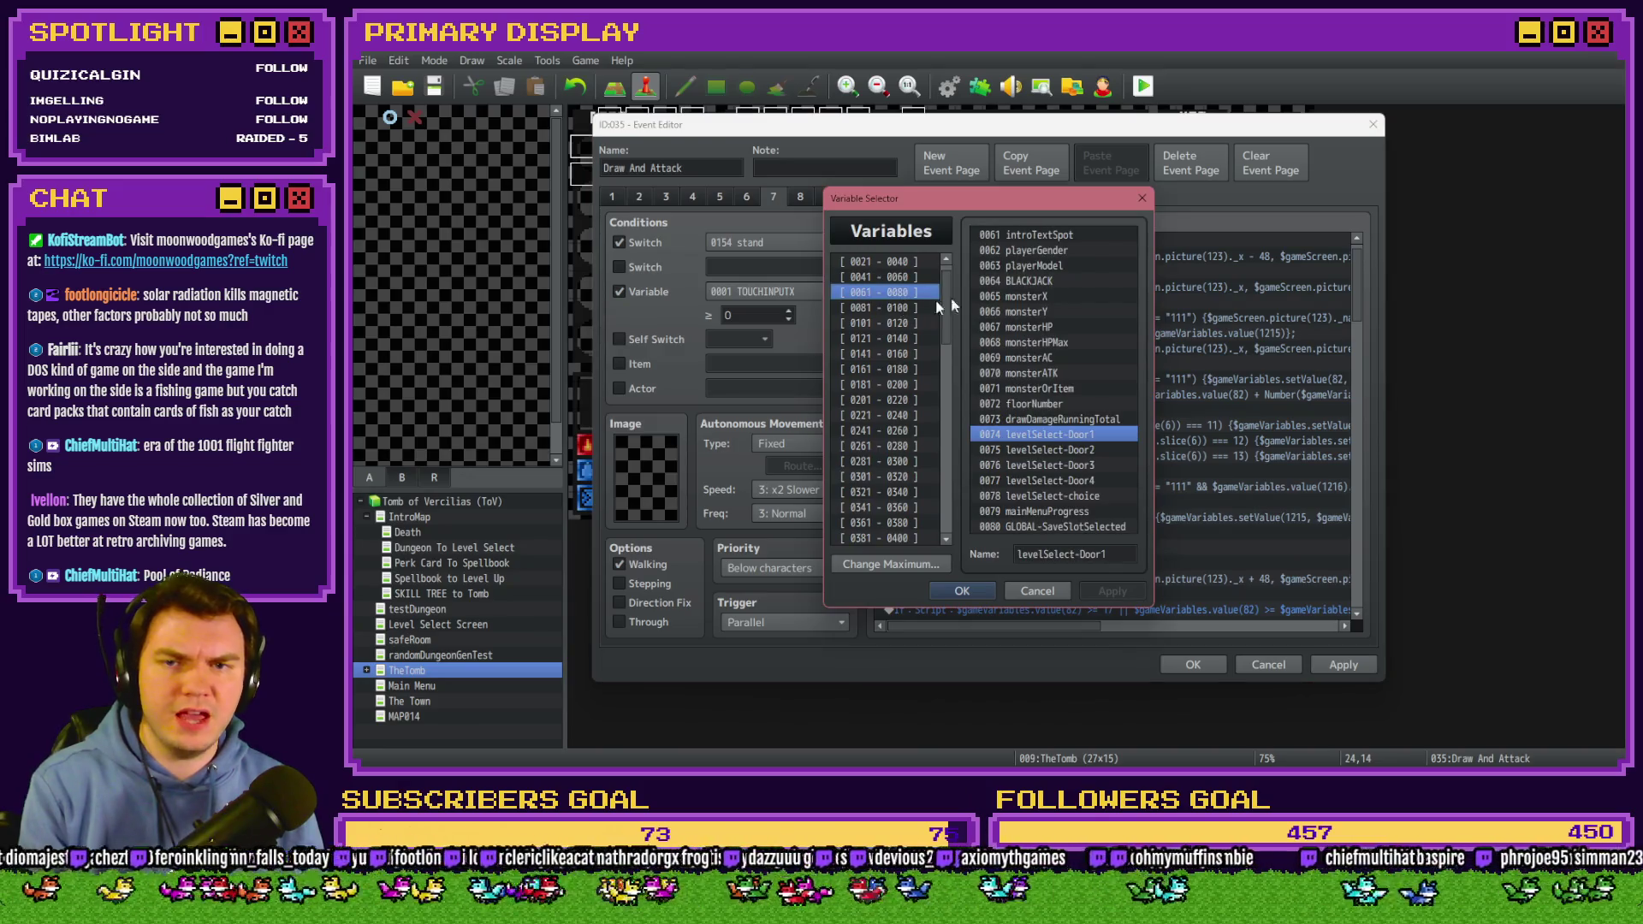
left_click(909, 306)
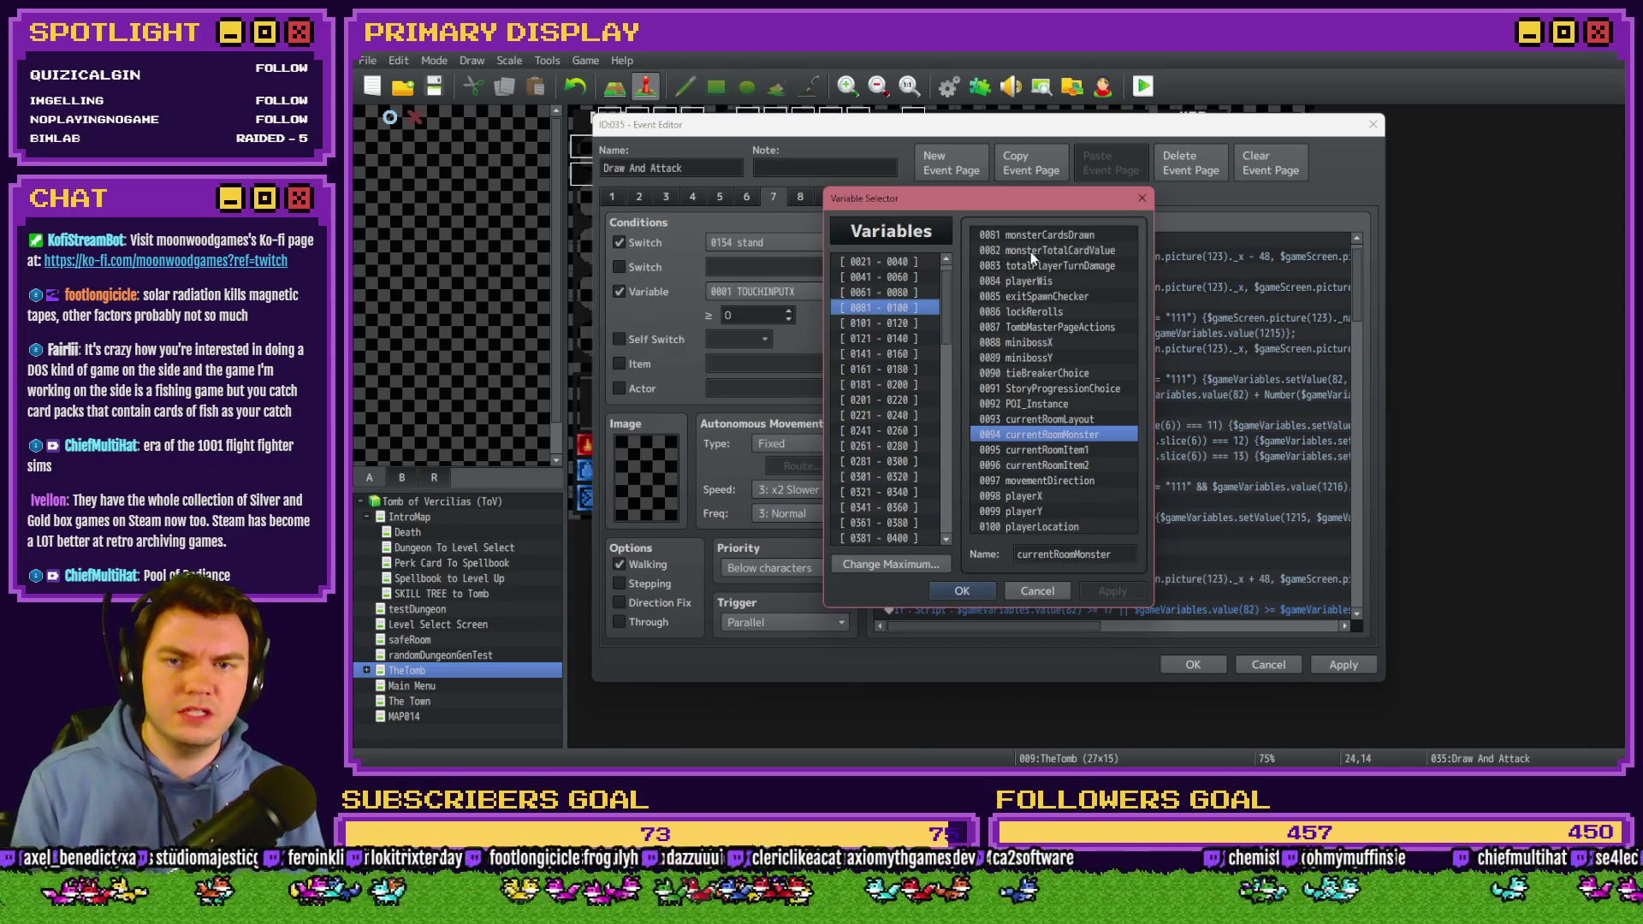
key("Escape")
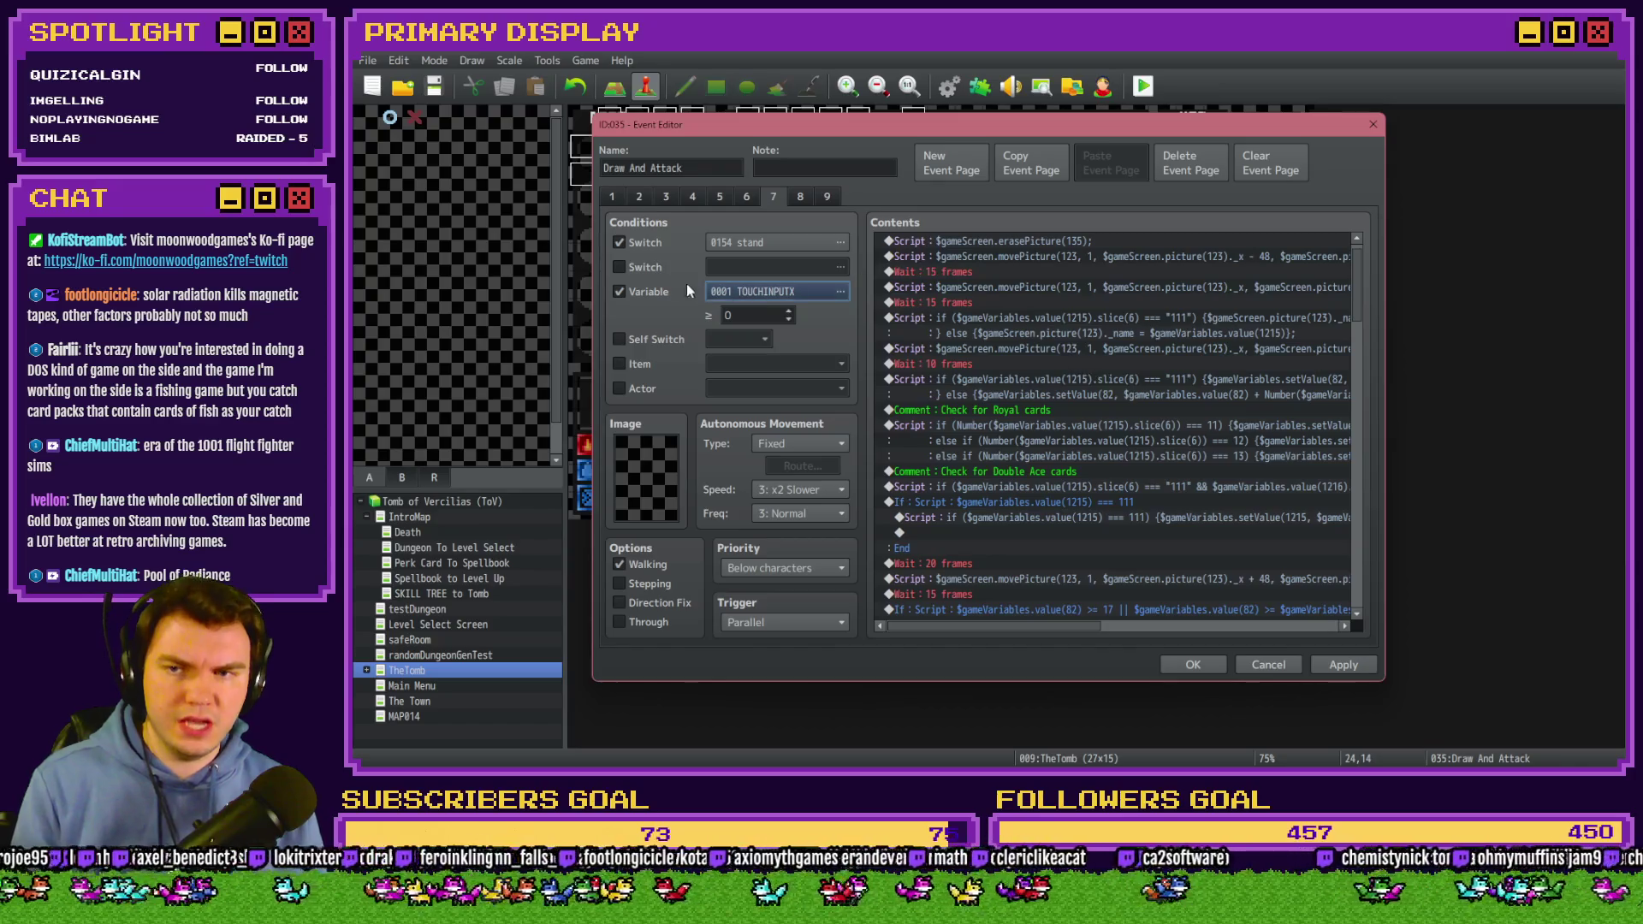
left_click(694, 287)
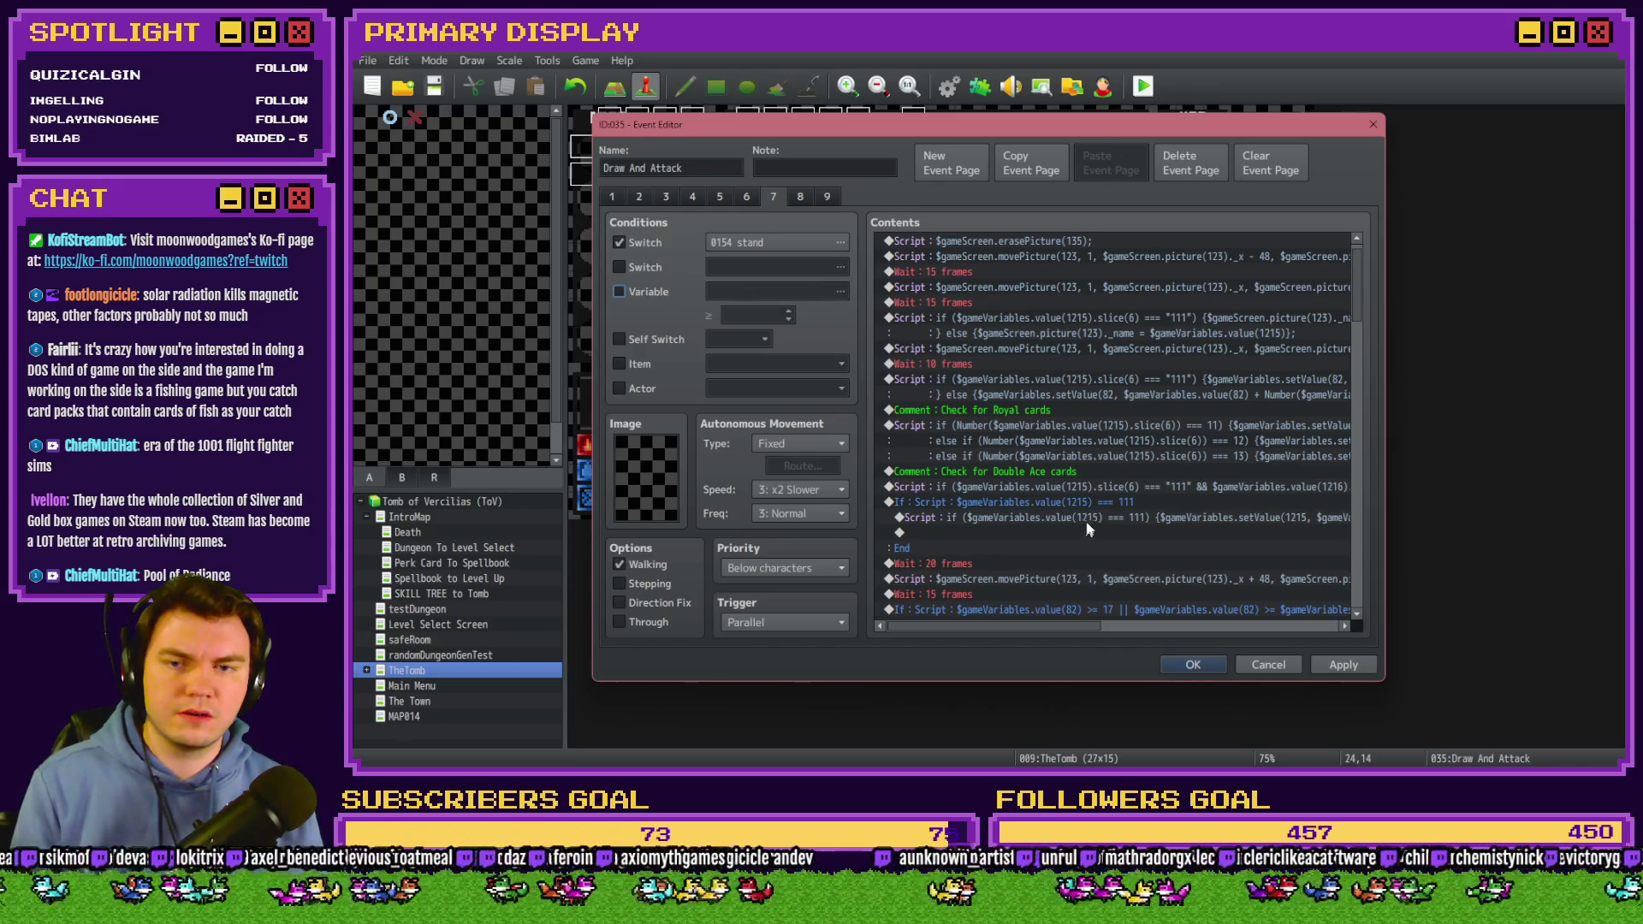
double_click(1092, 483)
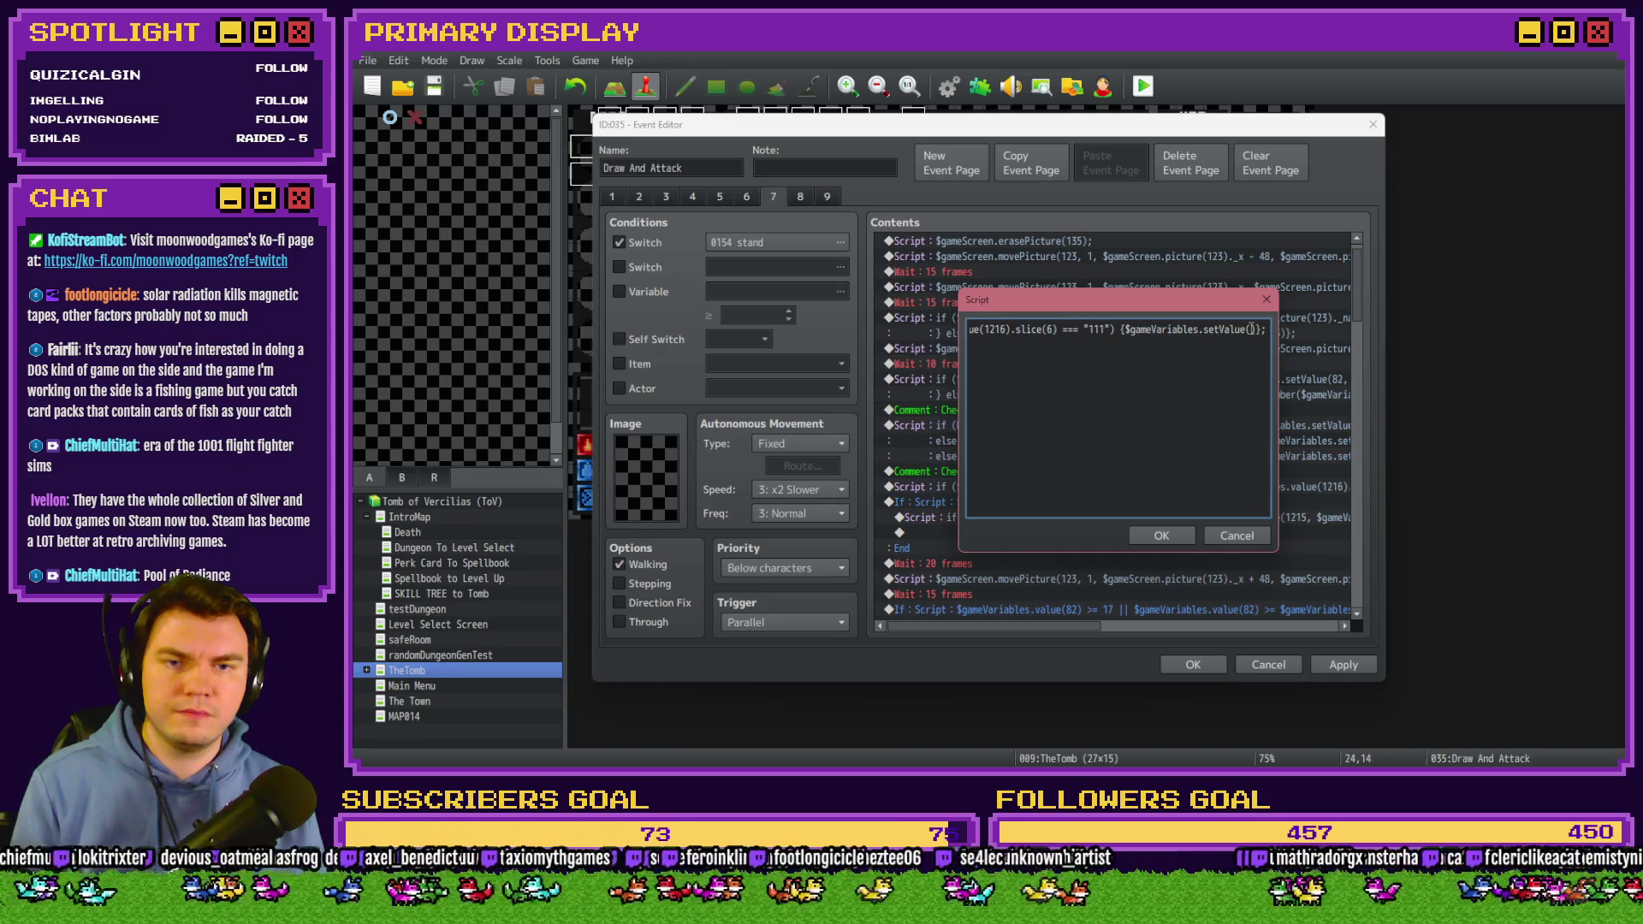
Complete the call as $gameVariables.setValue(82, $gameVariables.value(82) - 10);.
type("82")
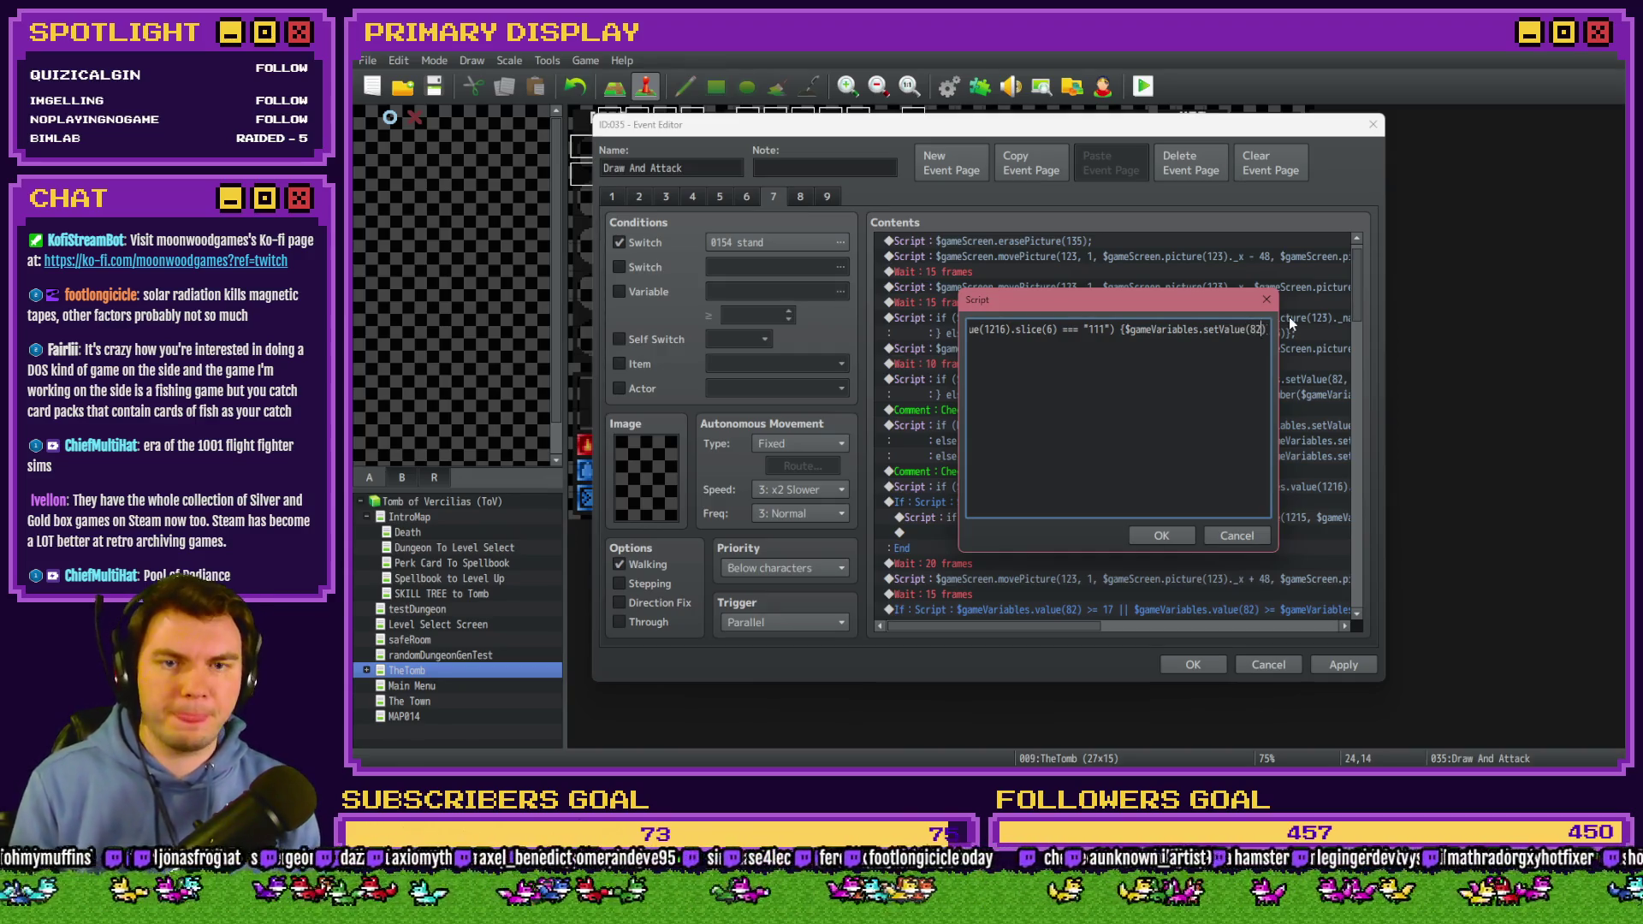
key("End")
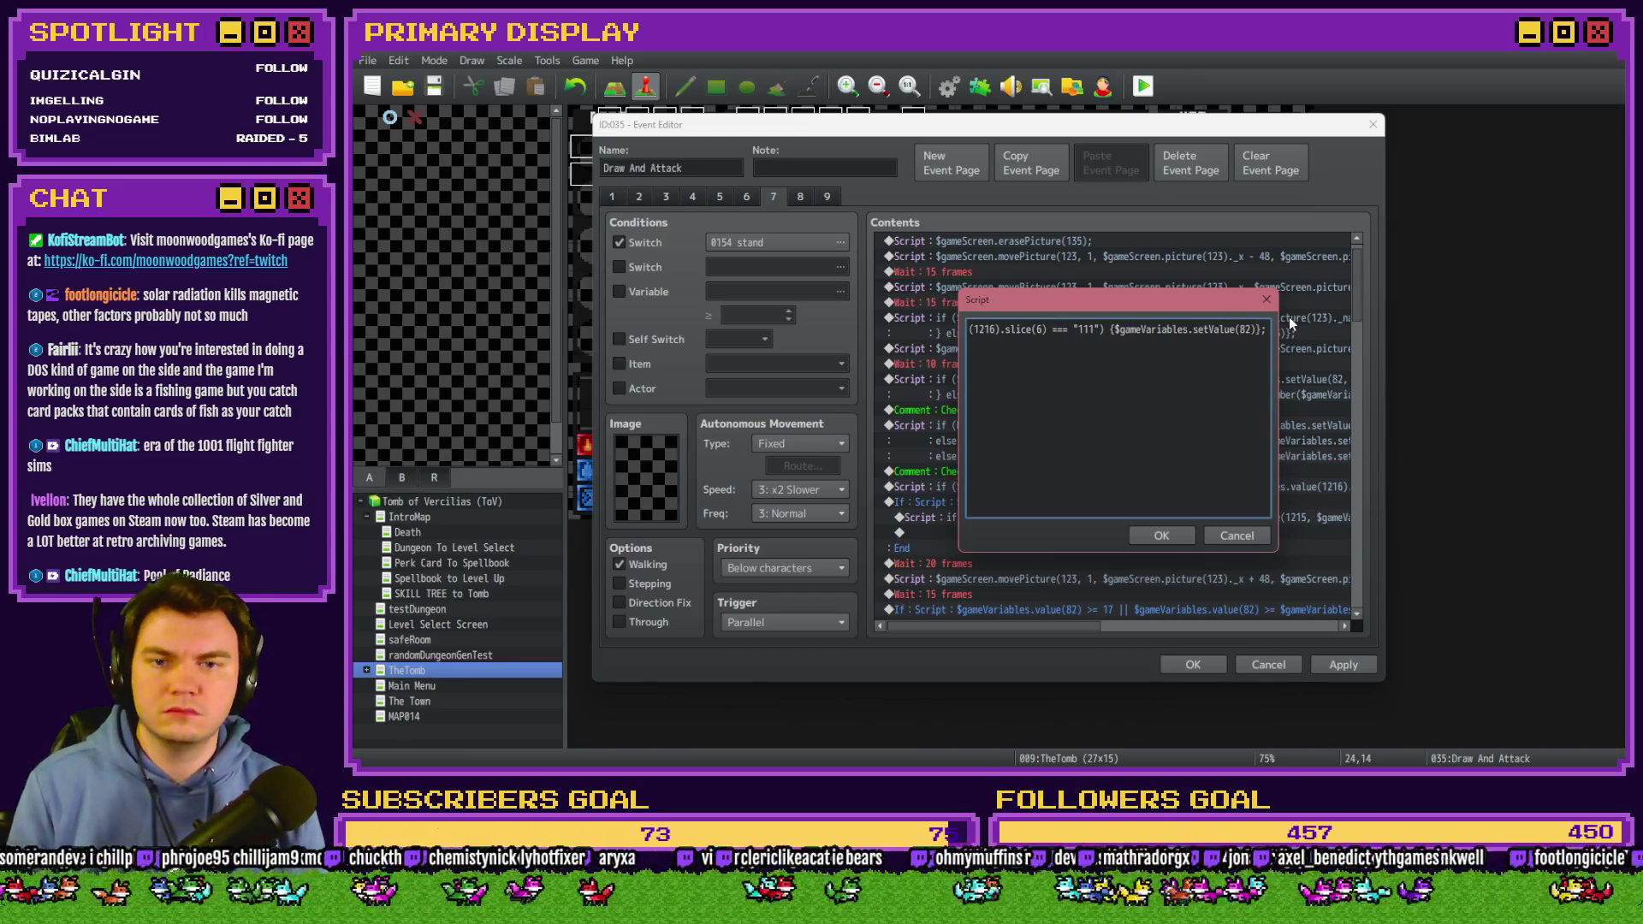
type(",")
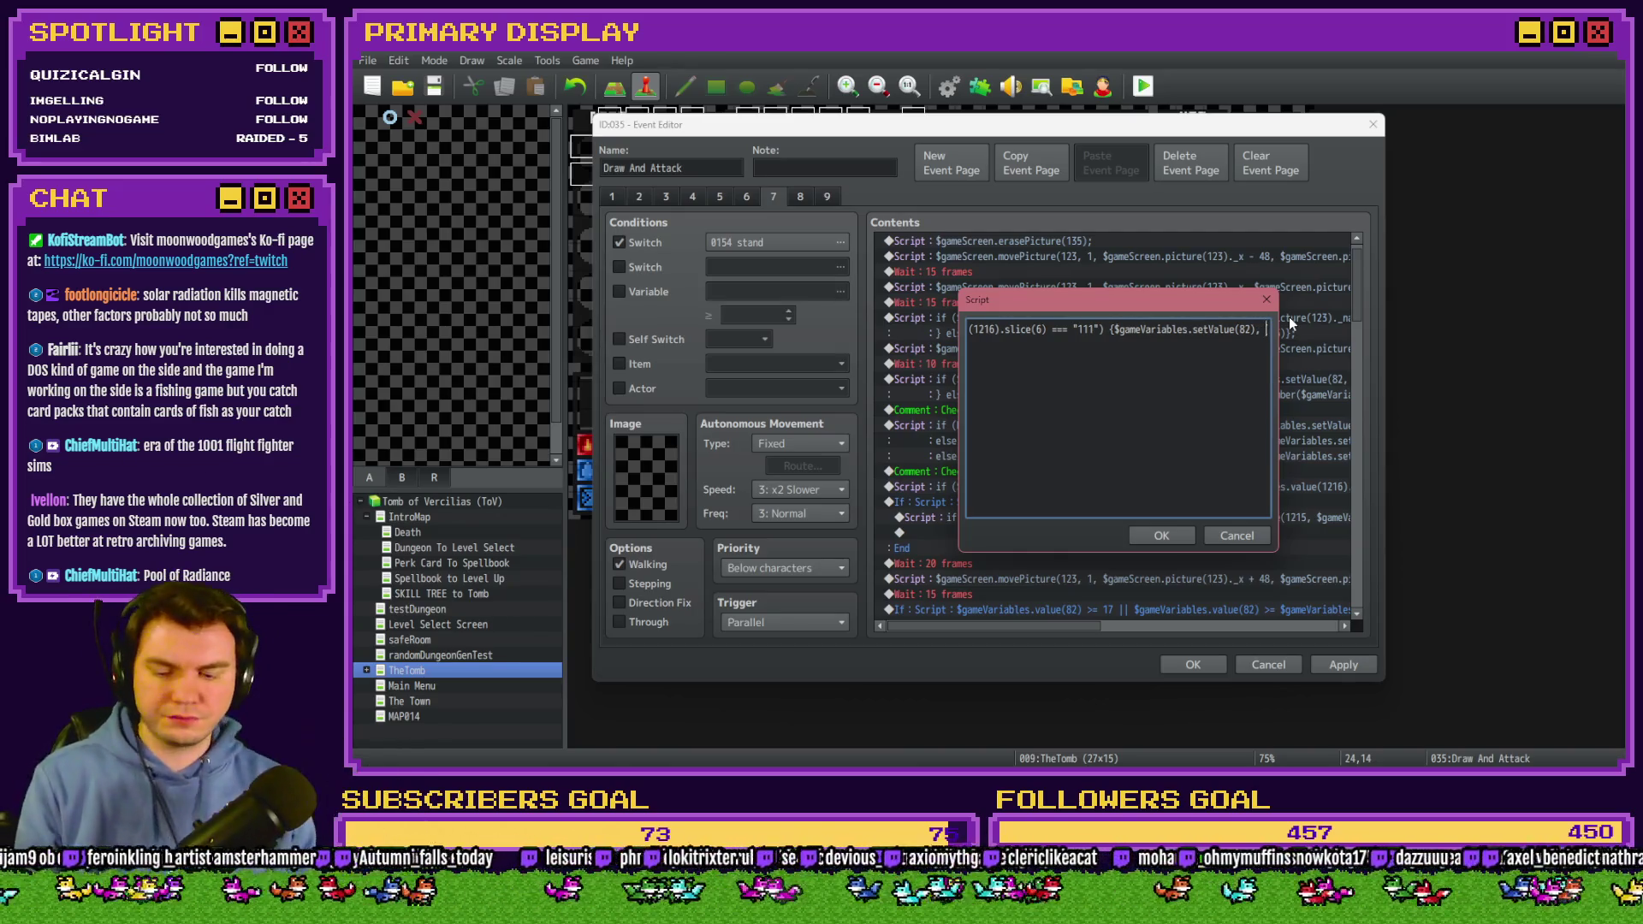
key("shift+Left")
key("shift+Left")
key("shift+Left")
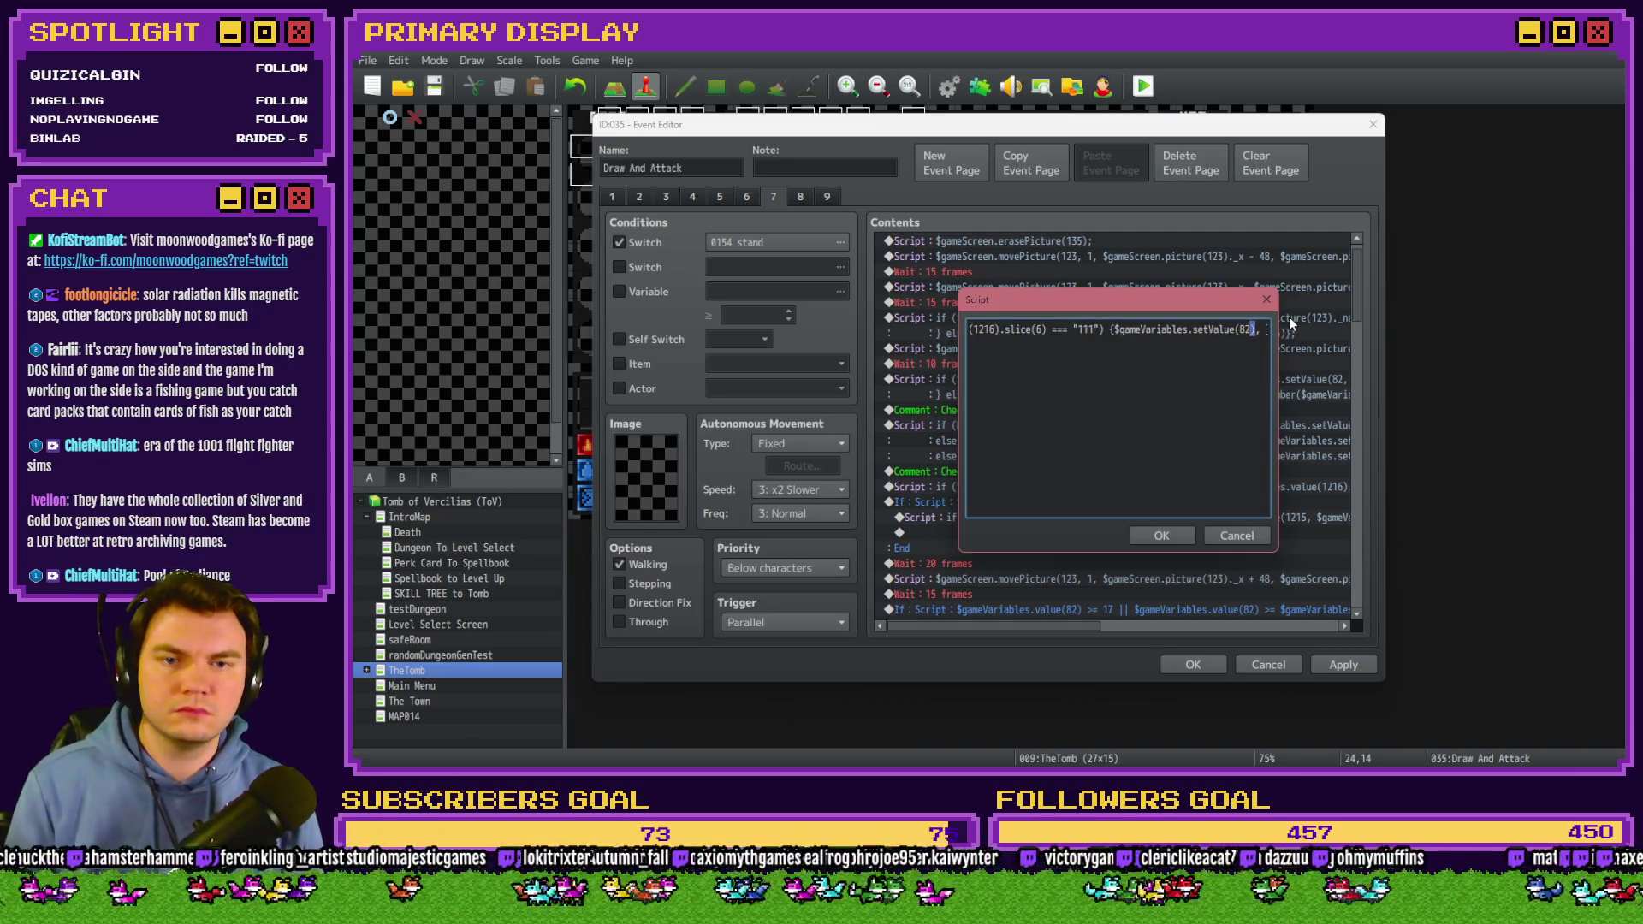
key("ctrl+c")
key("Right")
key("ctrl+v")
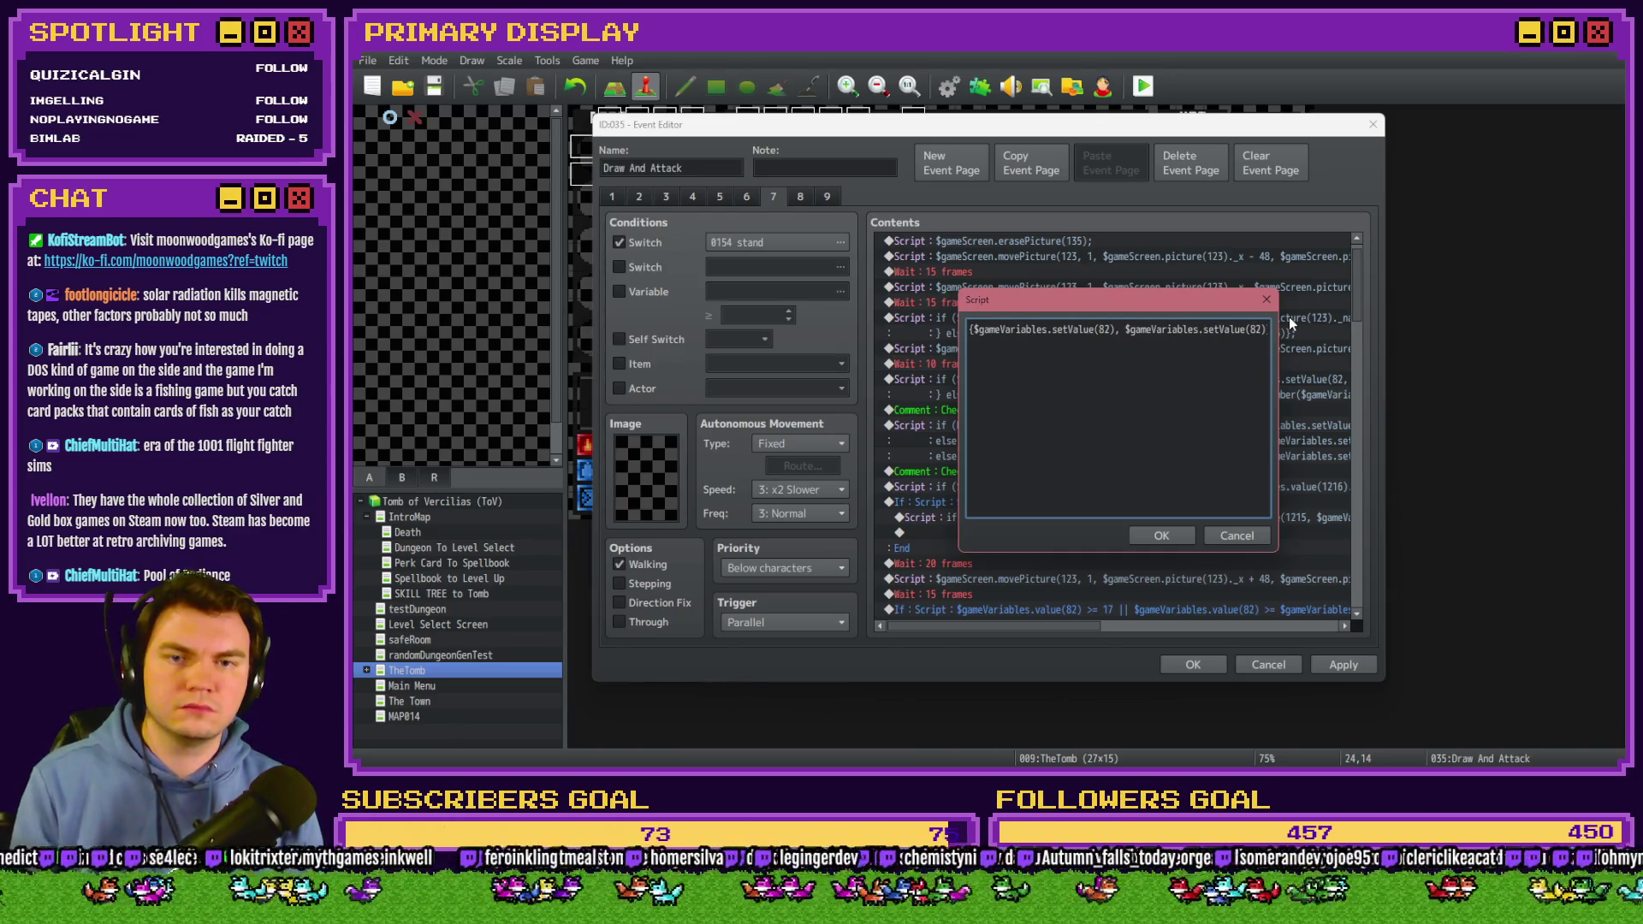
key("Left")
key("Left")
key("Left")
key("BackSpace")
key("BackSpace")
key("BackSpace")
type("v")
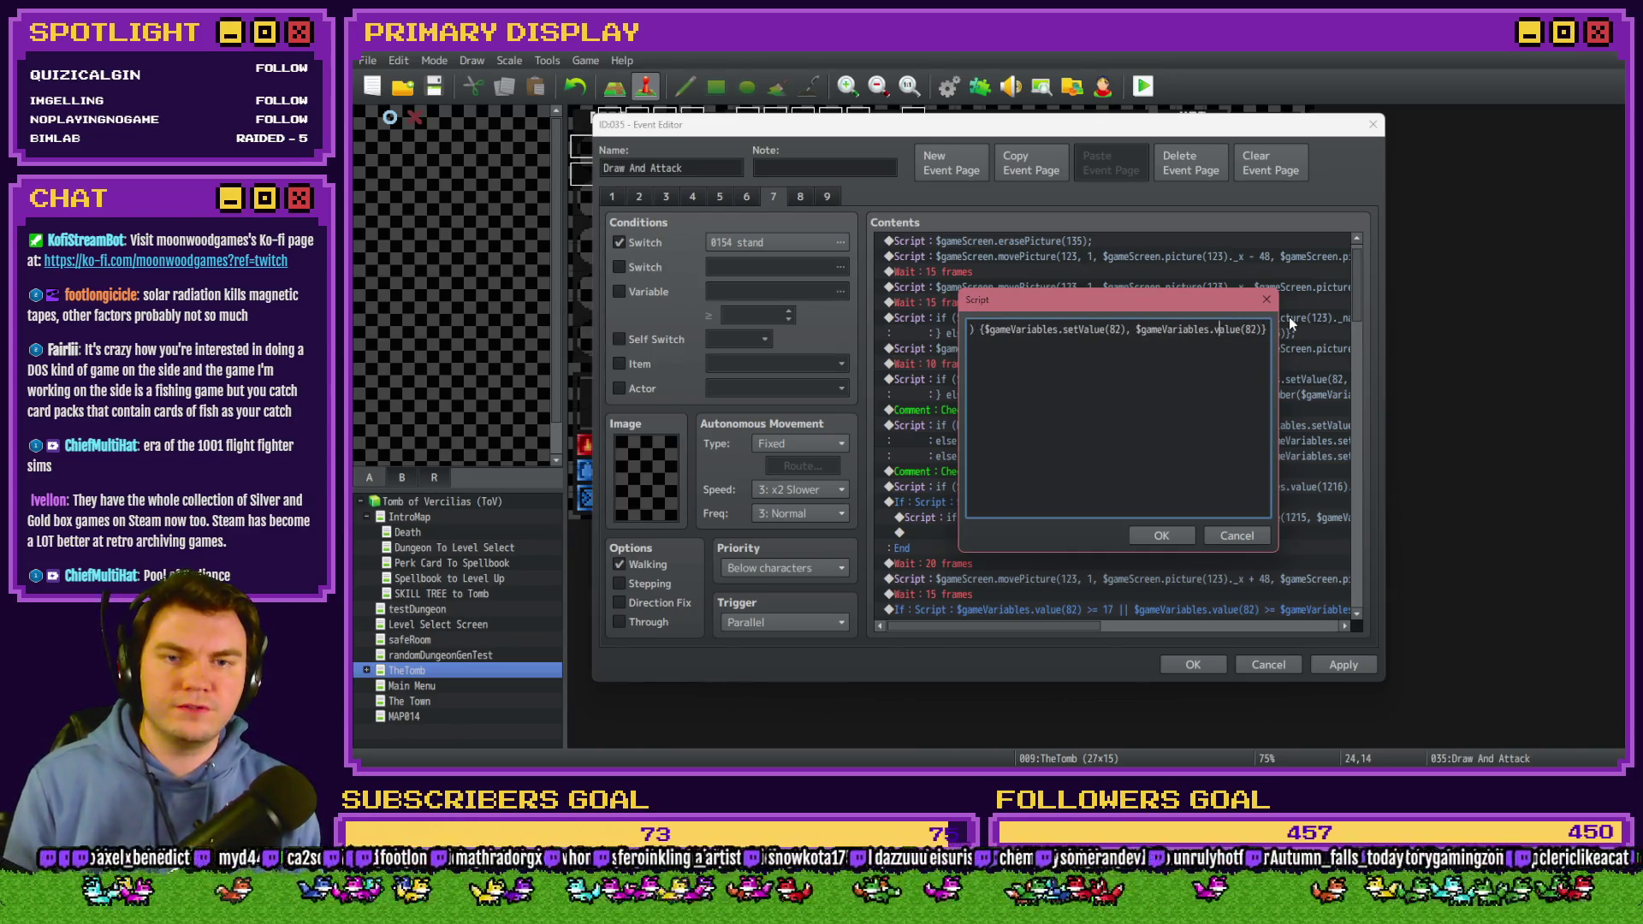
type(" - 10")
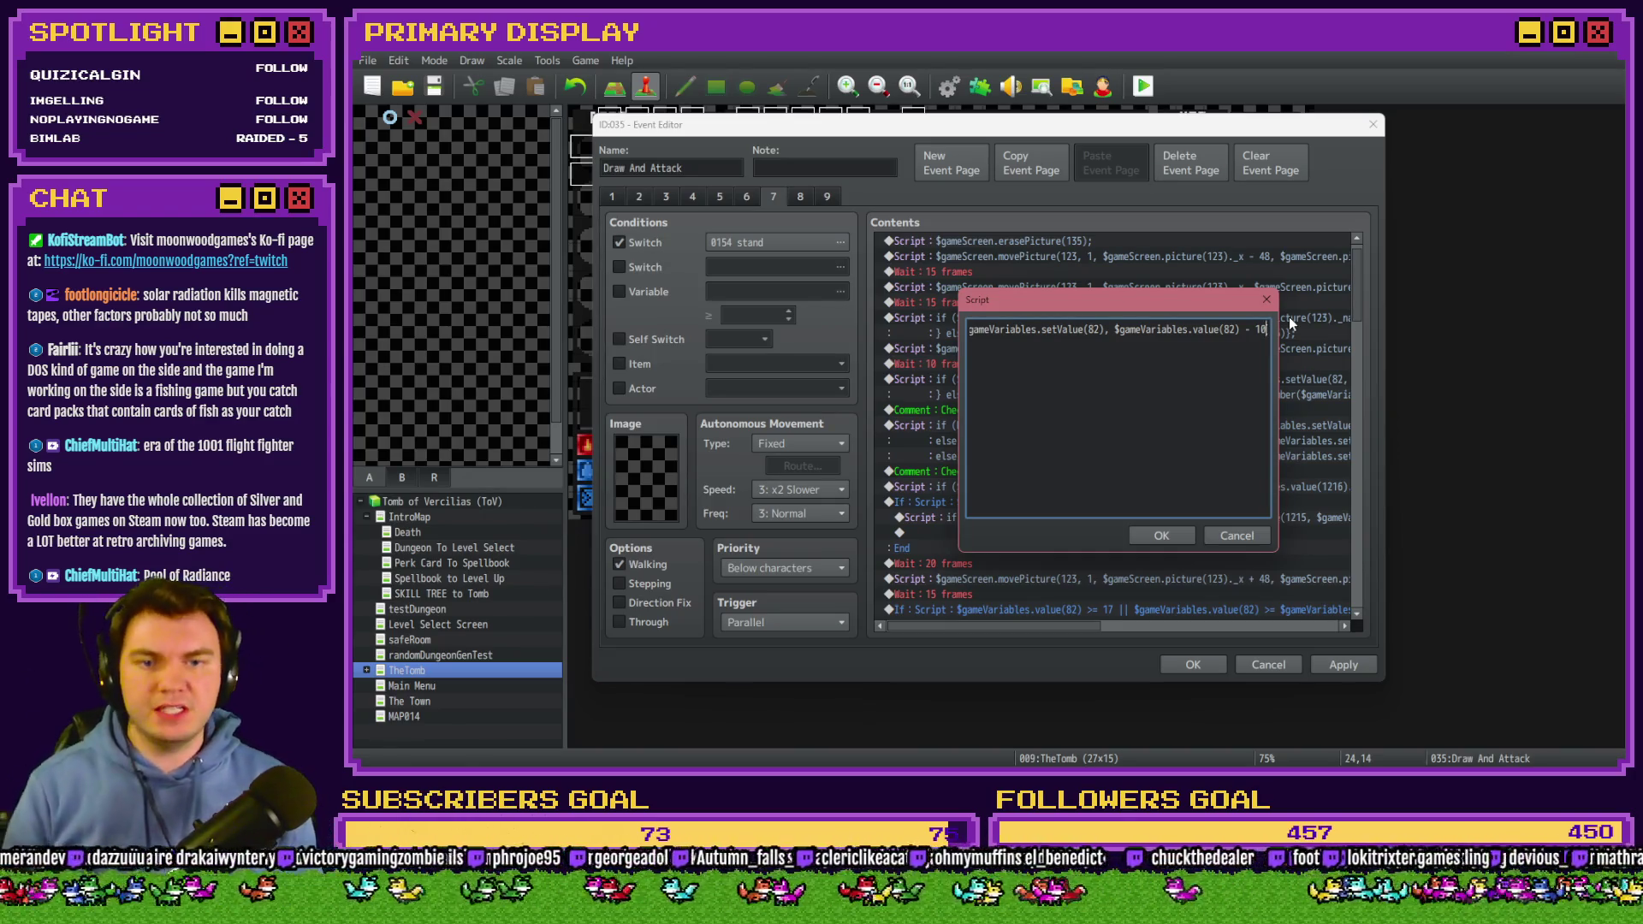
type(");")
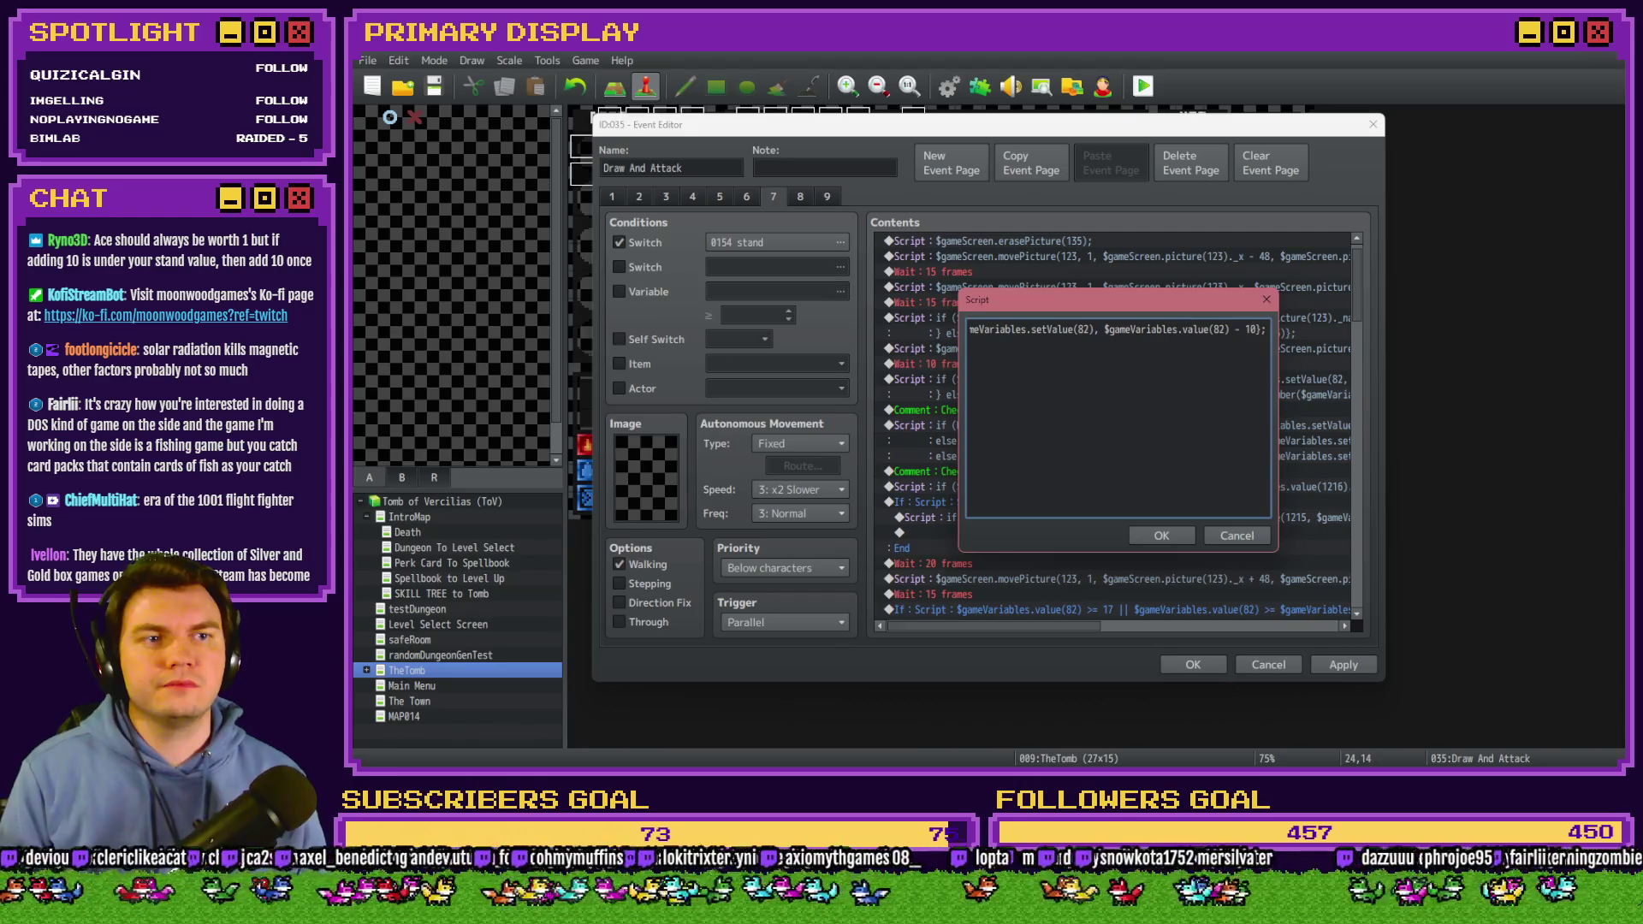
key("alt+Tab")
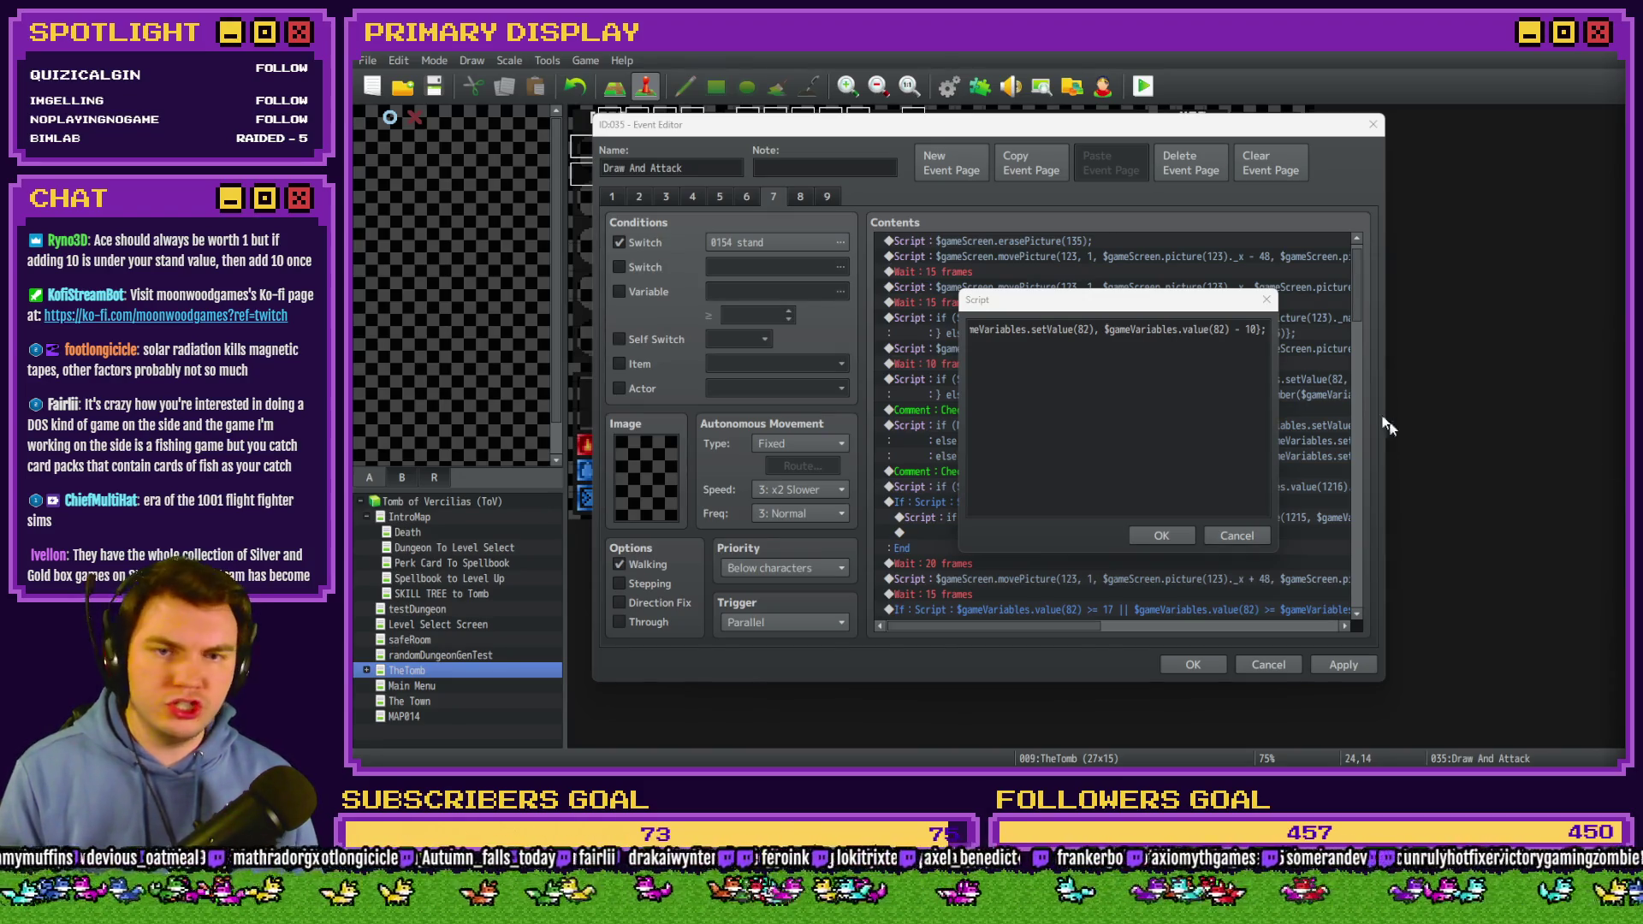
left_click(1184, 300)
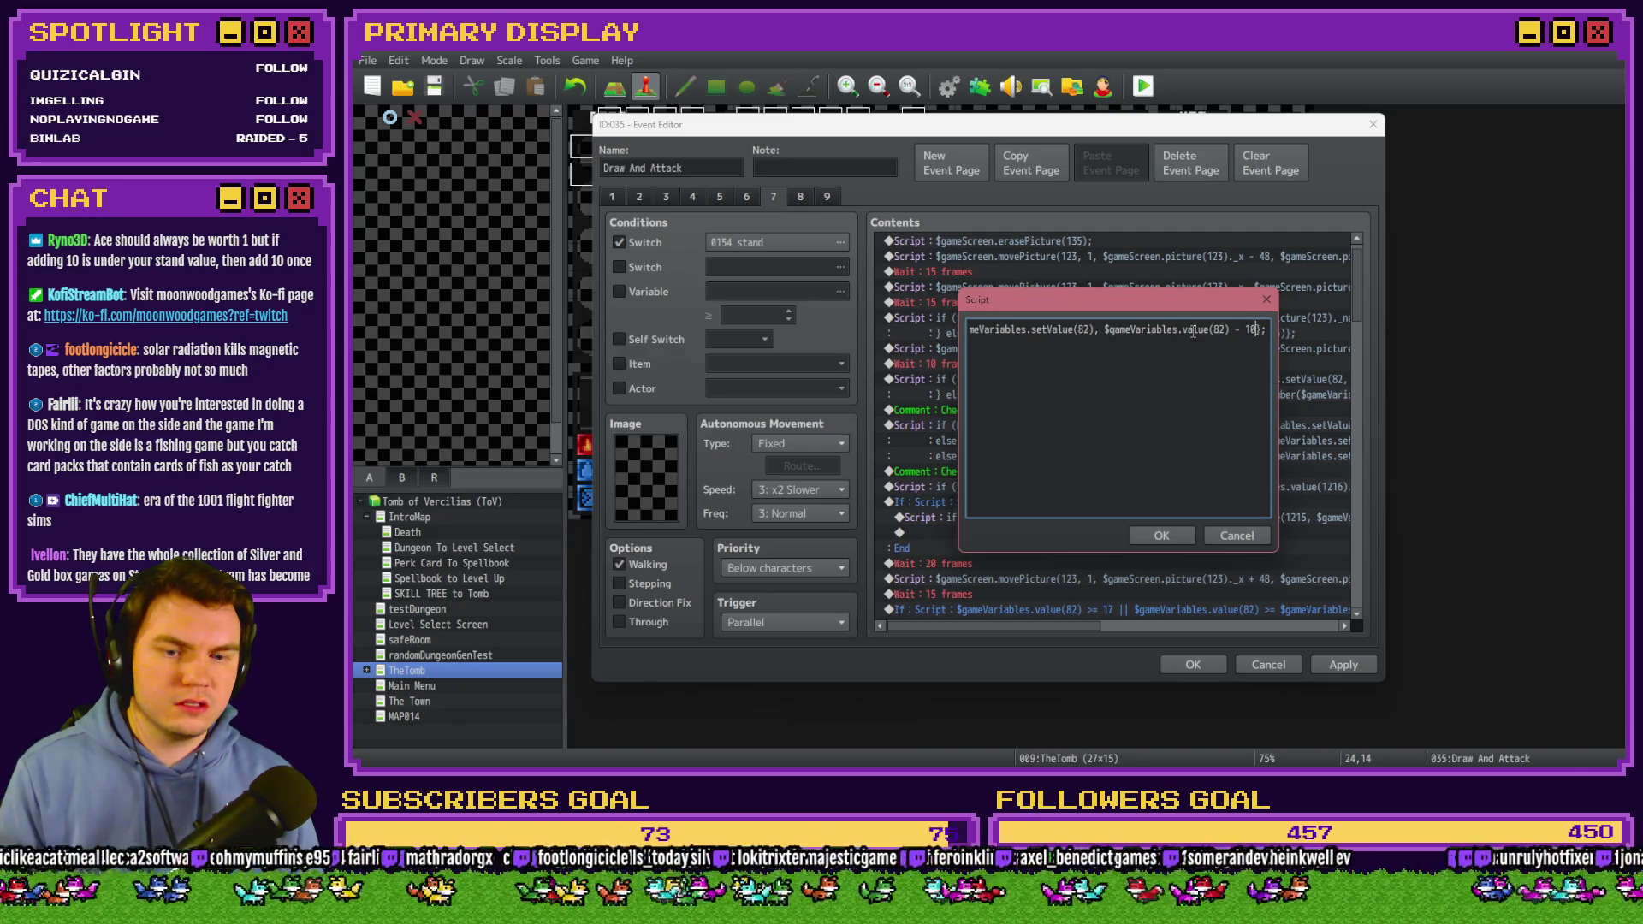